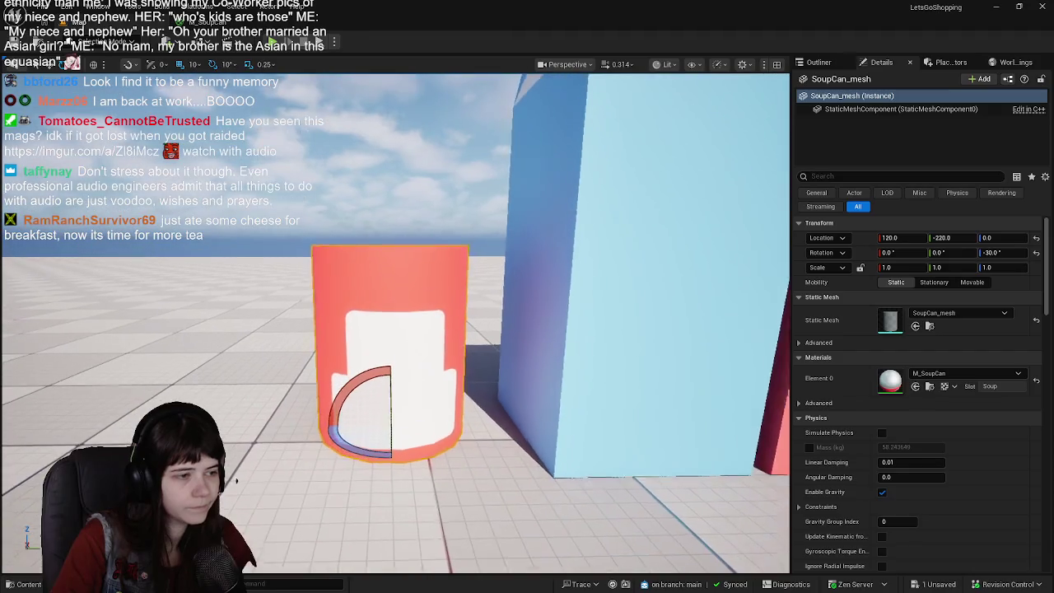
Set the soup can's yaw to 0 to inspect the label, then return it to -30 degrees
drag(359, 461, 242, 469)
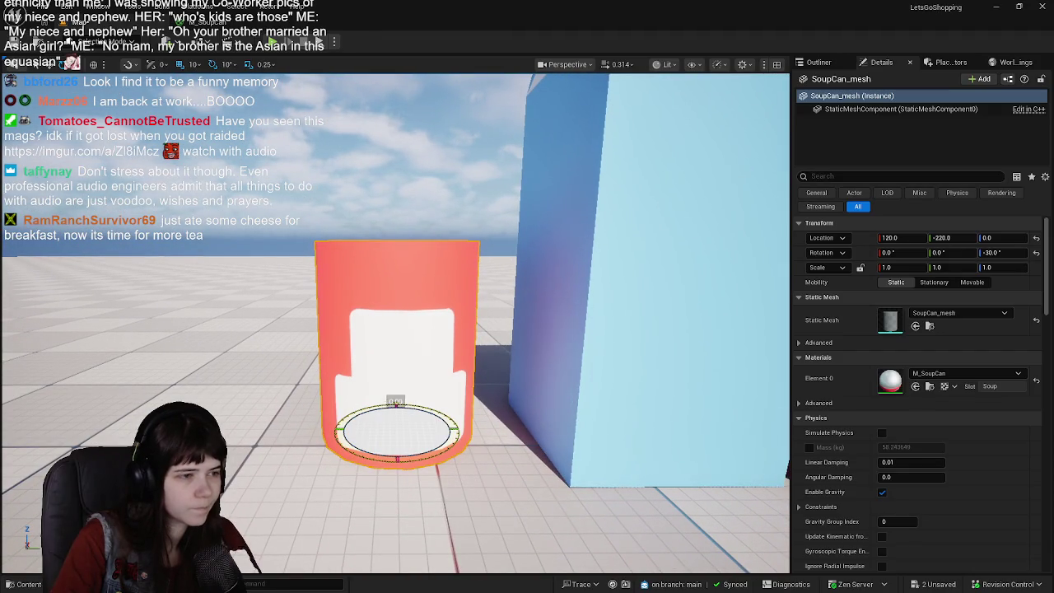
scroll(237, 467, down, 2)
middle_drag(237, 467, 272, 526)
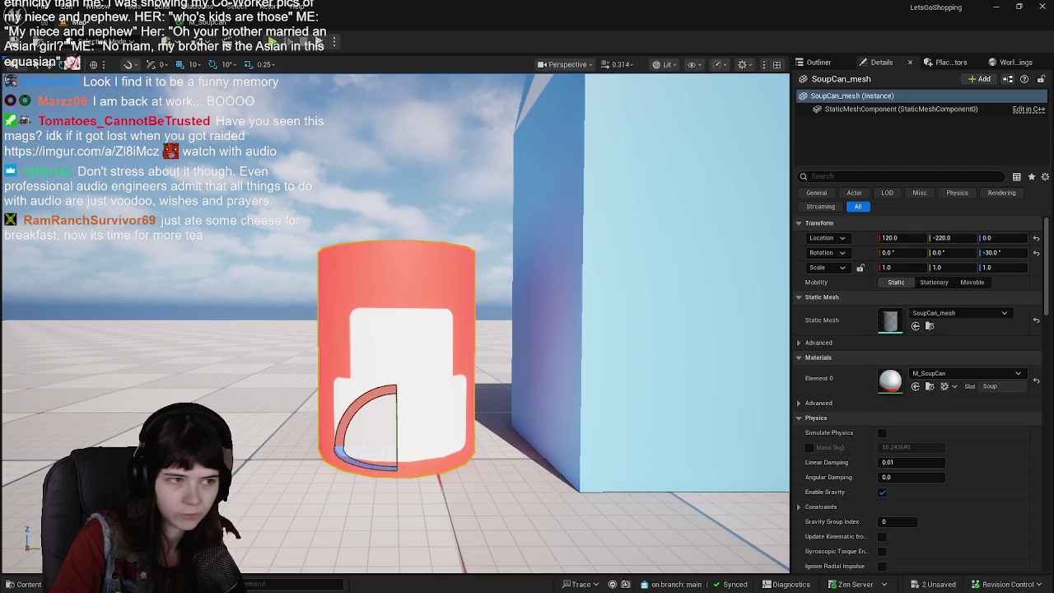
click(1008, 253)
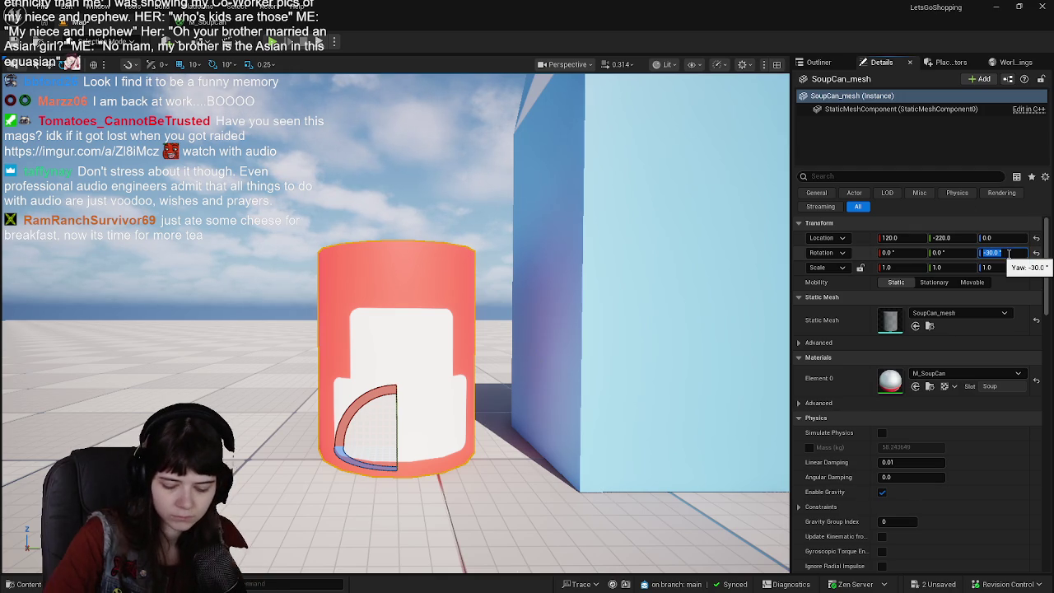
text(0)
key(Return)
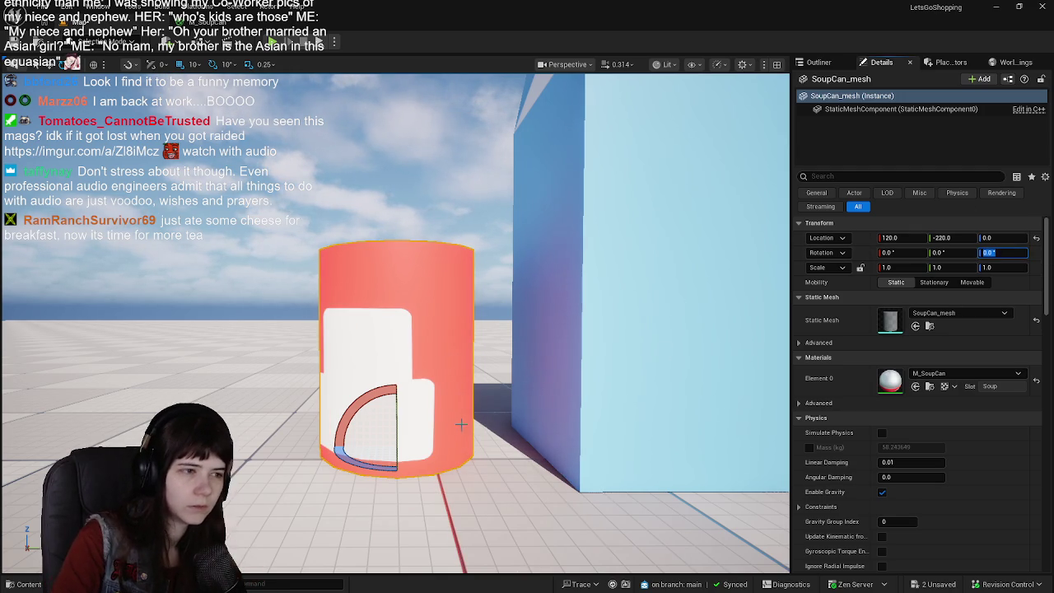
right_drag(483, 401, 482, 401)
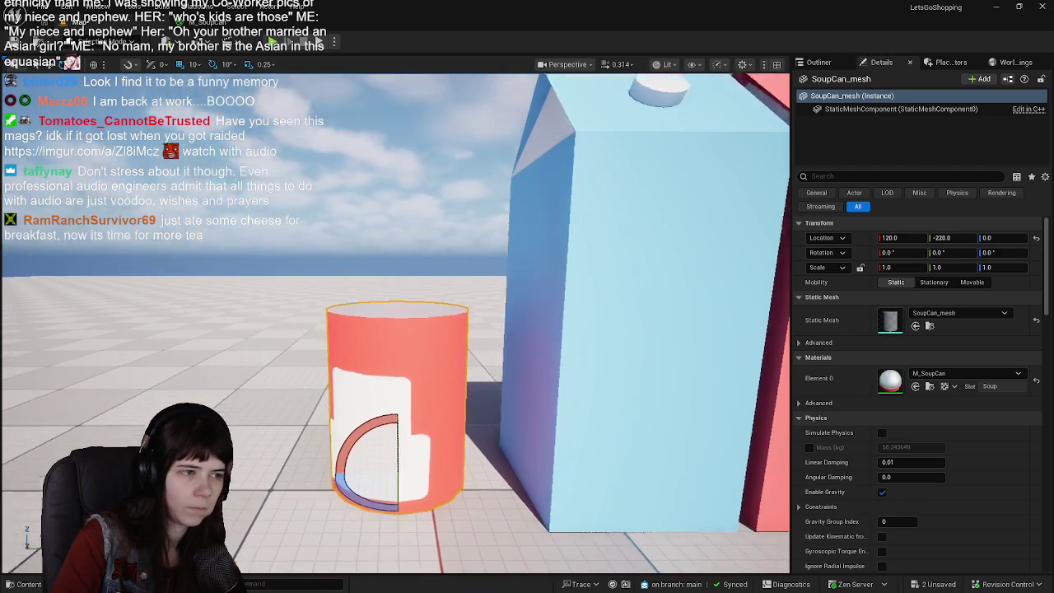
right_drag(354, 451, 354, 451)
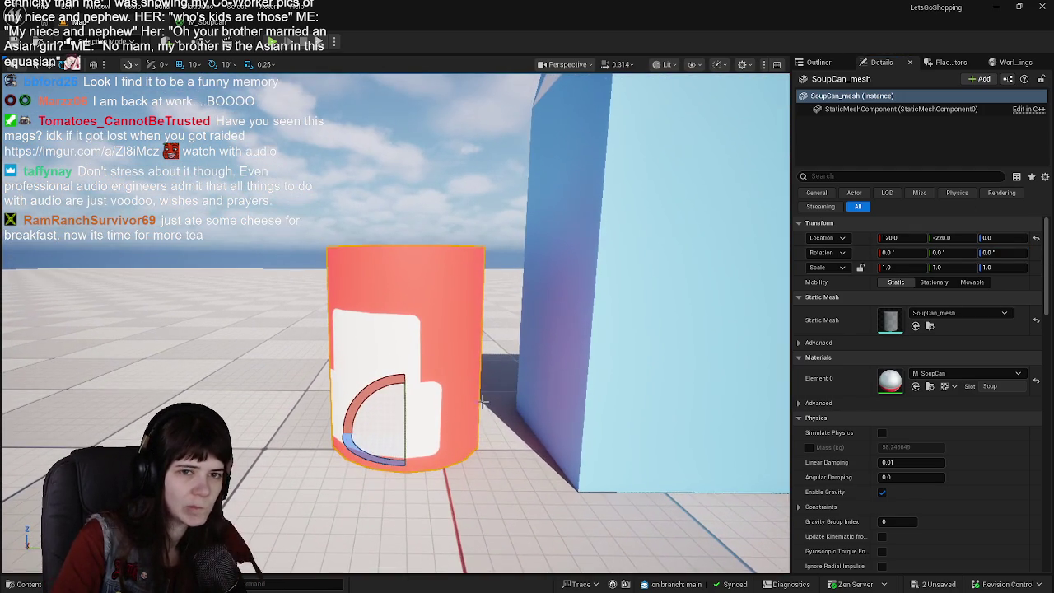
drag(354, 451, 330, 452)
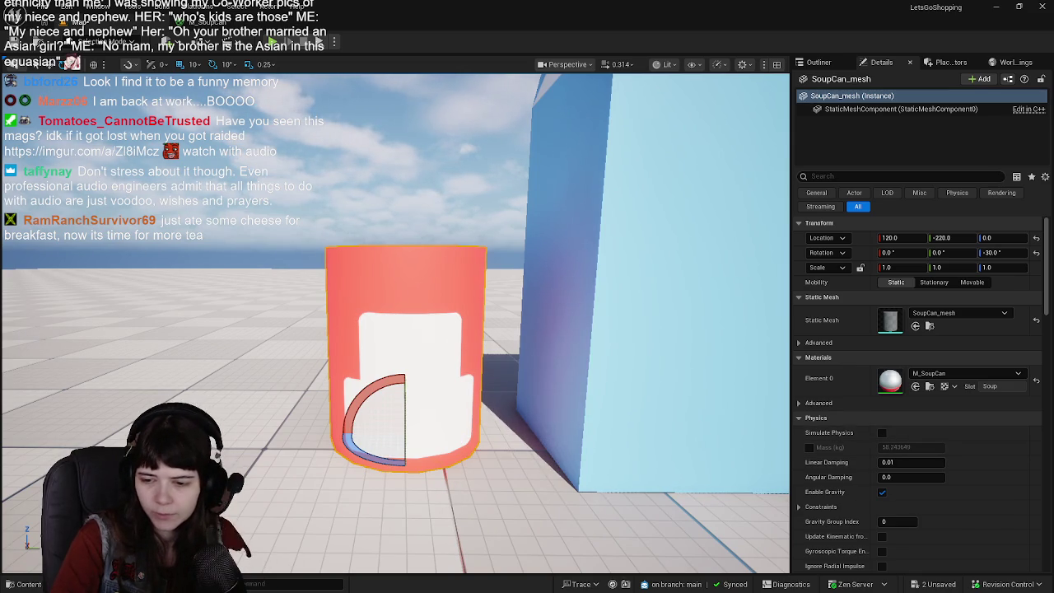
With the UV map layer hidden, nudge the white label block slightly left and deselect
key(alt+Tab)
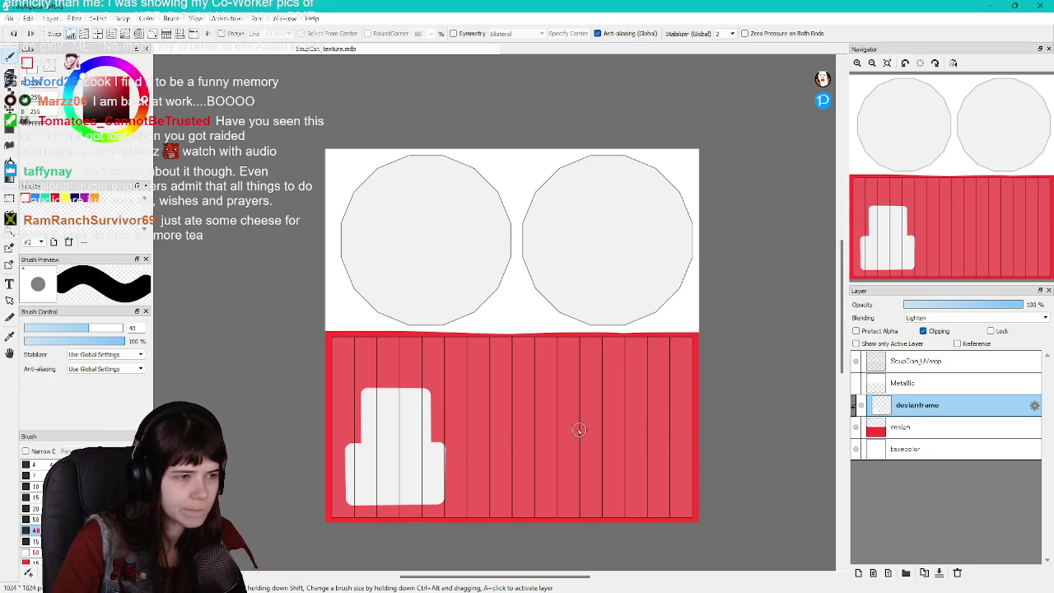
click(857, 361)
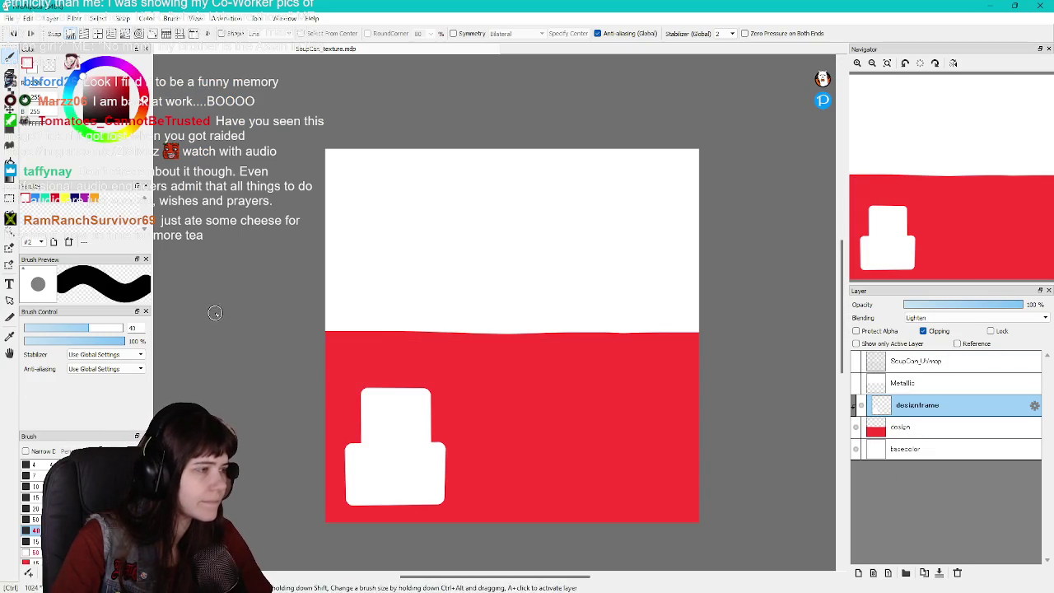
click(11, 202)
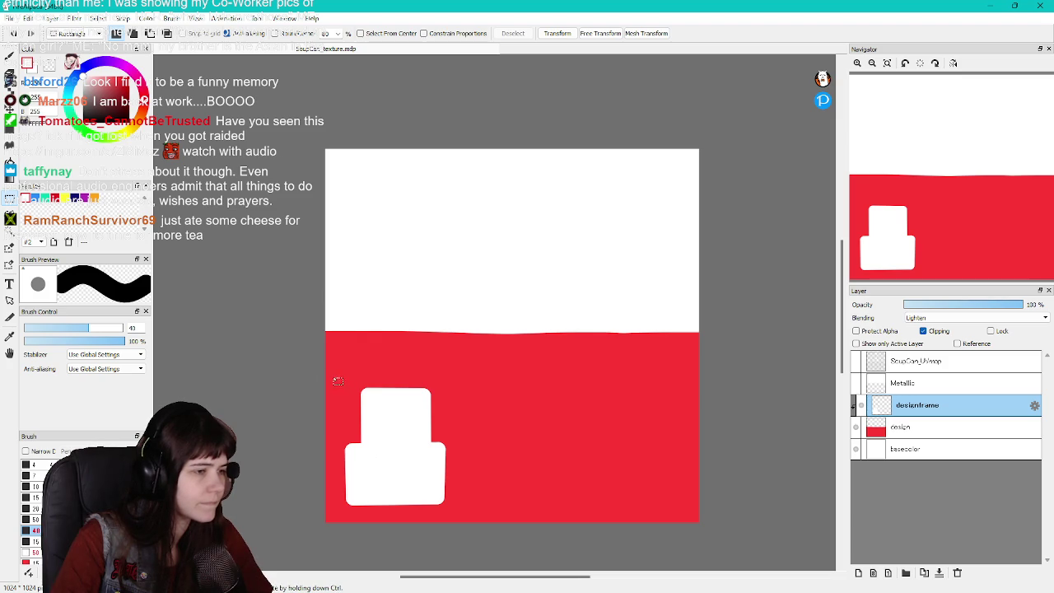
drag(333, 377, 466, 510)
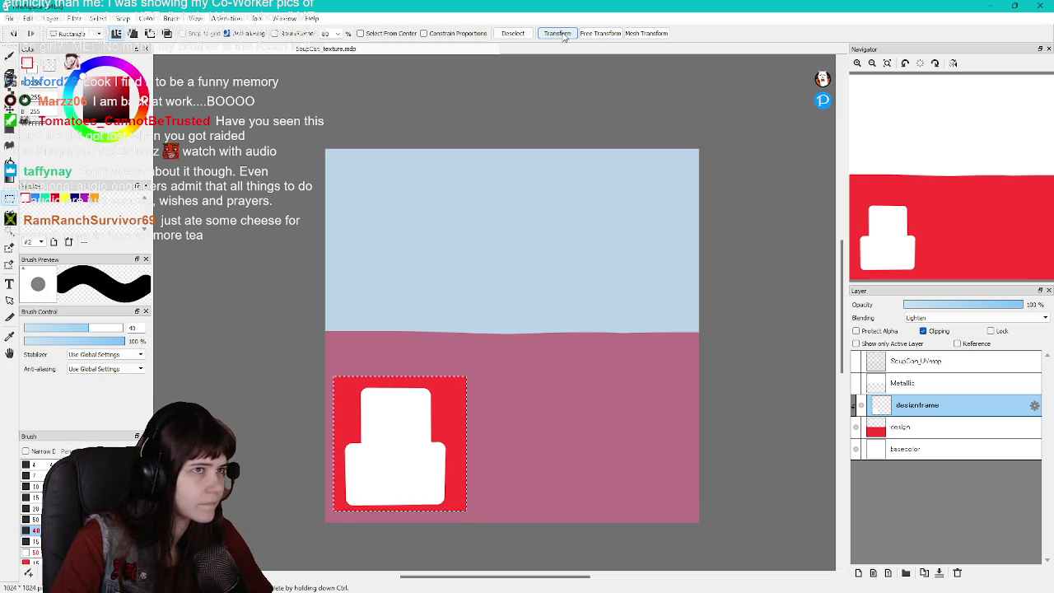
click(557, 33)
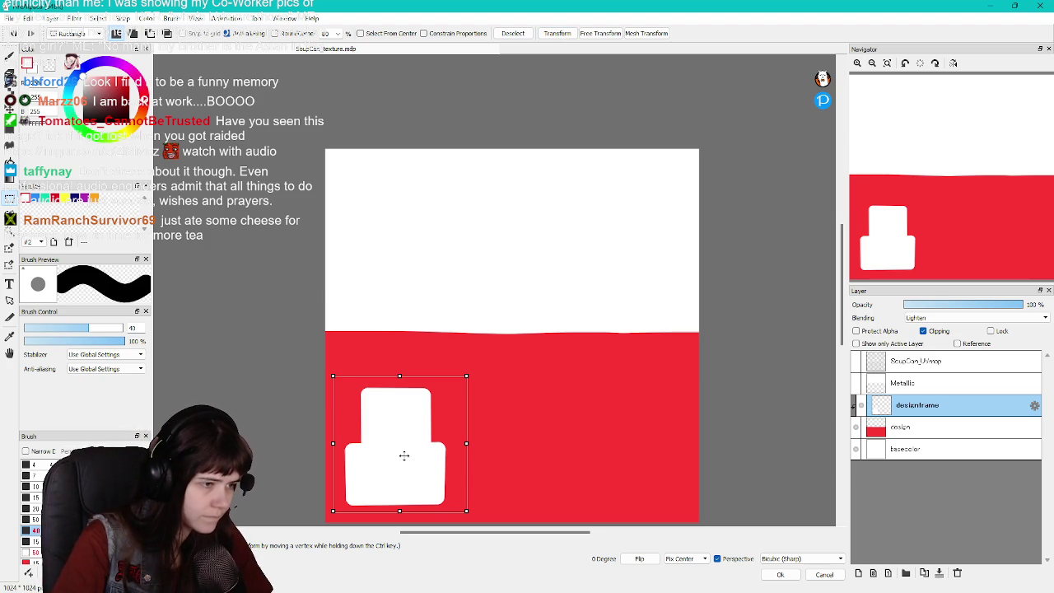
drag(404, 455, 392, 456)
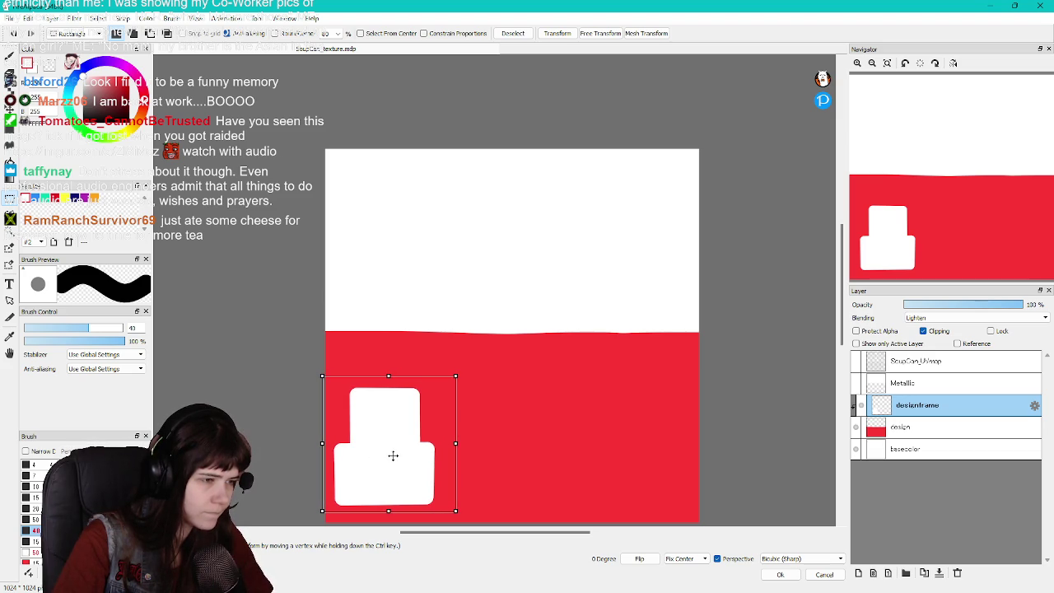
click(782, 576)
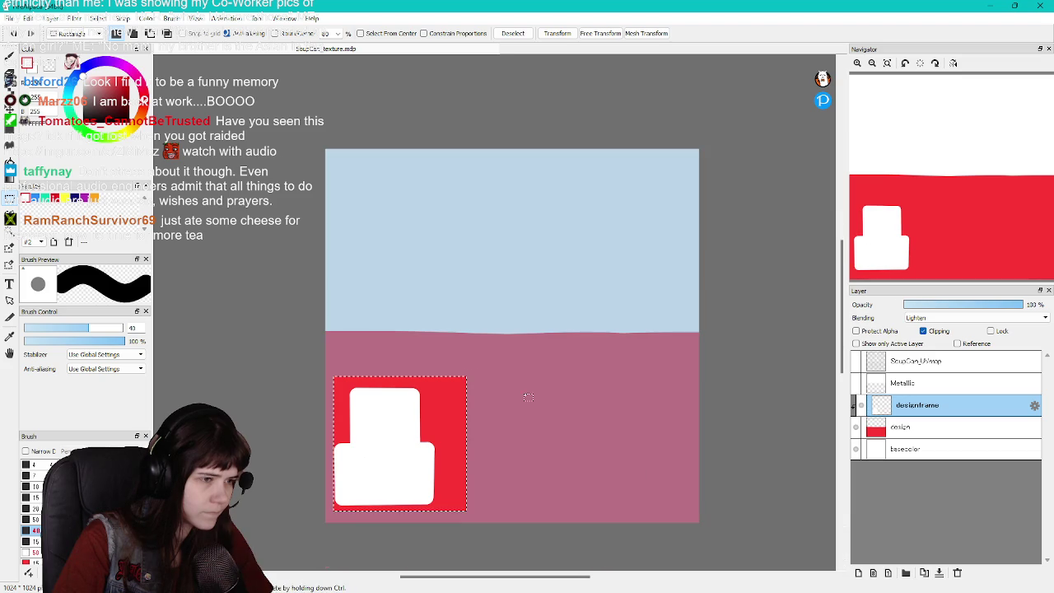
key(ctrl+d)
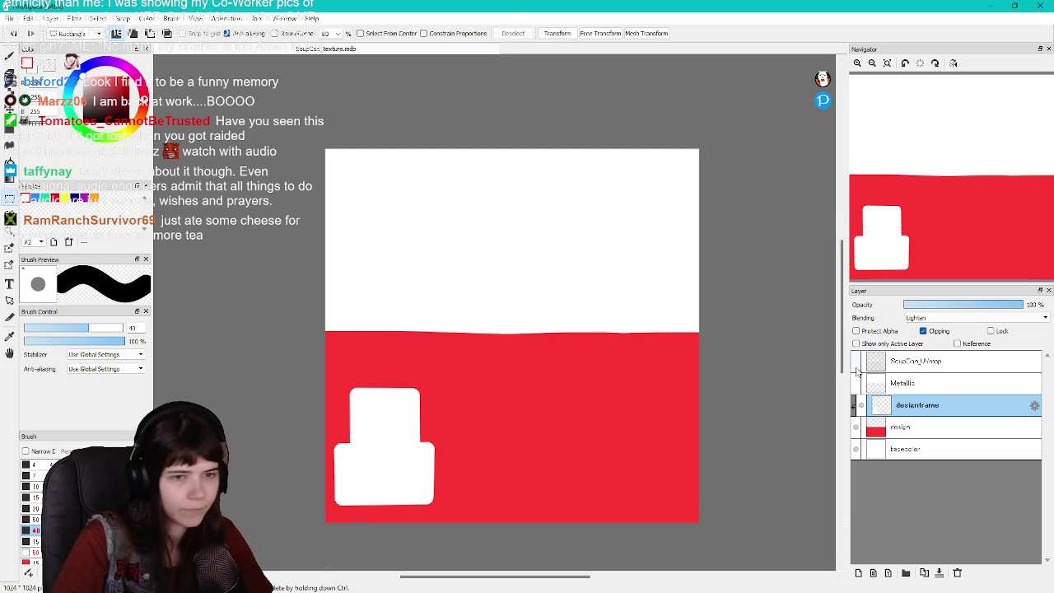
Check the label against the UV map, hide it again, and export the texture
click(856, 362)
click(856, 361)
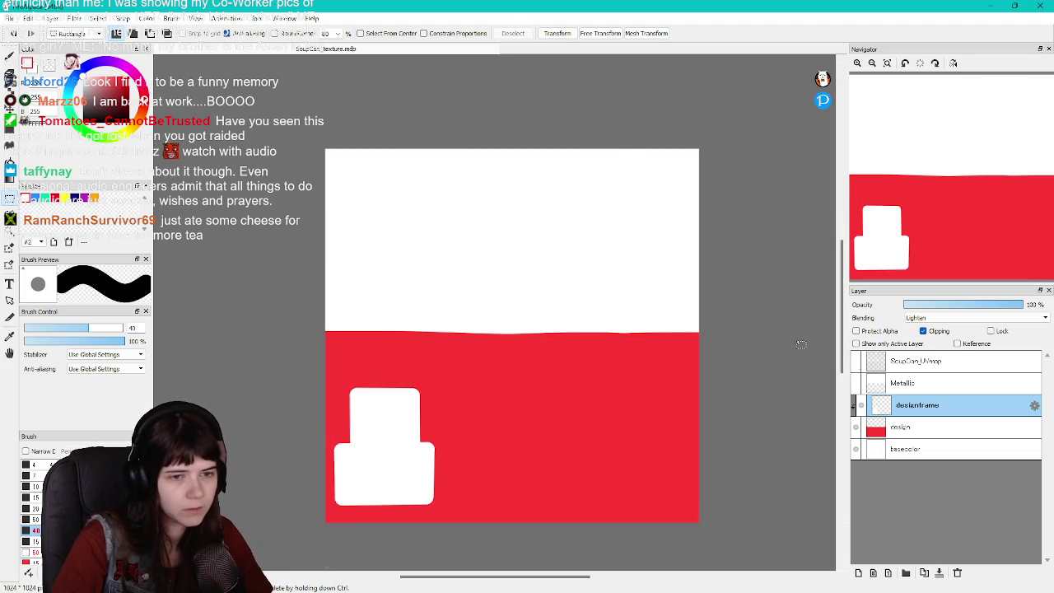
click(10, 18)
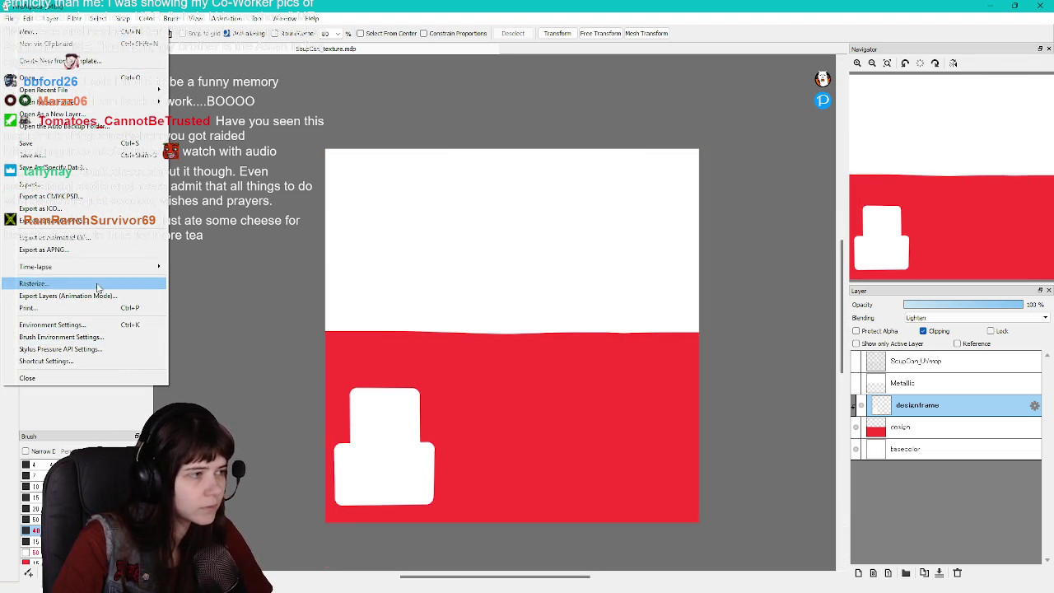
click(49, 185)
click(535, 354)
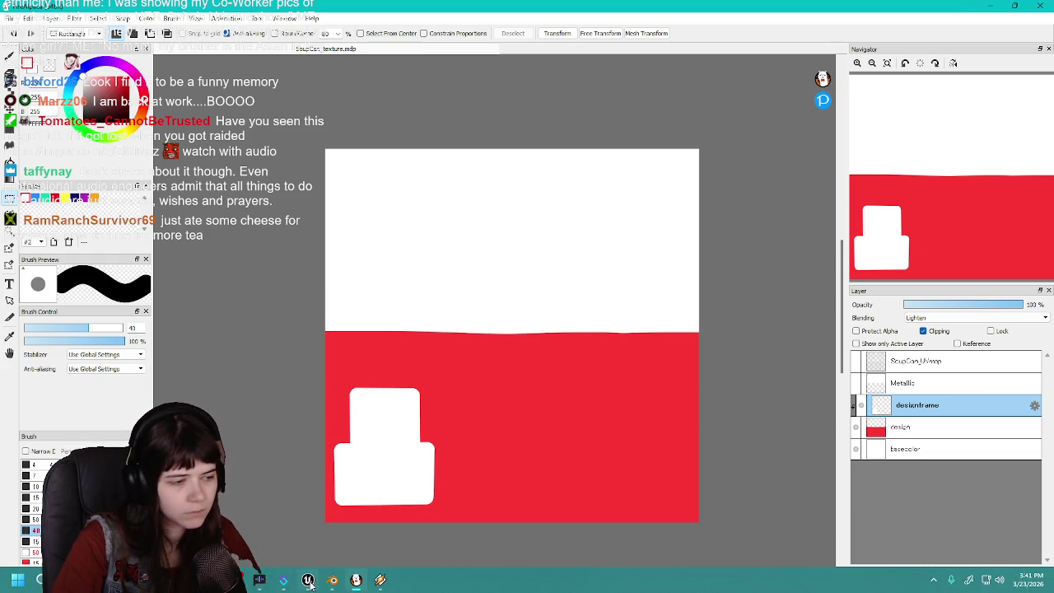
click(308, 579)
Reimport the updated SoupCan texture from the Content Drawer
key(ctrl+space)
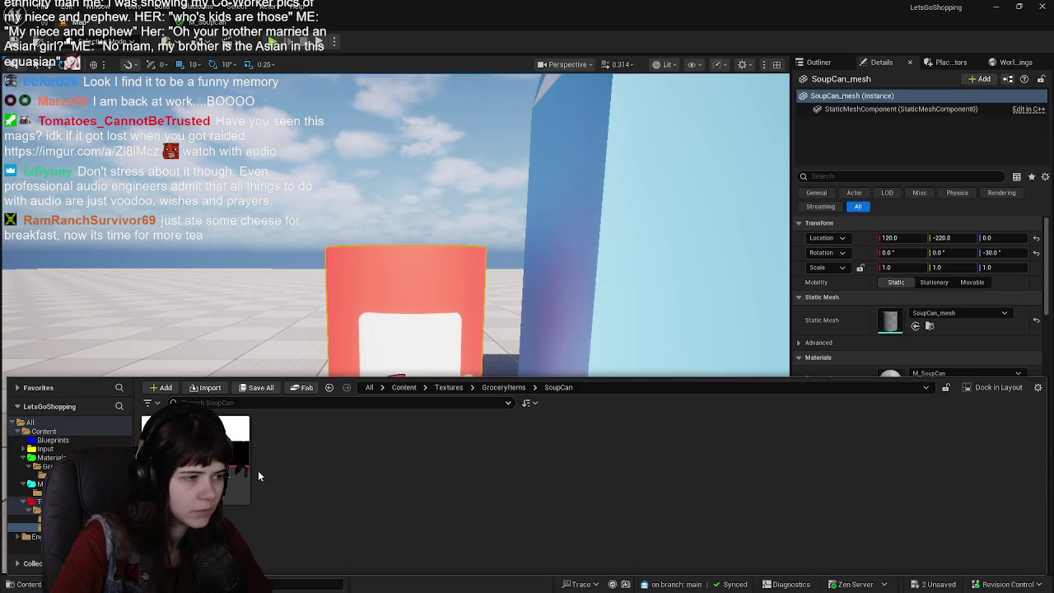
right_click(198, 461)
click(419, 425)
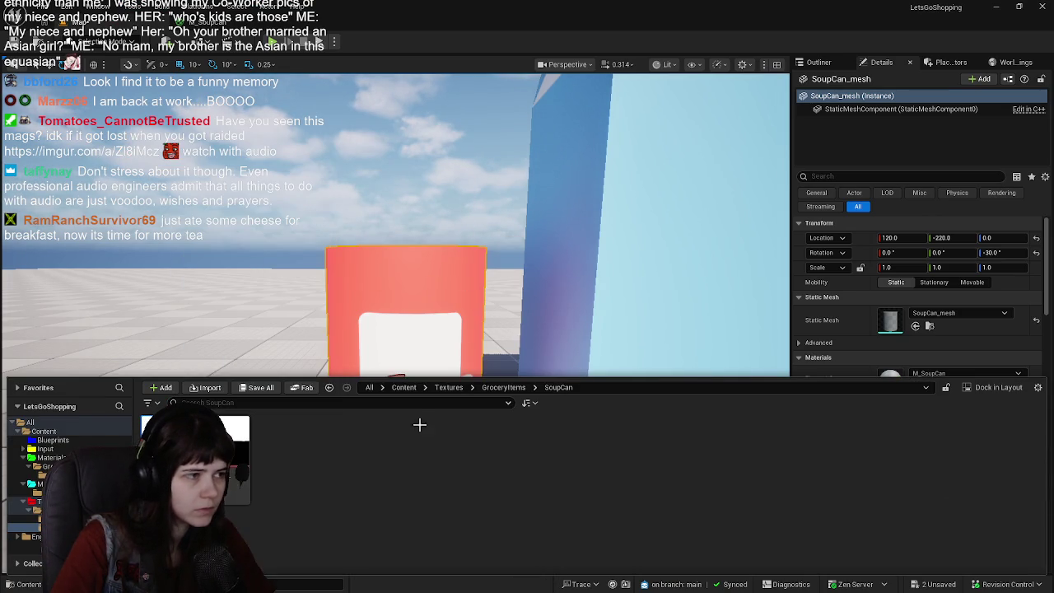
click(40, 584)
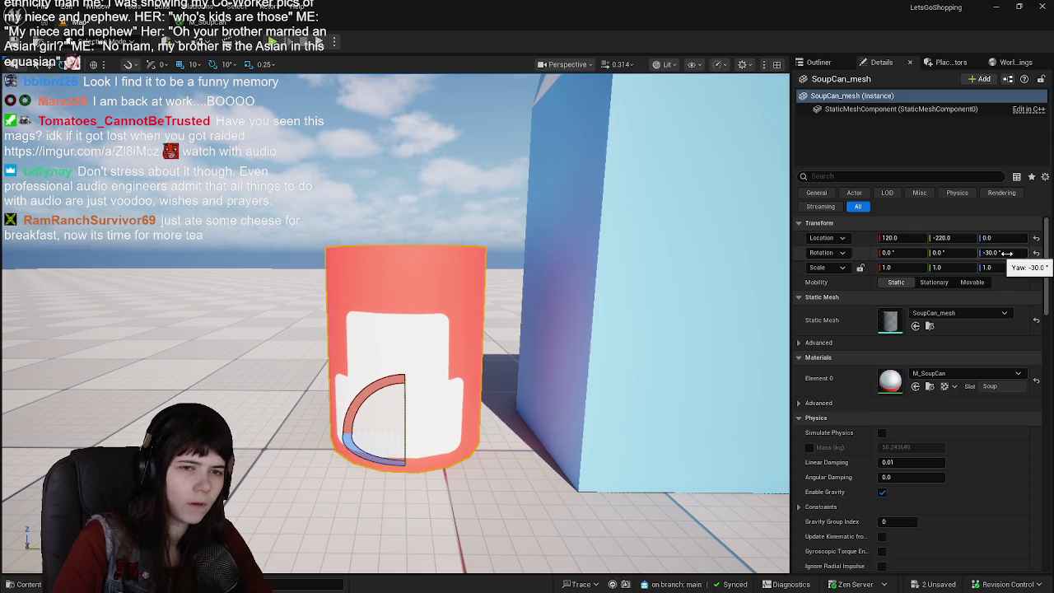
Set the soup can's Rotation Z to 0 to face its label toward the view
click(1006, 253)
text(0)
key(Return)
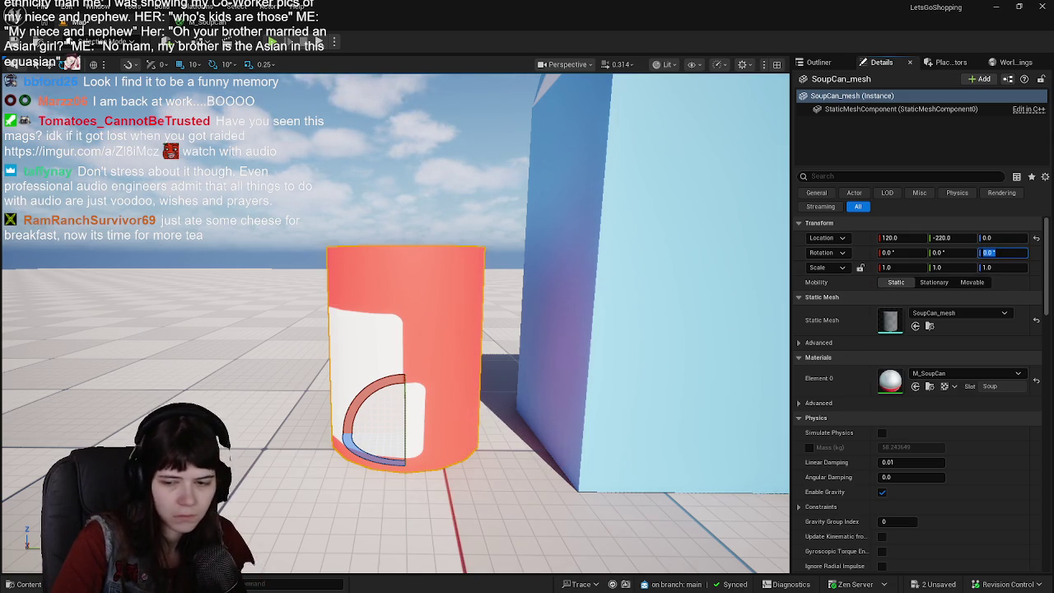
key(alt+Tab)
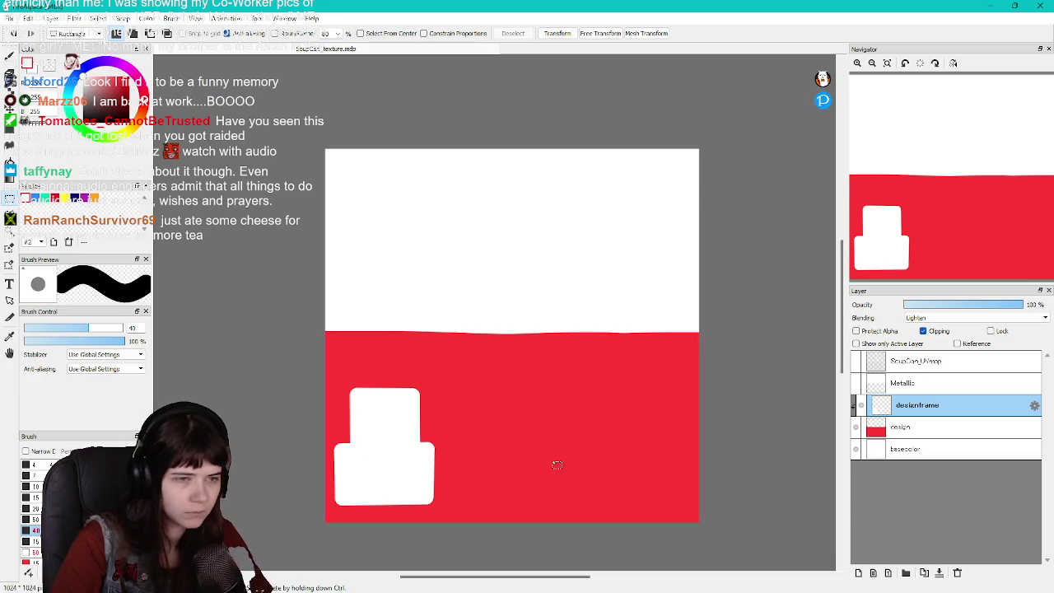
Shift the white label block to the right on the red band
drag(330, 376, 471, 510)
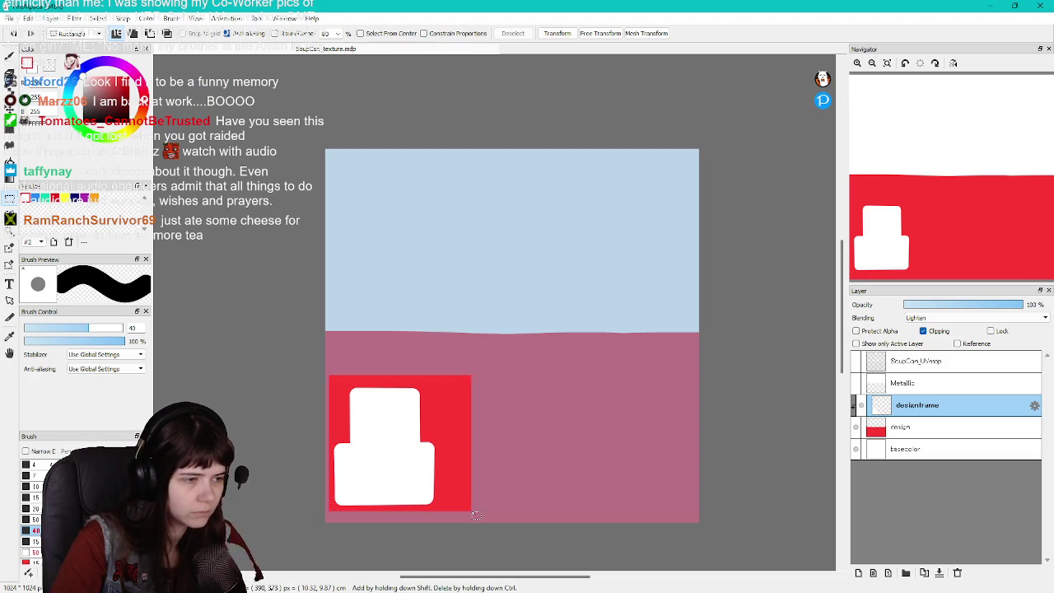
click(558, 34)
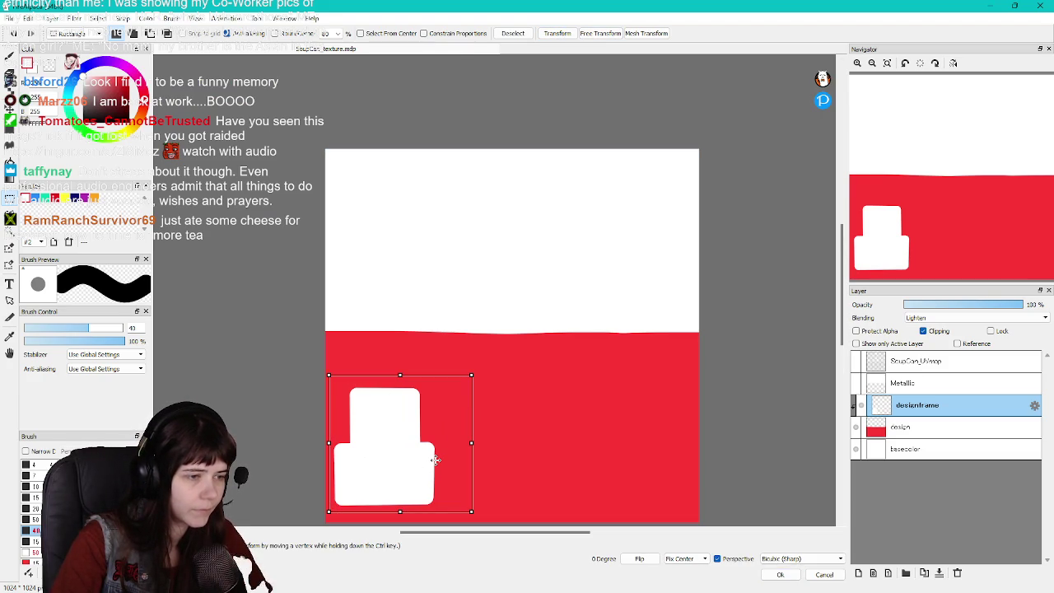
drag(435, 460, 452, 459)
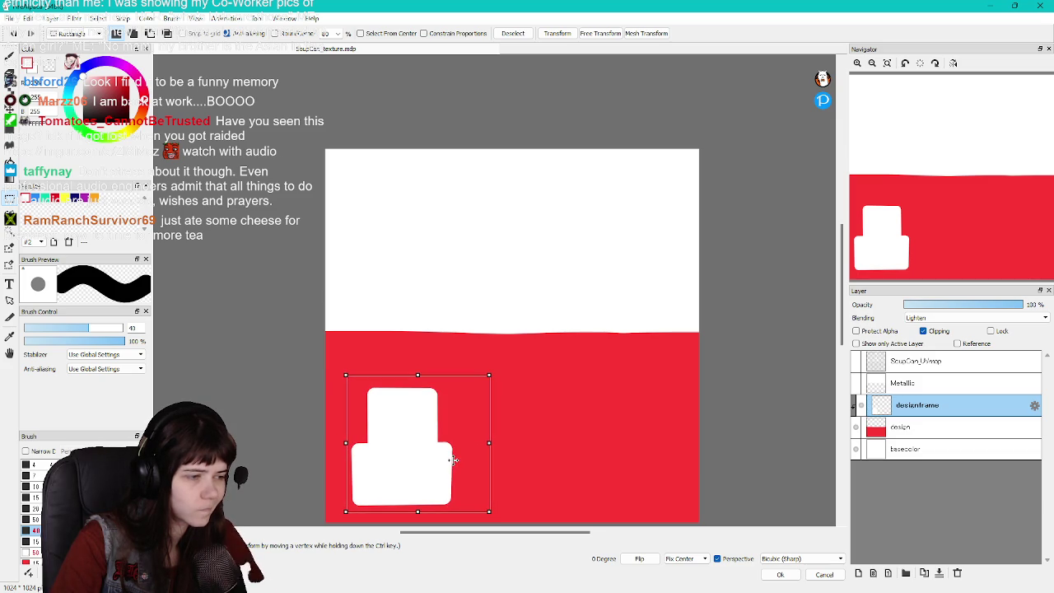
click(512, 32)
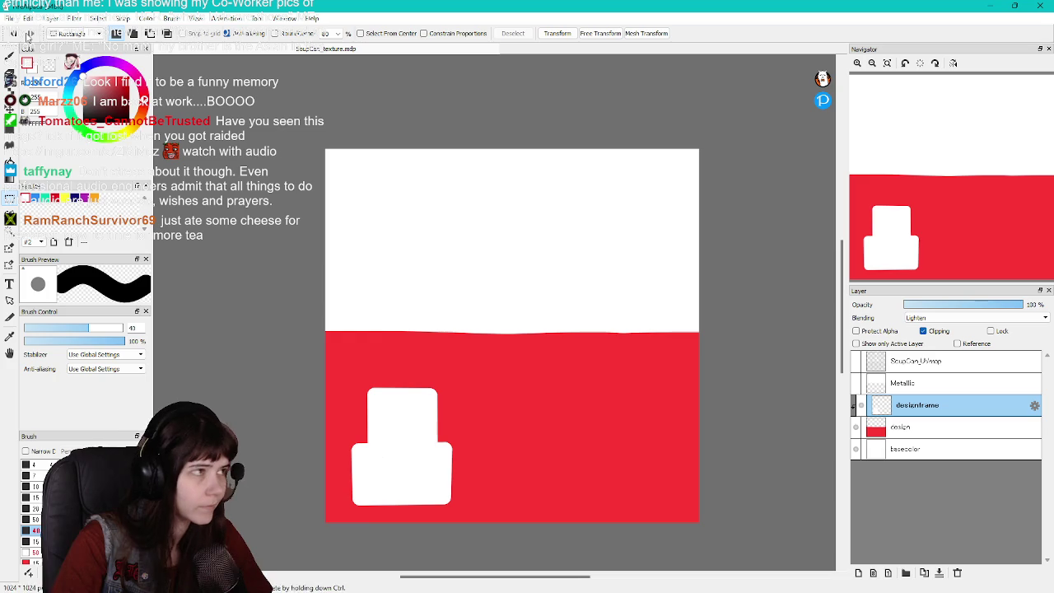
Export the updated SoupCan texture with the default settings
click(9, 18)
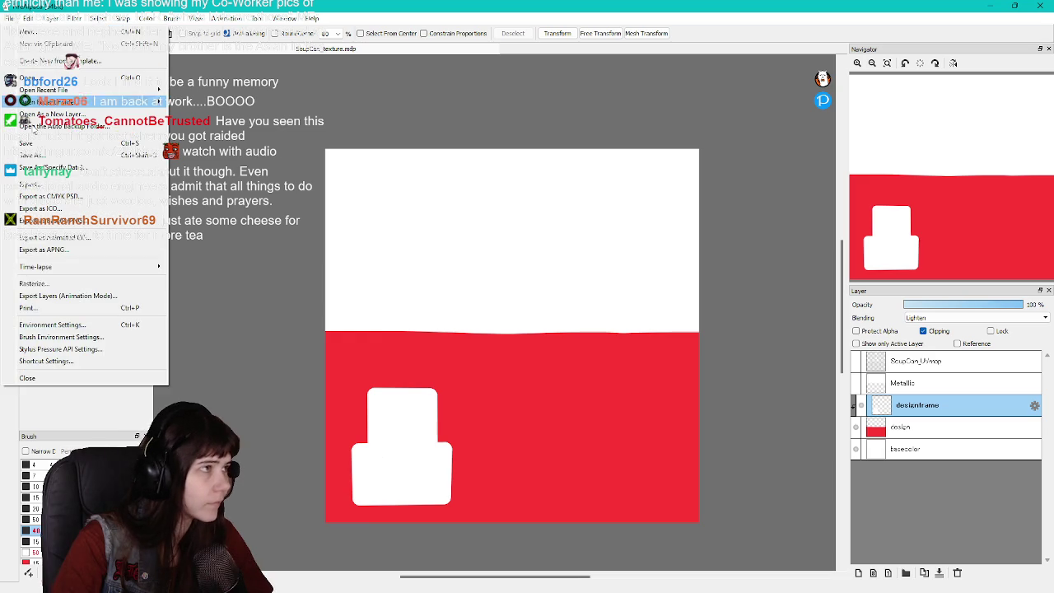
click(78, 188)
click(529, 359)
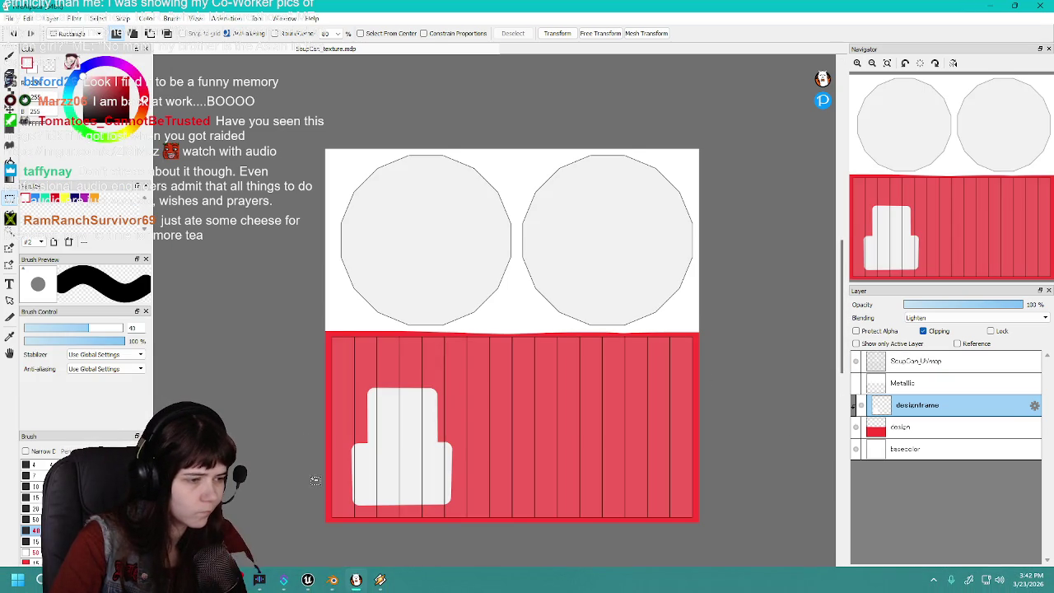
Reimport the SoupCan texture in Unreal Engine
click(307, 580)
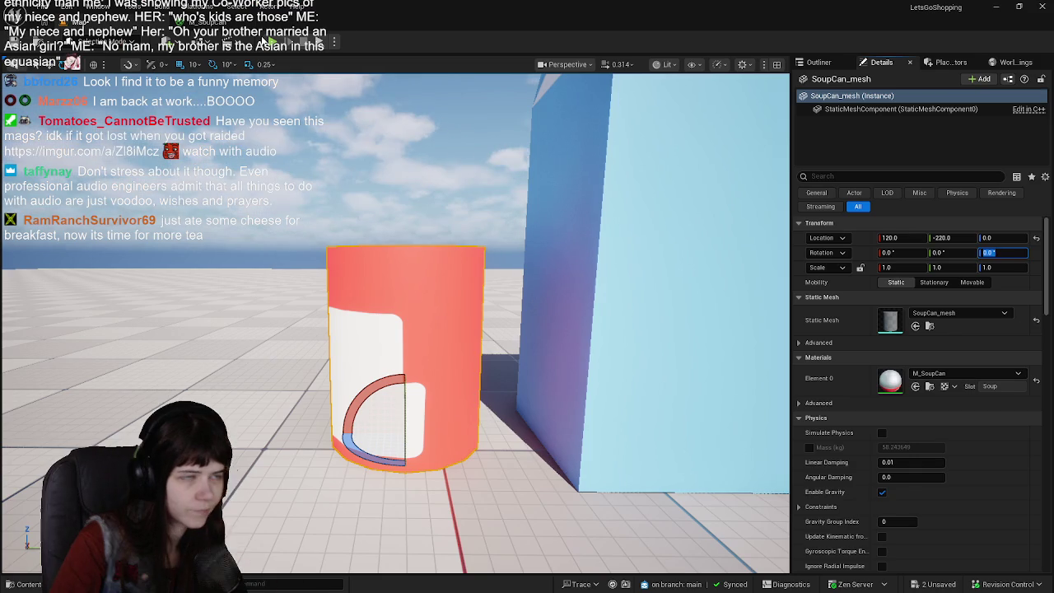
key(ctrl+space)
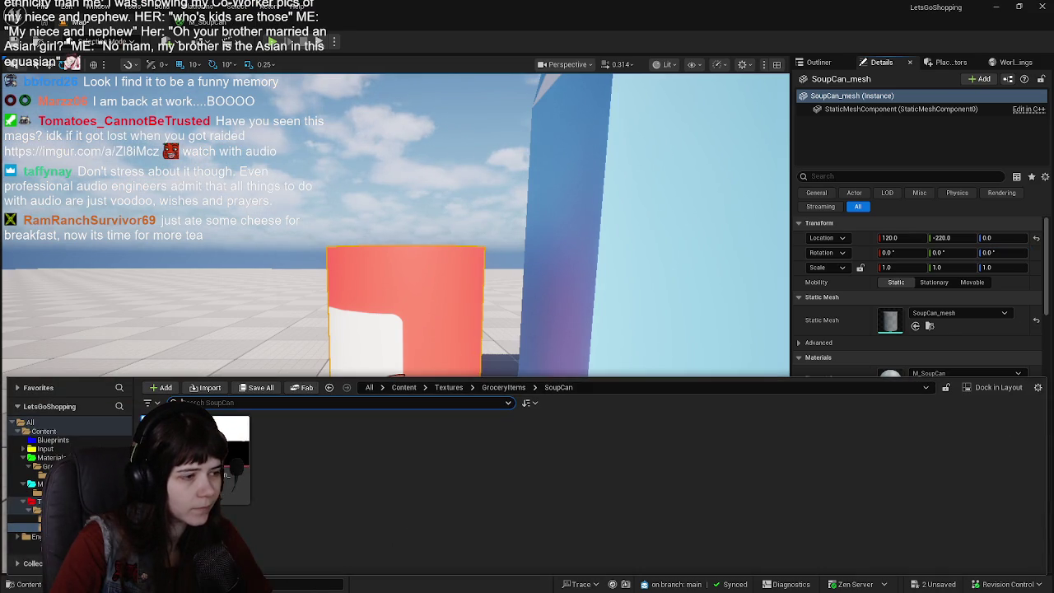
right_click(226, 486)
click(247, 171)
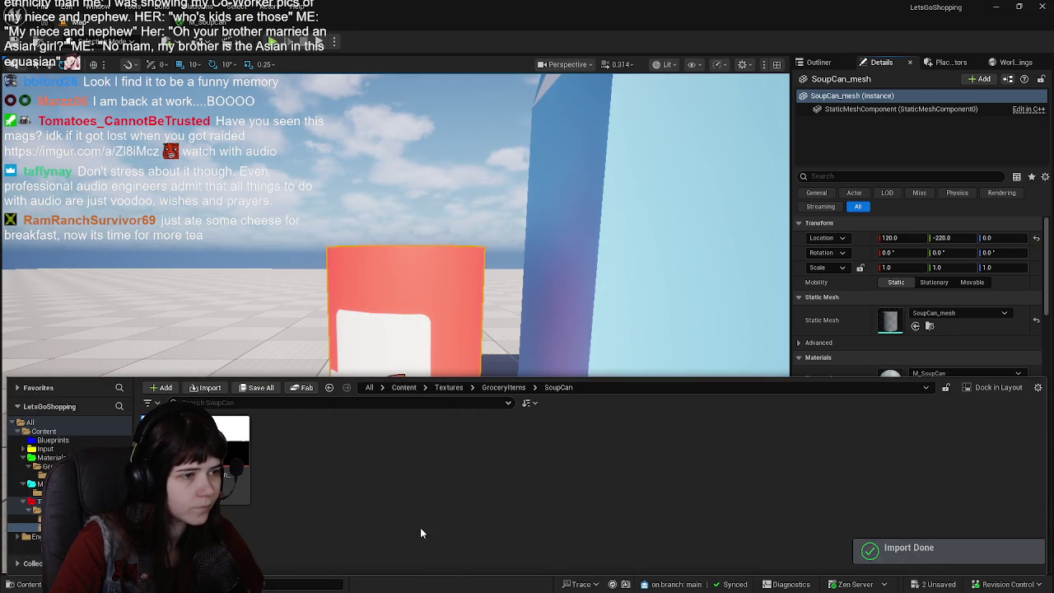
click(473, 414)
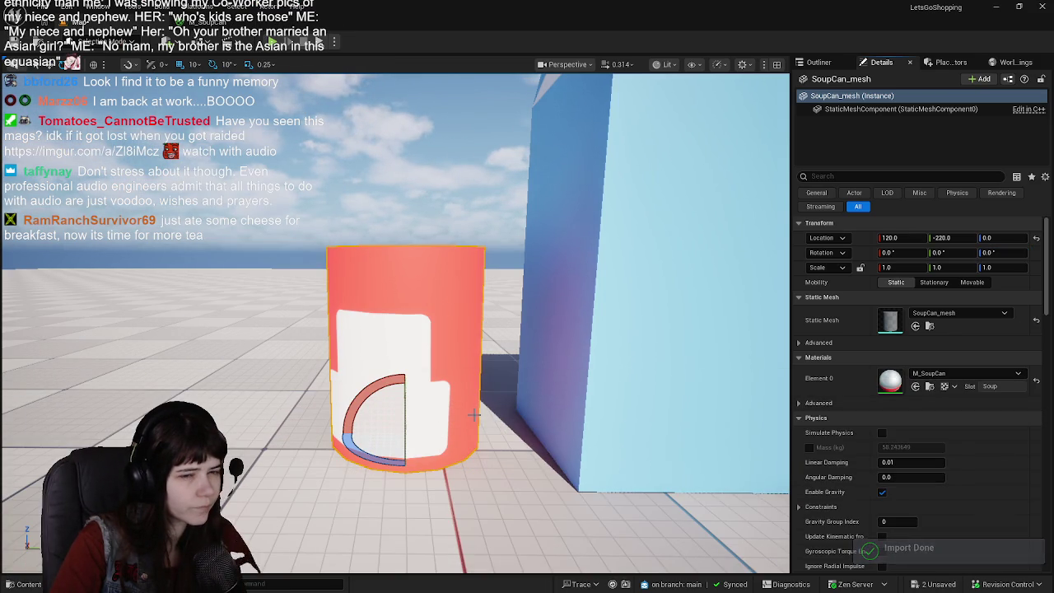
Inspect the can with the shifted label and save the level
mouse_move(480, 480)
alt+mouse_down()
mouse_move(445, 486)
mouse_move(765, 341)
mouse_move(480, 481)
alt+mouse_up()
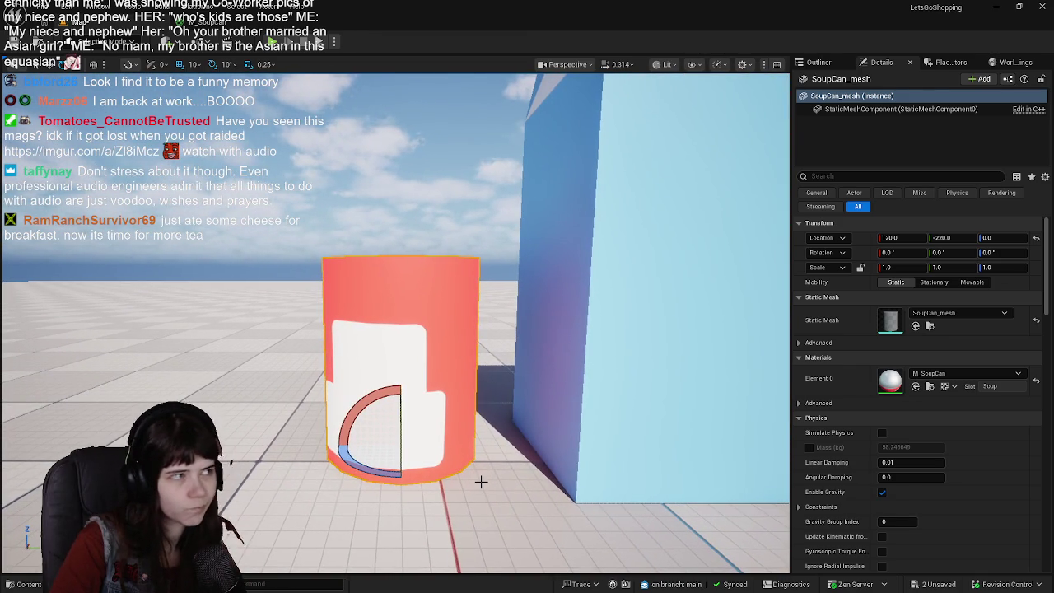
key(ctrl+s)
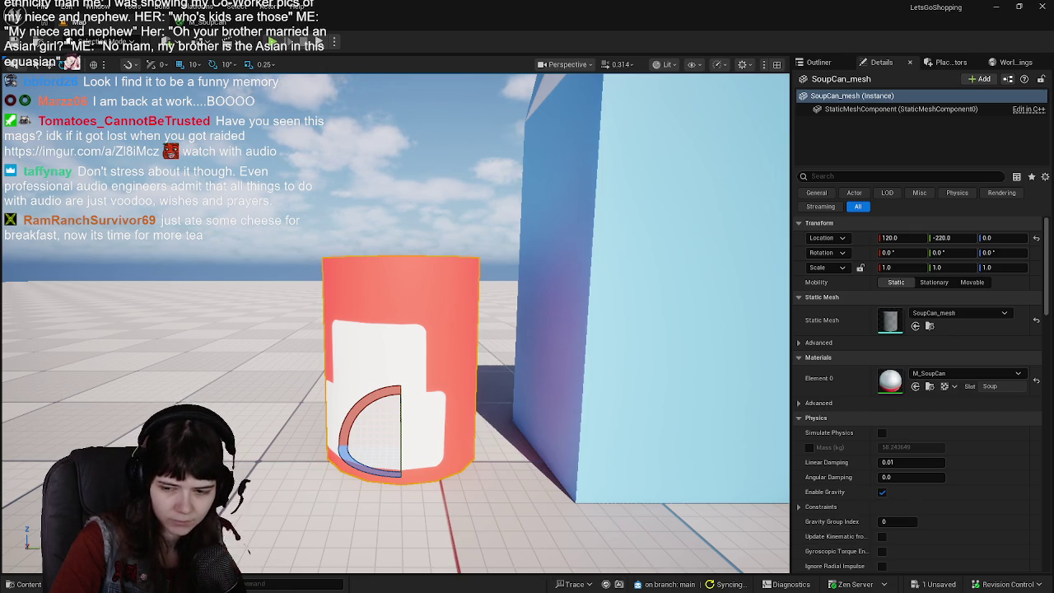
key(alt+Tab)
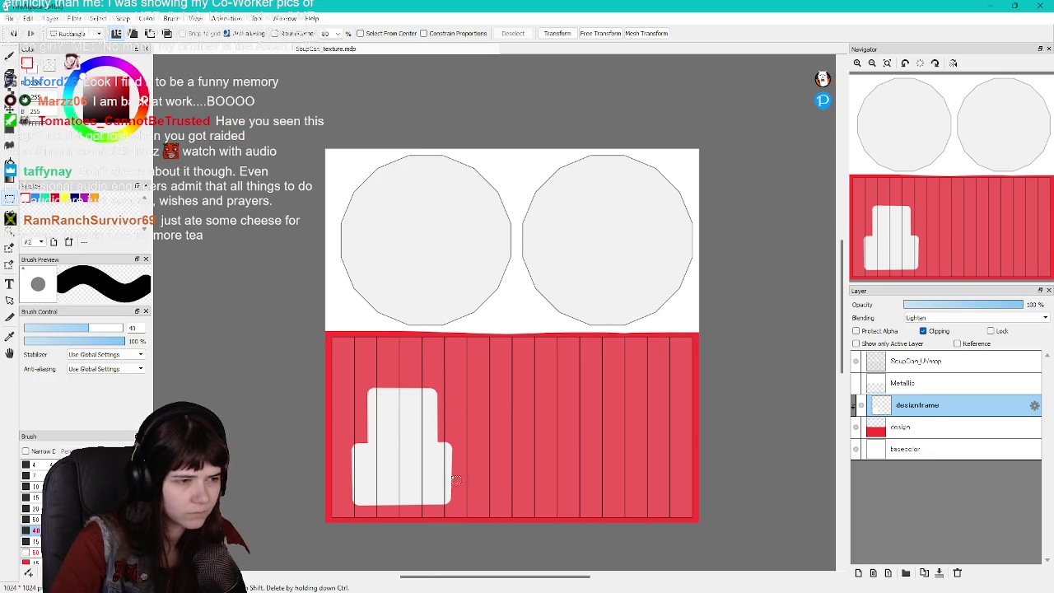
Hide the UV guide layer and move the white label shape further right
key(Delete)
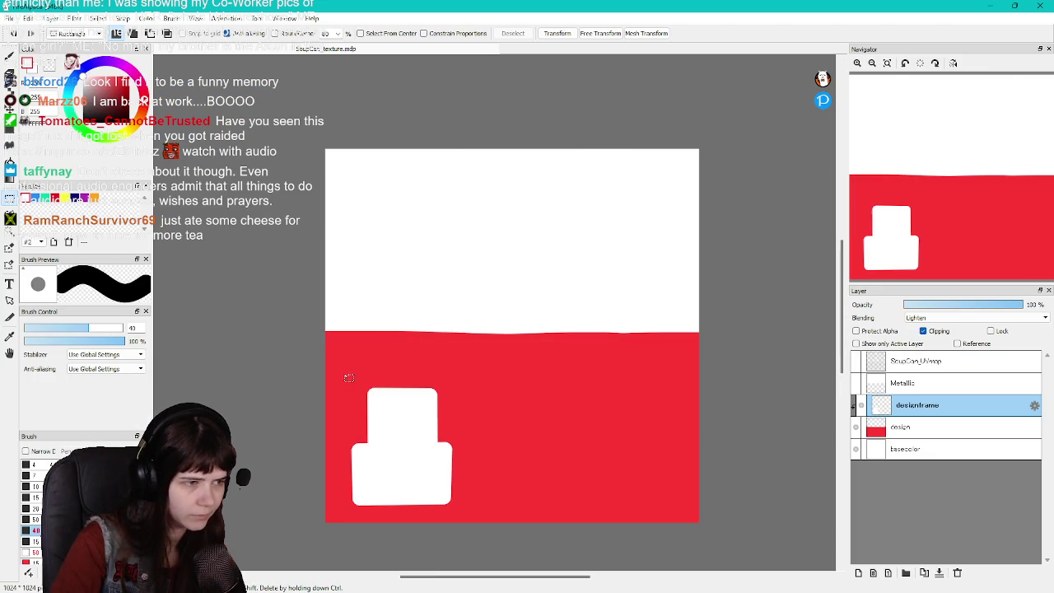
drag(344, 373, 466, 518)
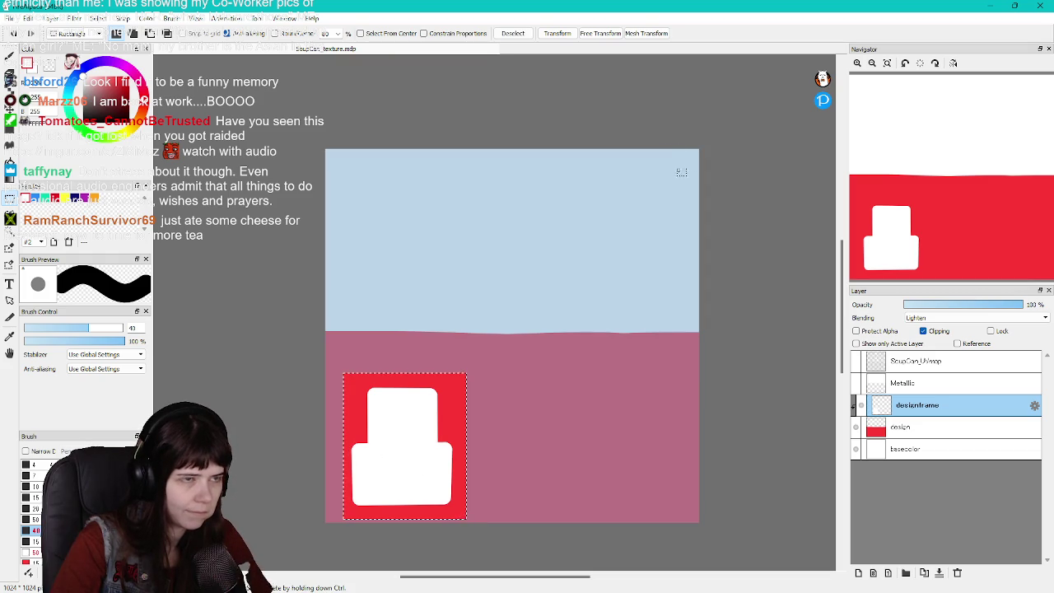
click(558, 33)
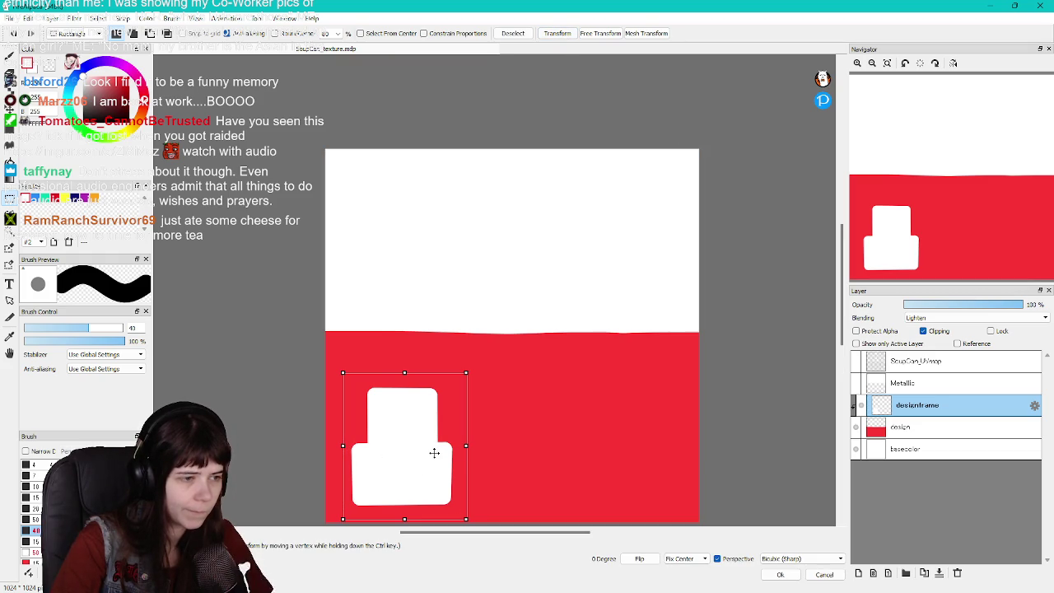
drag(434, 452, 467, 453)
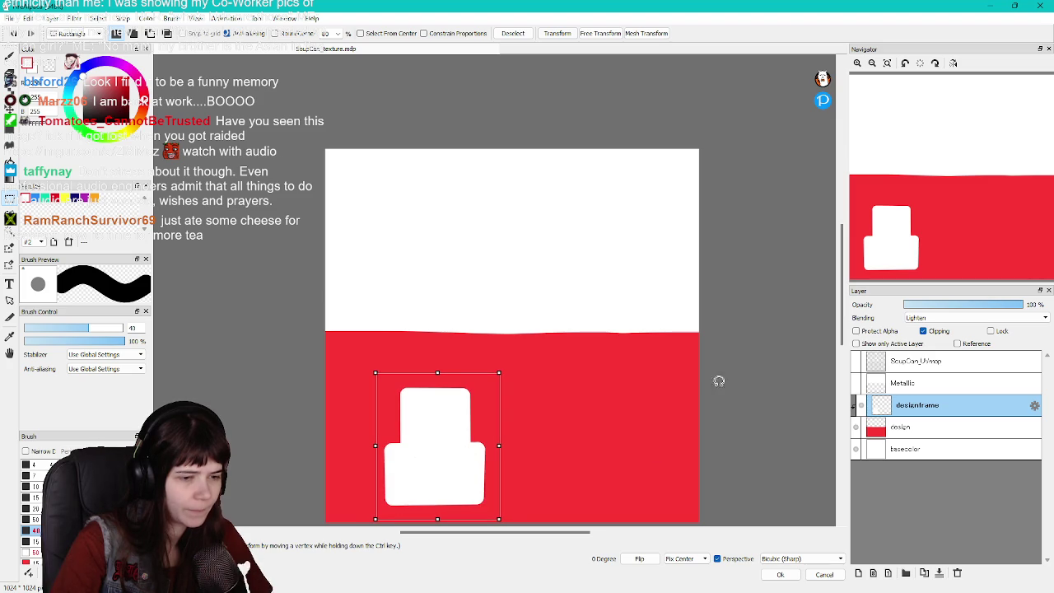
click(780, 575)
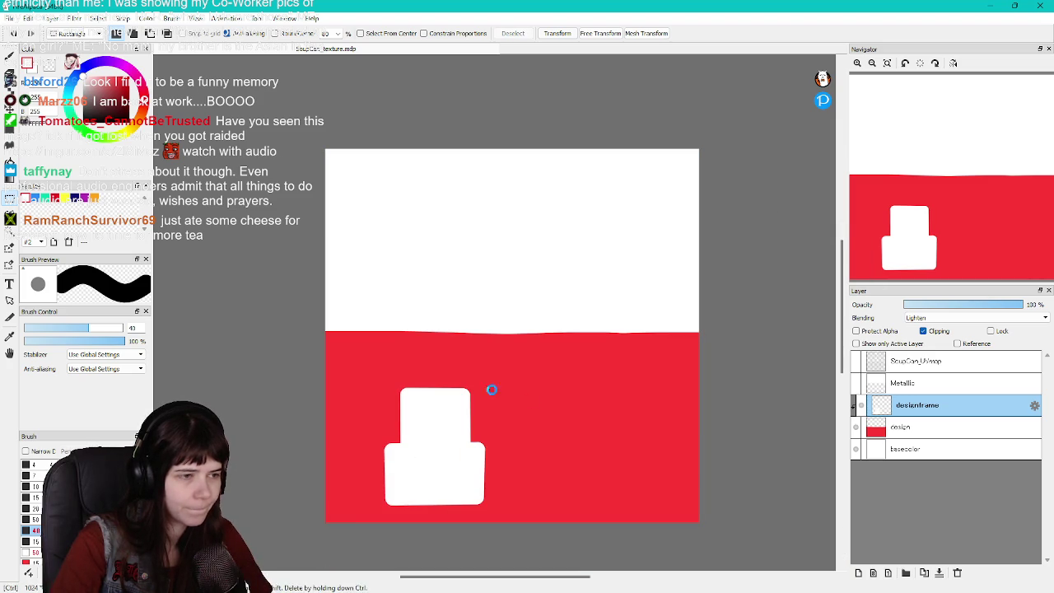
Export the texture image as PNG
click(8, 18)
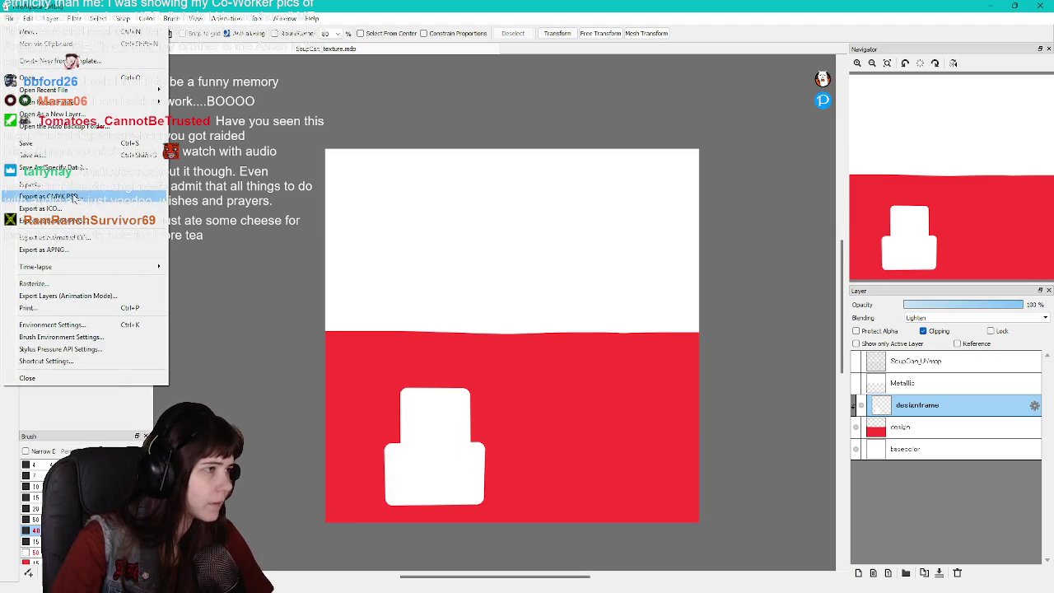
click(33, 195)
click(528, 353)
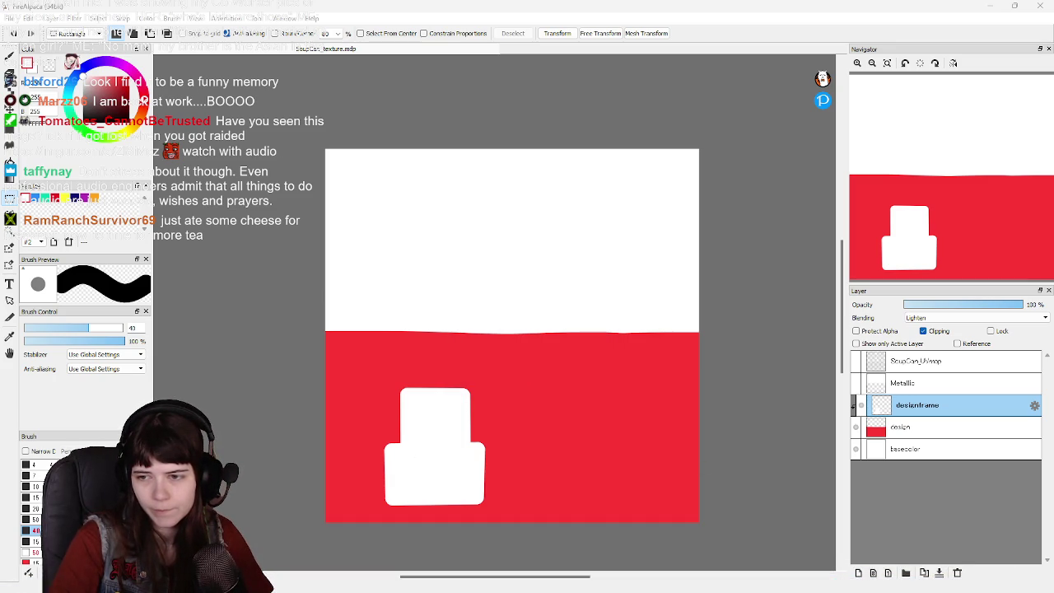
Reimport the SoupCan texture in Unreal Engine and go back to FireAlpaca
key(alt+Tab)
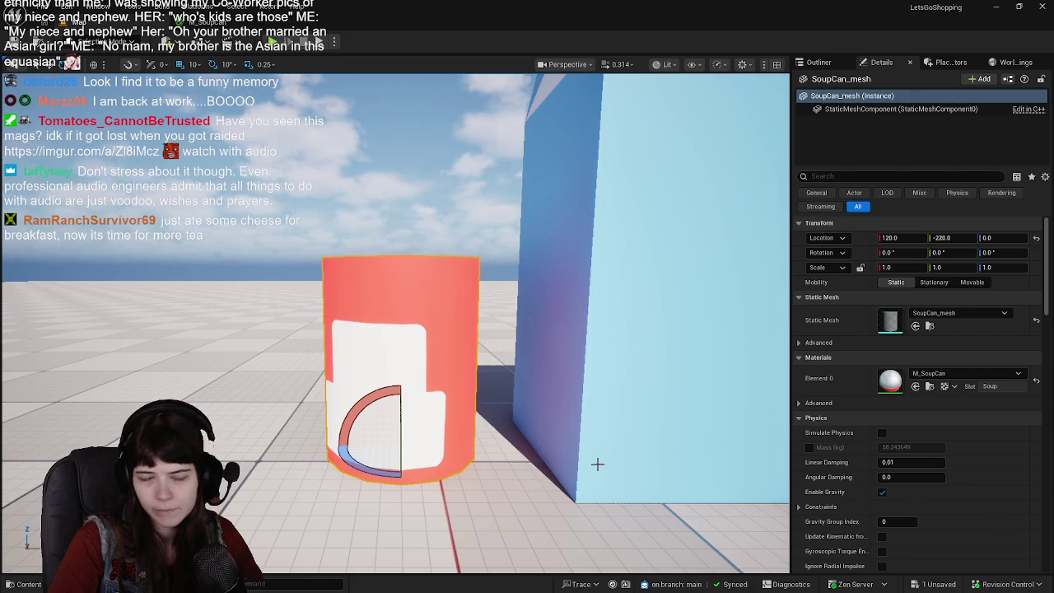
key(ctrl+space)
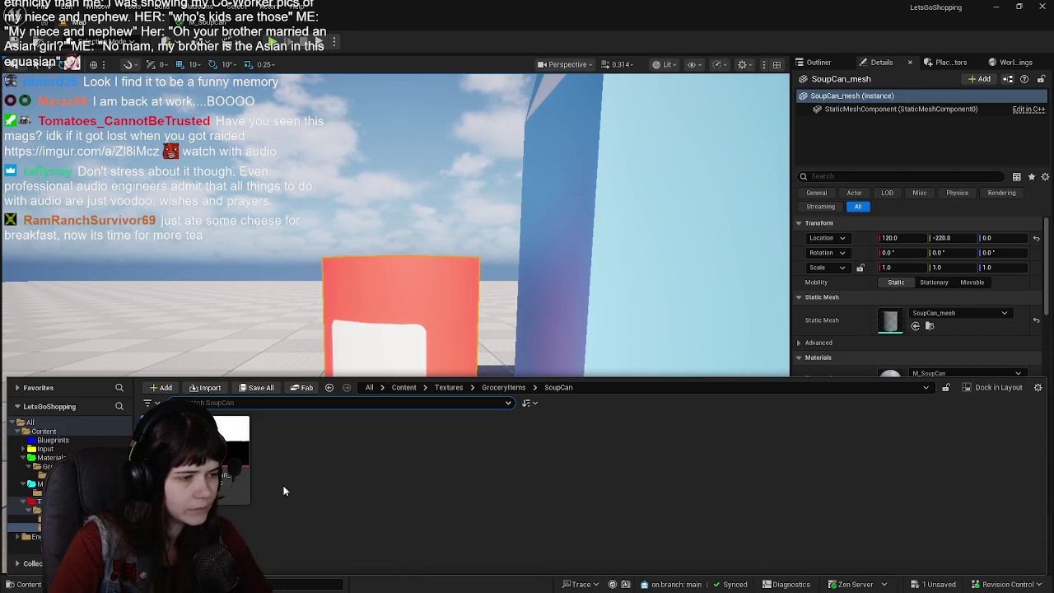
right_click(177, 448)
click(236, 251)
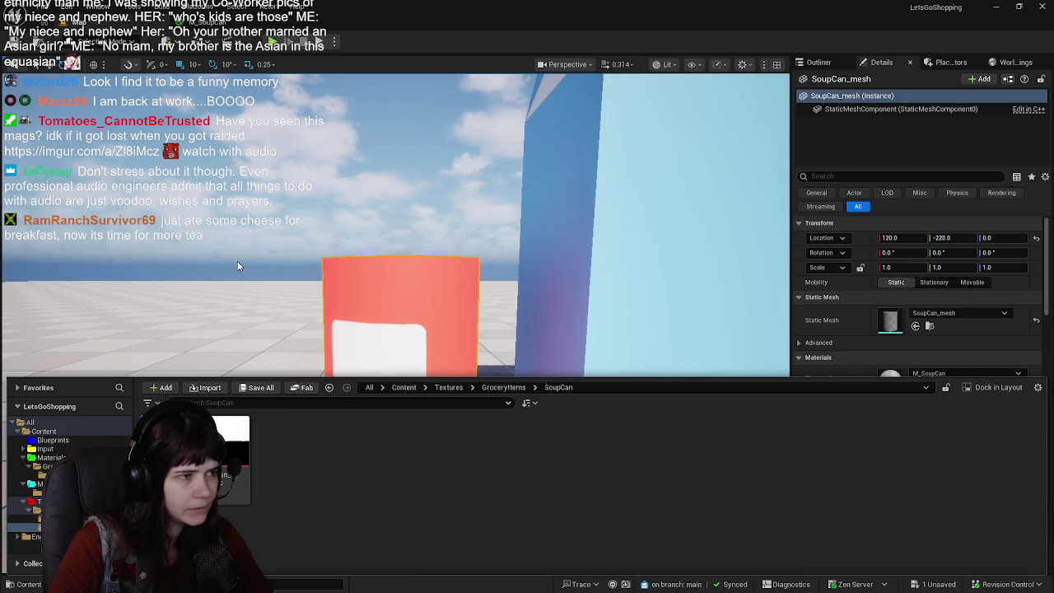
key(ctrl+space)
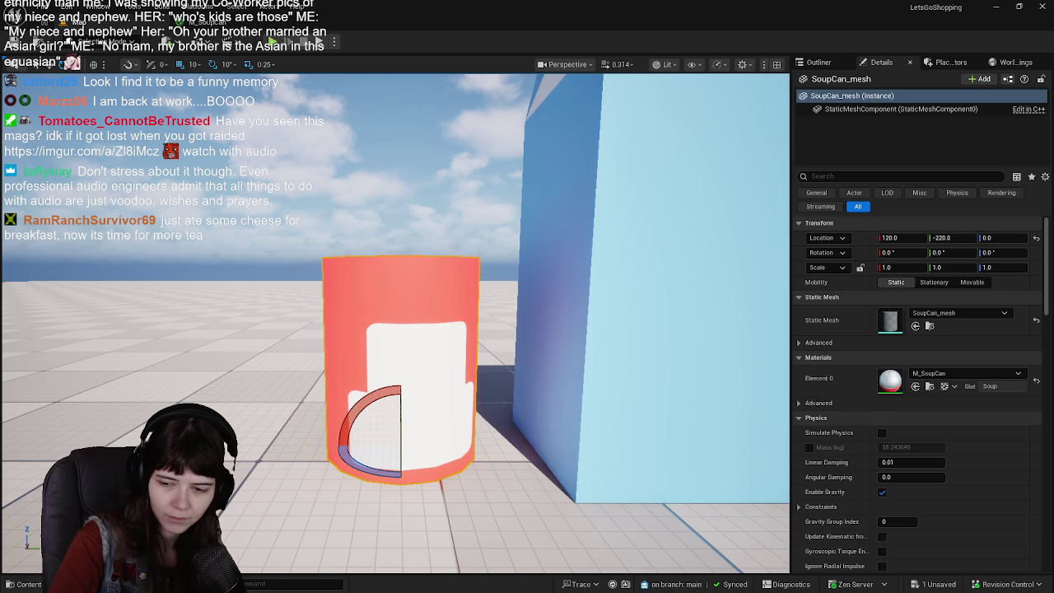
key(alt+Tab)
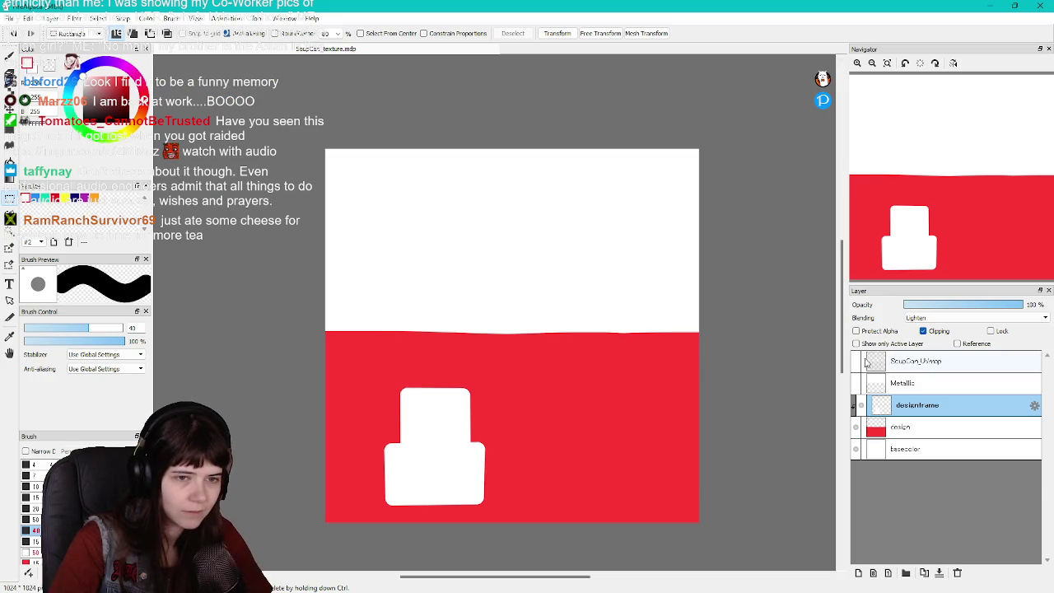
With the UV map shown, nudge the white label shape slightly left
click(856, 361)
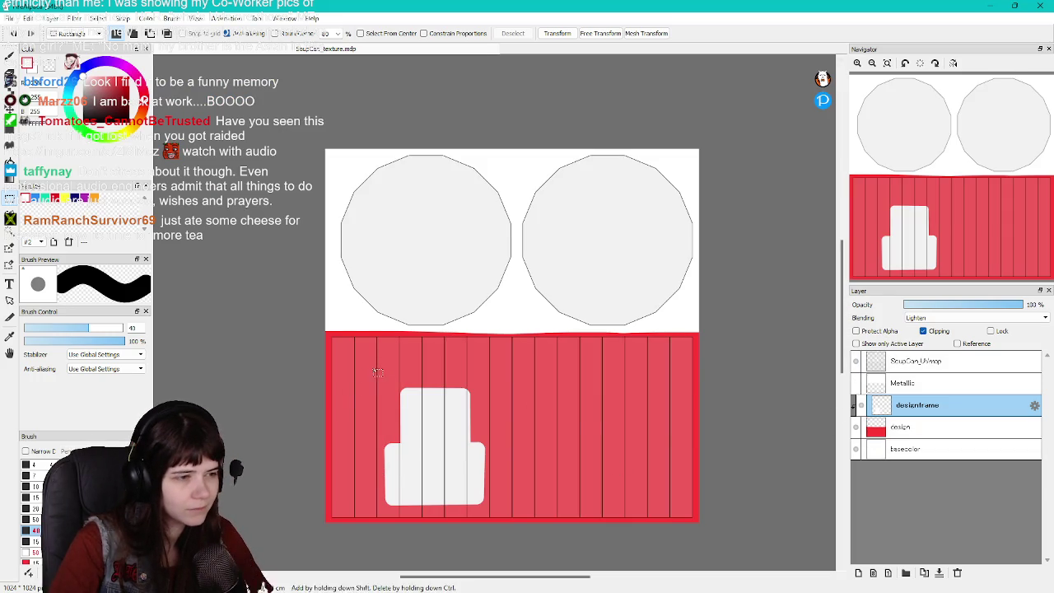
drag(375, 369, 511, 508)
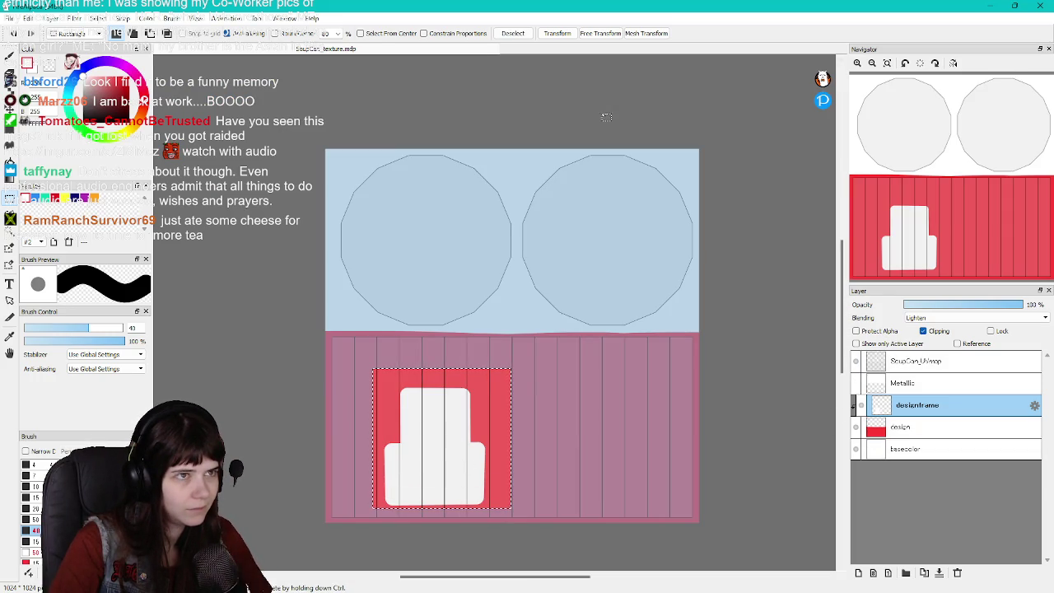
click(558, 34)
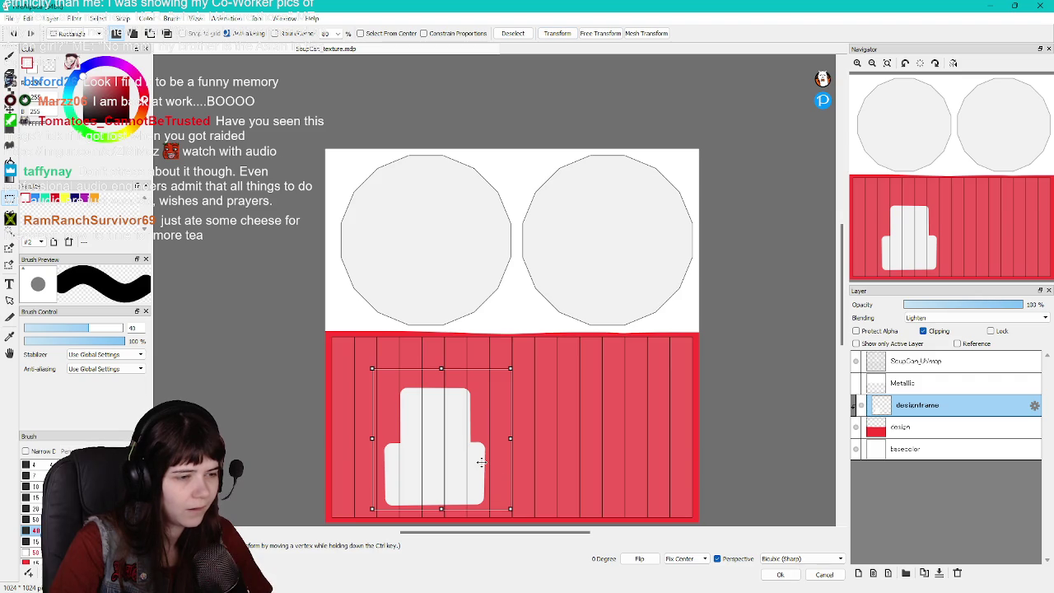
drag(481, 463, 474, 462)
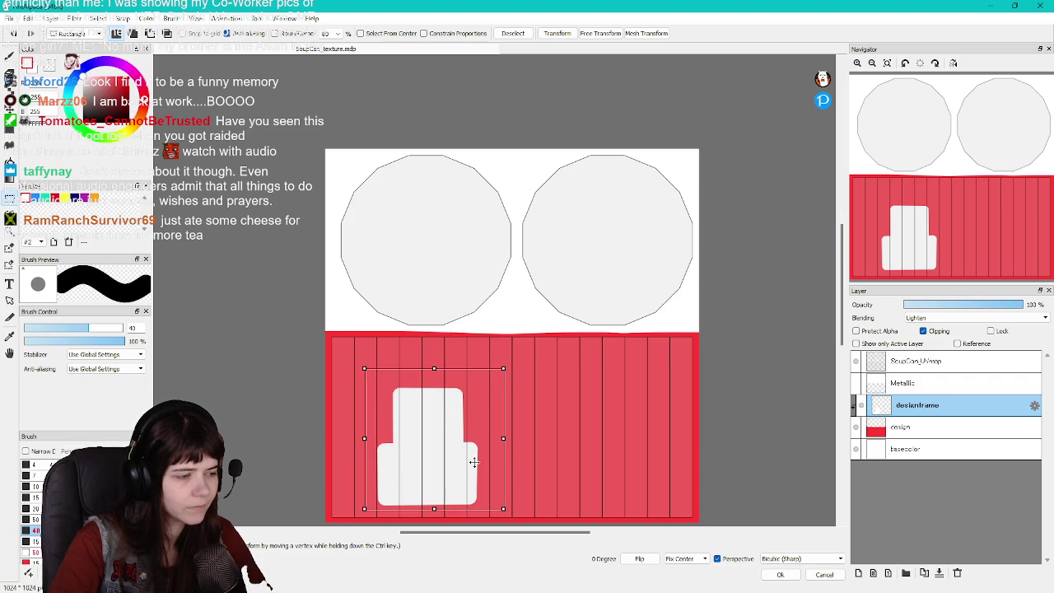
click(779, 575)
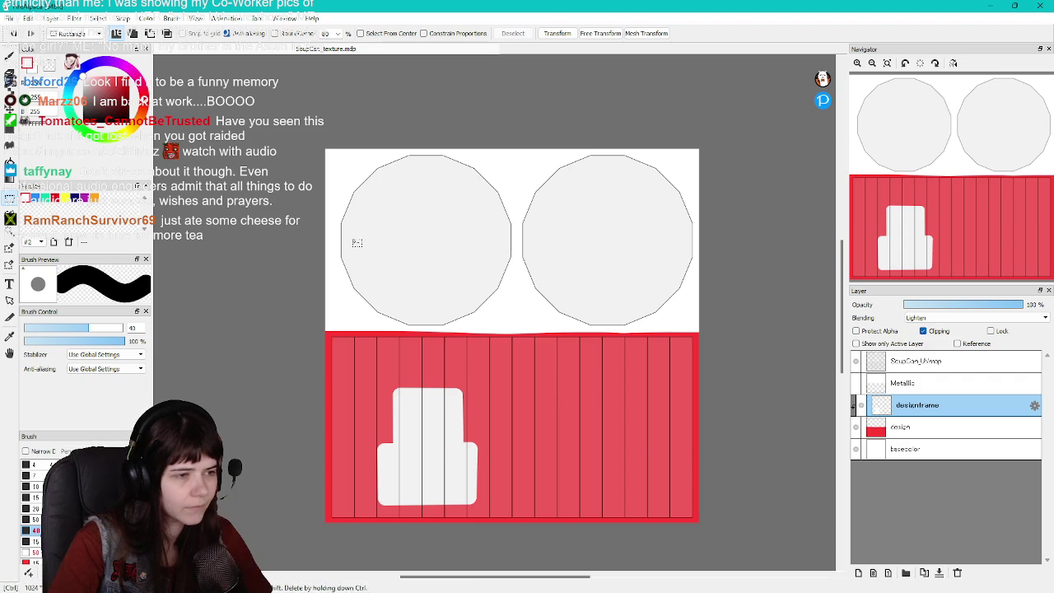
Hide the UV map layer and export the texture as PNG
click(857, 362)
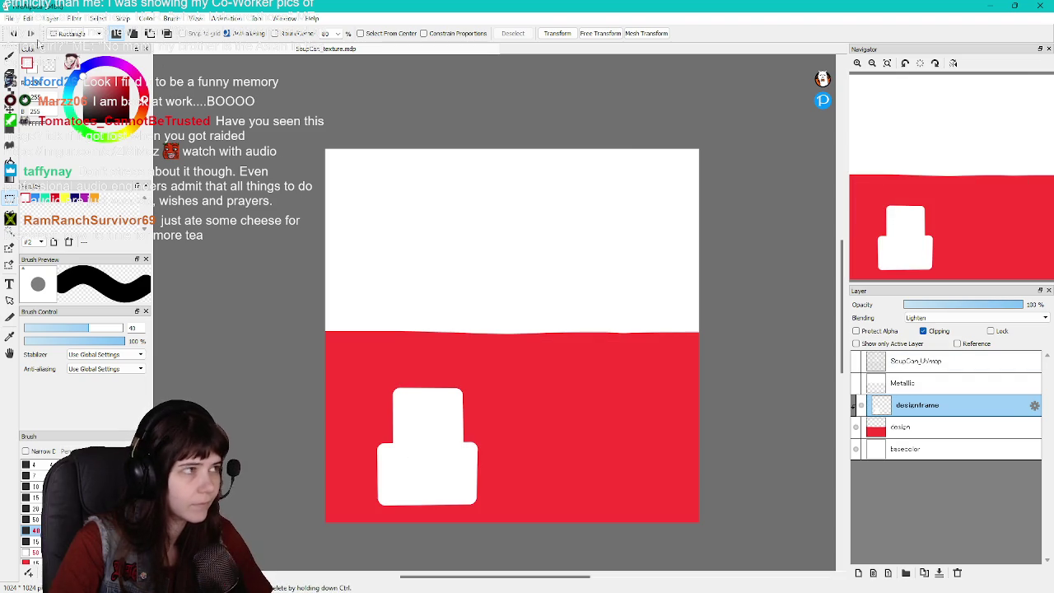
click(10, 18)
click(49, 193)
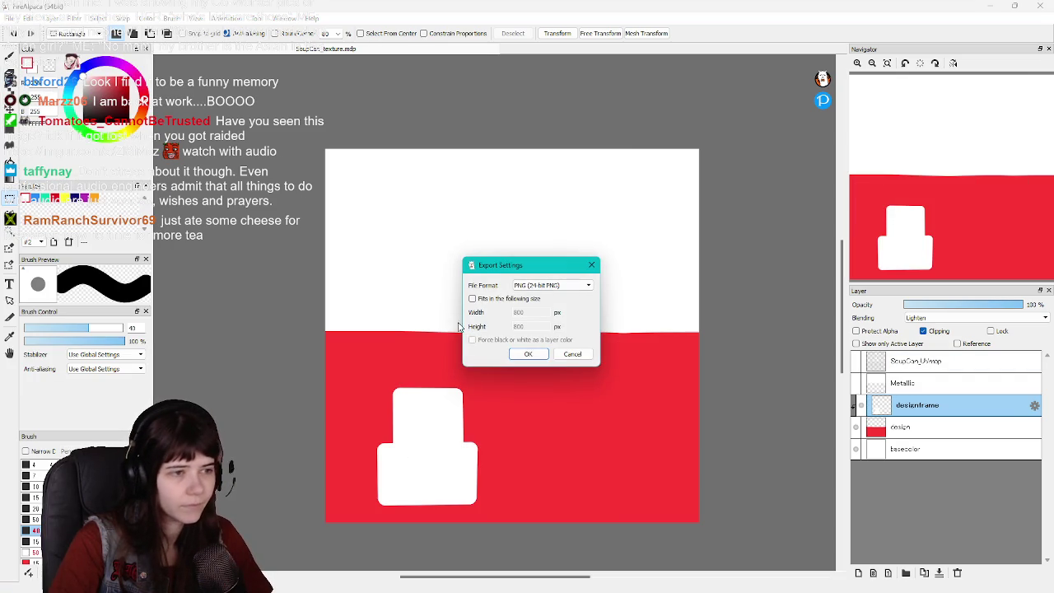
click(527, 354)
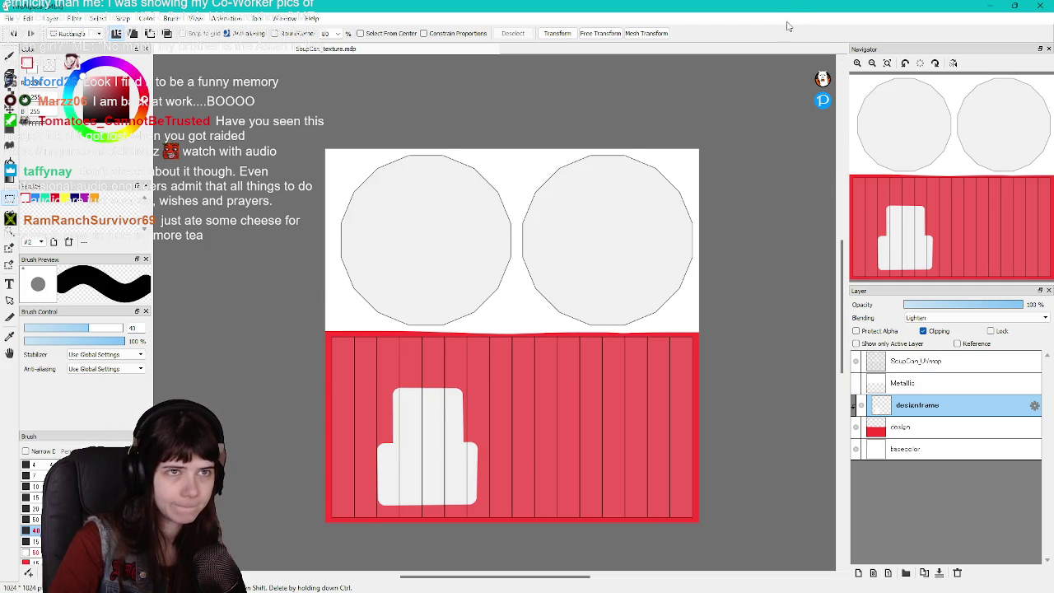
Reimport the SoupCan texture, then select the white label area back in FireAlpaca
click(313, 583)
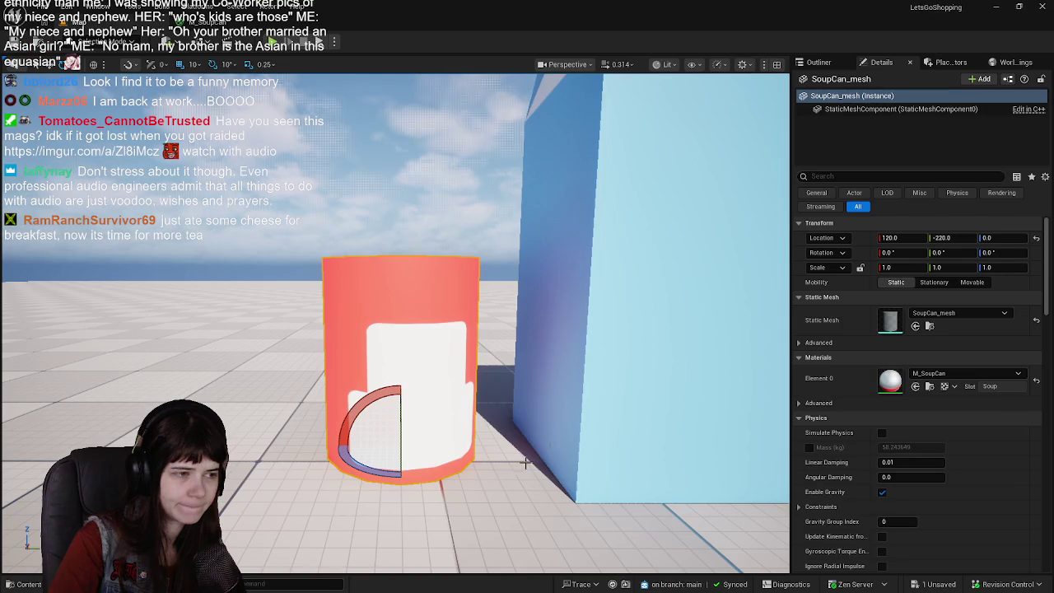
key(ctrl+space)
right_click(164, 432)
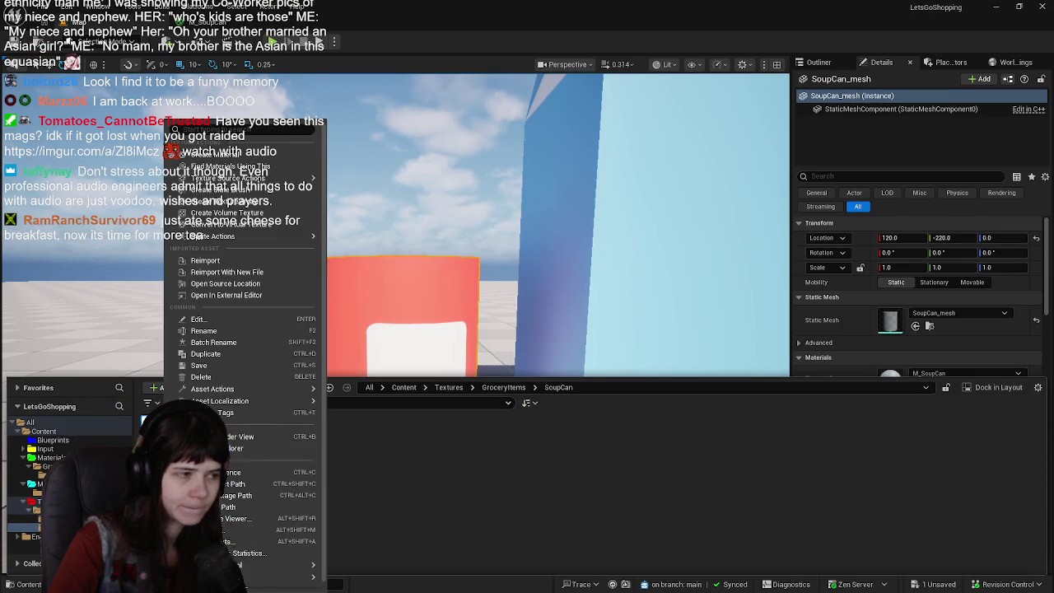
click(221, 262)
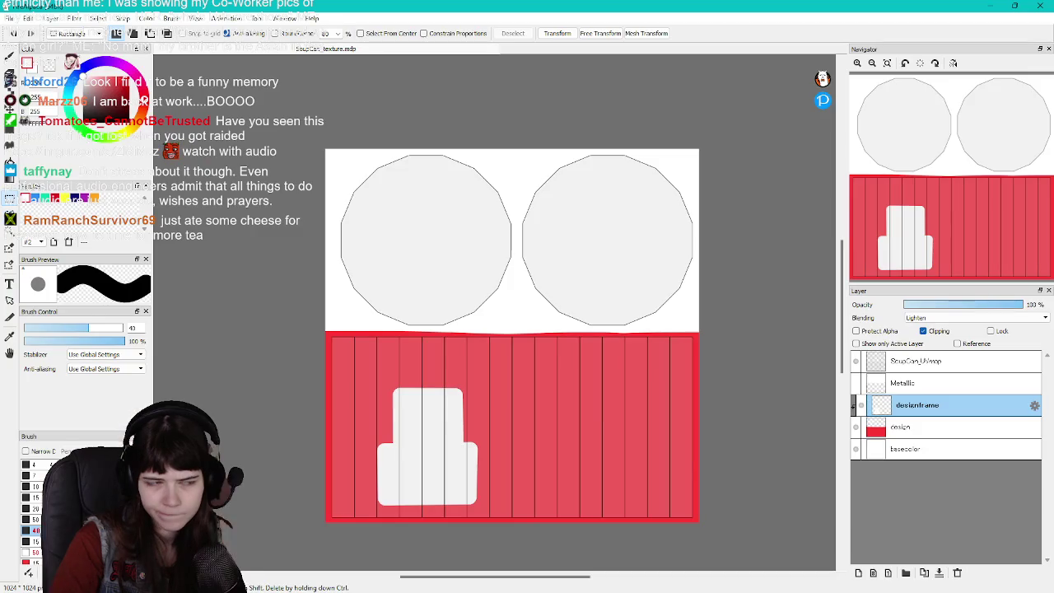
key(alt+Tab)
drag(363, 373, 515, 510)
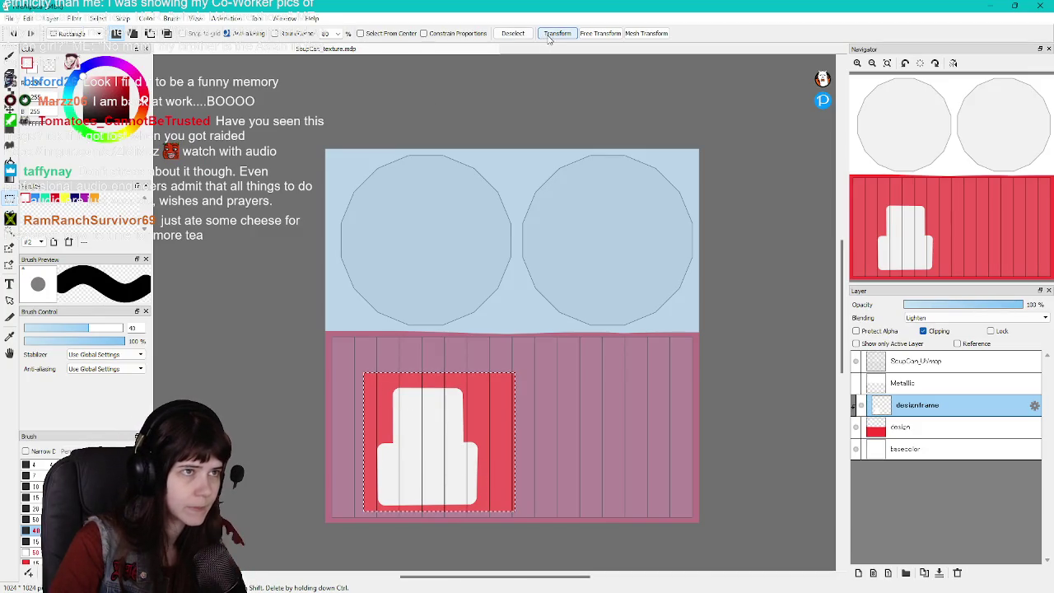
Move the white label frame a few pixels left, commit it, and deselect
click(557, 33)
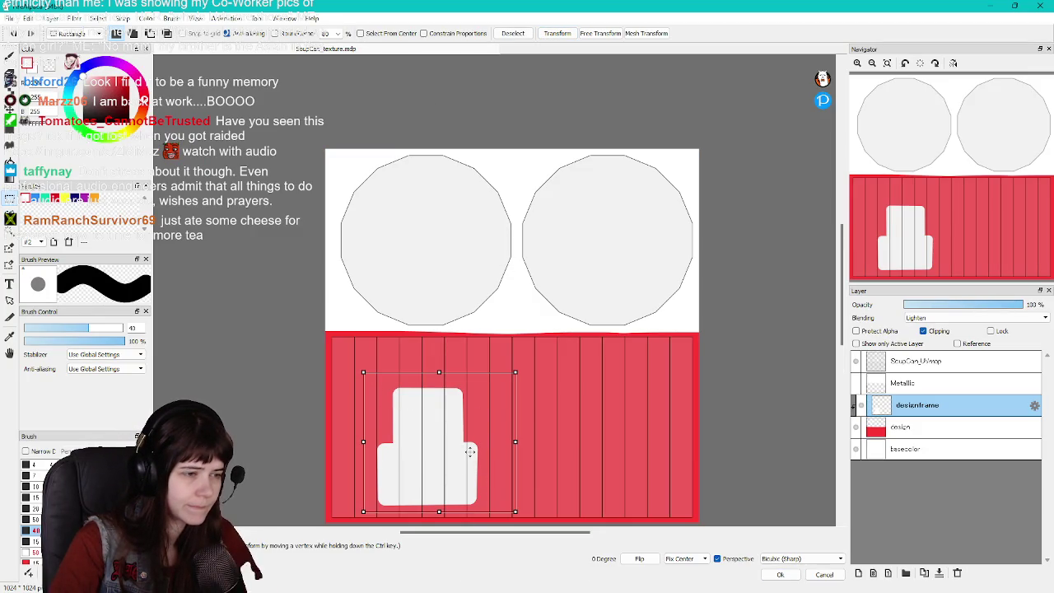
drag(469, 451, 469, 451)
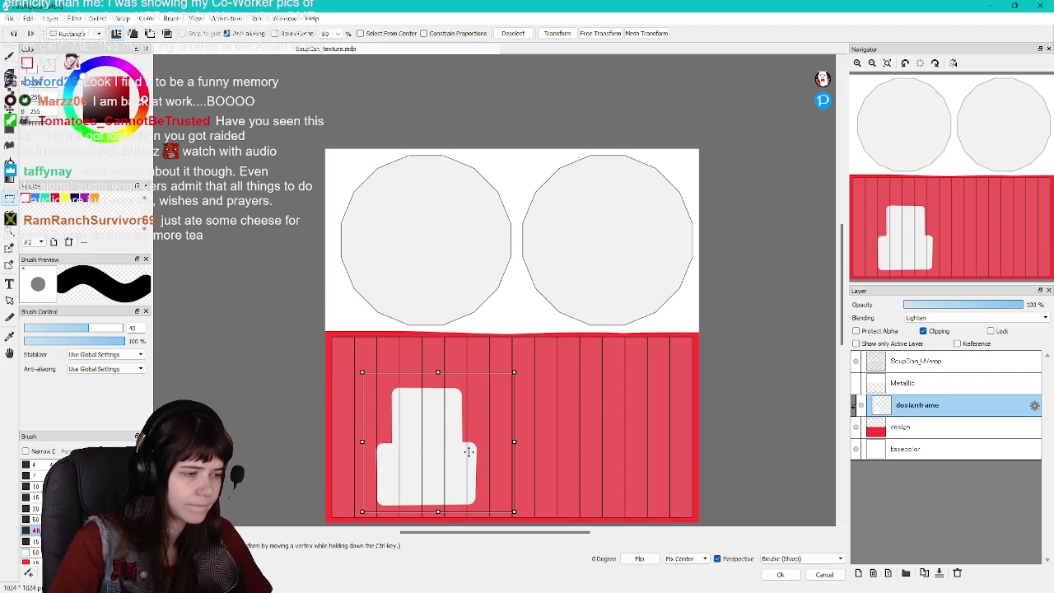
drag(469, 451, 465, 452)
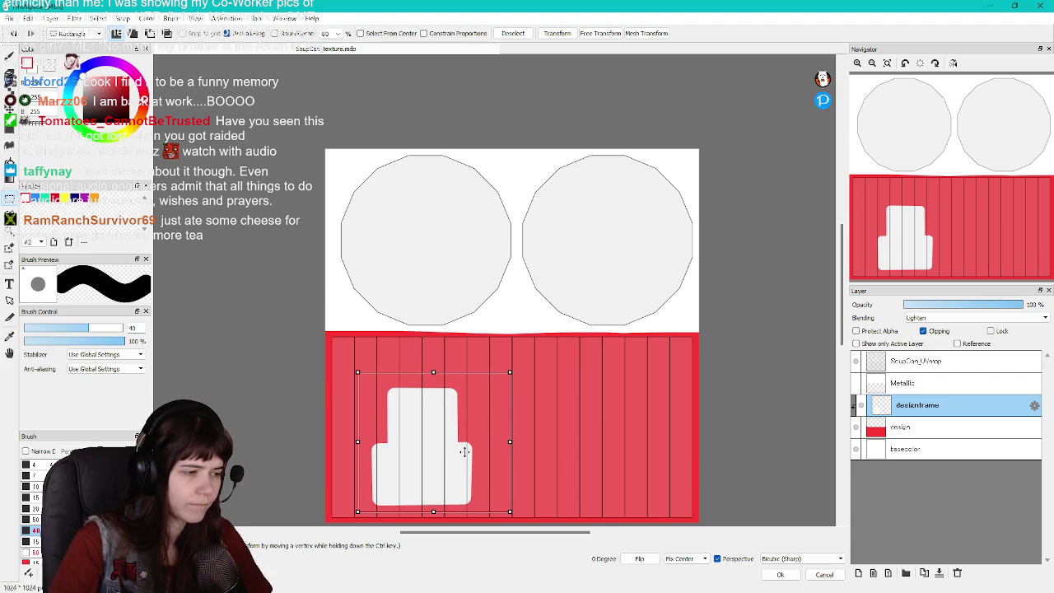
click(780, 575)
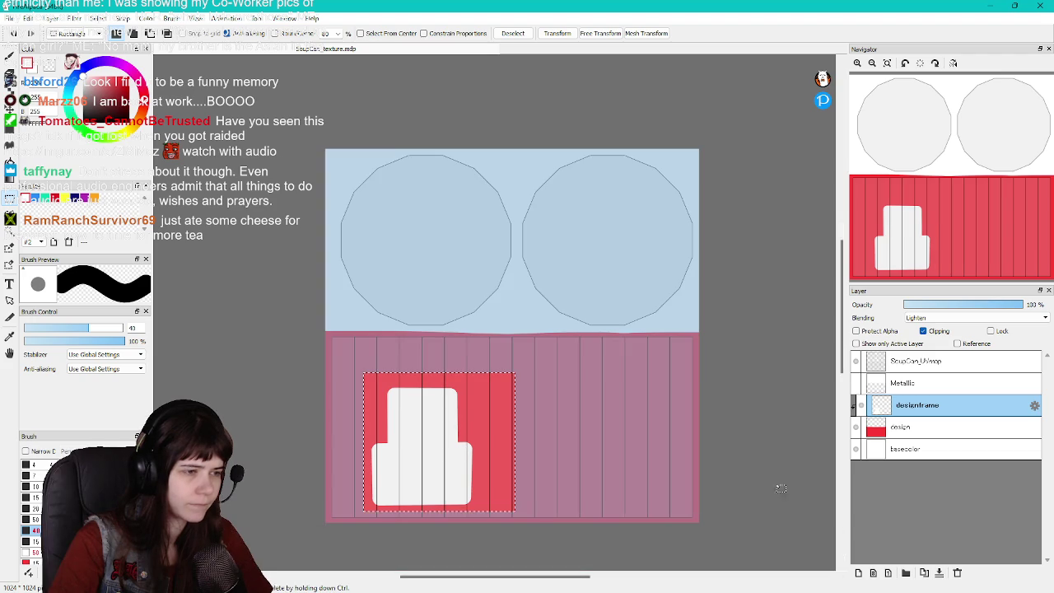
key(ctrl+d)
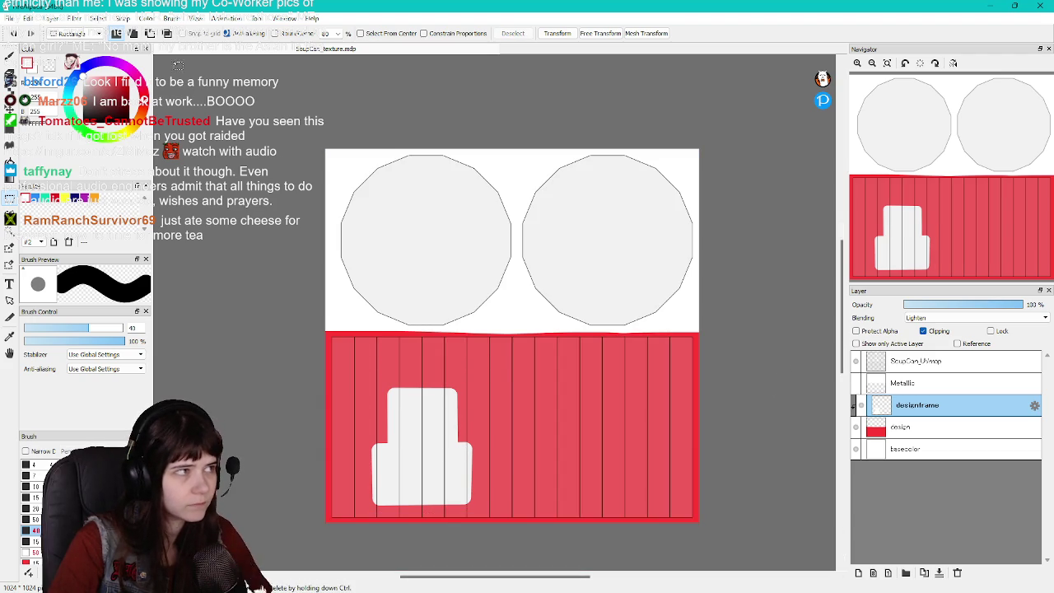
Hide the UV-map lines and export the texture as PNG
click(856, 363)
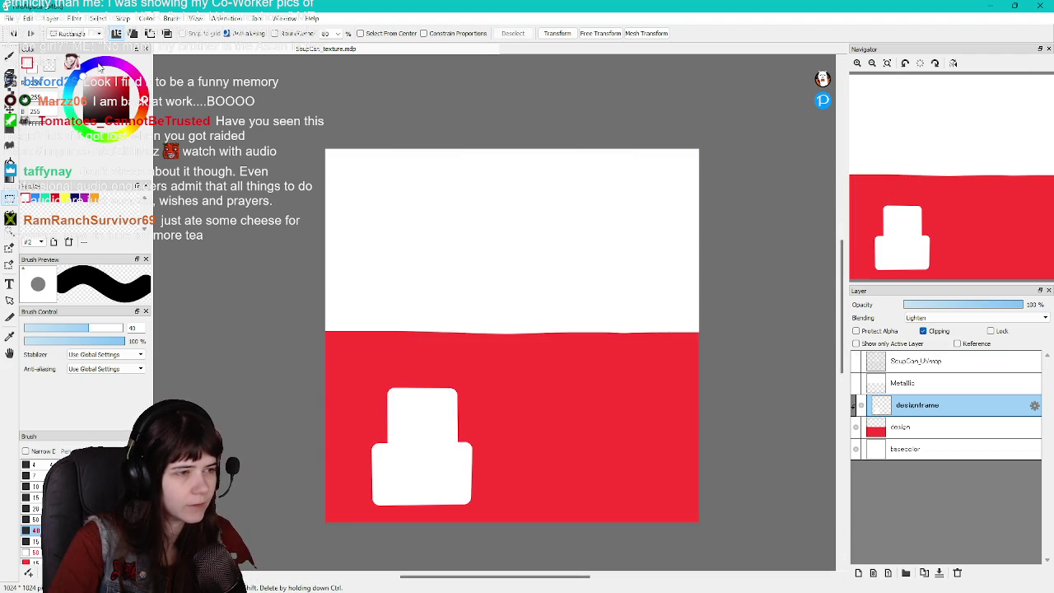
click(10, 18)
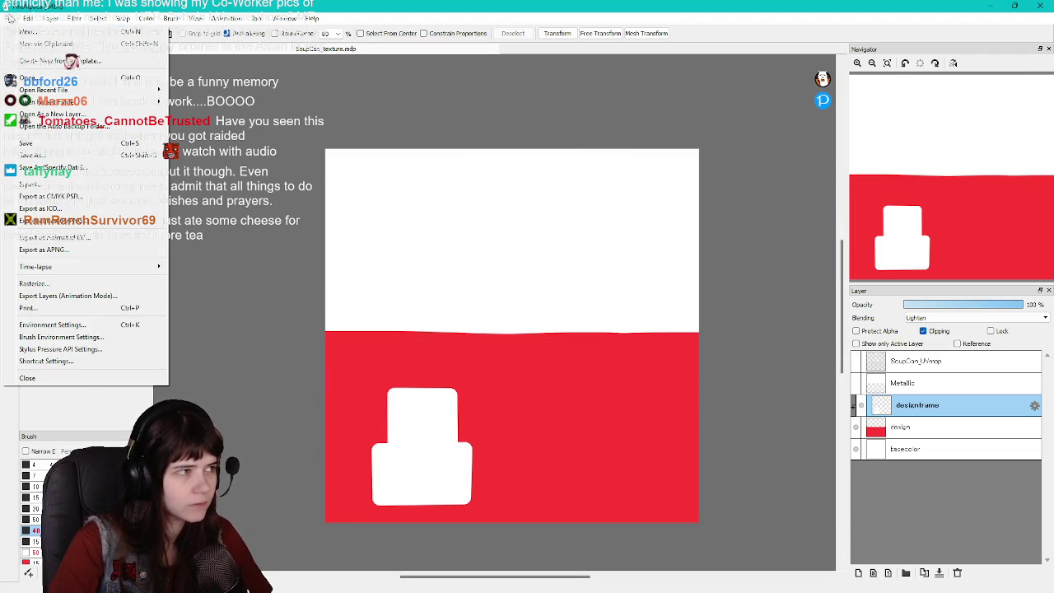
click(33, 185)
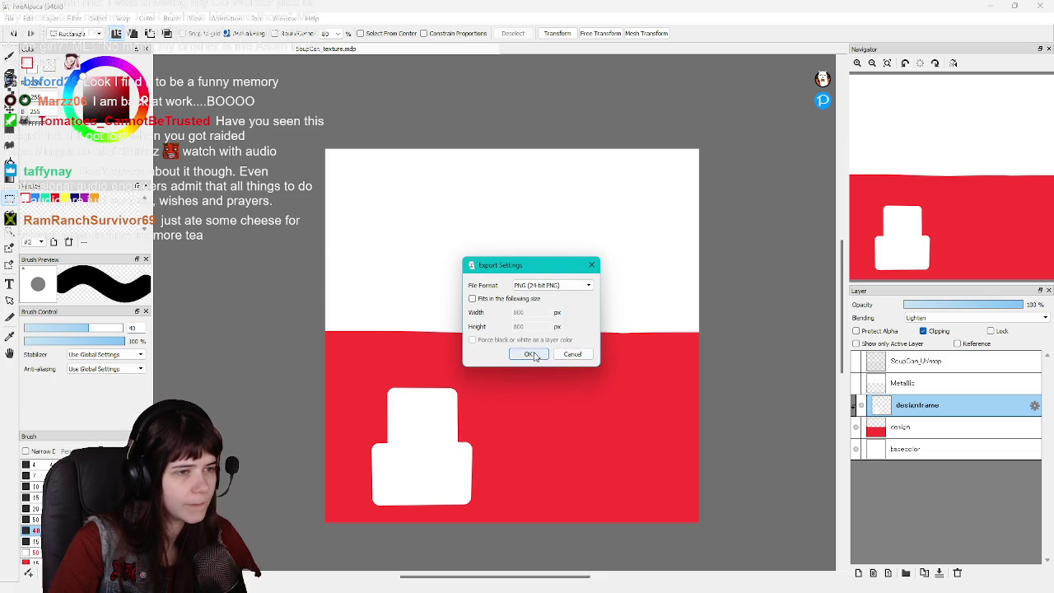
click(528, 354)
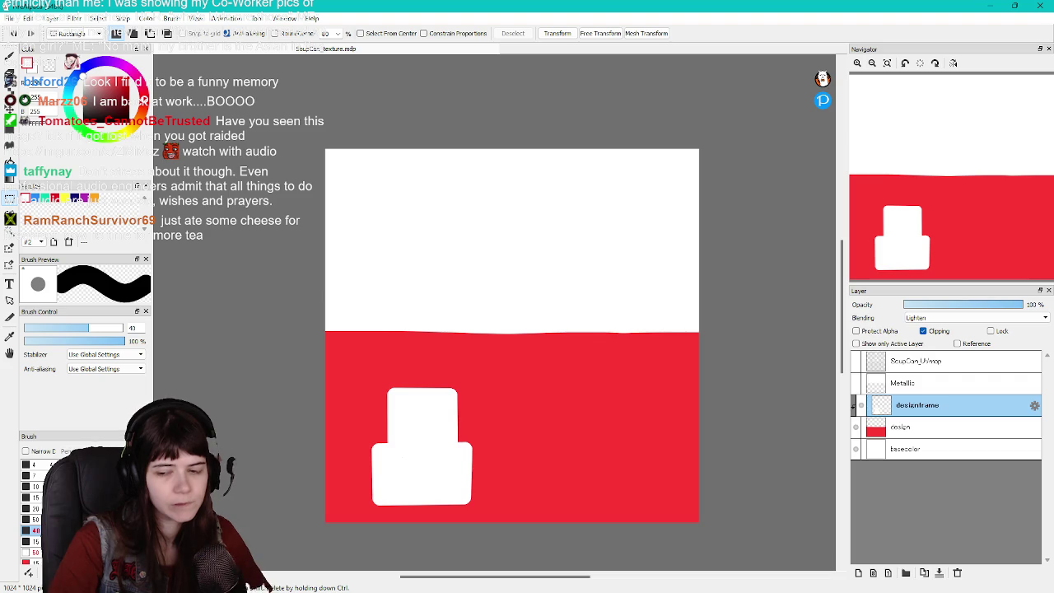
key(alt+Tab)
Reimport the SoupCan texture from the Content Drawer
key(ctrl+space)
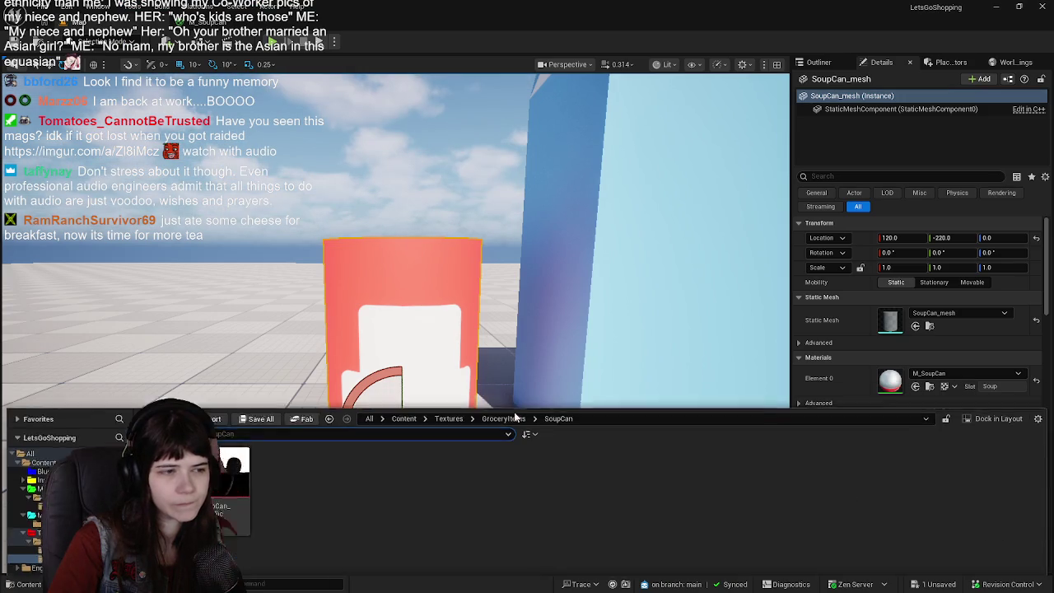
right_click(173, 436)
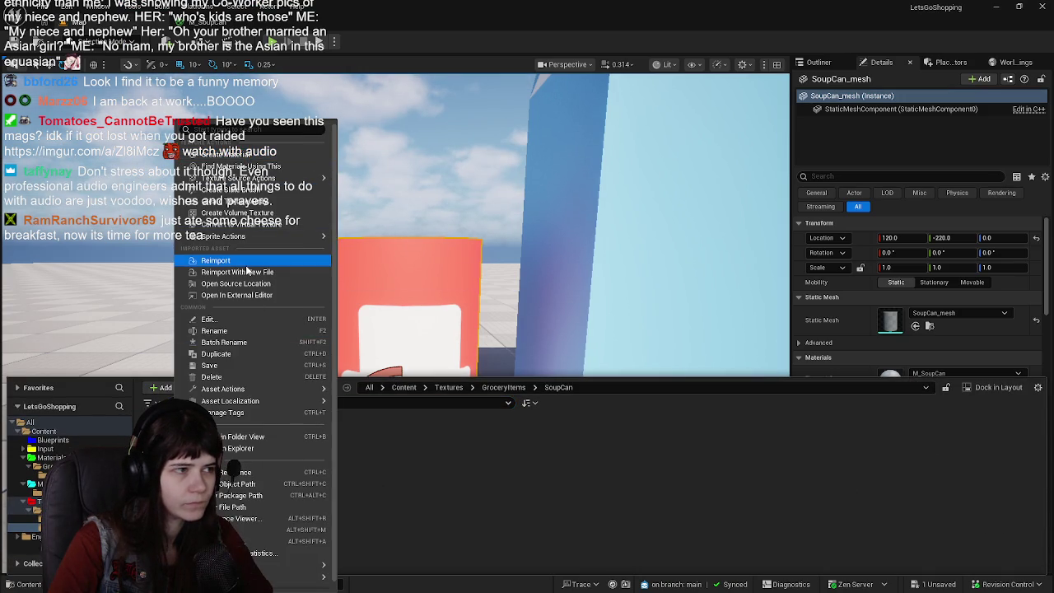
click(377, 281)
key(ctrl+space)
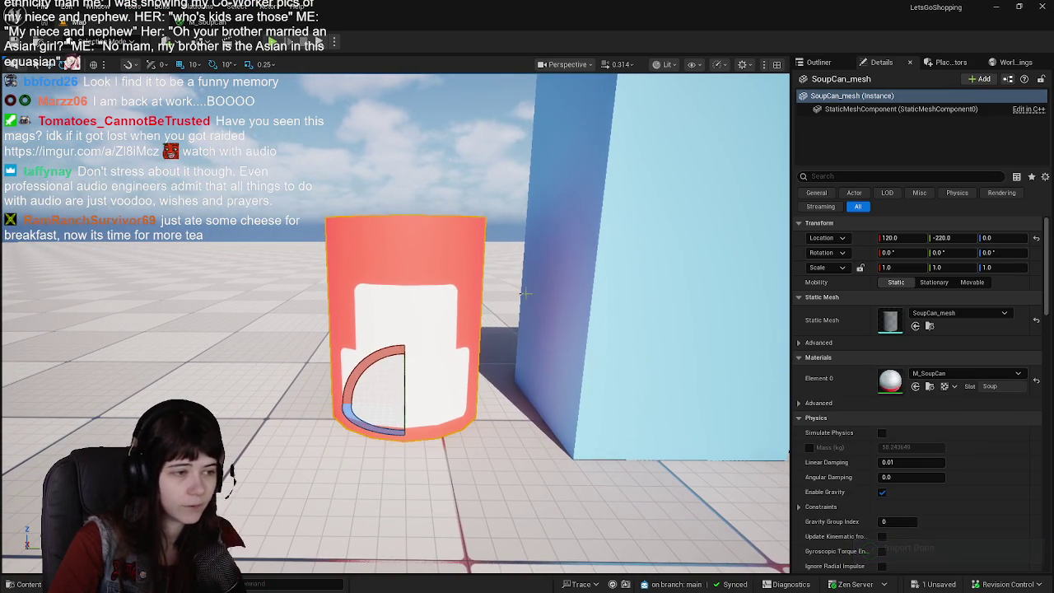
Deselect the can and adjust the viewport to inspect the new red-and-white label
key(w)
click(819, 62)
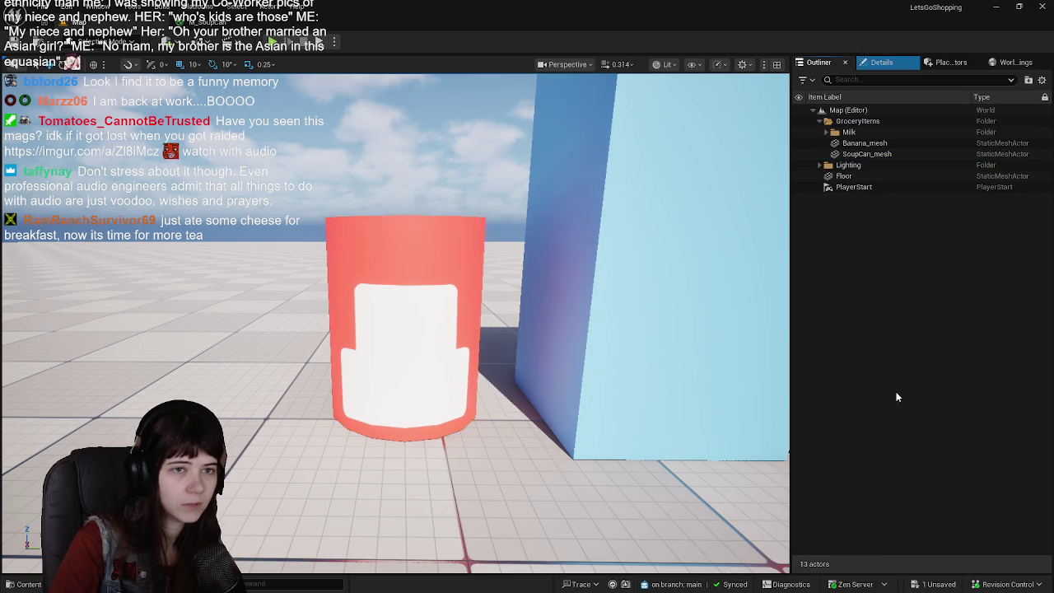
right_drag(395, 322, 392, 316)
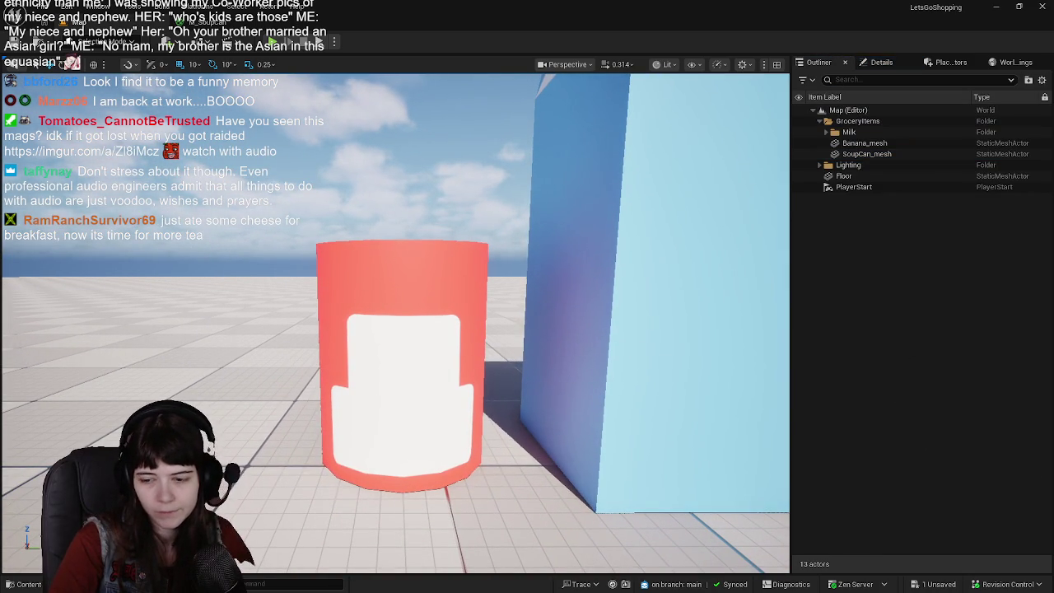
key(alt+Tab)
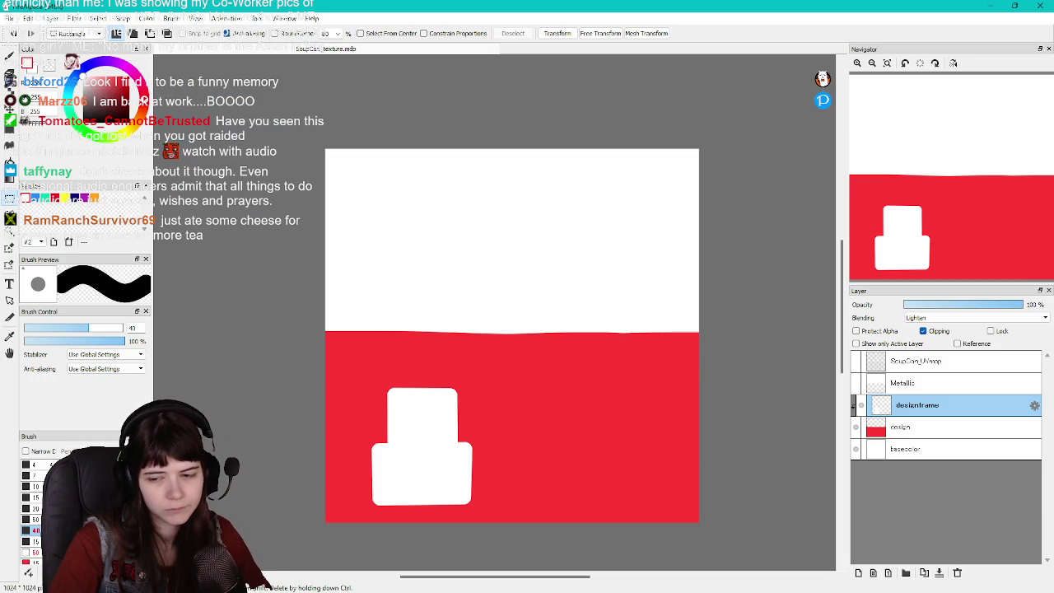
key(alt+Tab)
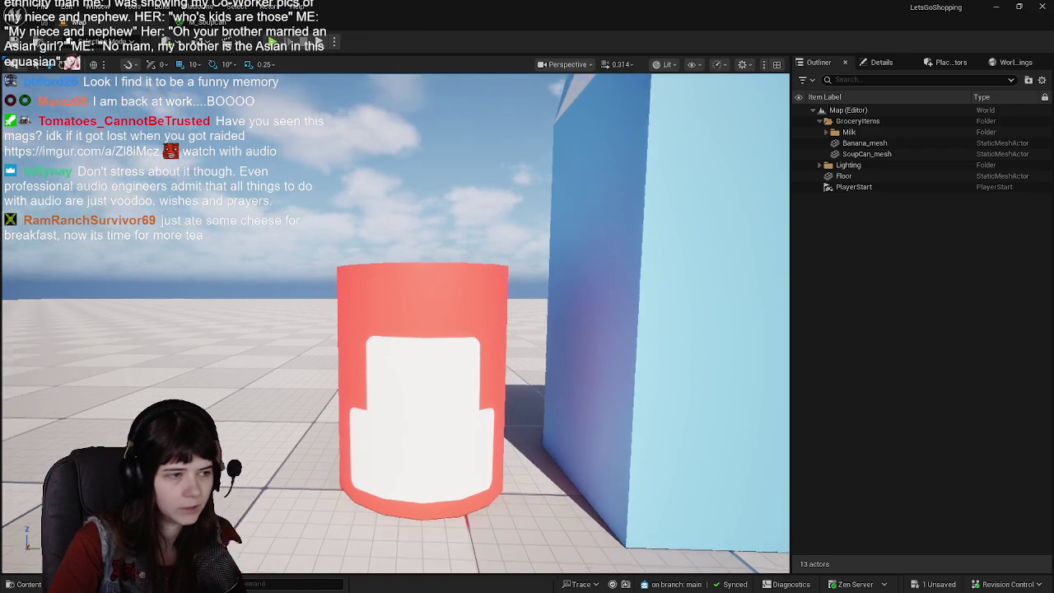
mouse_move(395, 322)
right_down()
mouse_move(378, 321)
mouse_move(403, 321)
right_up()
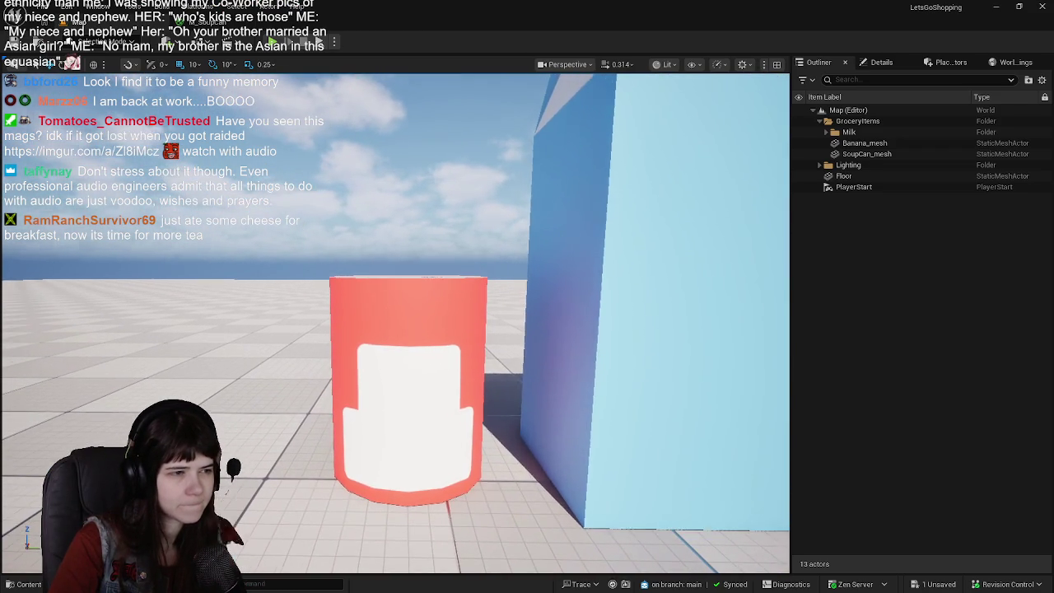
right_drag(602, 333, 602, 333)
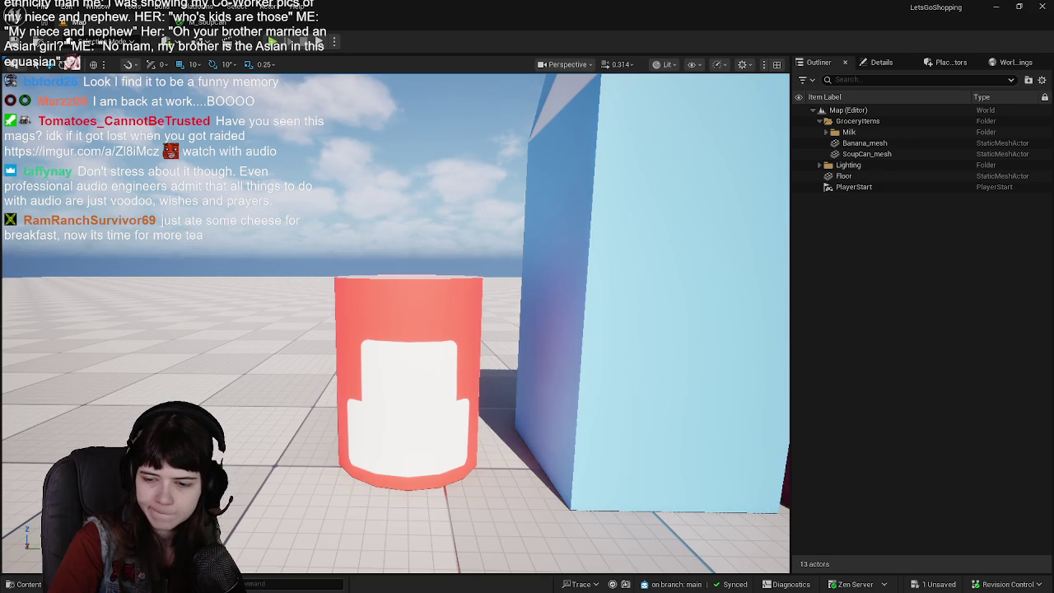
key(alt+Tab)
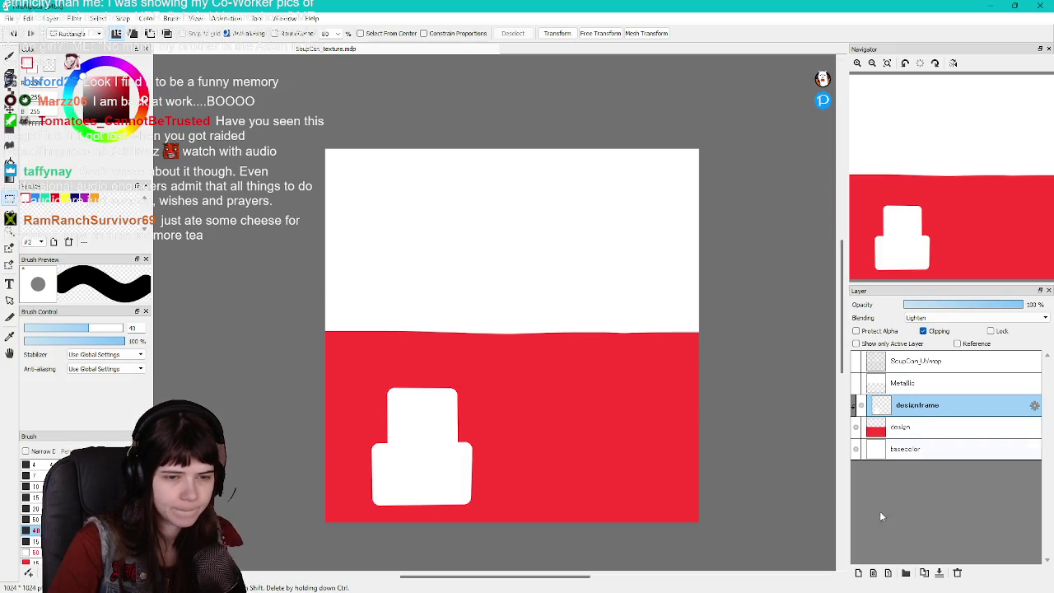
Add a new layer above designframe and name it Text
click(859, 572)
double_click(912, 405)
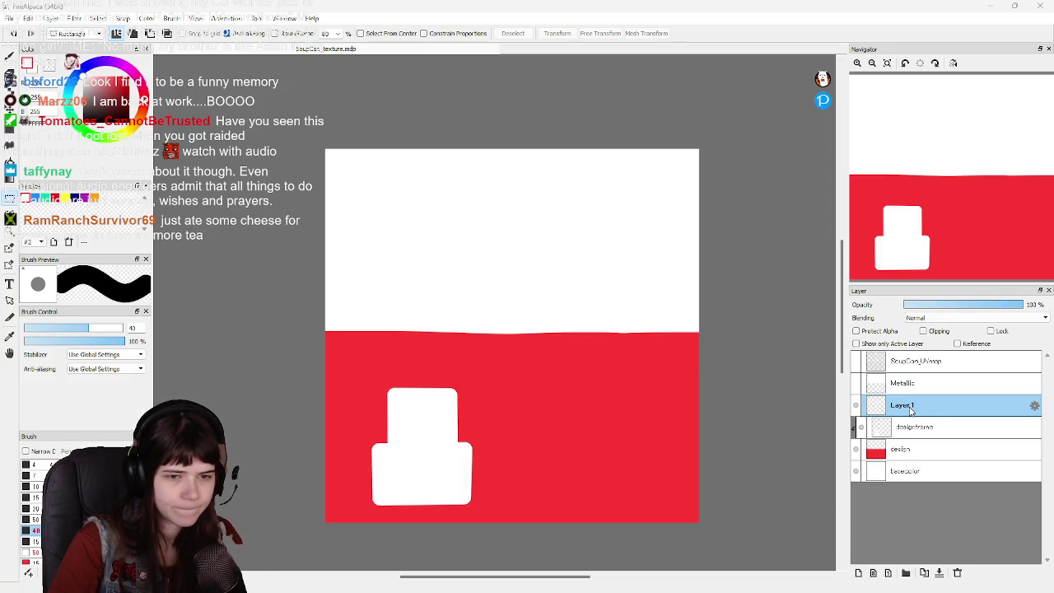
text(T)
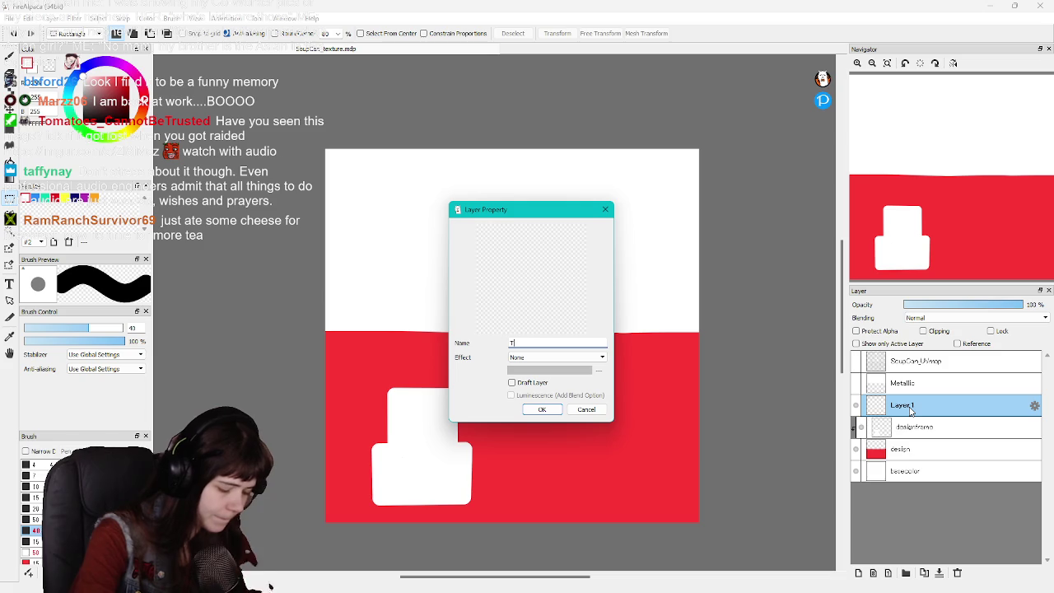
text(ext)
key(Return)
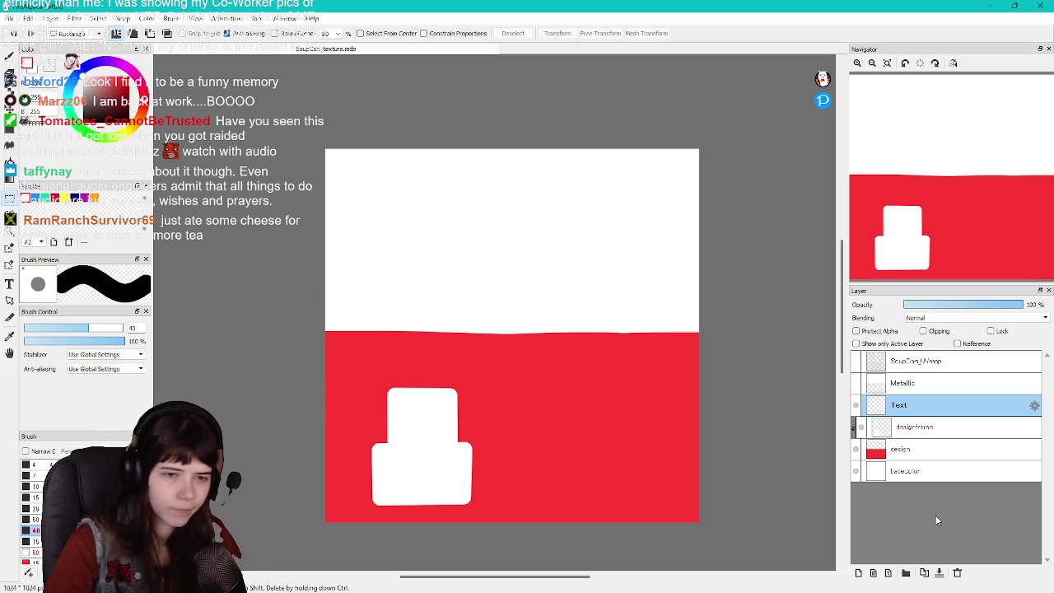
Switch to the brush at size 7 and make a first short stroke on the white label
key(b)
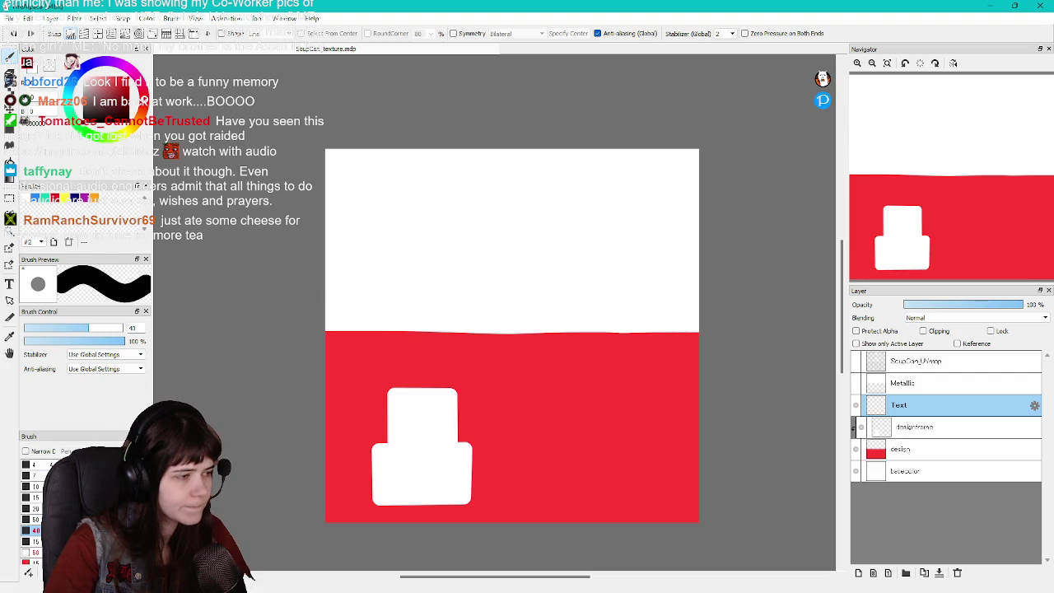
click(30, 475)
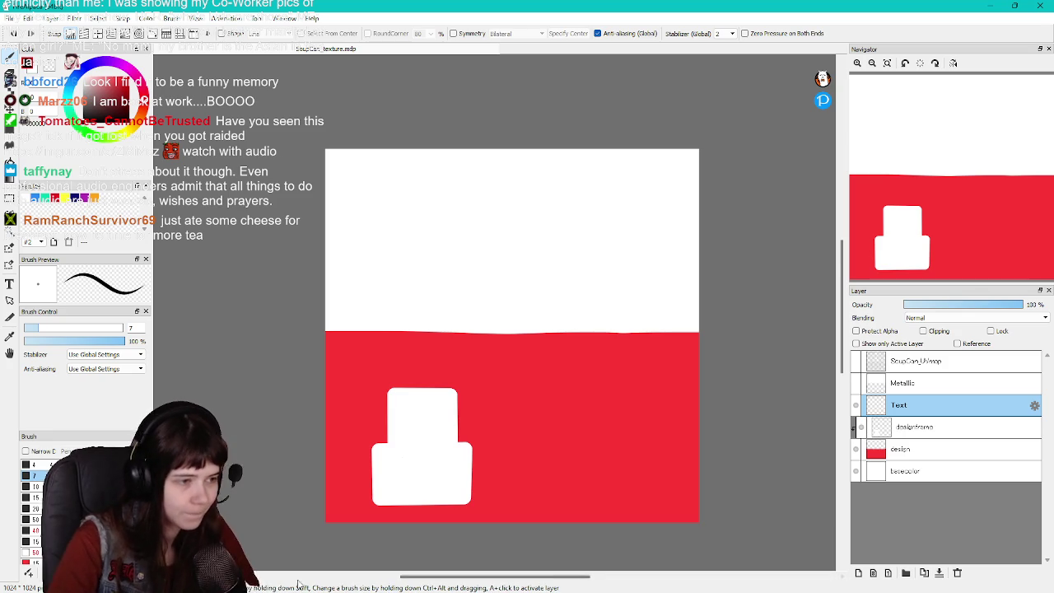
scroll(390, 479, up, 1)
scroll(386, 479, up, 1)
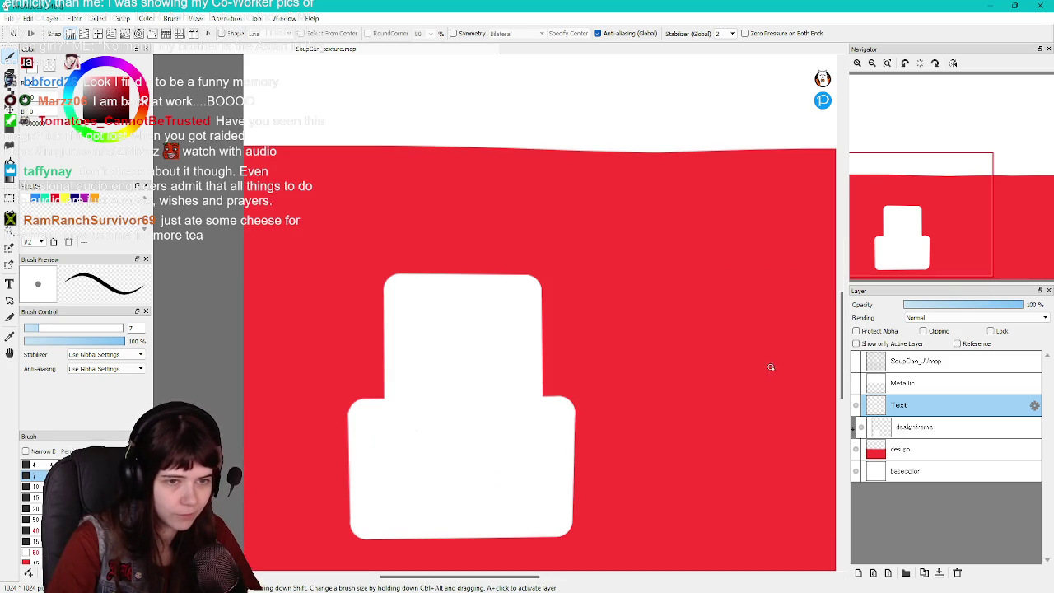
drag(841, 364, 845, 372)
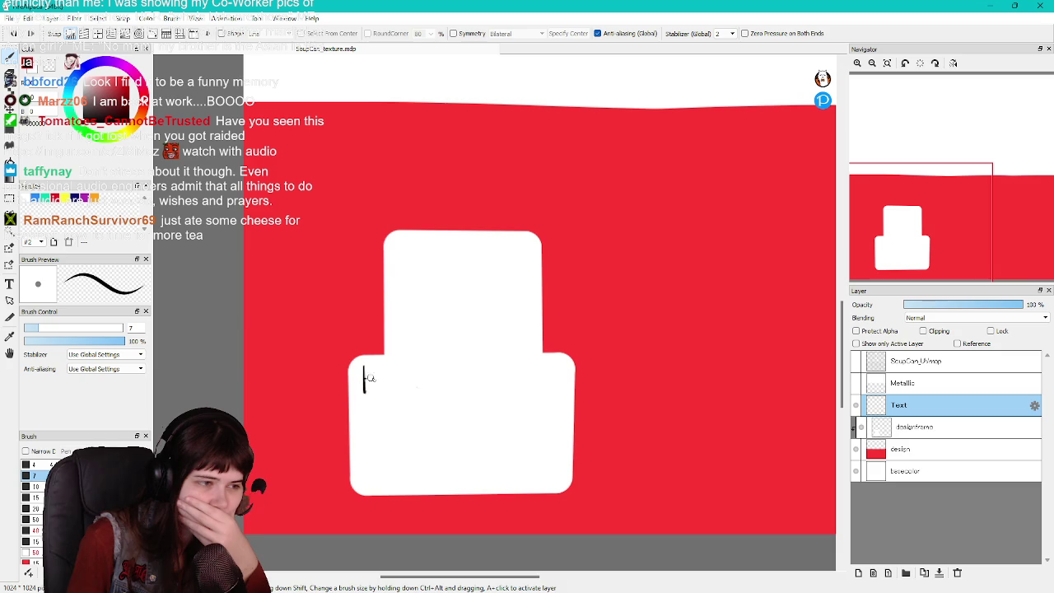
Draw a trial H on the white label, undo it, and redraw it with a size-10 brush
drag(384, 366, 384, 394)
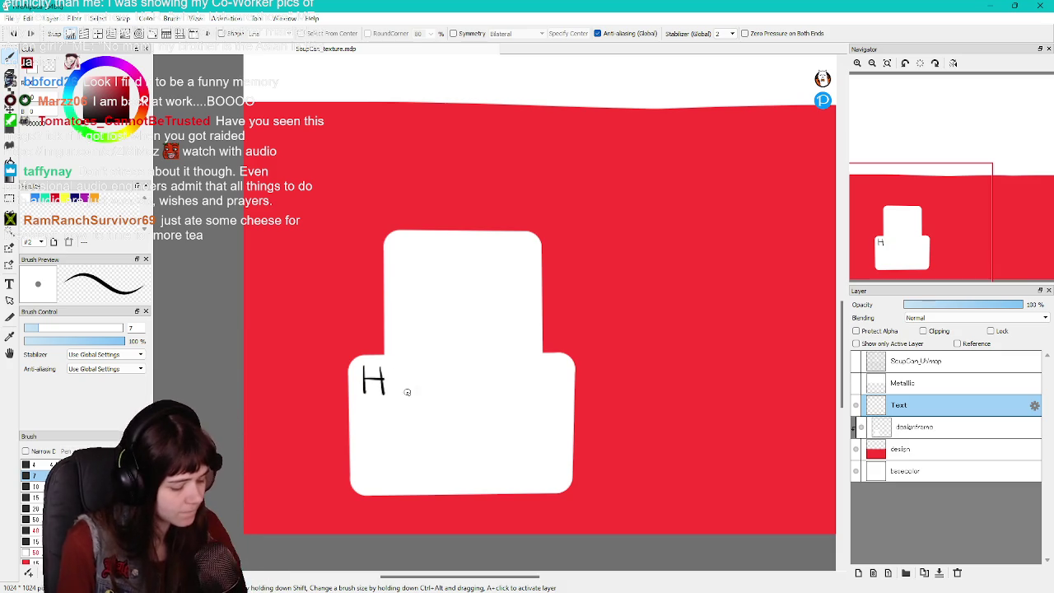
key(ctrl+z)
key(ctrl+z)
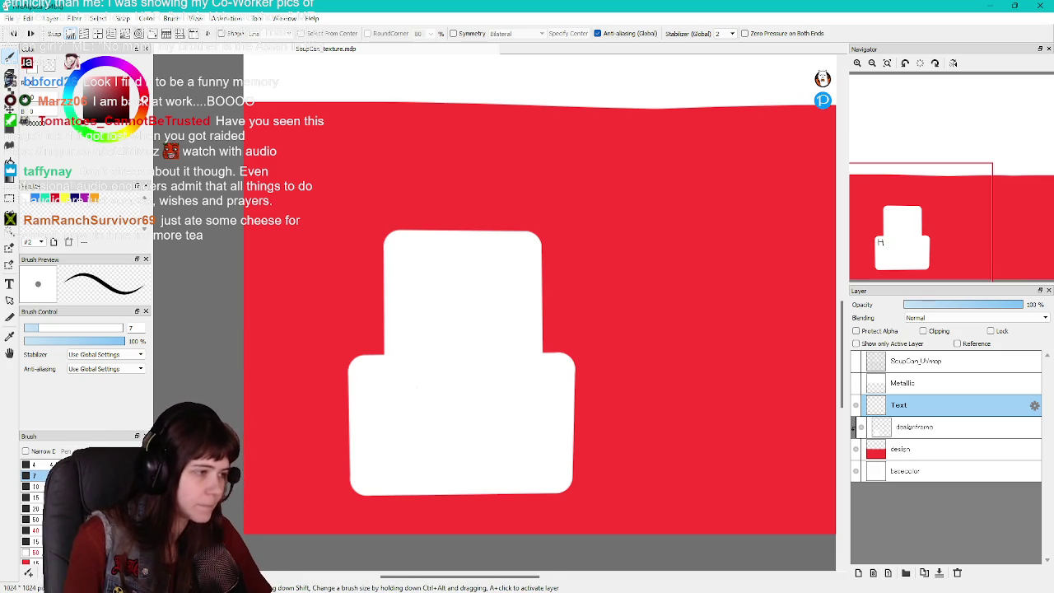
click(36, 487)
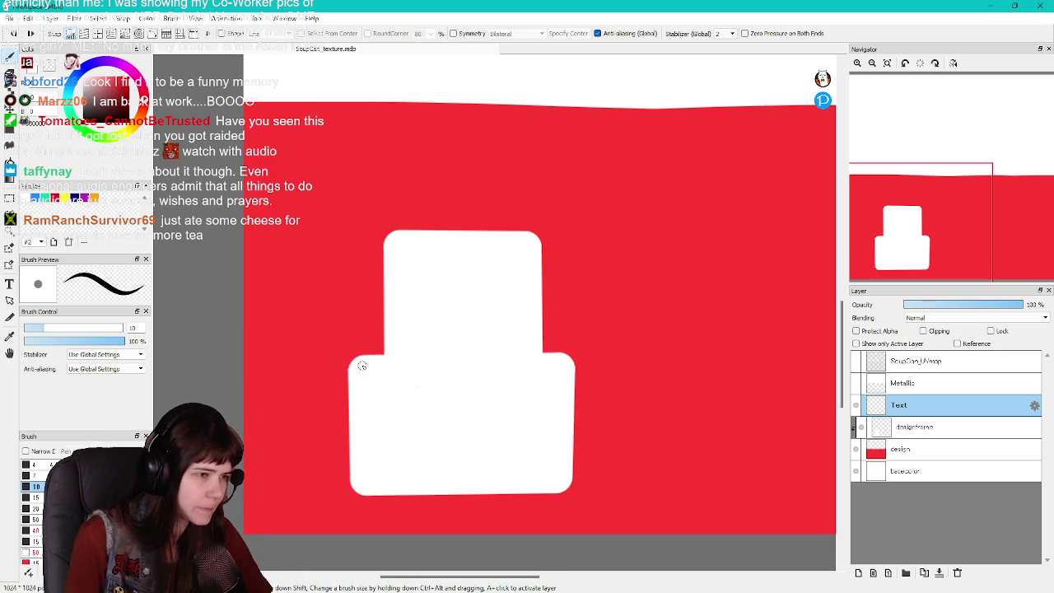
drag(380, 367, 381, 398)
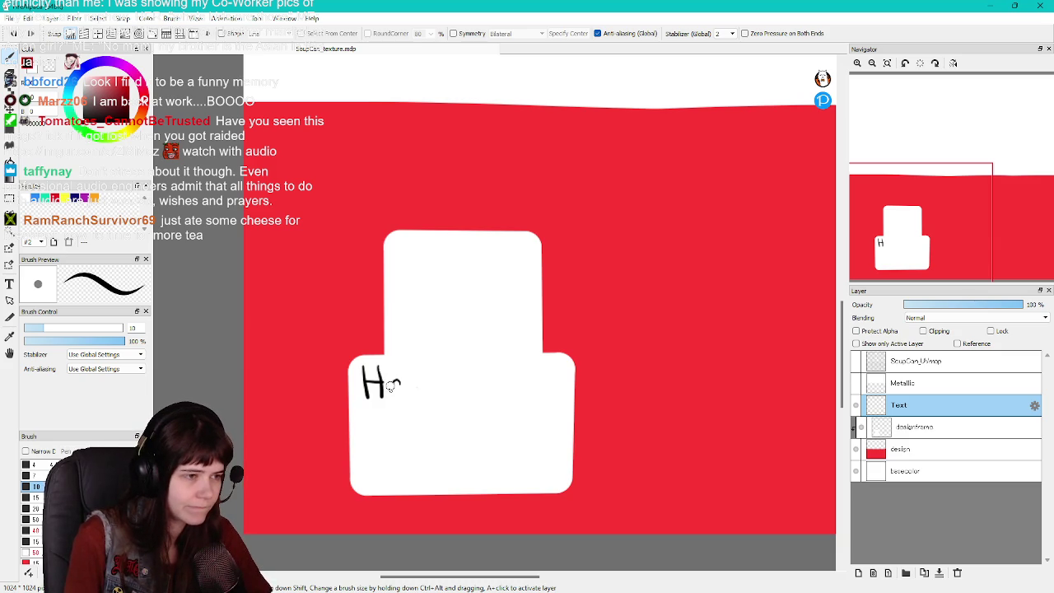
Undo the retried lettering strokes and set the brush size to 40
key(ctrl+z)
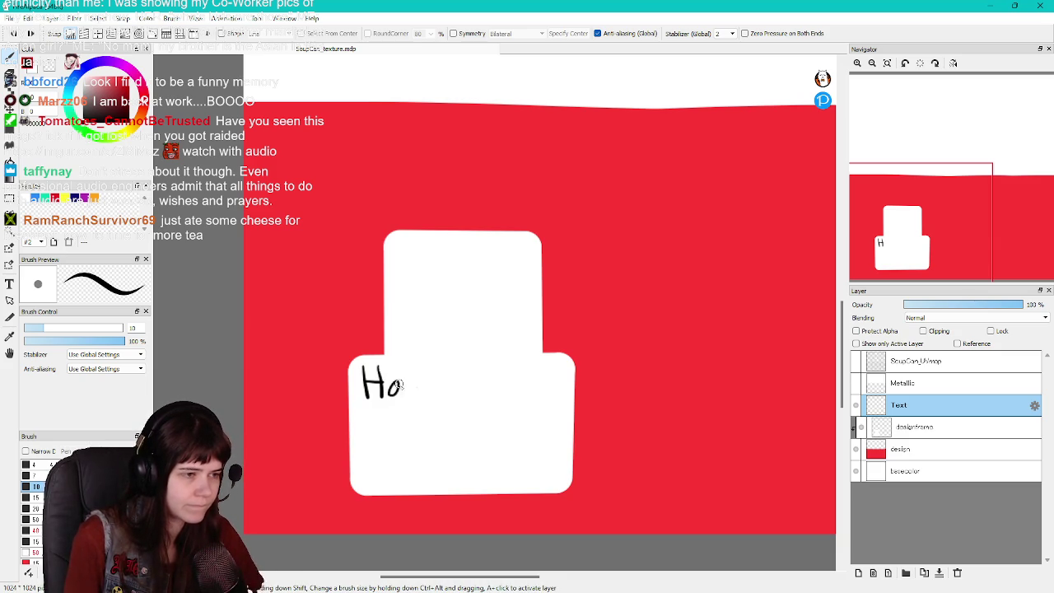
key(ctrl+z)
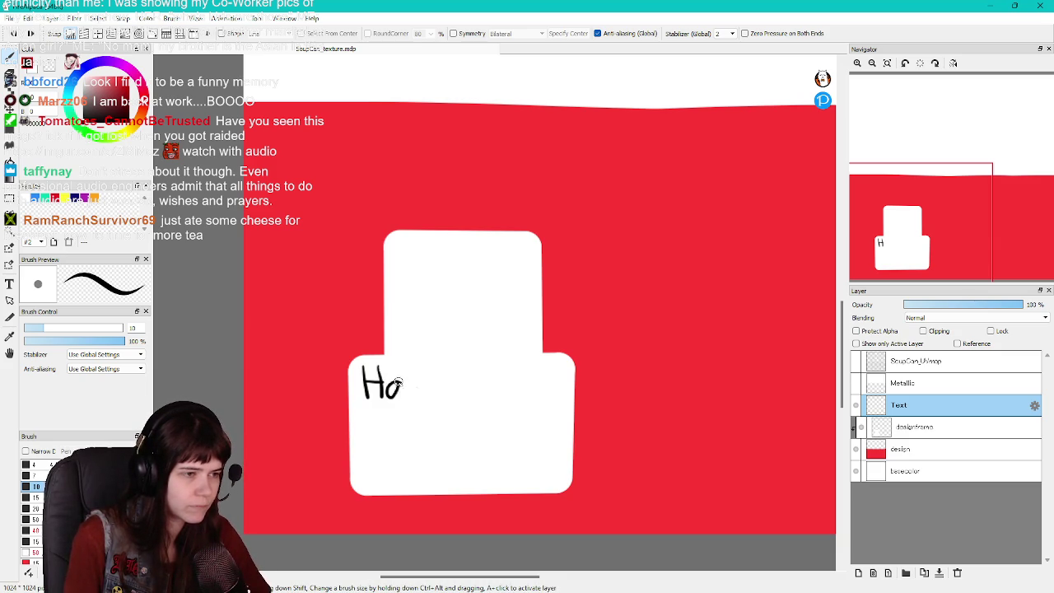
key(ctrl+z)
key(ctrl+z)
key(ctrl+z)
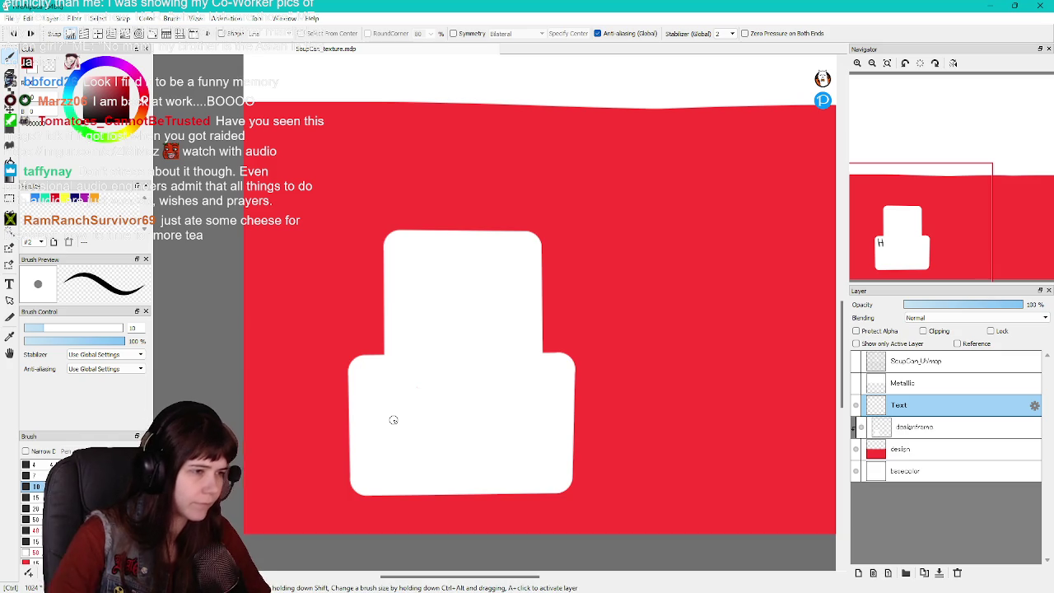
click(36, 531)
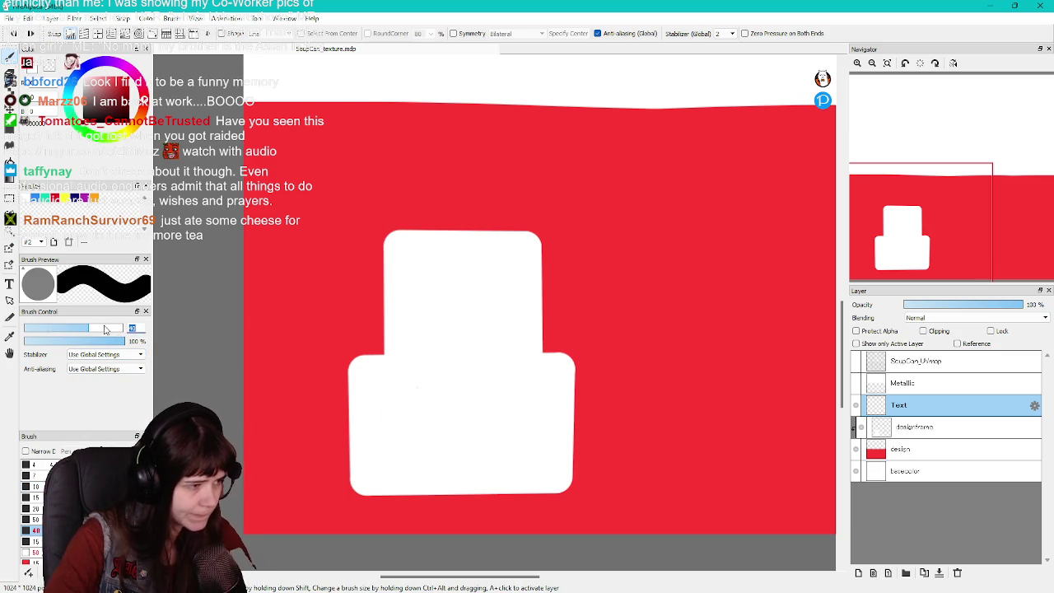
Set the brush to size 10, undo a stray stroke, then settle on size 5
text(10)
key(Return)
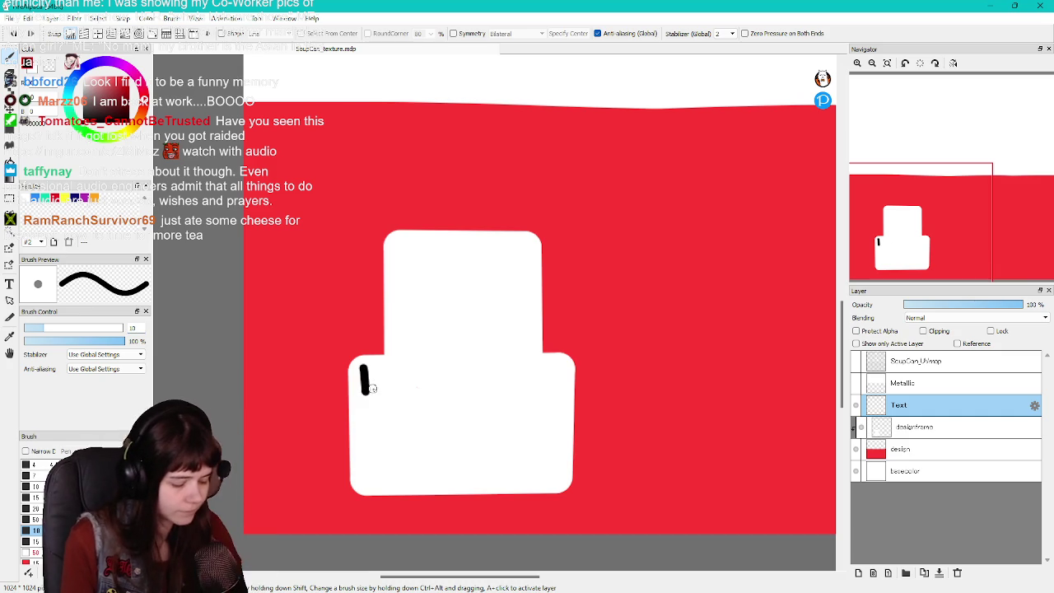
key(ctrl+z)
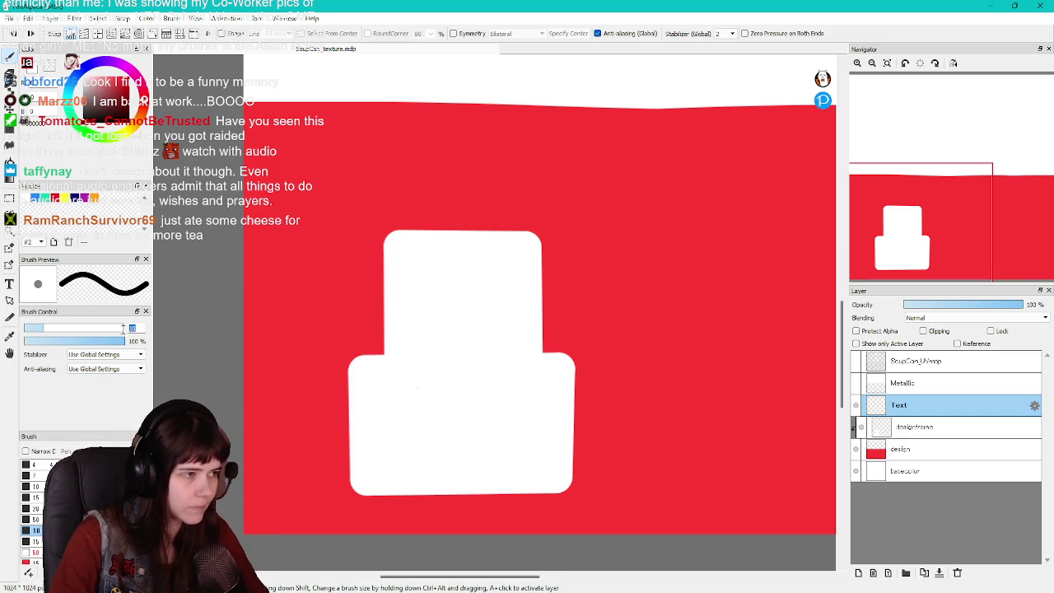
text(5)
key(Return)
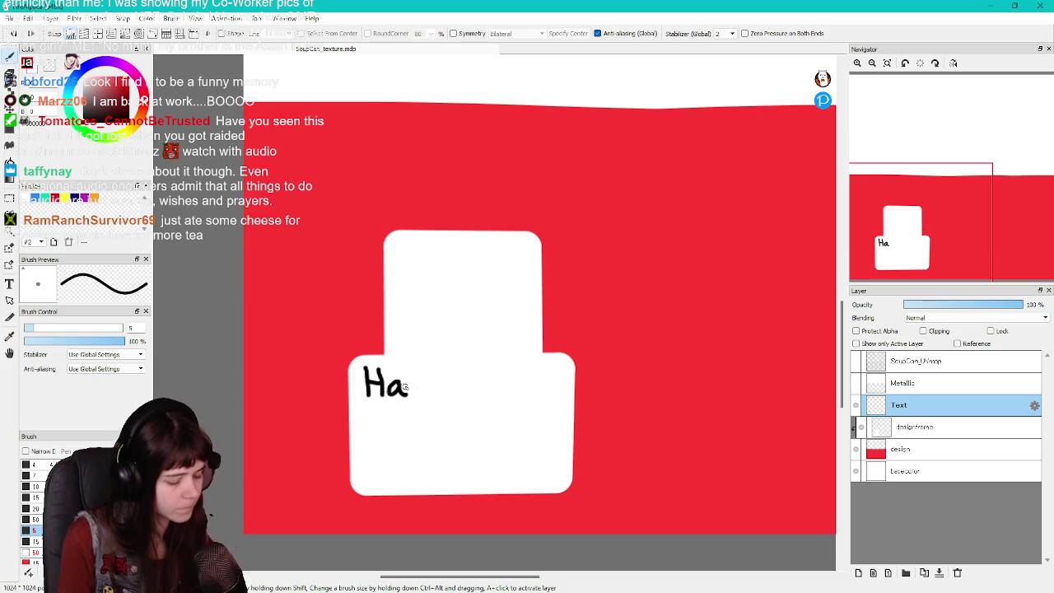
Letter the H and a of Hartwell's on the white label, redrawing the misdrawn a
key(ctrl+z)
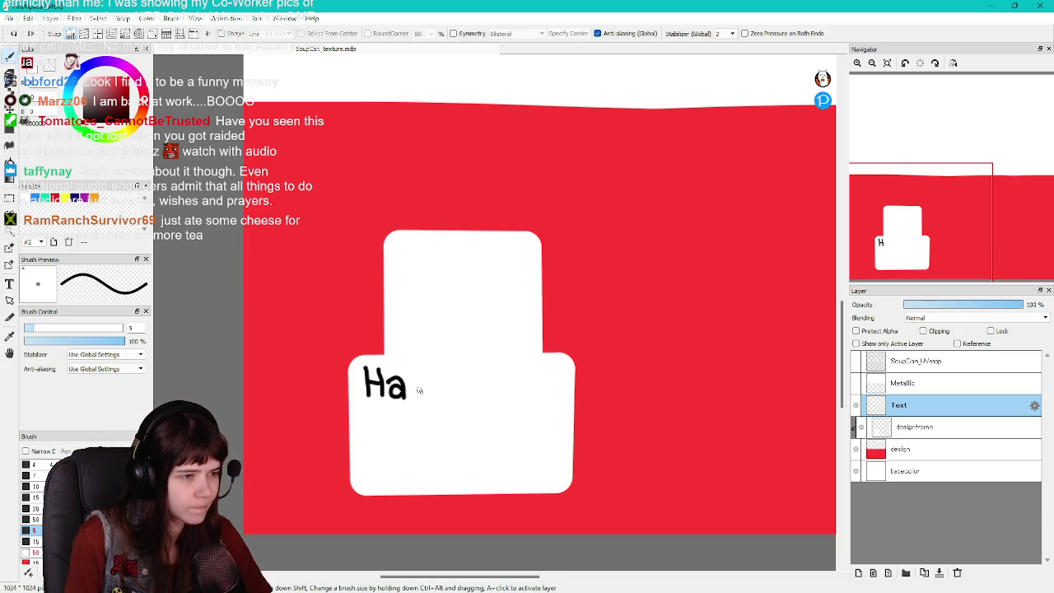
key(ctrl+z)
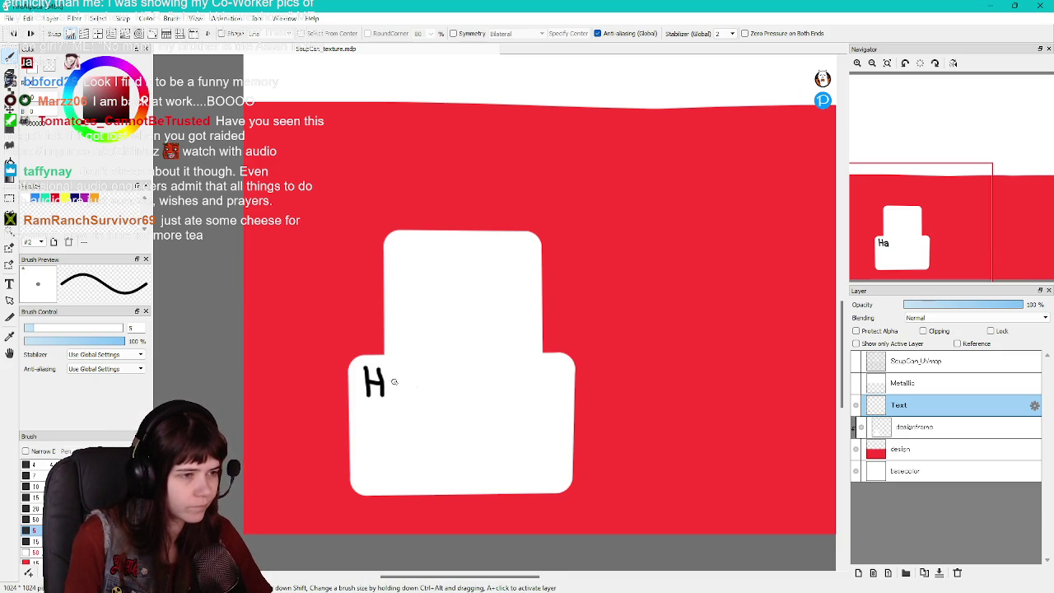
key(ctrl+z)
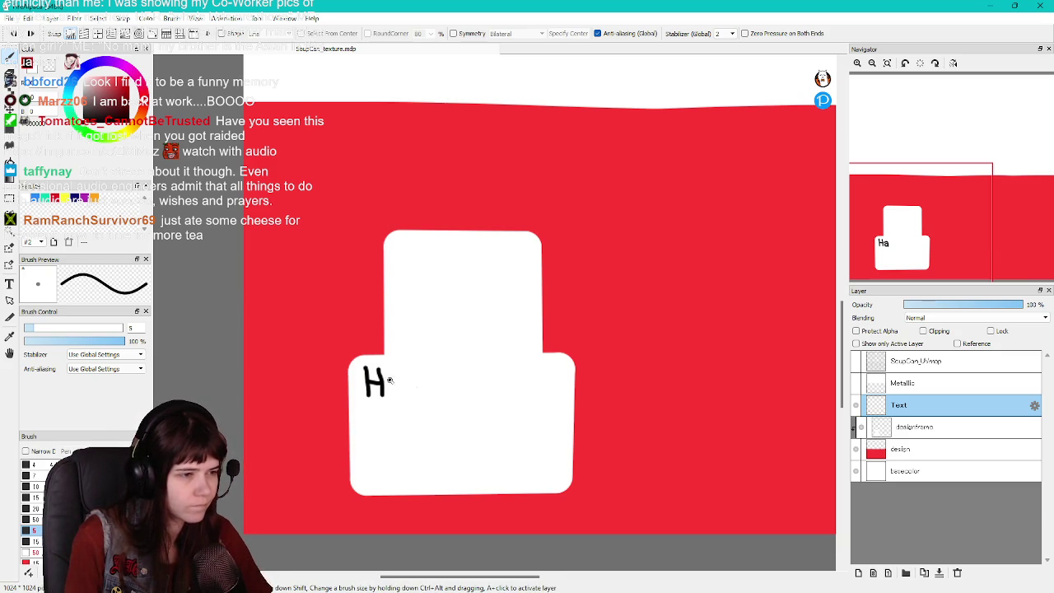
key(ctrl+z)
drag(387, 378, 397, 388)
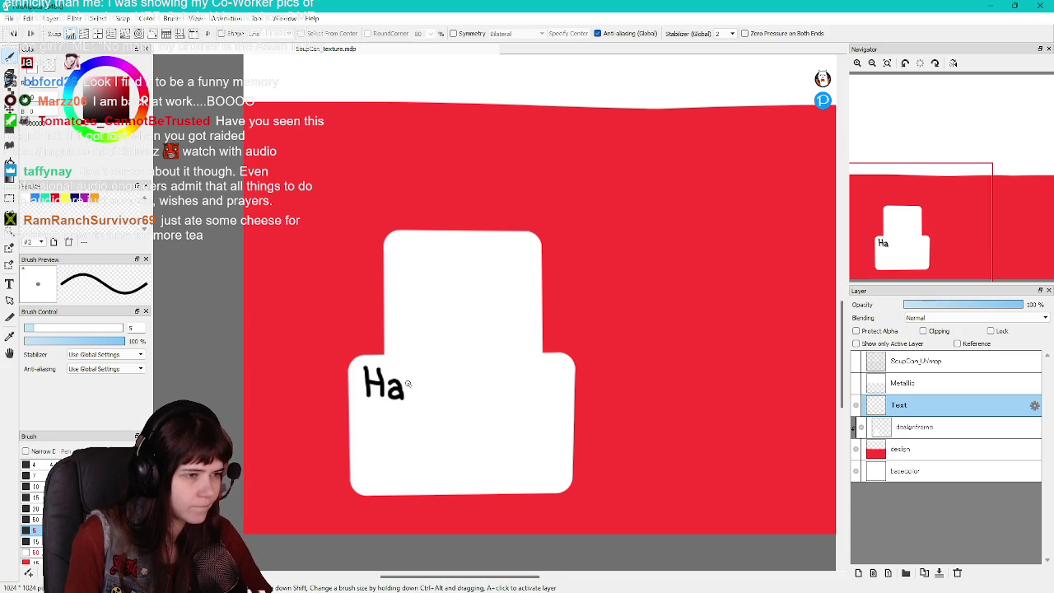
Finish lettering 'rtwell's', redoing the r, l, apostrophe and s strokes
key(ctrl+z)
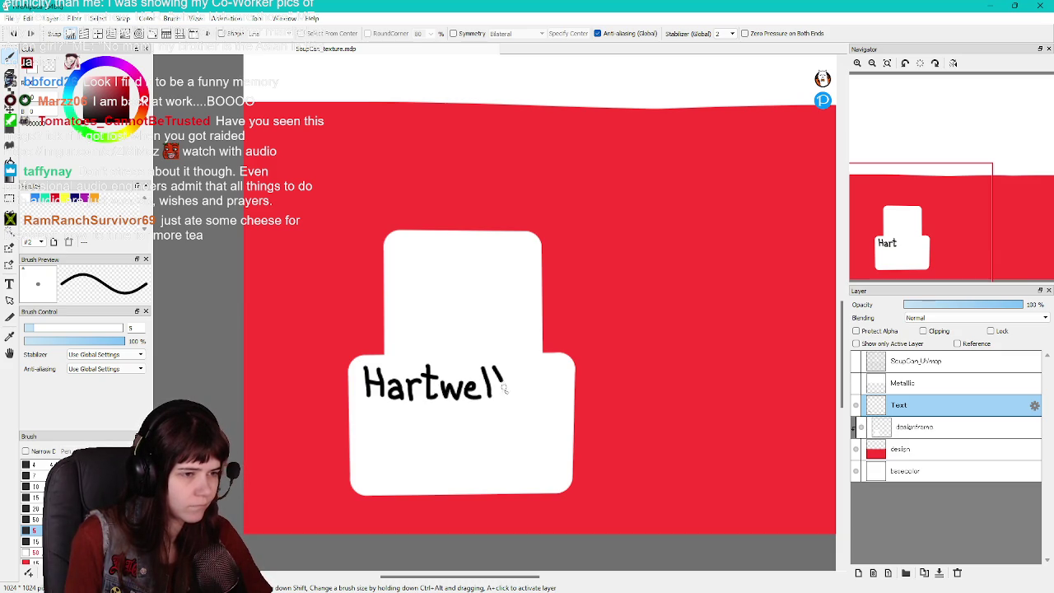
key(ctrl+z)
key(ctrl+z)
mouse_move(486, 366)
mouse_down()
mouse_move(487, 400)
mouse_move(501, 398)
mouse_up()
key(ctrl+z)
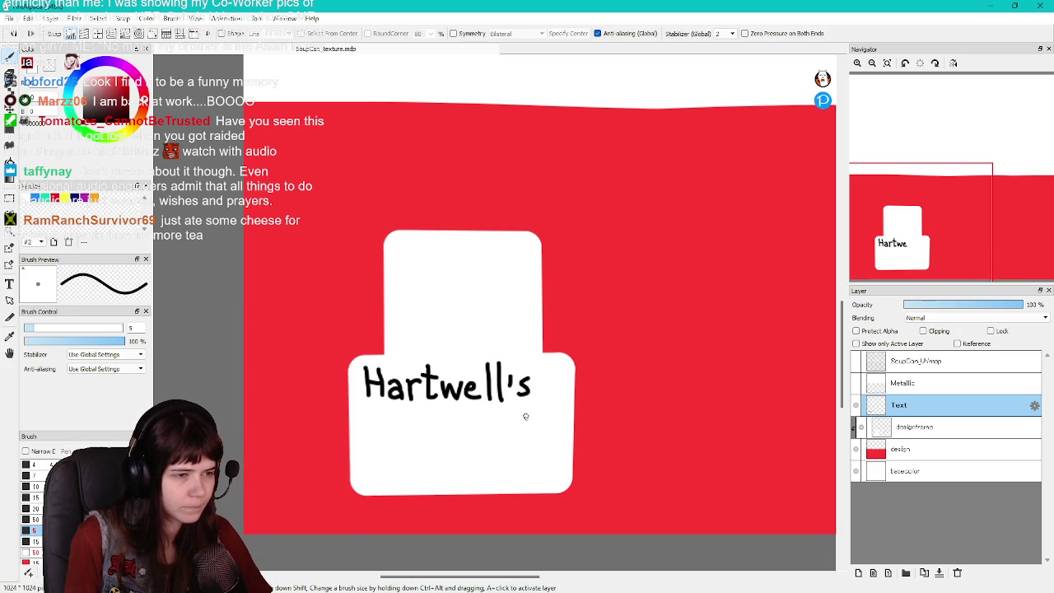
key(ctrl+z)
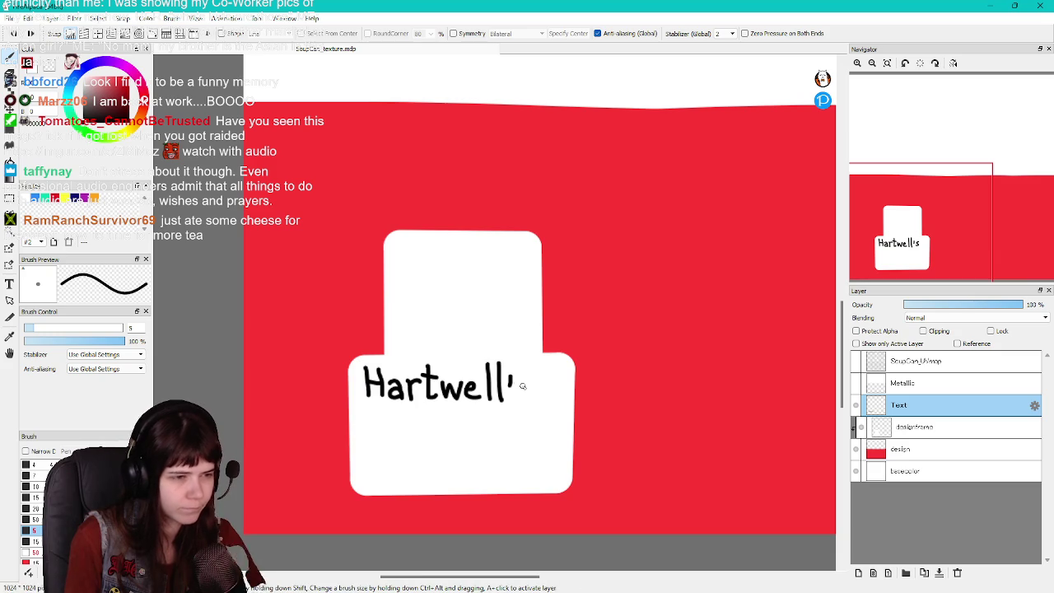
key(ctrl+z)
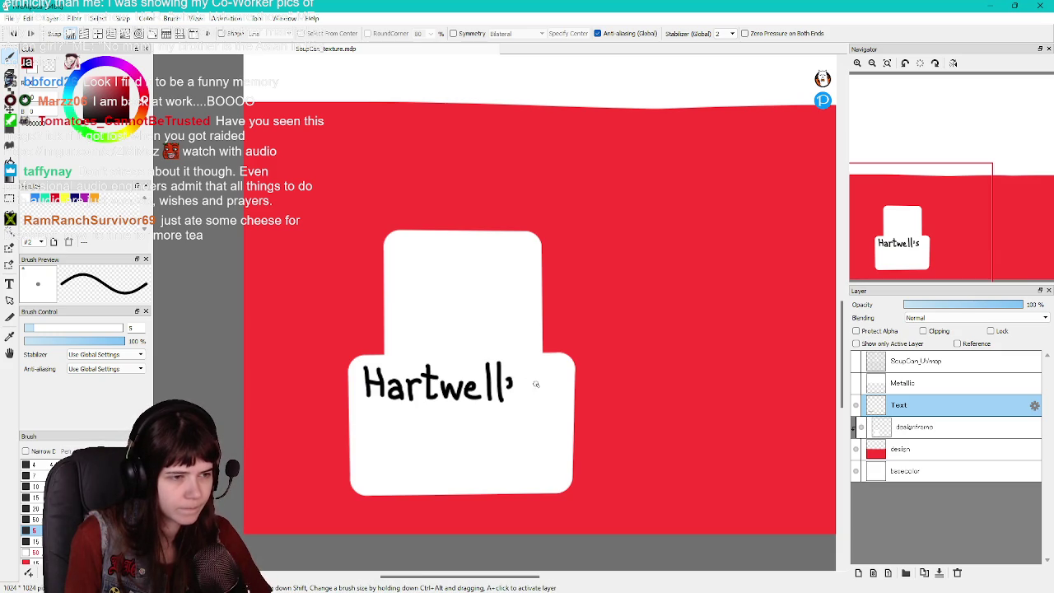
key(ctrl+z)
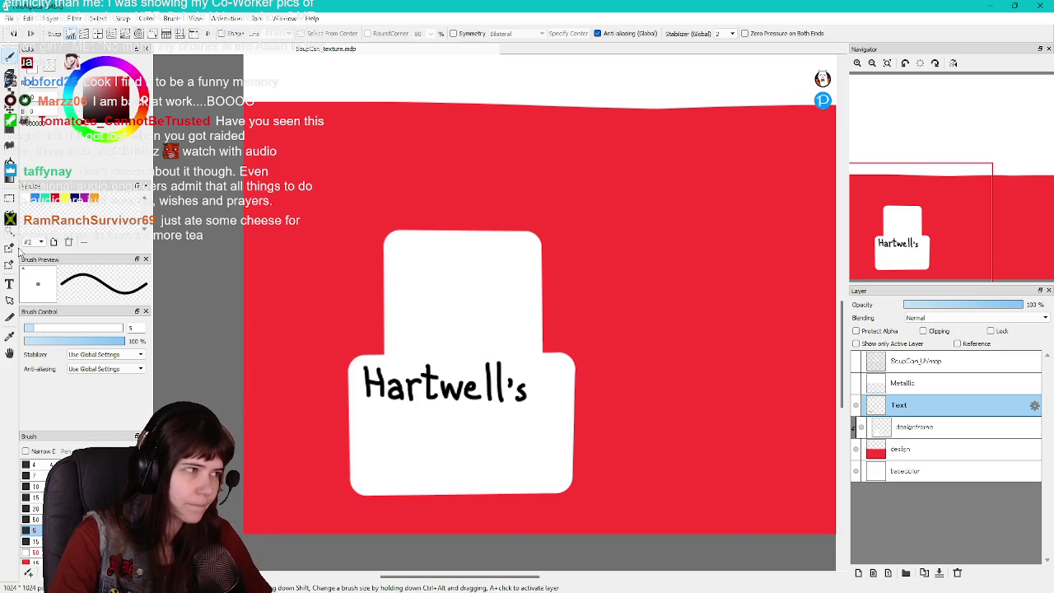
Select the Hartwell's lettering and move it right to centre it on the white label
click(9, 198)
drag(350, 349, 559, 422)
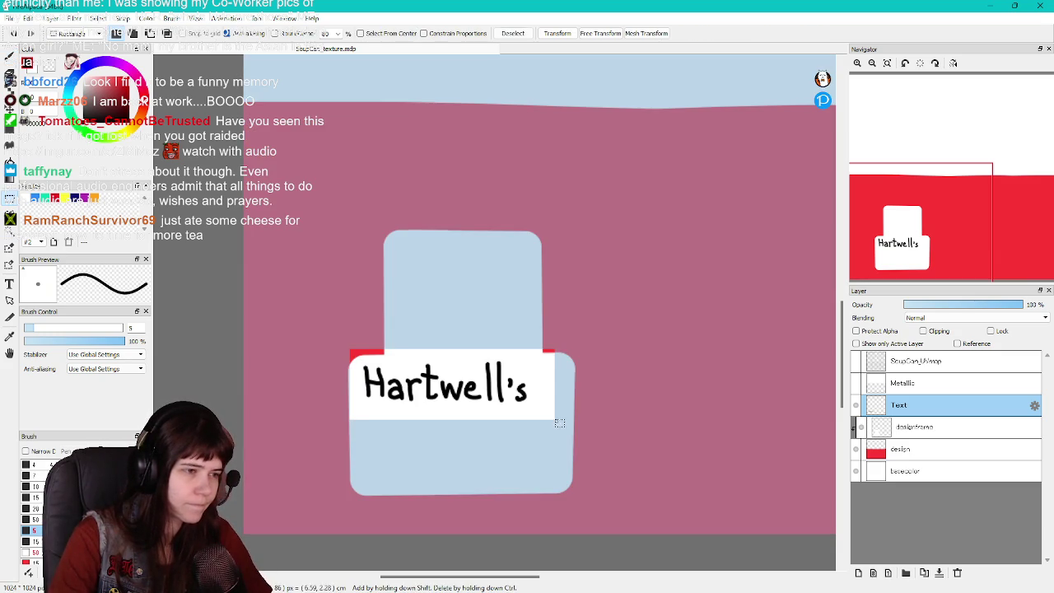
click(556, 33)
drag(494, 384, 520, 391)
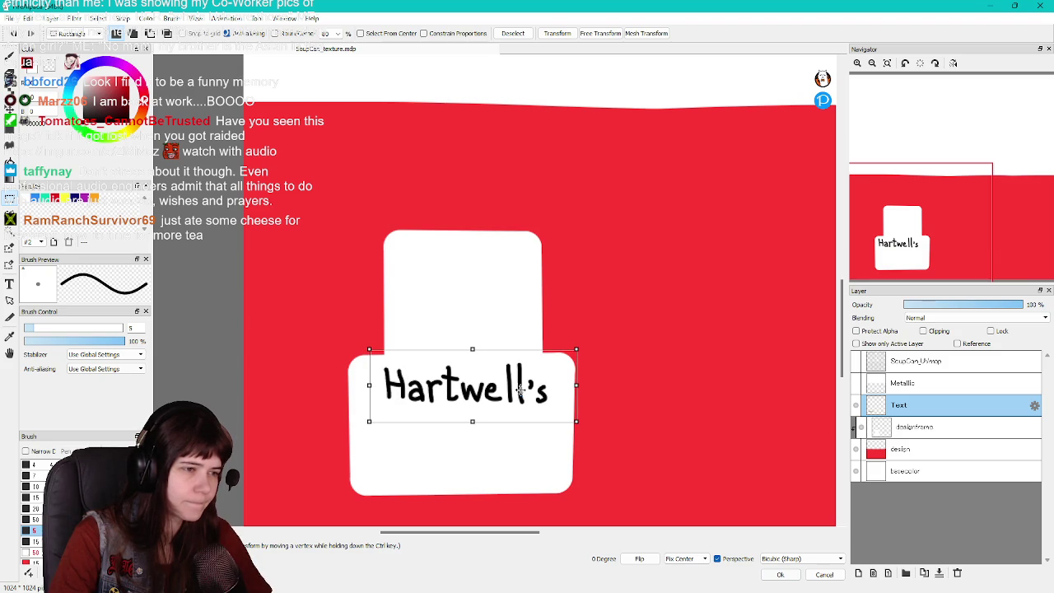
click(556, 33)
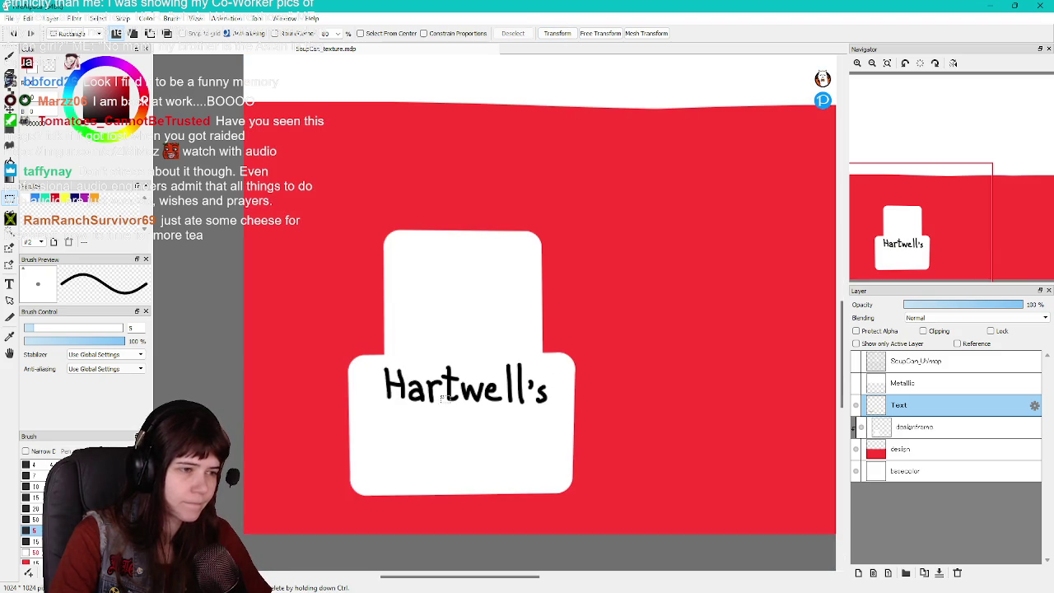
click(9, 54)
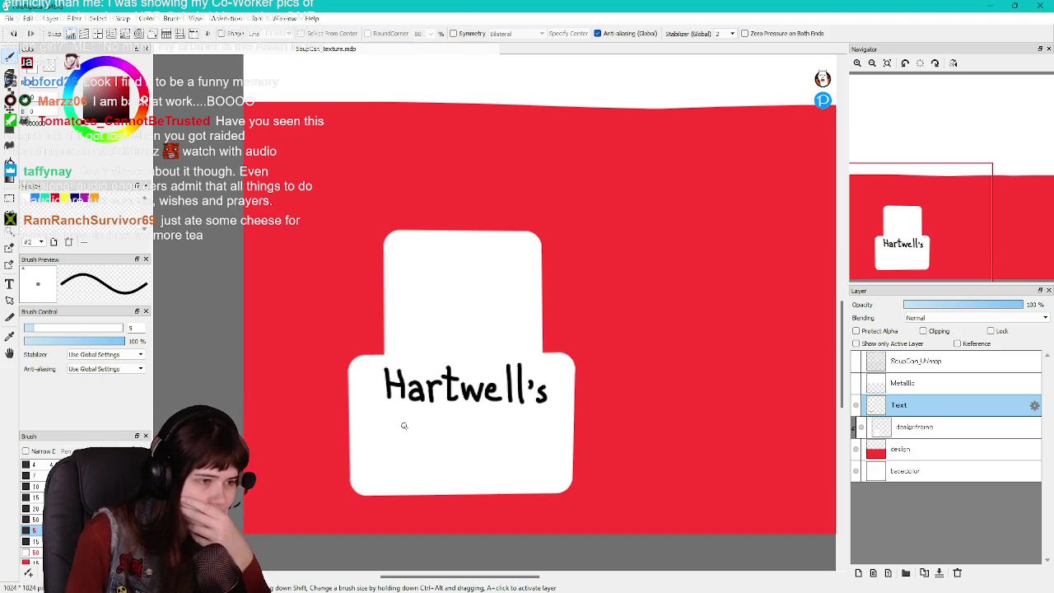
Letter the S and O of SOUP below Hartwell's, redrawing the O several times
mouse_move(417, 426)
mouse_down()
mouse_move(403, 448)
mouse_move(376, 461)
mouse_up()
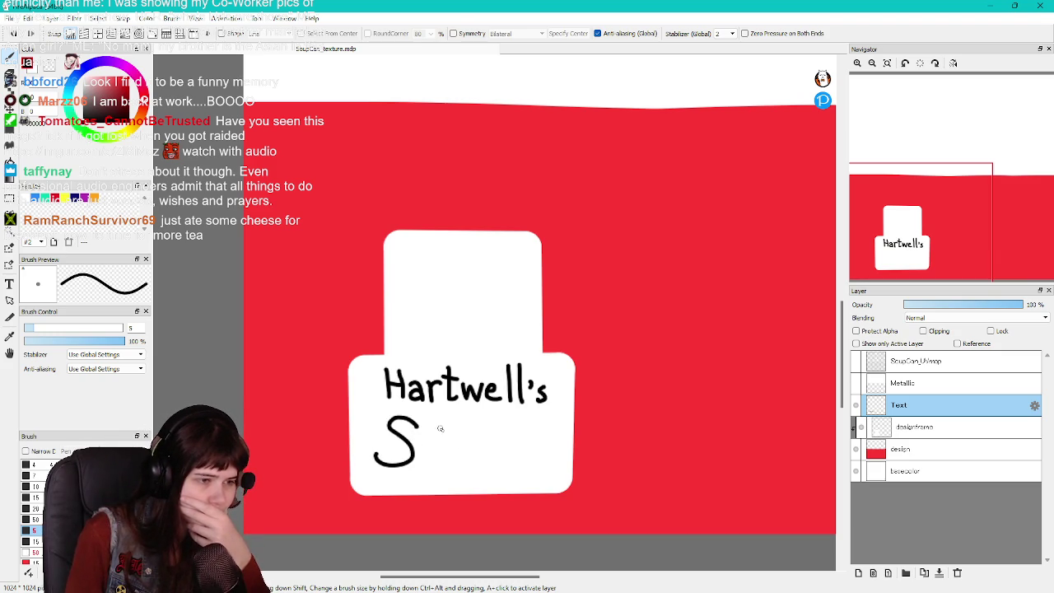
drag(449, 424, 457, 439)
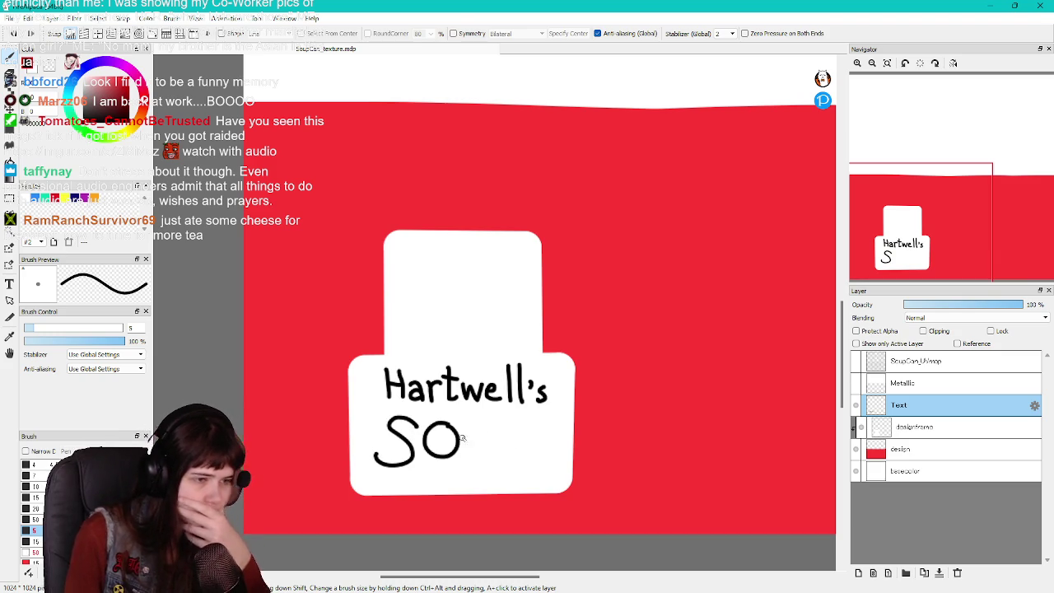
key(ctrl+z)
mouse_move(440, 427)
mouse_down()
mouse_move(429, 445)
mouse_move(442, 427)
mouse_move(439, 462)
mouse_up()
key(ctrl+z)
key(ctrl+z)
key(ctrl+z)
key(ctrl+z)
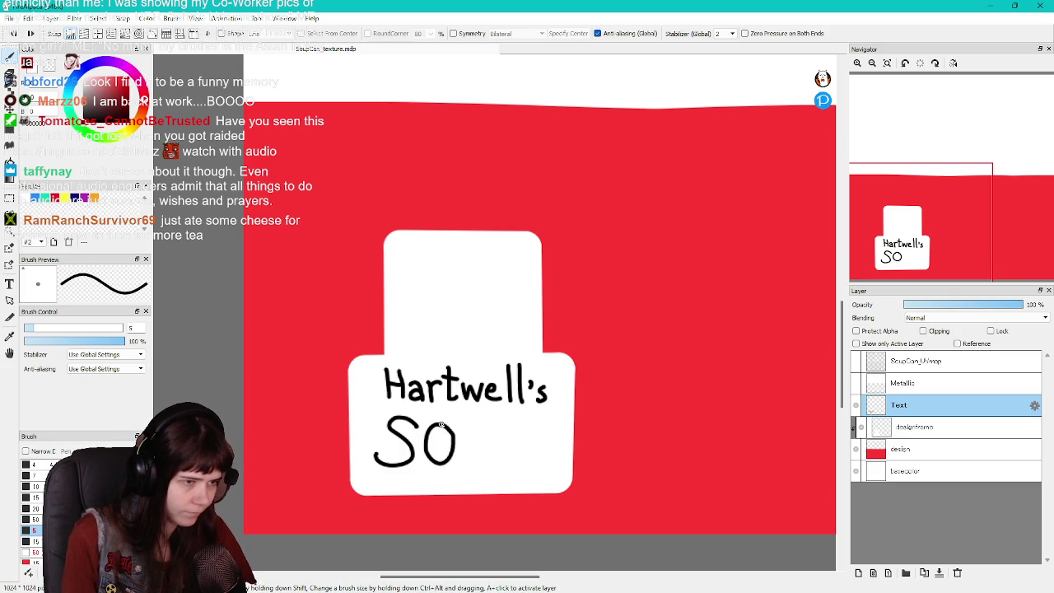
key(ctrl+z)
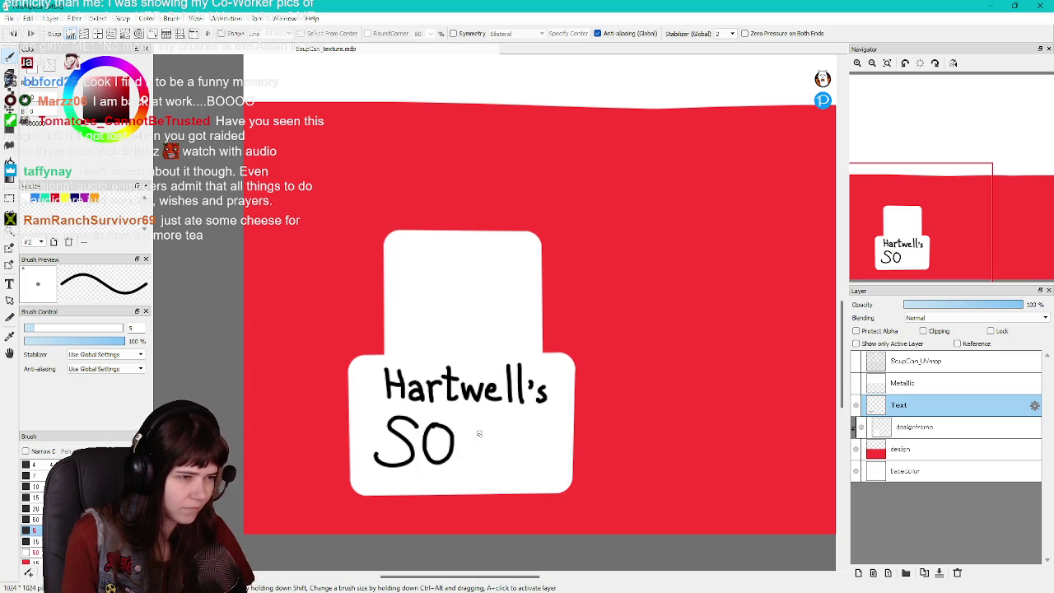
key(ctrl+z)
drag(439, 423, 428, 452)
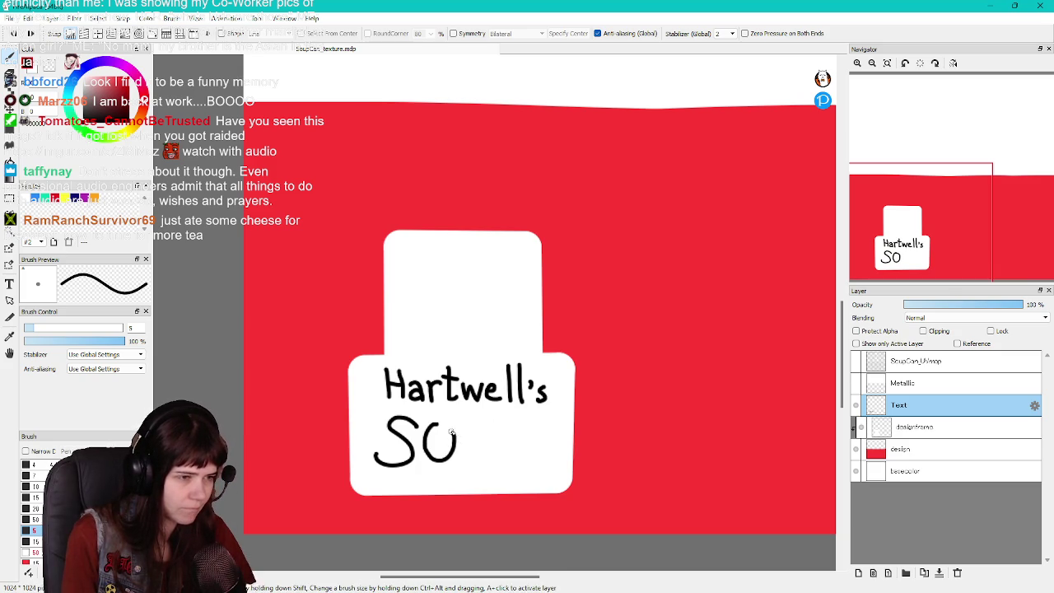
key(ctrl+z)
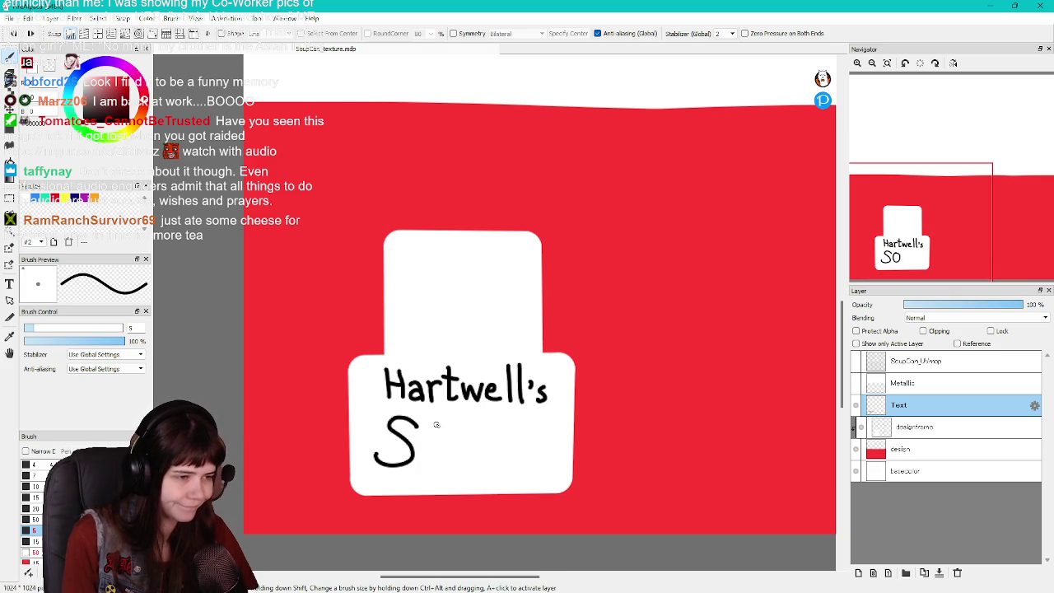
mouse_move(439, 423)
mouse_down()
mouse_move(449, 459)
mouse_move(491, 467)
mouse_move(499, 424)
mouse_up()
Finish the U and P of SOUP, redrawing the P's stem and bowl until satisfied
key(ctrl+z)
key(ctrl+z)
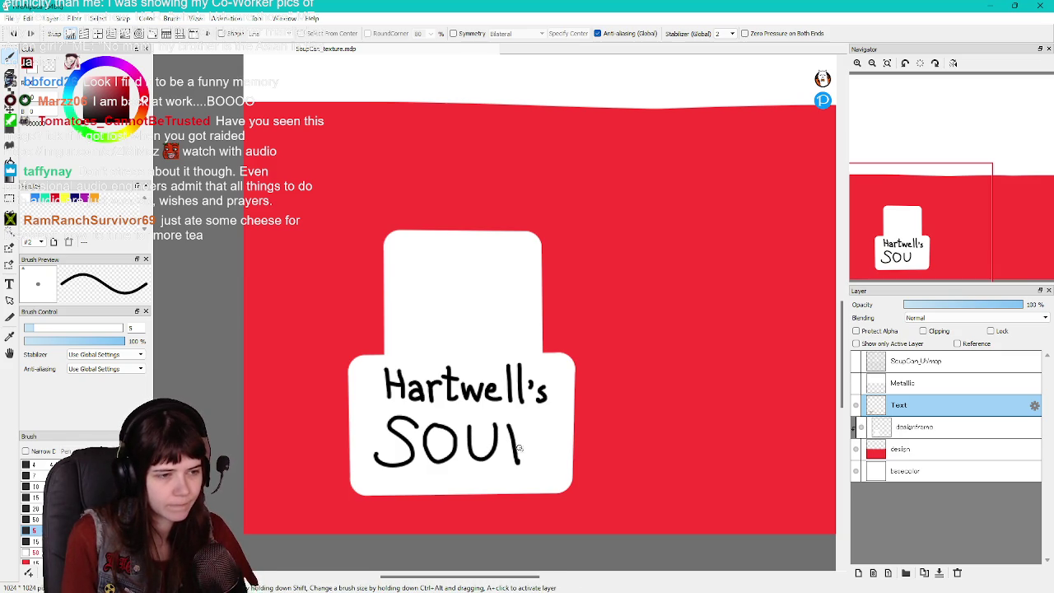
key(ctrl+z)
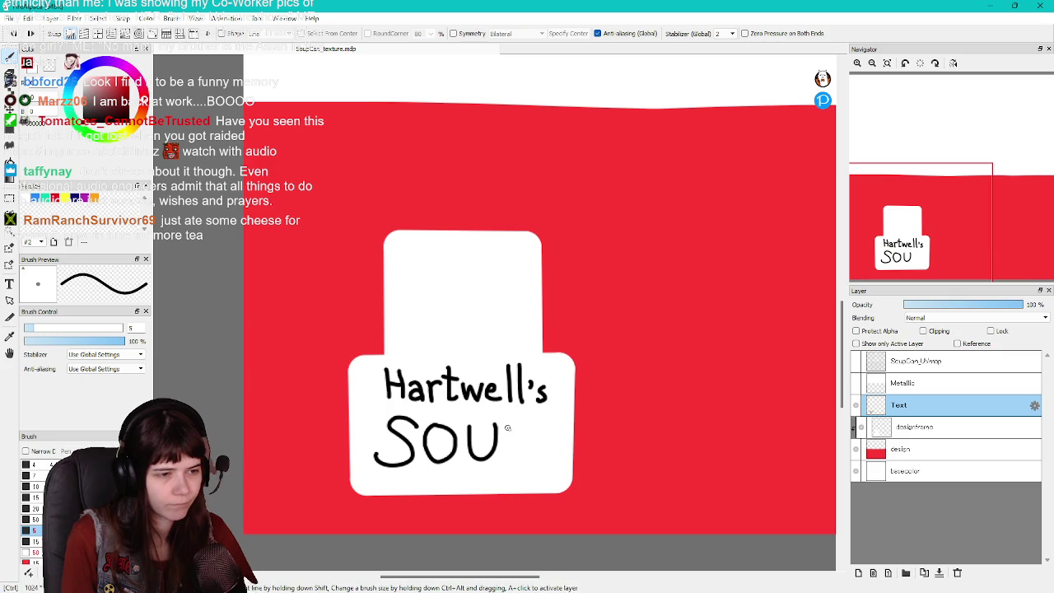
drag(511, 427, 511, 466)
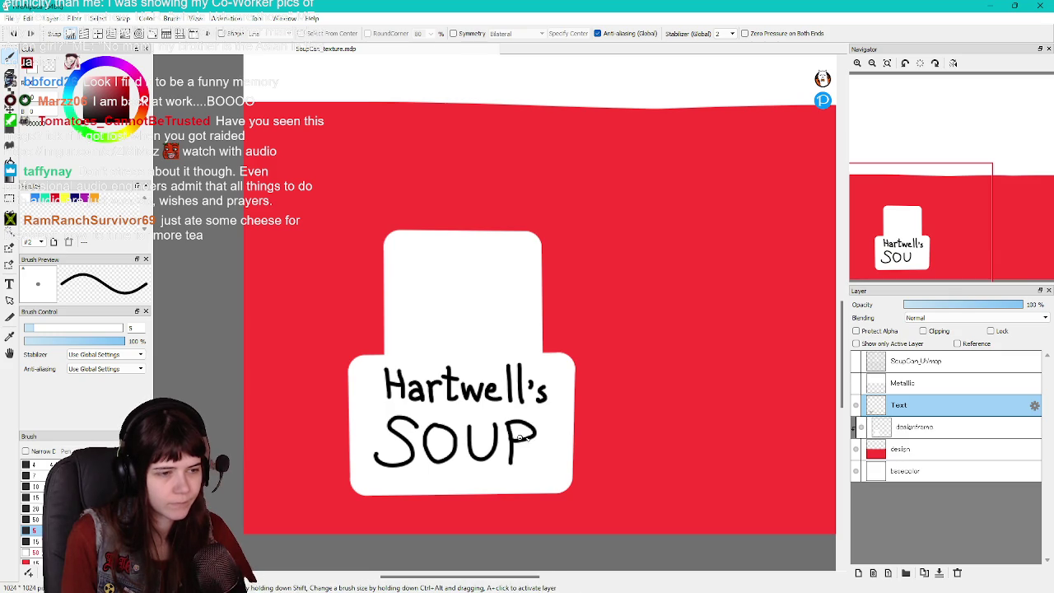
key(ctrl+z)
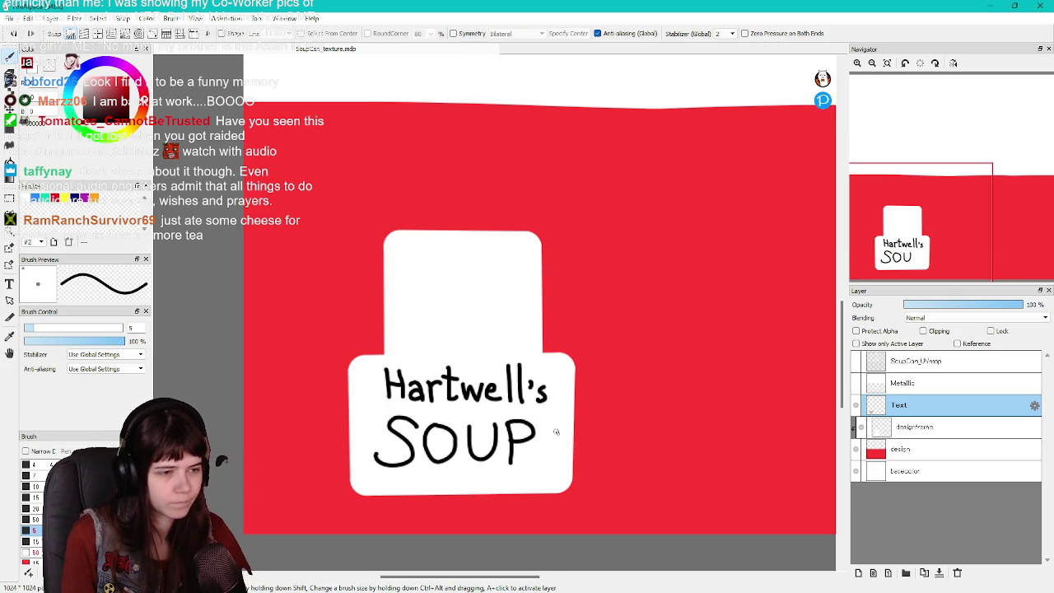
key(ctrl+z)
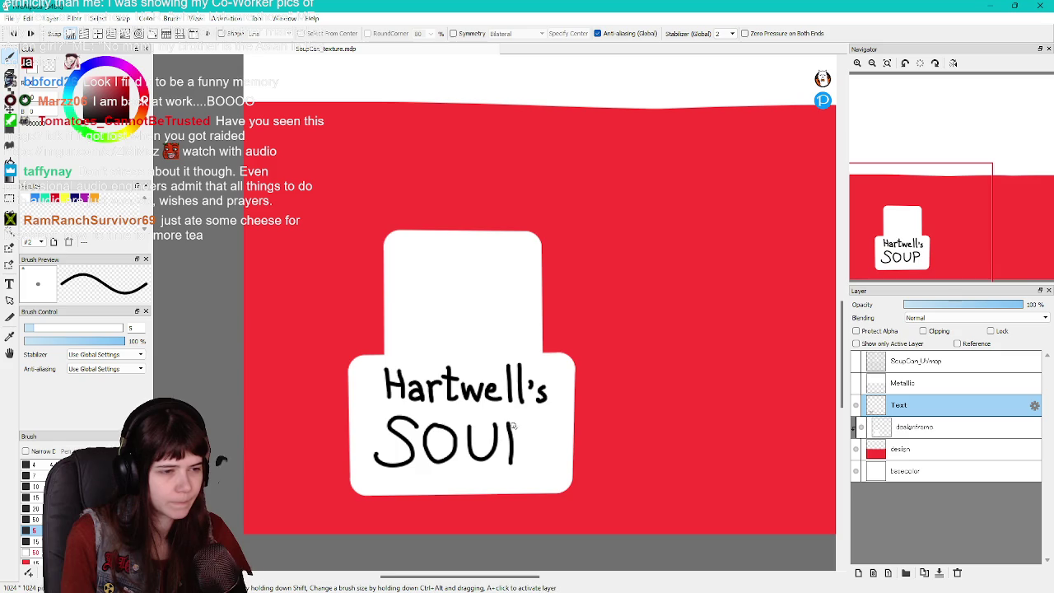
key(ctrl+z)
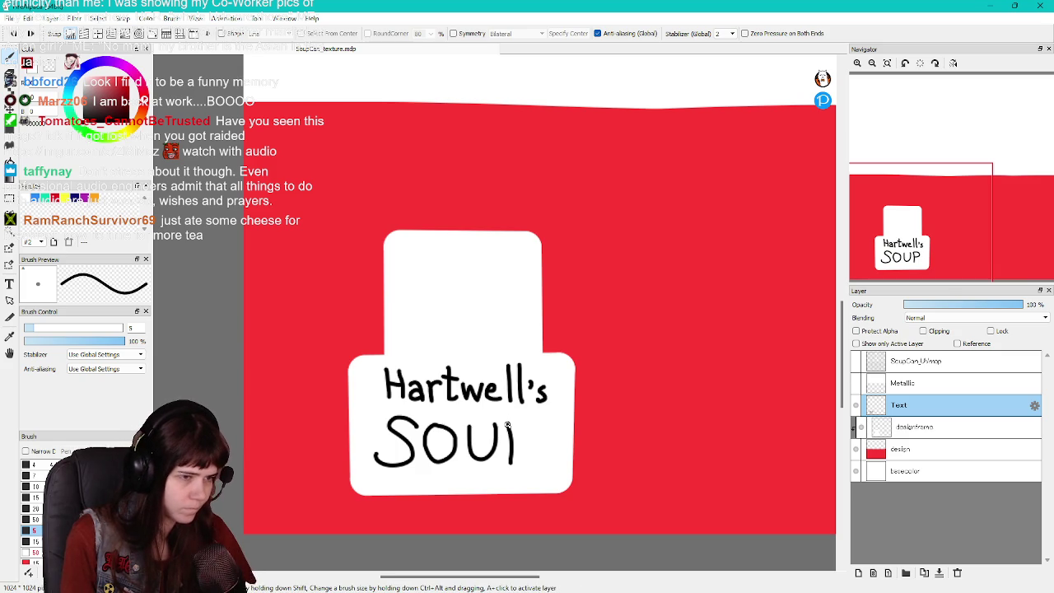
drag(510, 419, 535, 436)
key(ctrl+z)
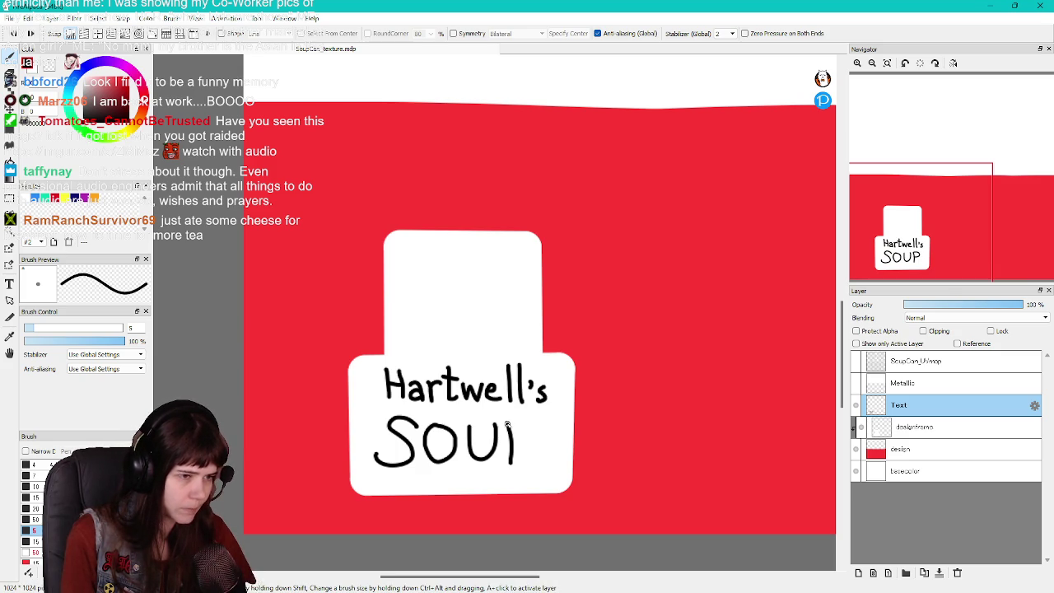
key(ctrl+z)
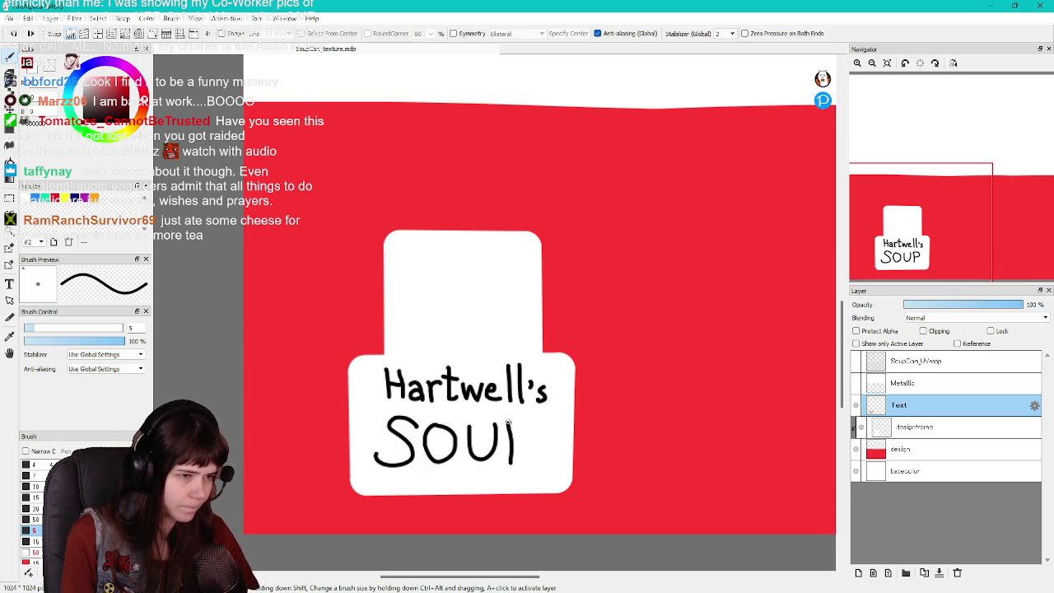
key(ctrl+z)
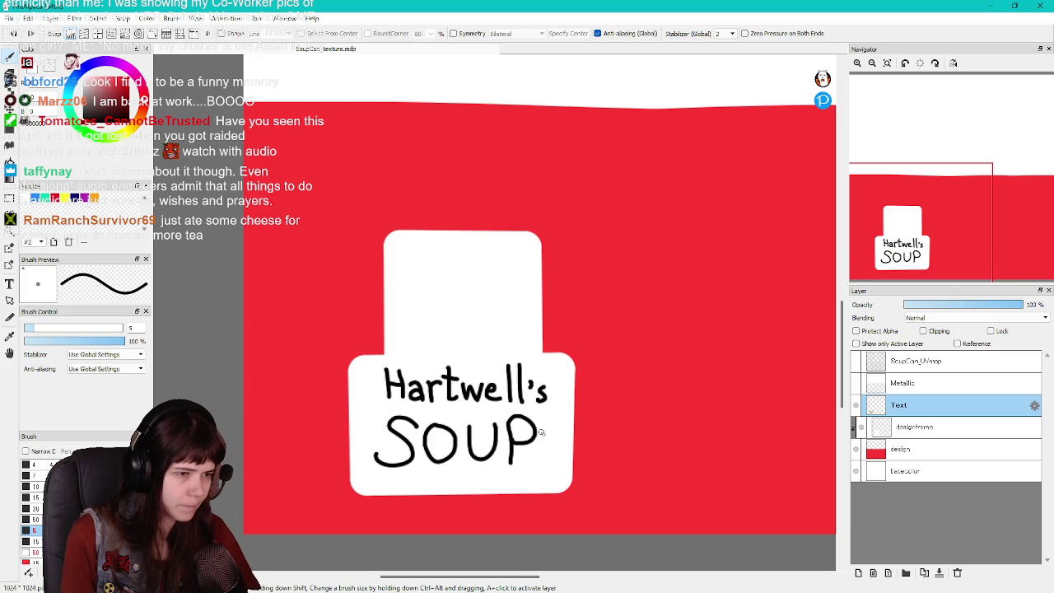
scroll(547, 430, down, 1)
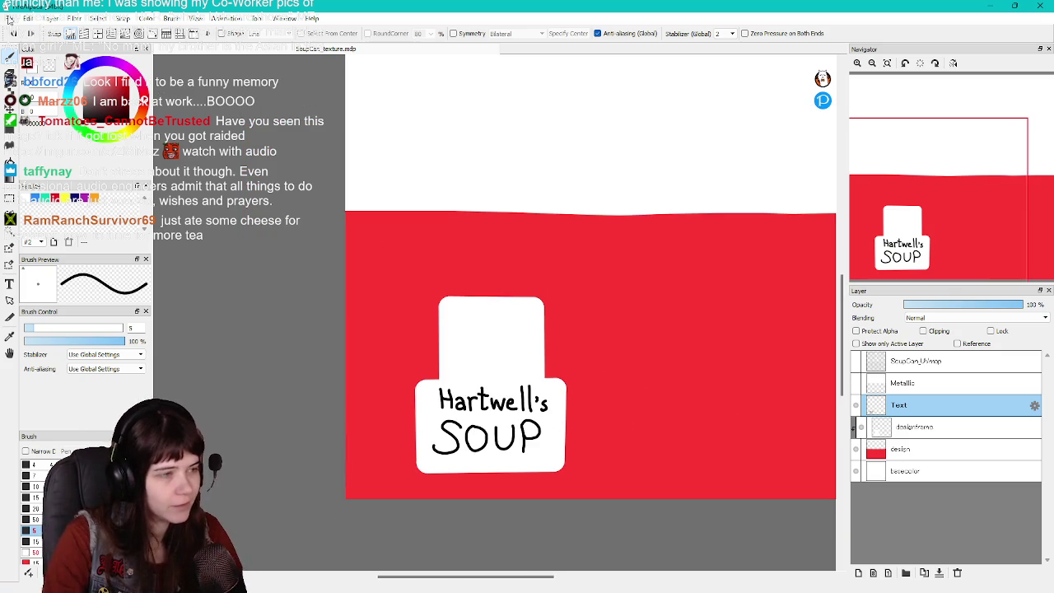
Export the soup can texture as a PNG with the default export settings
click(9, 18)
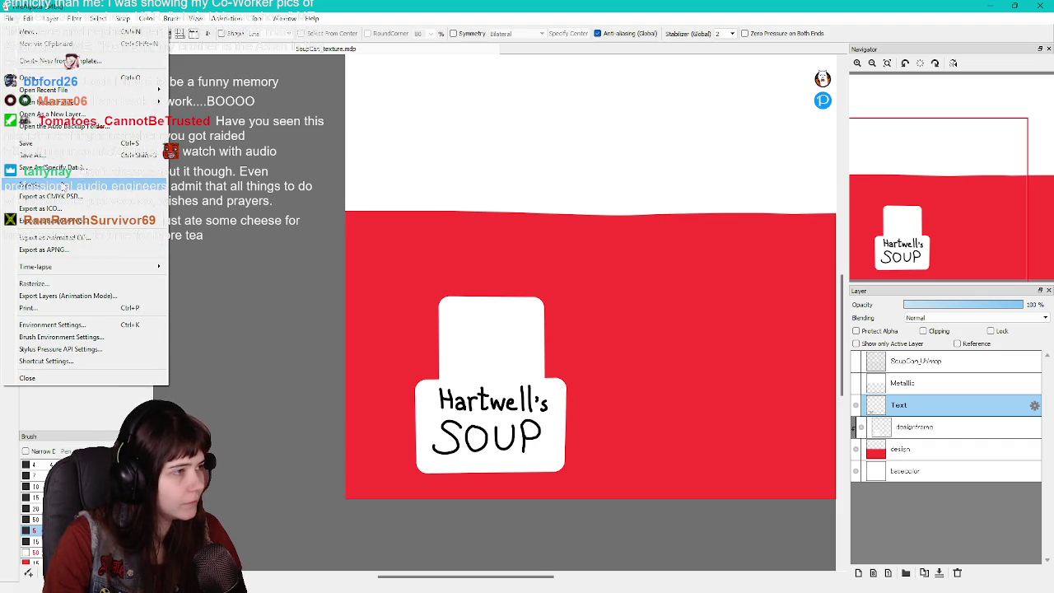
click(33, 184)
click(528, 353)
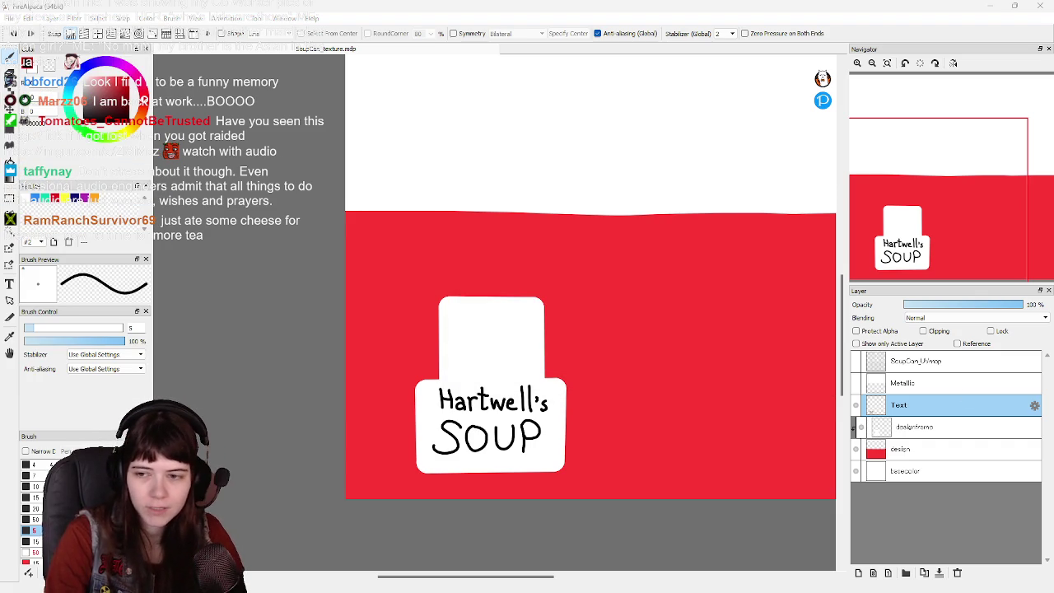
Show the UV map layer over the texture and zoom out to frame the whole canvas
click(856, 361)
scroll(605, 375, down, 2)
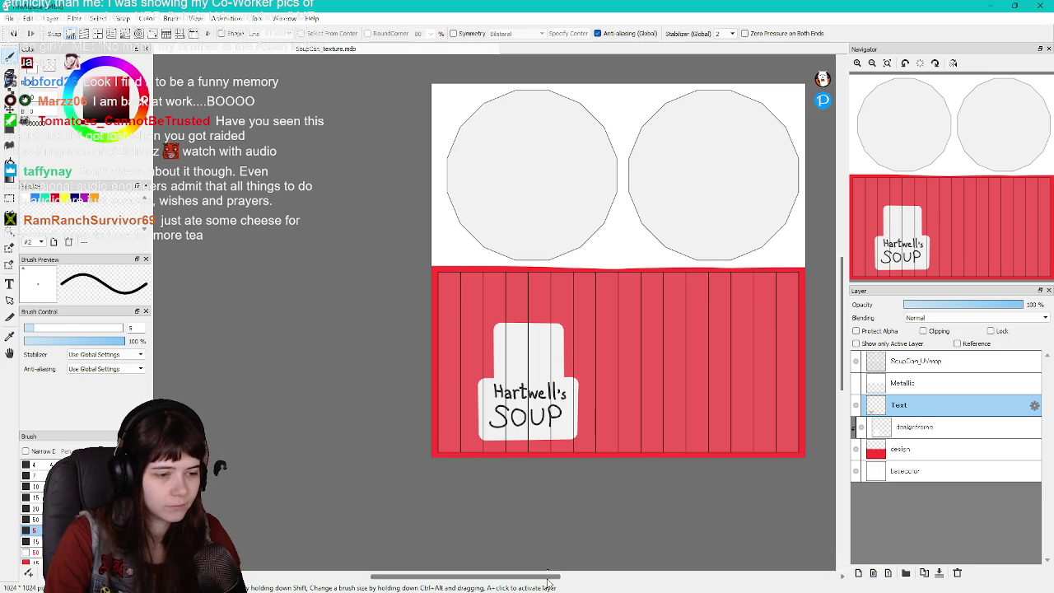
drag(548, 576, 578, 582)
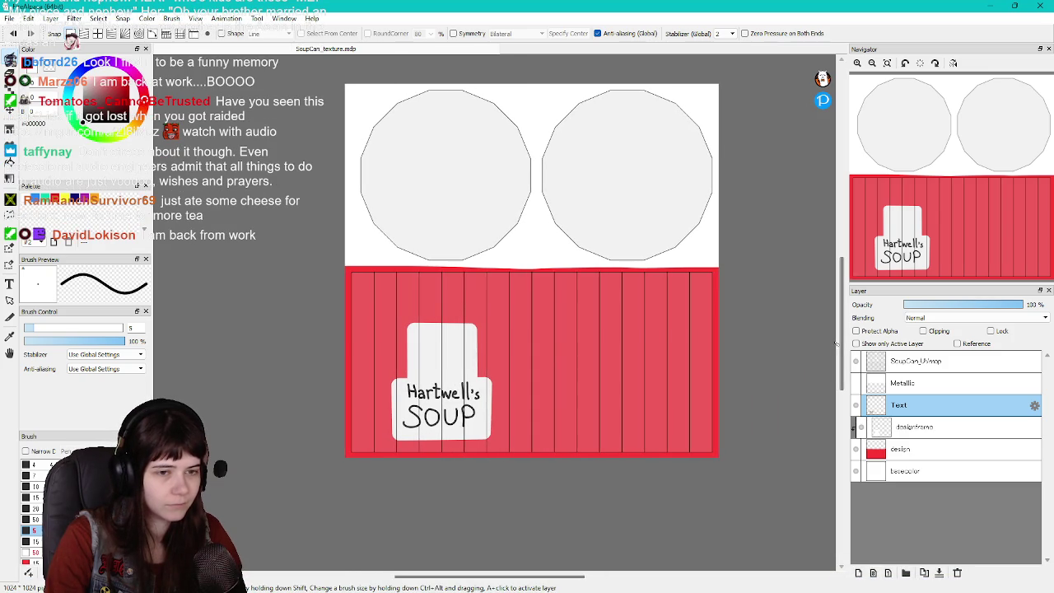
drag(843, 339, 841, 310)
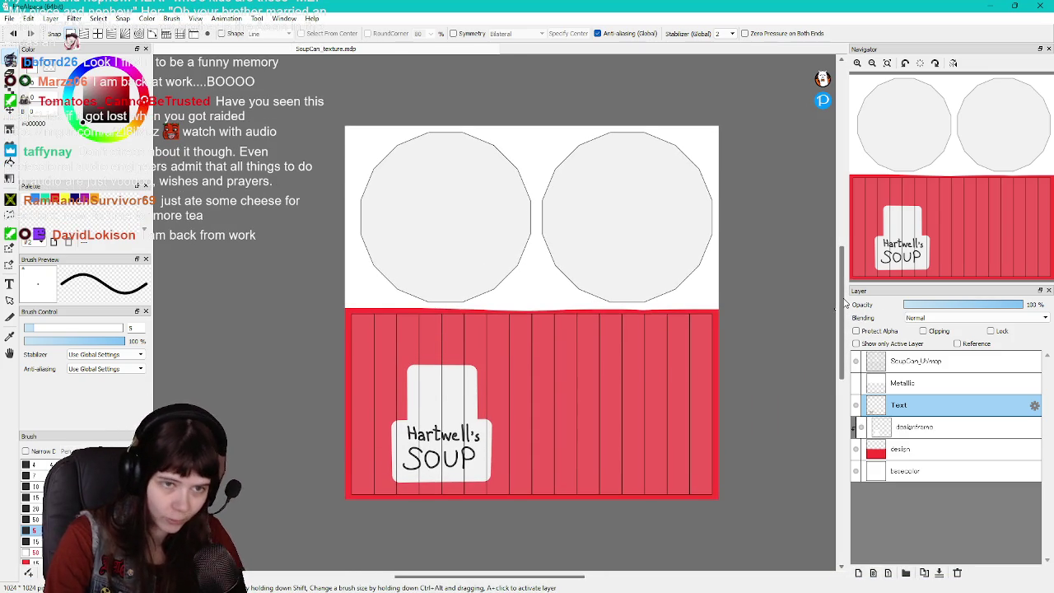
scroll(844, 306, down, 1)
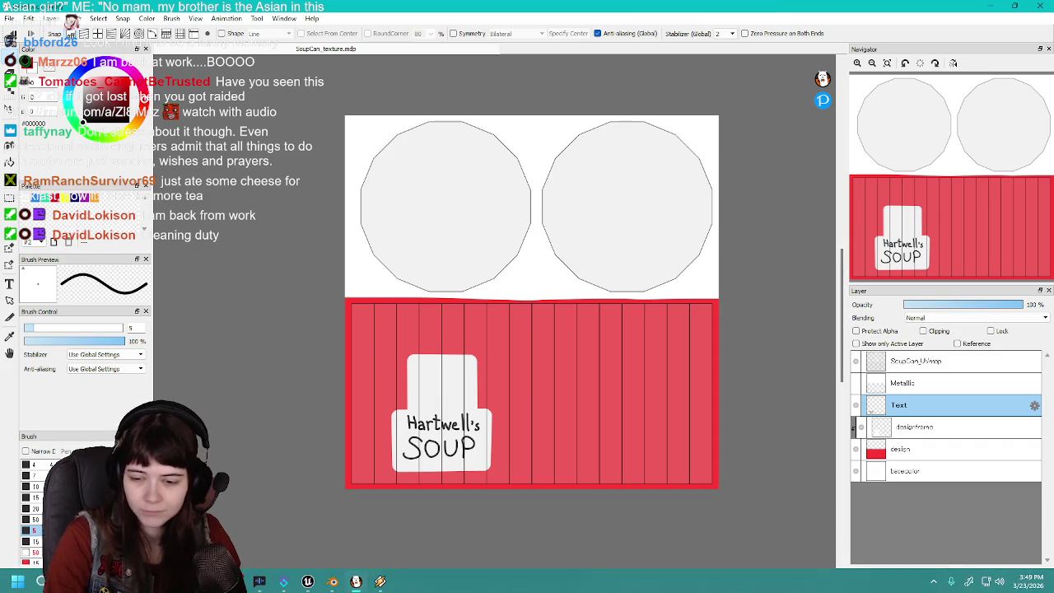
Reimport the SoupCan texture from the Content Drawer and frame the can in the viewport
key(alt+Tab)
key(ctrl+space)
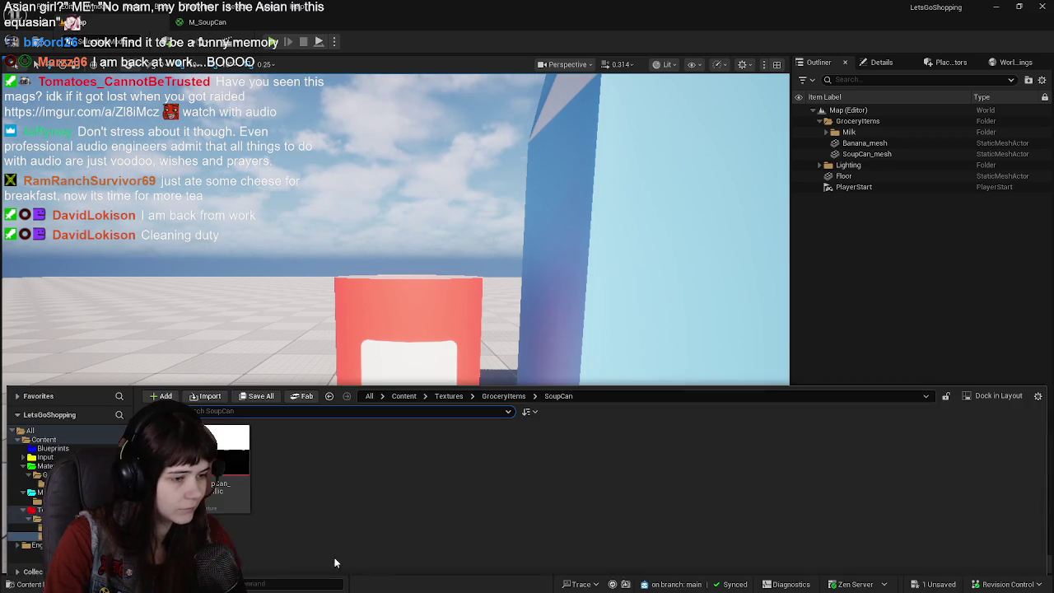
right_click(222, 461)
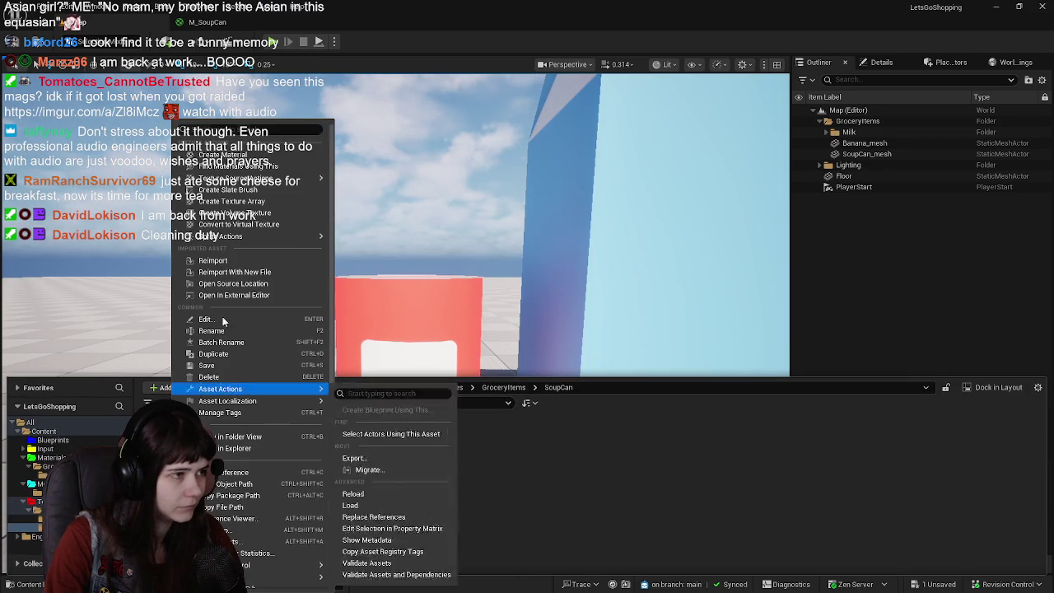
click(255, 255)
key(ctrl+space)
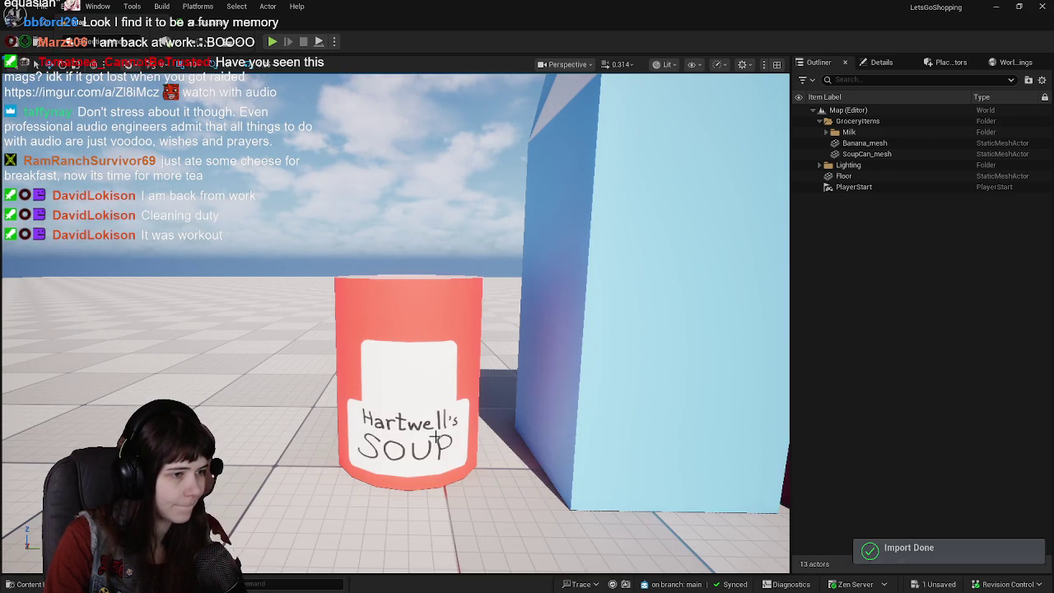
right_drag(395, 313, 395, 296)
right_drag(535, 437, 535, 423)
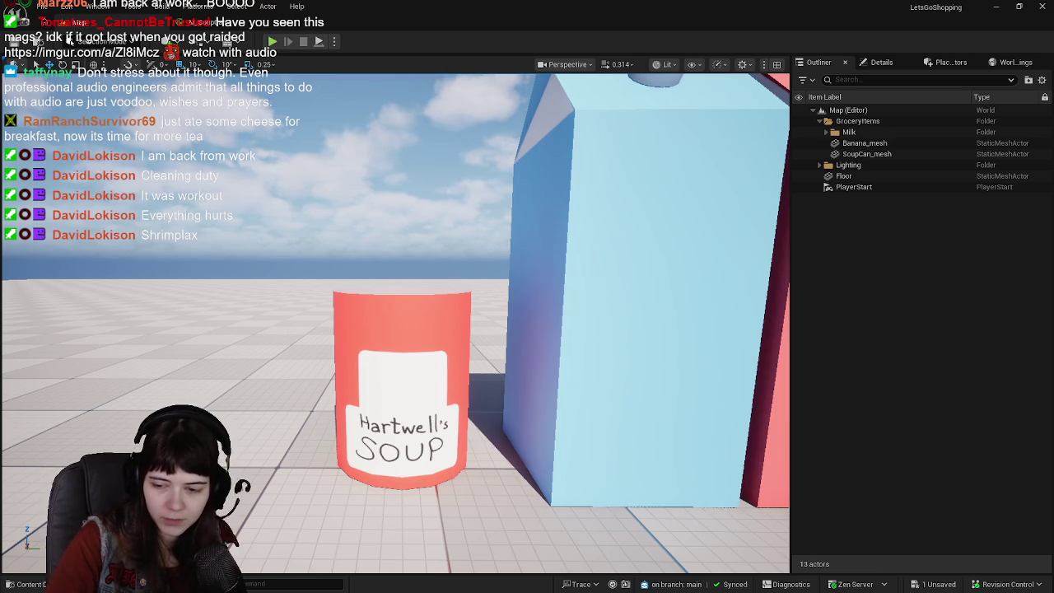
Duplicate the Text layer, rename the upper copy 'Text backup', and reselect the original Text layer
key(alt+Tab)
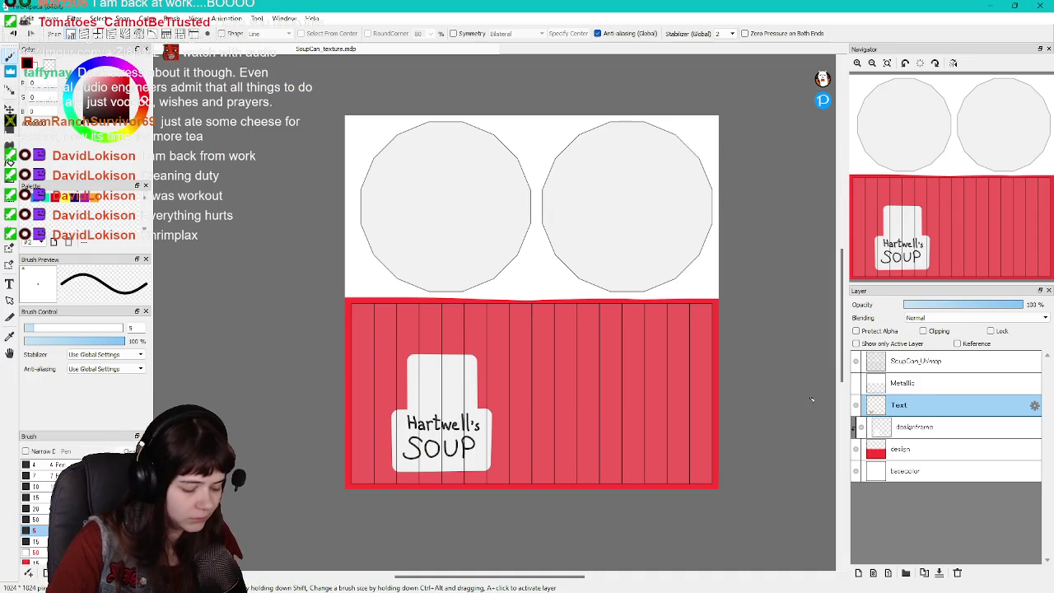
click(925, 574)
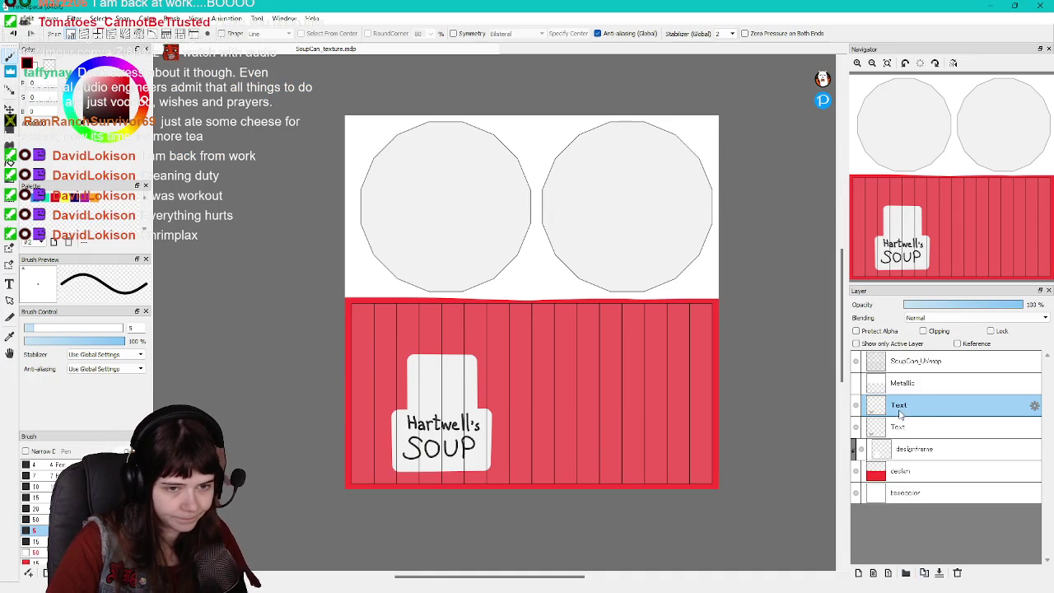
double_click(903, 409)
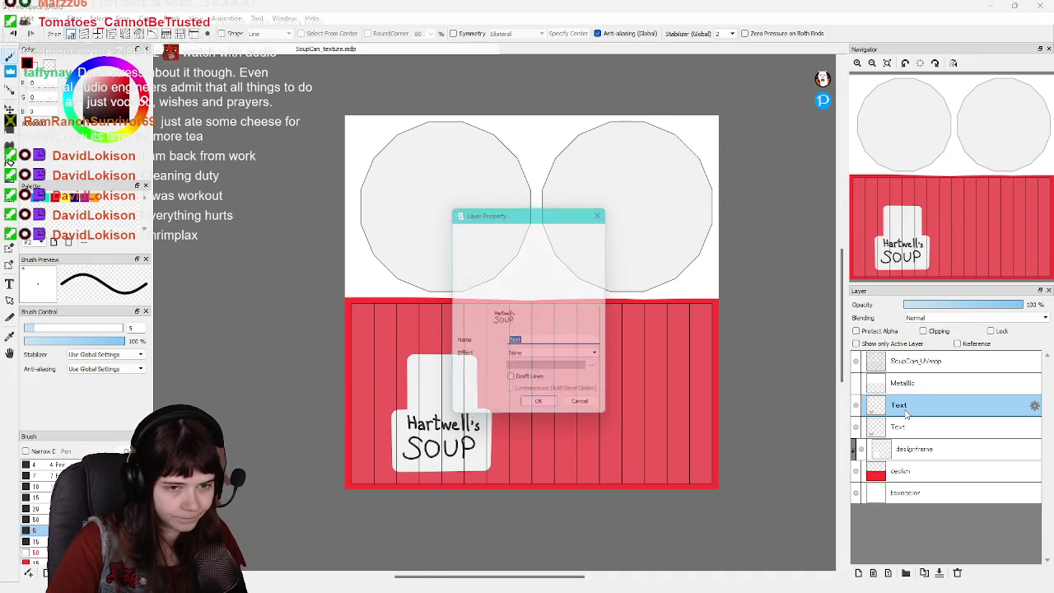
click(586, 410)
double_click(910, 426)
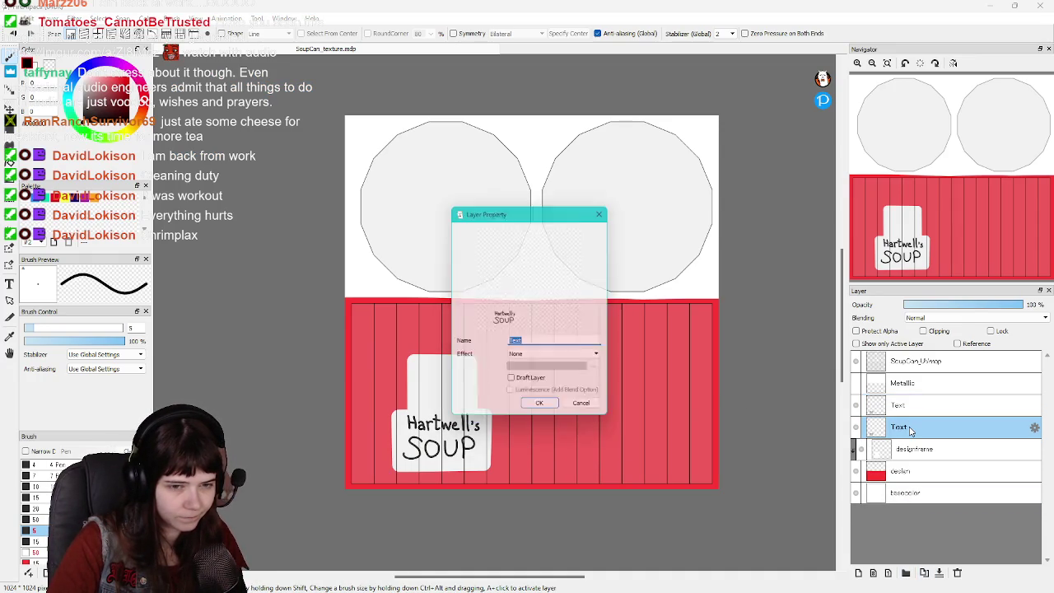
click(598, 415)
double_click(903, 404)
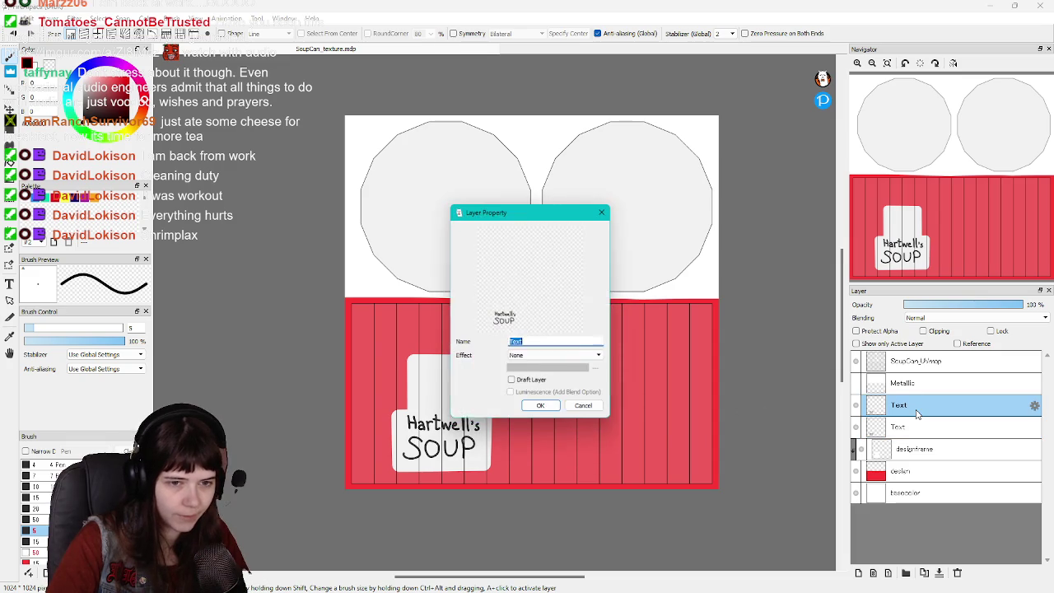
text( back)
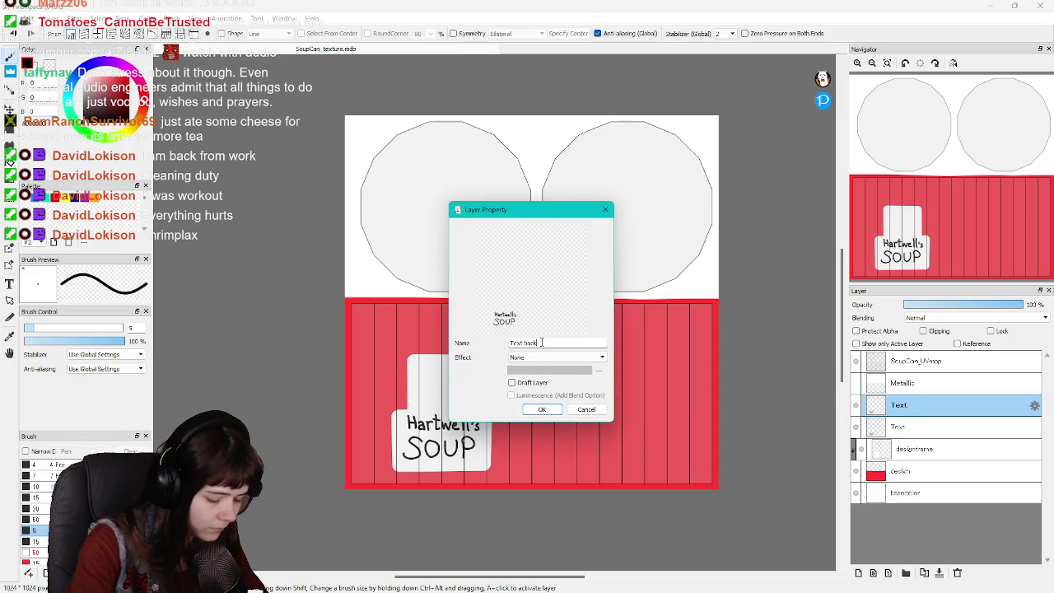
text(up)
key(Return)
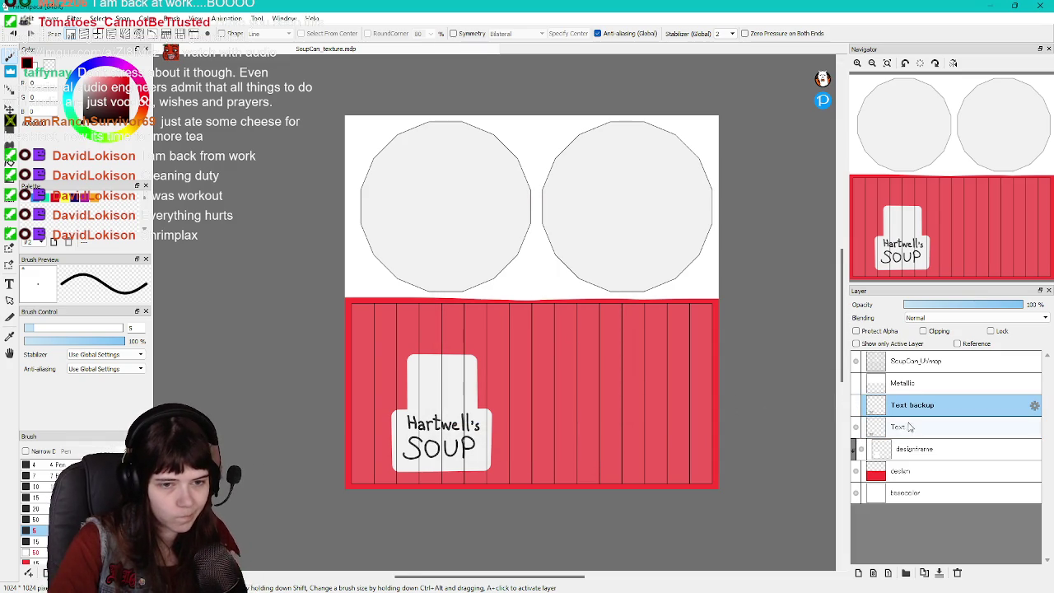
click(908, 427)
scroll(456, 459, up, 1)
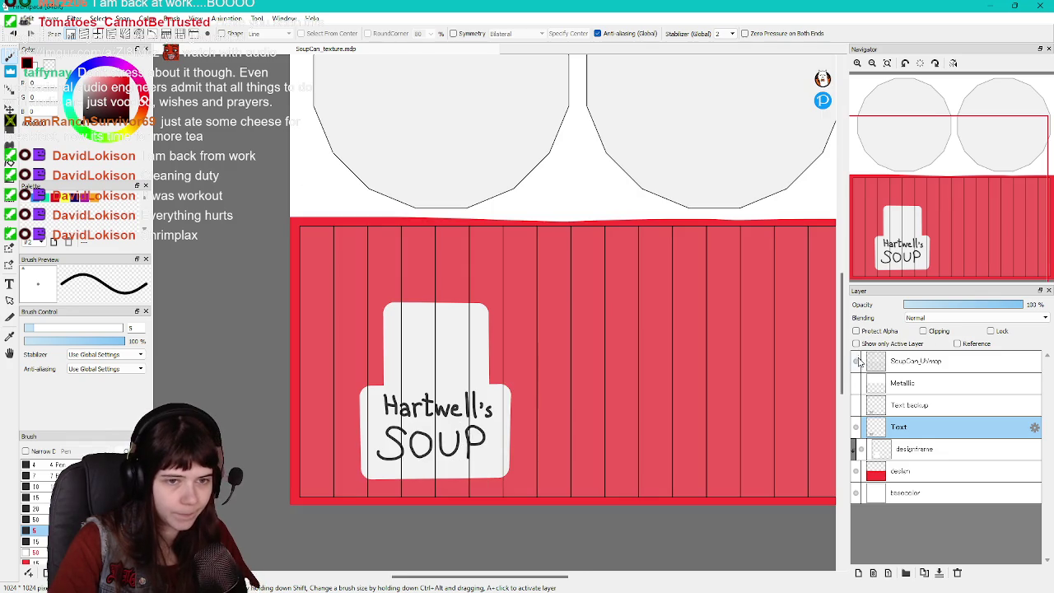
Hide the UV map layer and erase the SOUP lettering with the eraser
click(857, 360)
scroll(425, 422, up, 1)
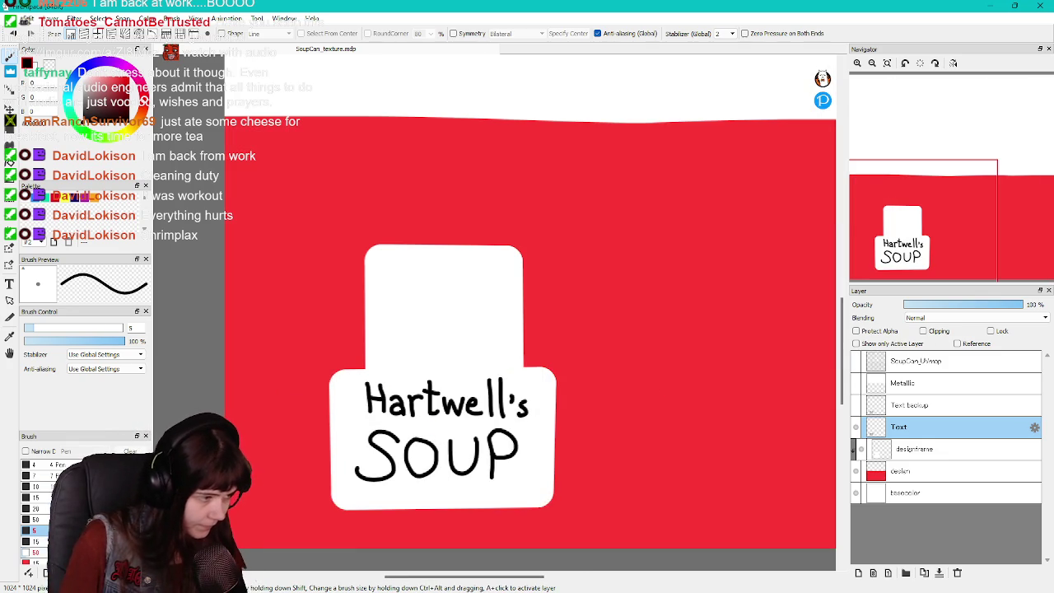
key(e)
mouse_move(377, 457)
mouse_down()
mouse_move(376, 443)
mouse_move(370, 466)
mouse_move(418, 435)
mouse_move(418, 470)
mouse_move(445, 451)
mouse_move(511, 441)
mouse_move(495, 469)
mouse_up()
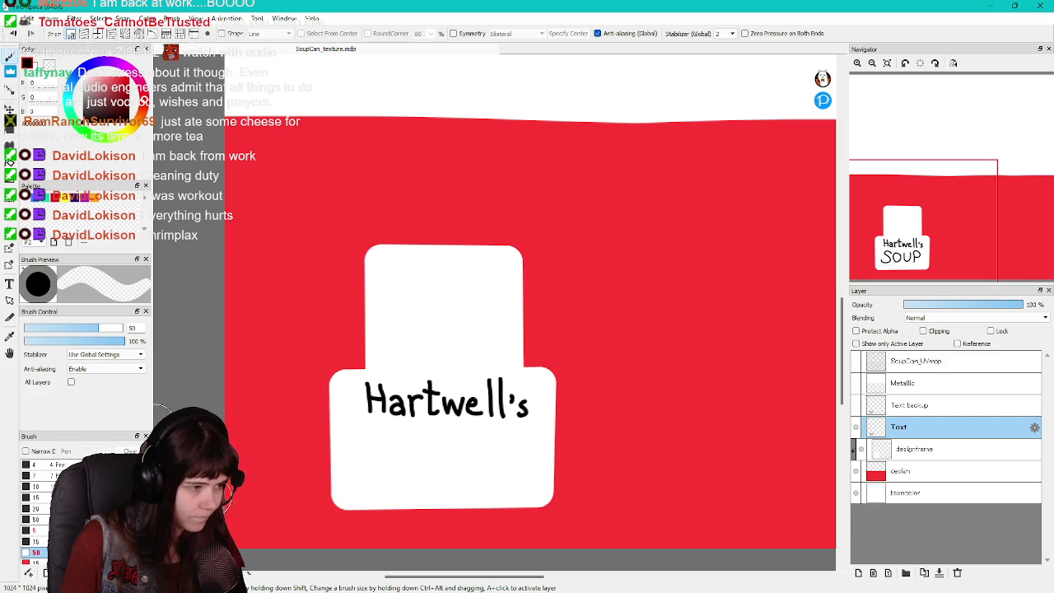
Redraw a bold S and O below Hartwell's with a size-10 pen
key(b)
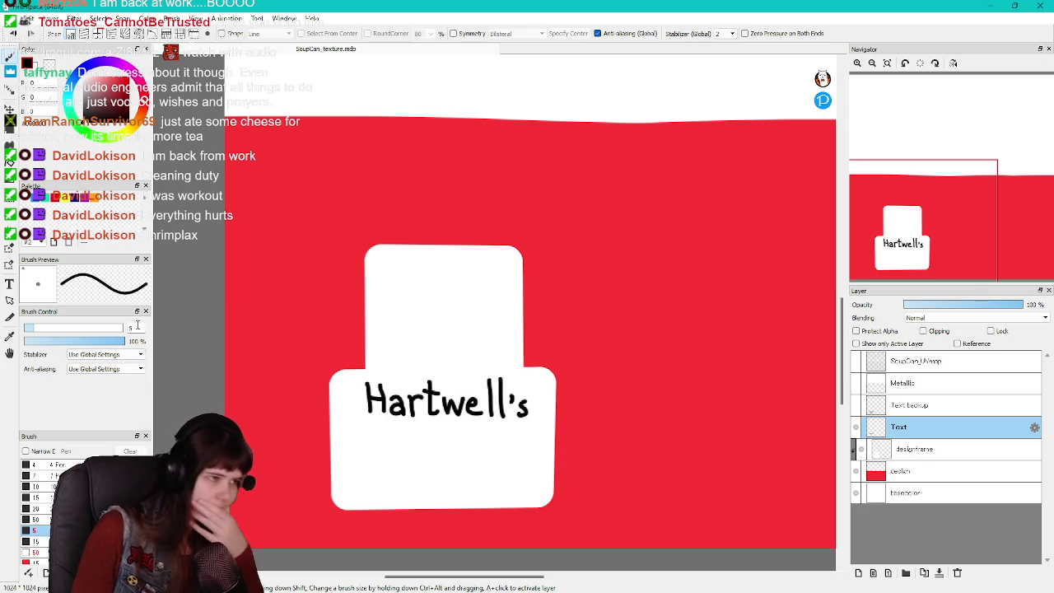
click(109, 338)
text(10)
key(Return)
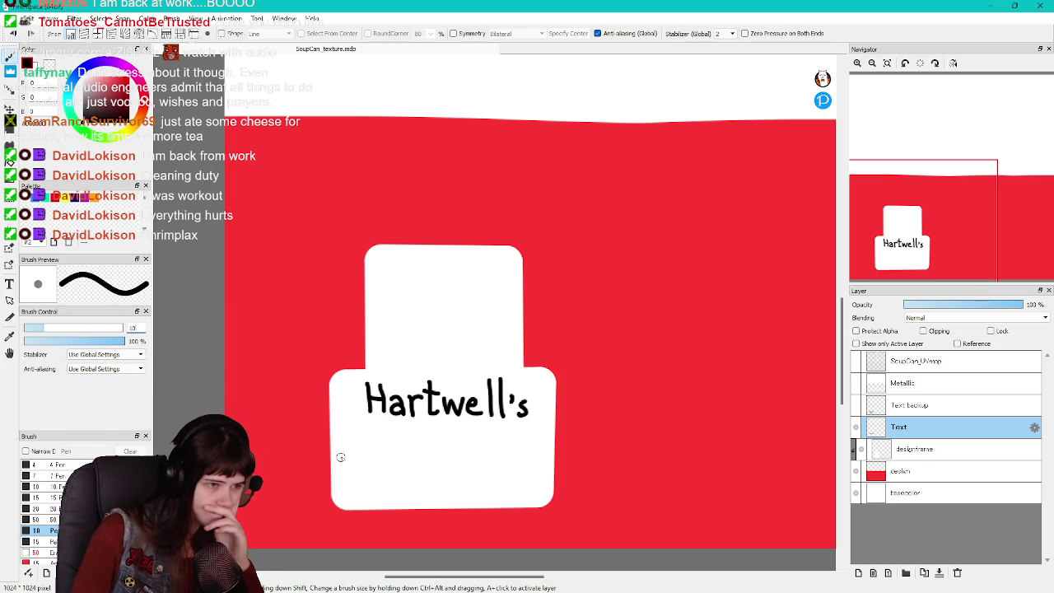
drag(392, 439, 377, 470)
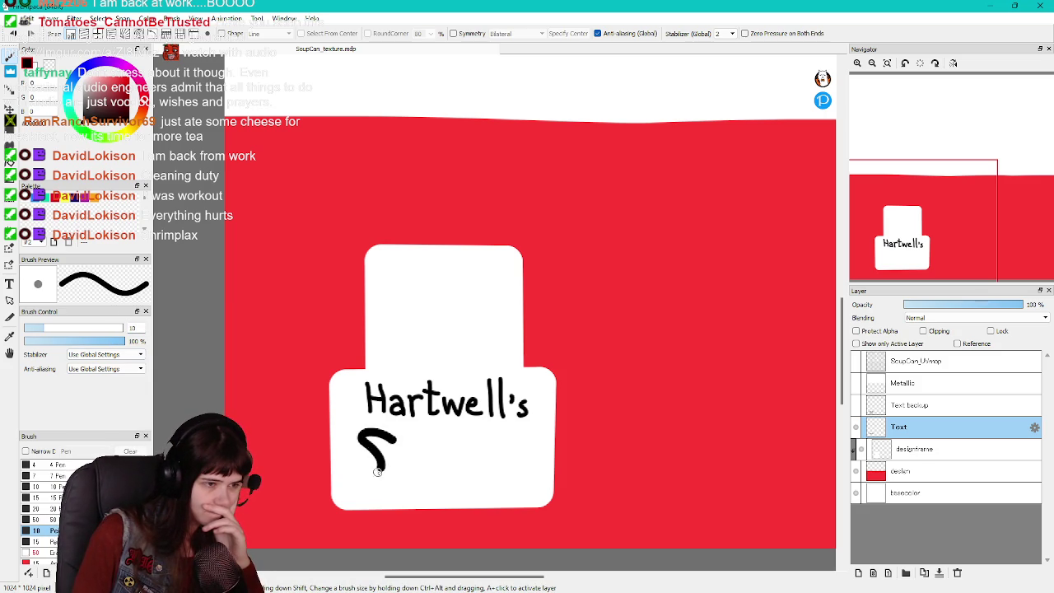
key(ctrl+z)
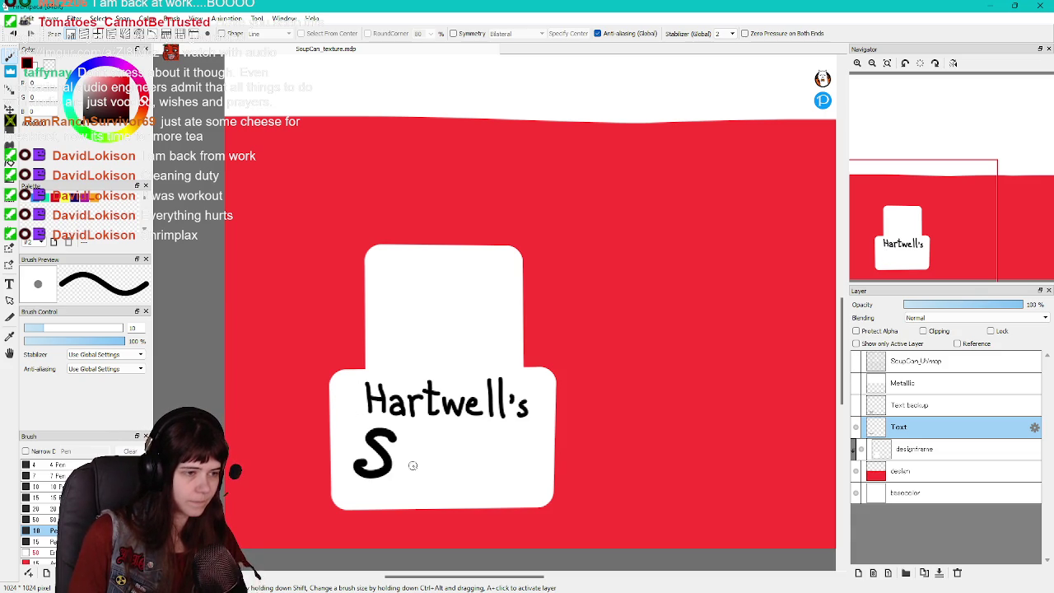
key(ctrl+z)
drag(398, 438, 360, 470)
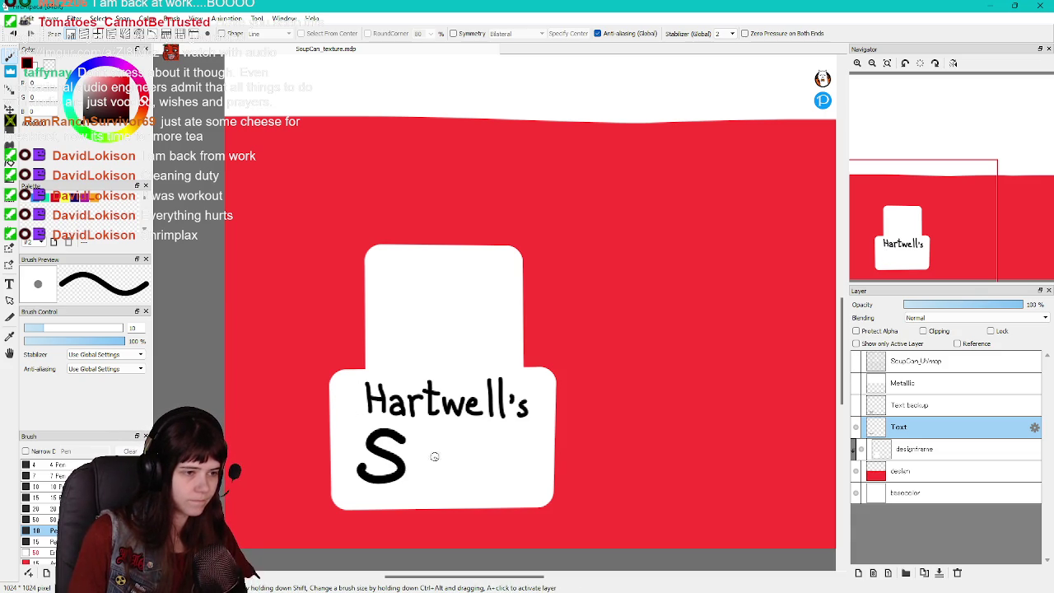
mouse_move(427, 442)
mouse_down()
mouse_move(439, 459)
mouse_move(422, 475)
mouse_up()
key(ctrl+z)
key(ctrl+z)
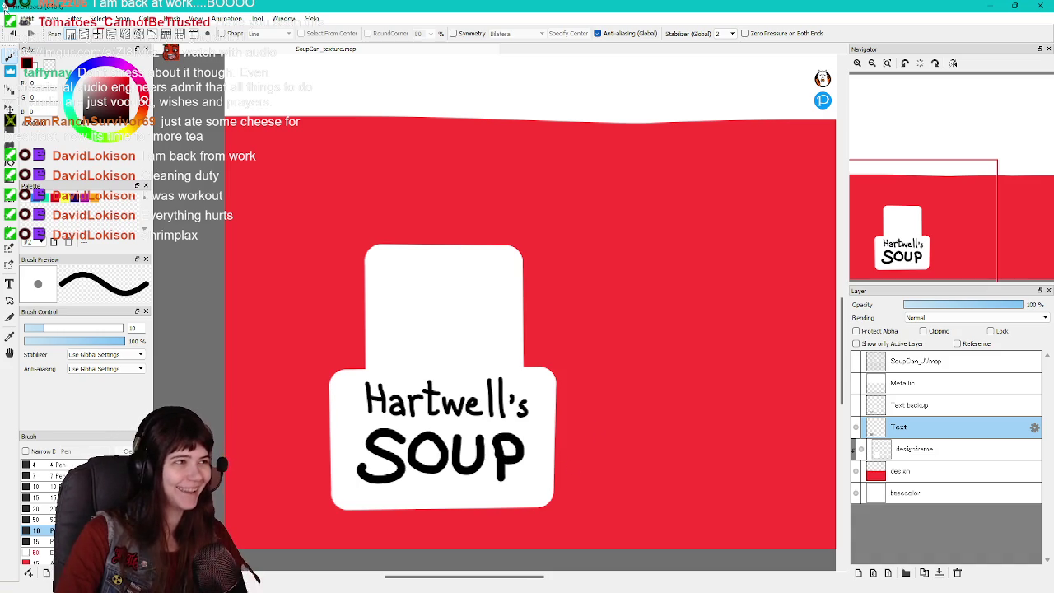
Export the relettered texture as a PNG (24 bit), then bring up Unreal's Content Drawer
click(12, 18)
click(49, 188)
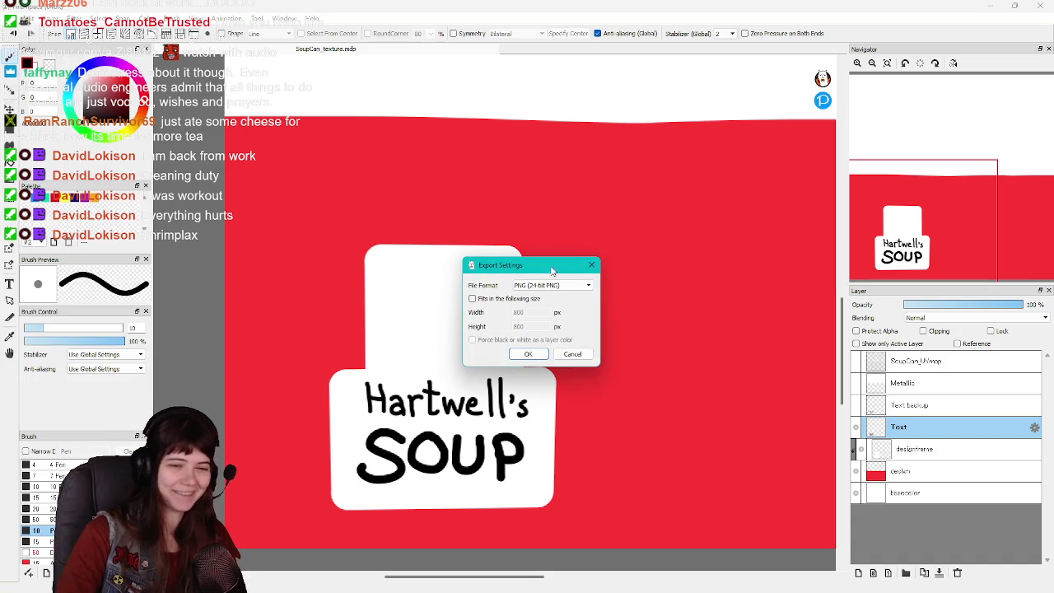
key(Return)
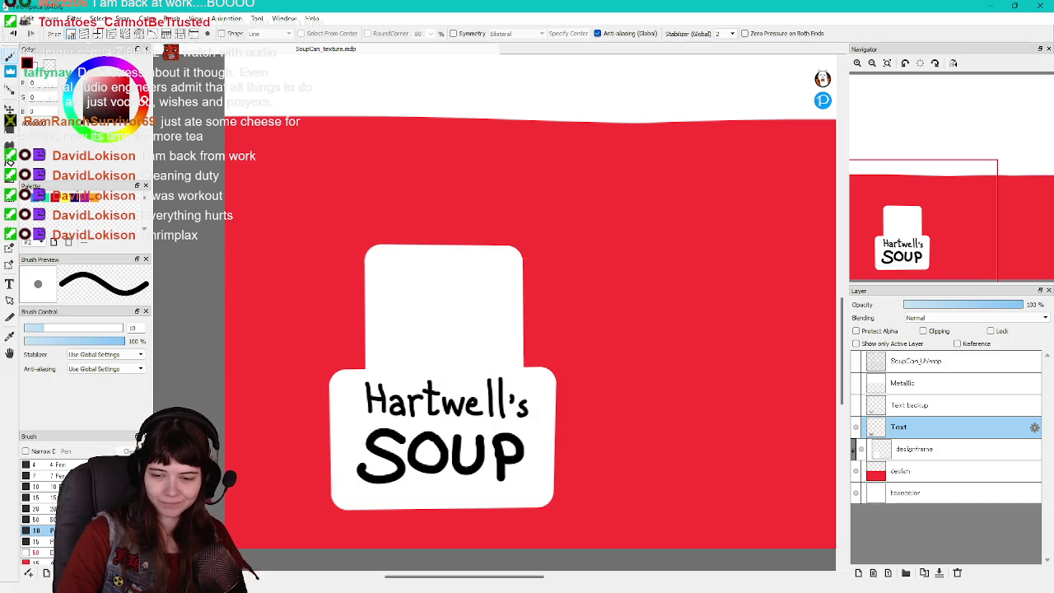
key(alt+Tab)
key(ctrl+space)
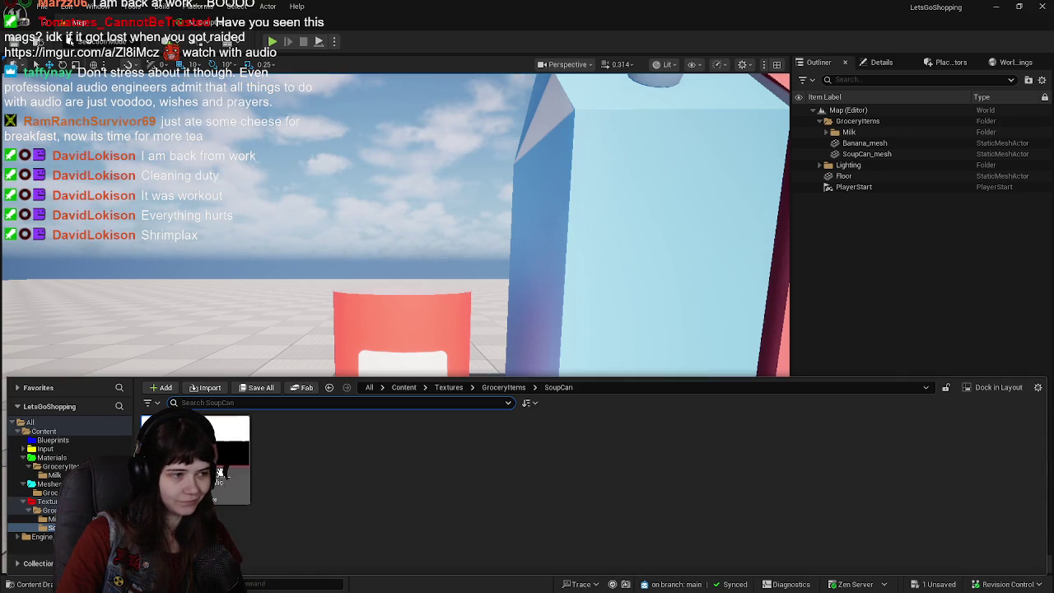
Reimport the SoupCan texture in Unreal so the can shows the bold SOUP label, then return to FireAlpaca
right_click(177, 437)
click(215, 260)
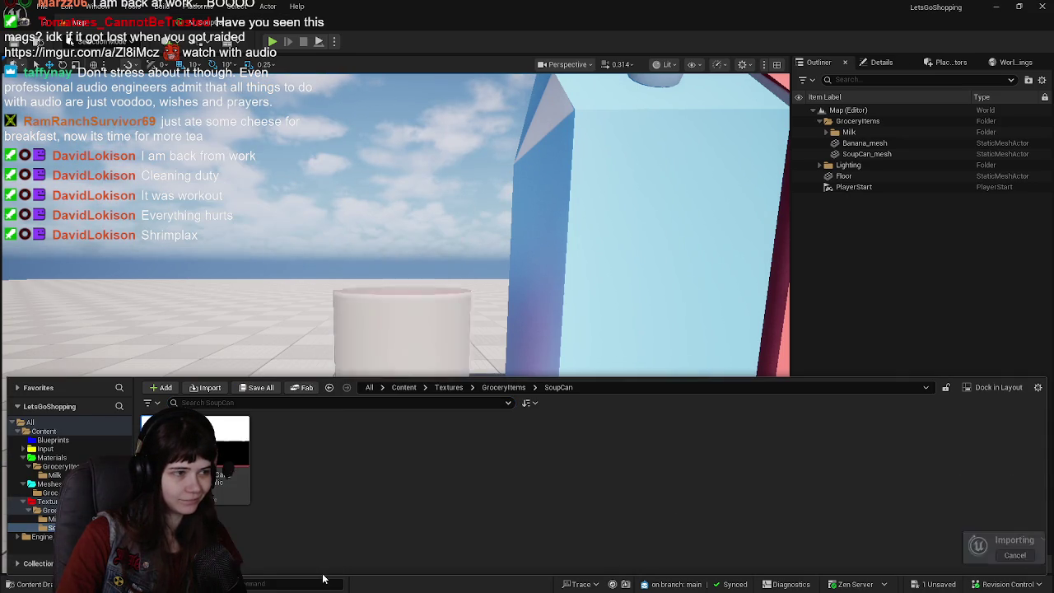
key(ctrl+space)
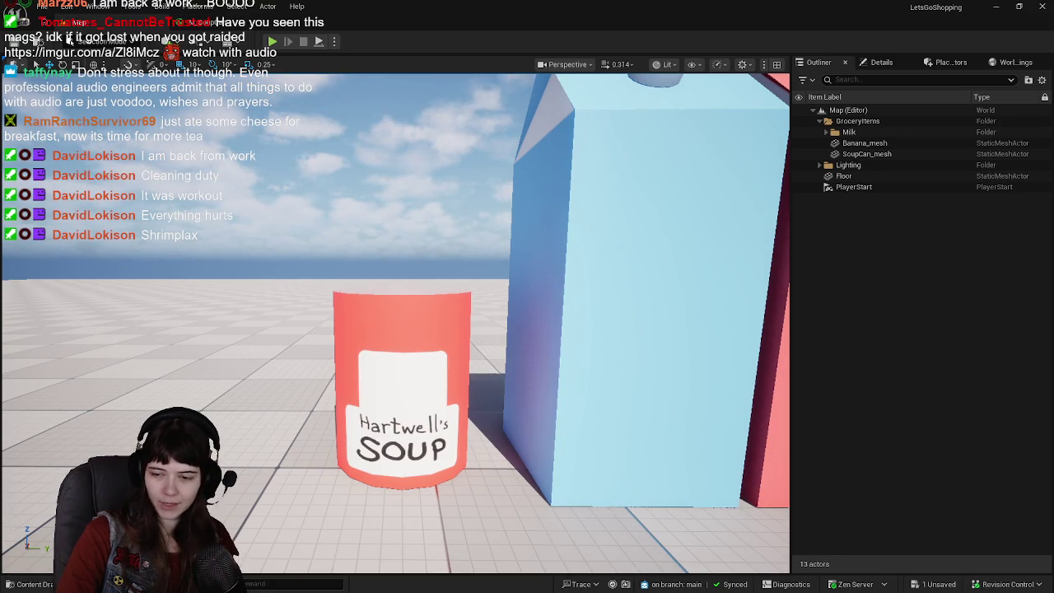
key(alt+Tab)
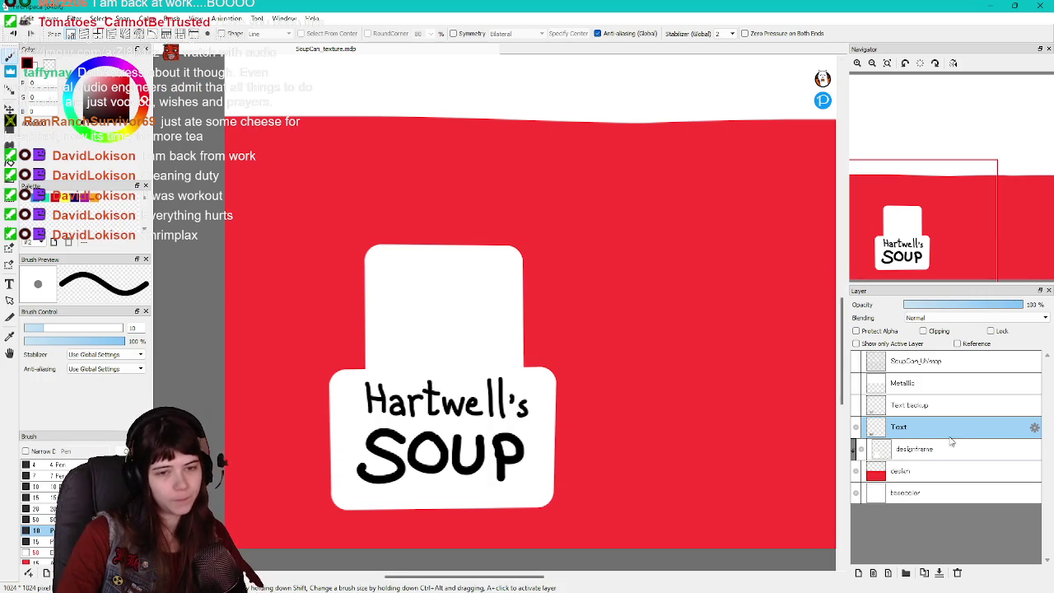
Delete the Text backup layer and reselect the Text layer
click(912, 412)
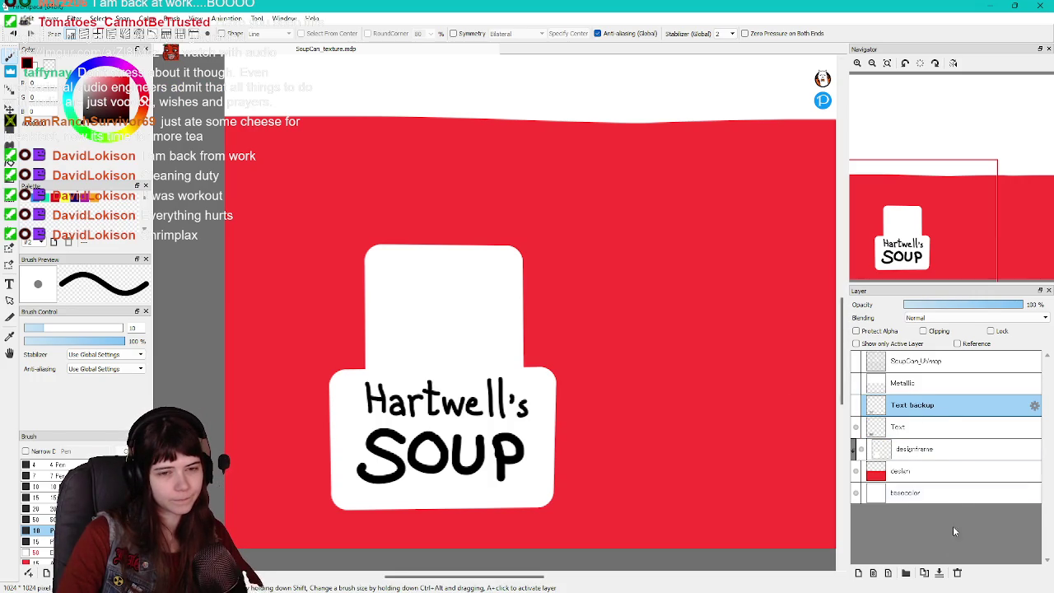
click(958, 573)
click(914, 405)
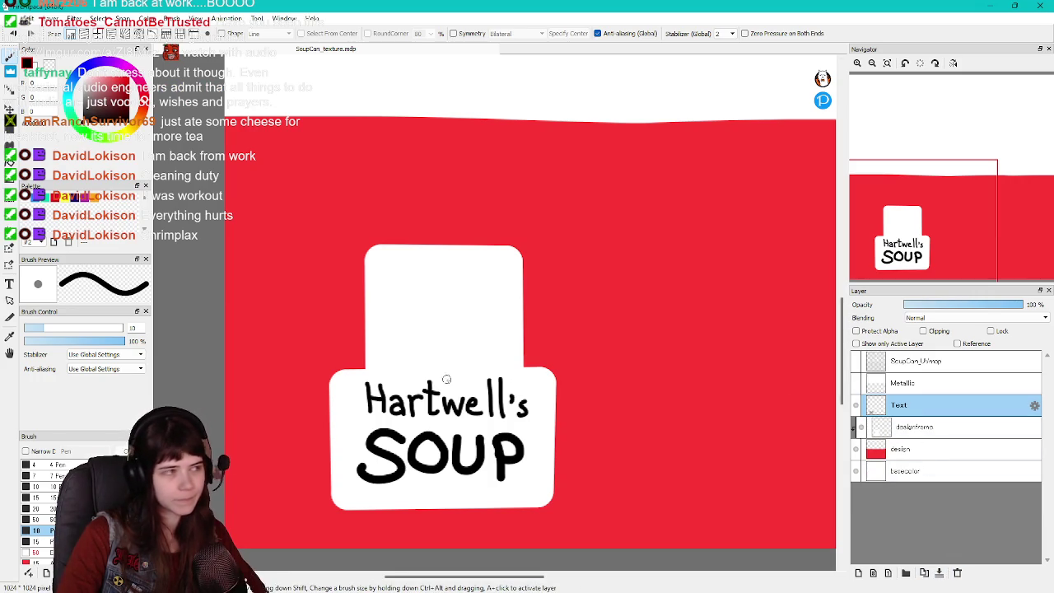
Move the white Hartwell's SOUP label block a few pixels lower and deselect it
click(10, 199)
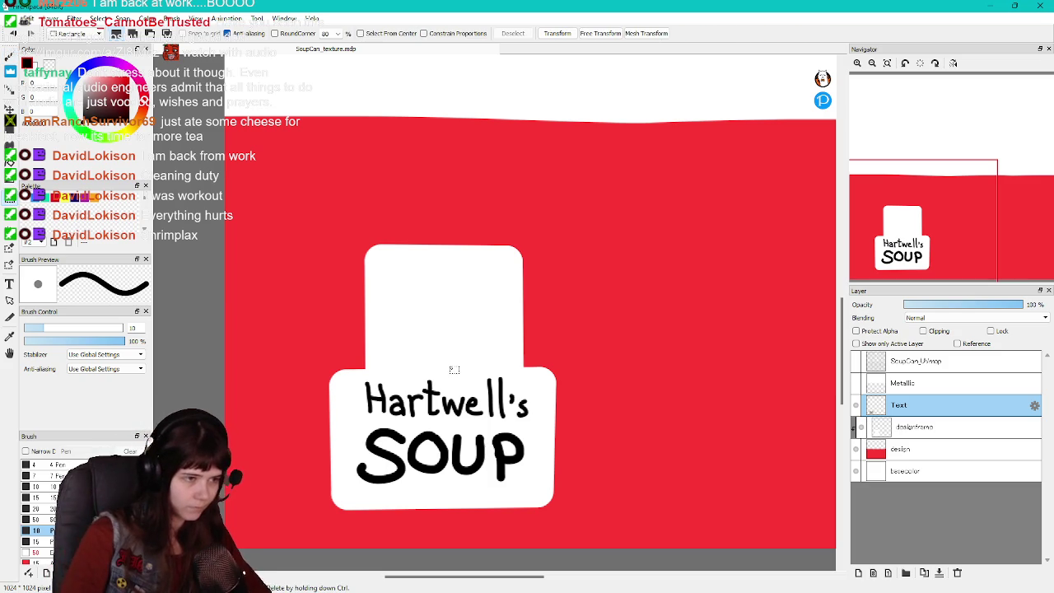
drag(331, 368, 555, 504)
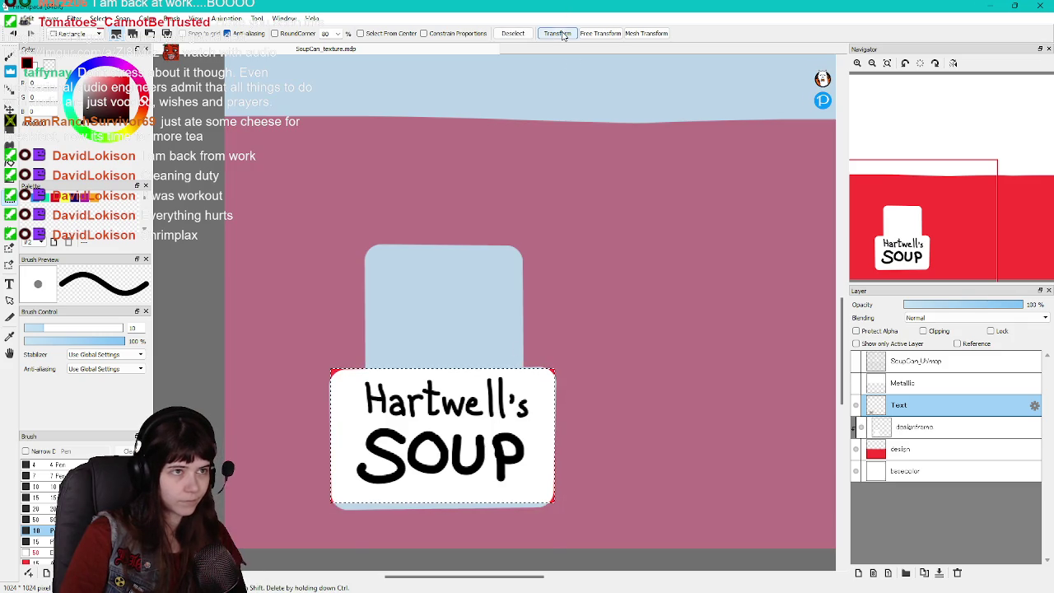
click(558, 34)
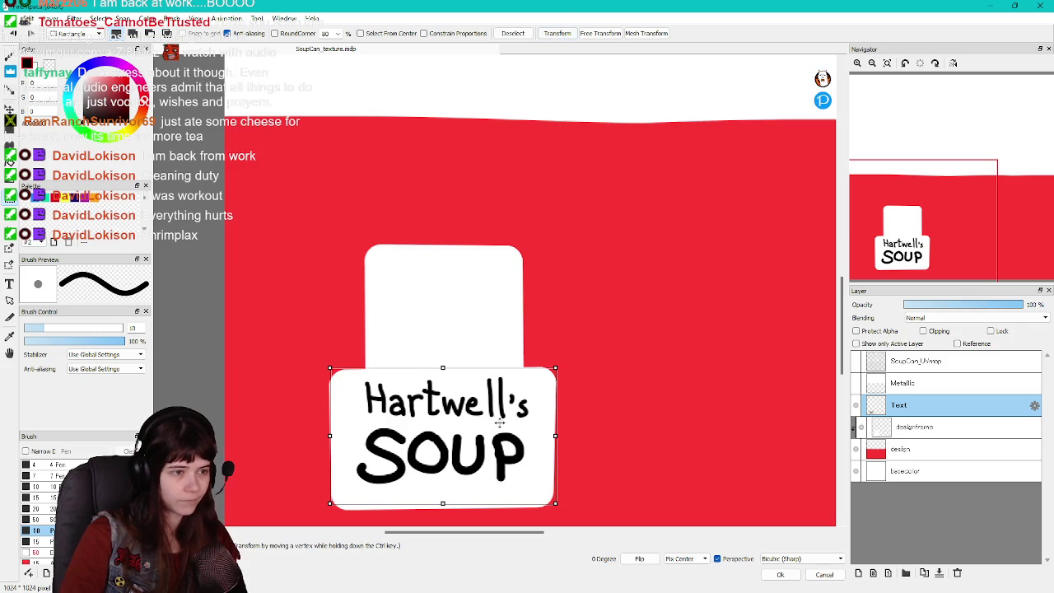
drag(507, 415, 509, 422)
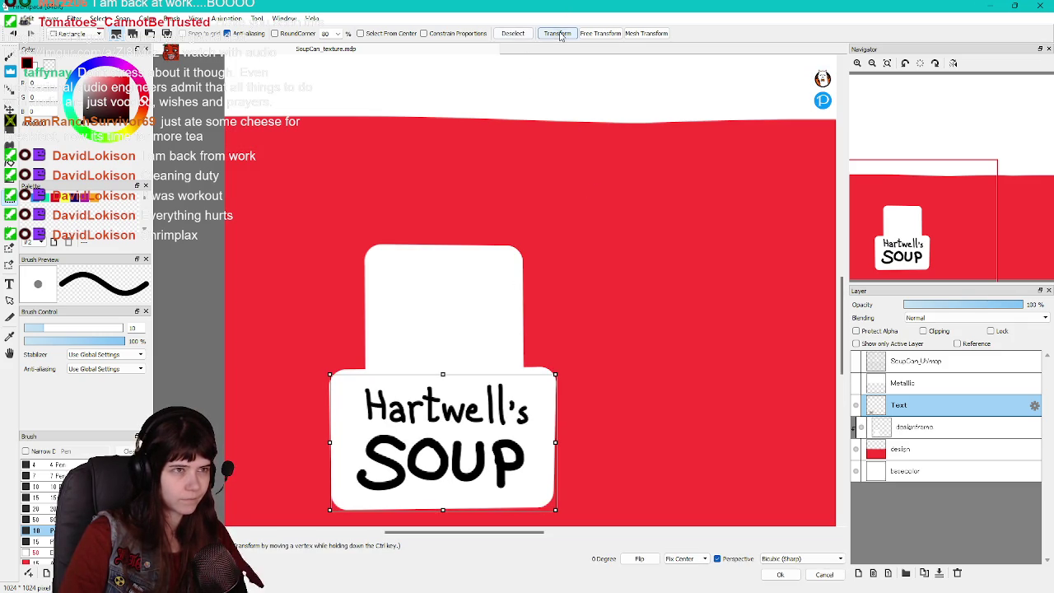
key(Return)
click(513, 33)
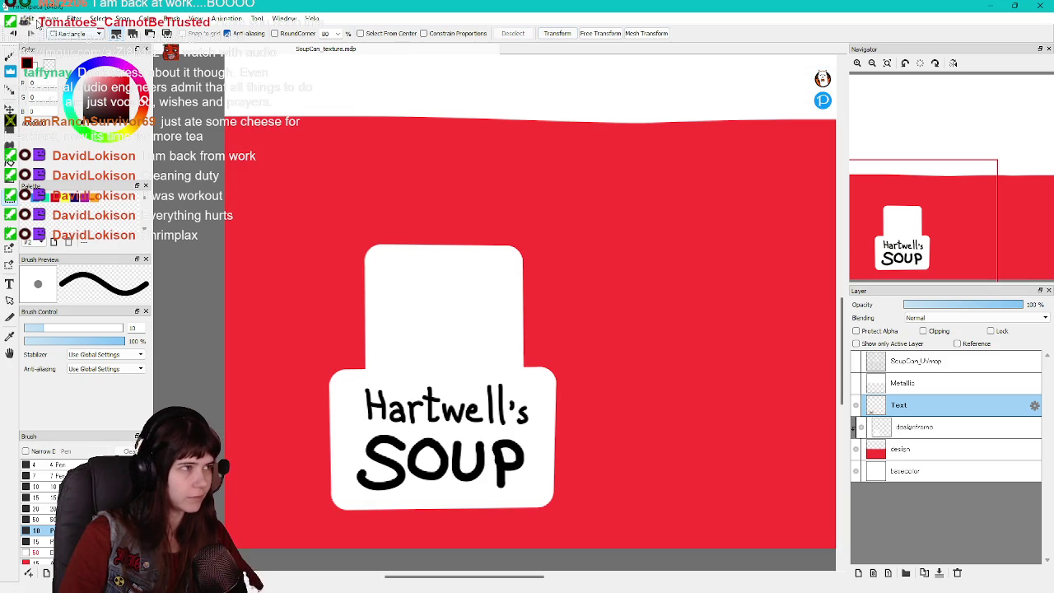
Export the soup can texture as a 24-bit PNG and zoom out on the canvas
click(10, 18)
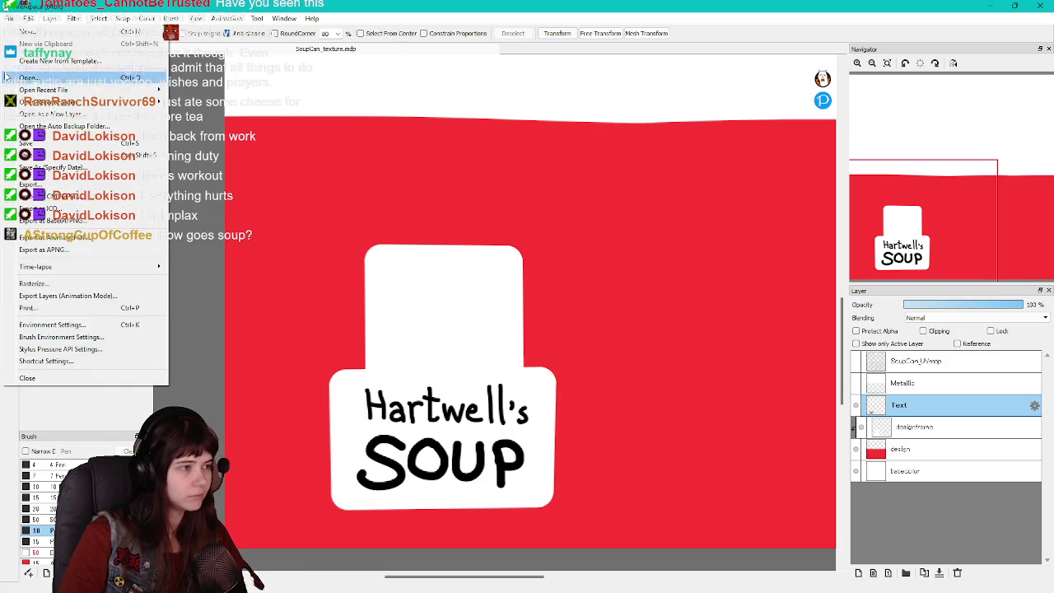
click(10, 18)
click(10, 18)
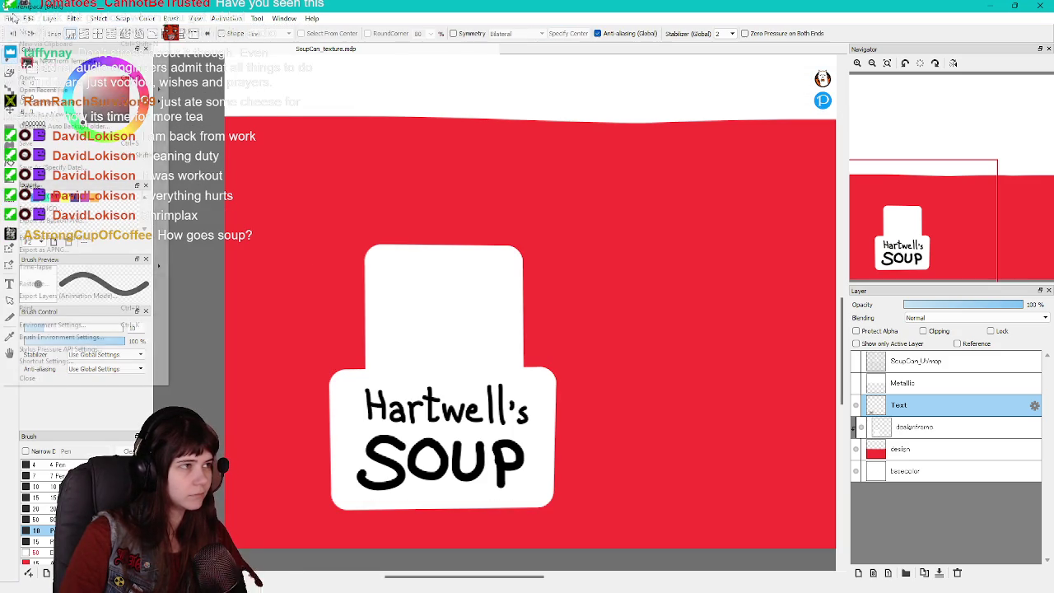
click(61, 207)
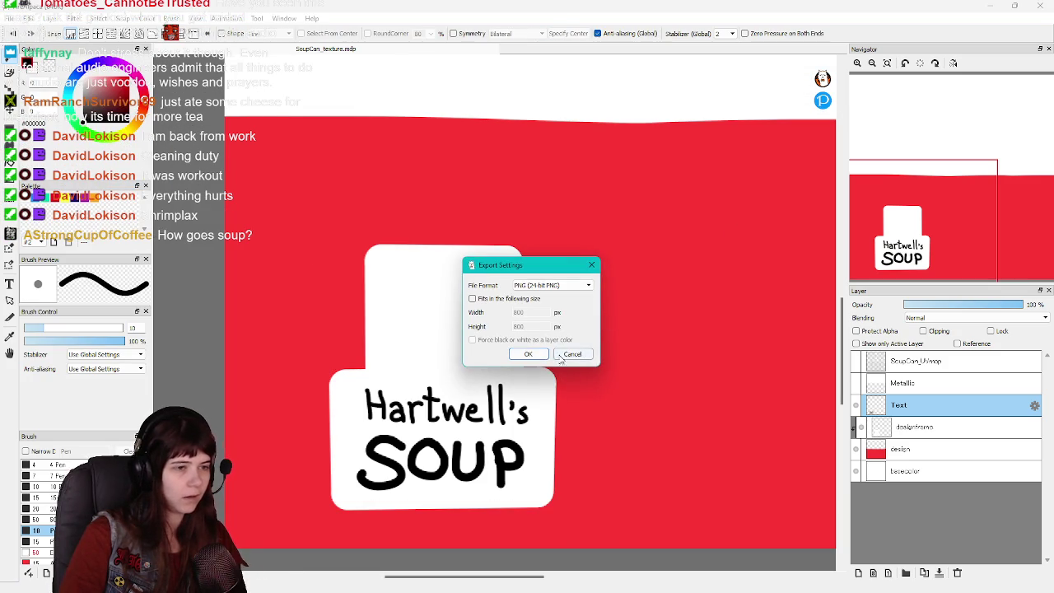
click(528, 354)
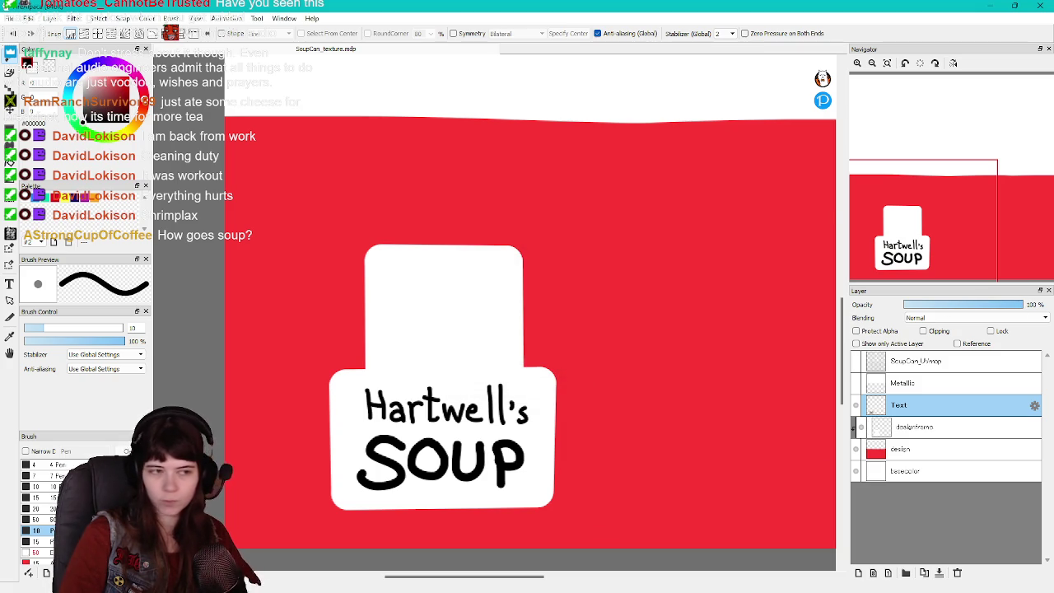
scroll(666, 393, down, 2)
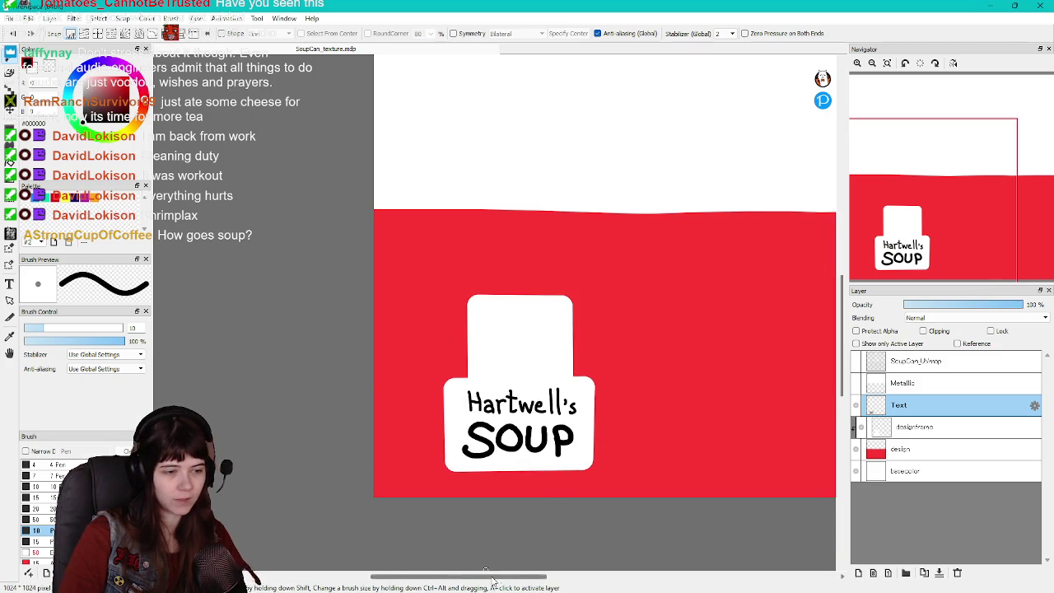
drag(482, 576, 519, 577)
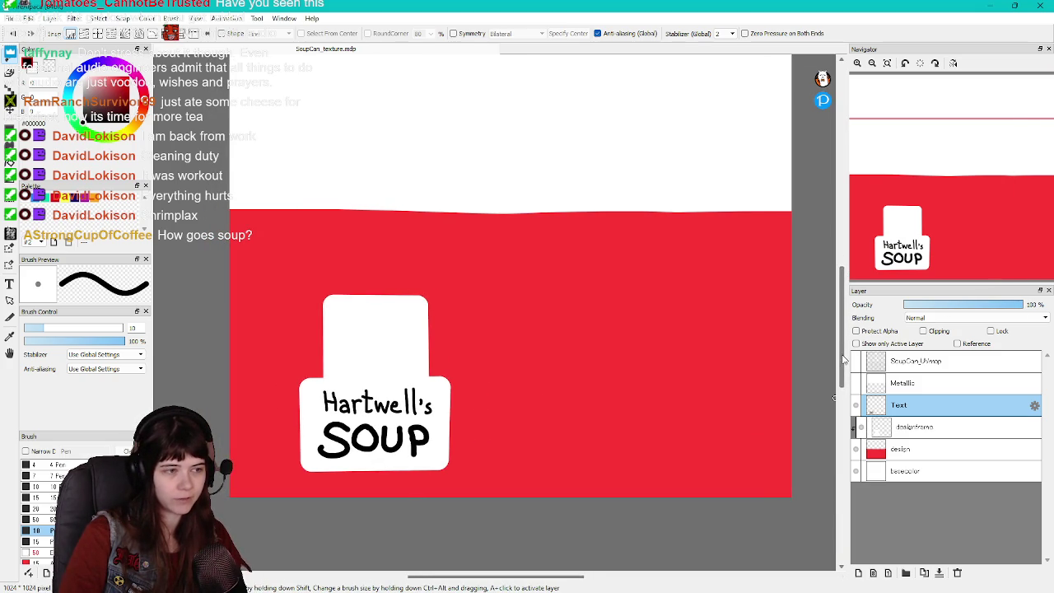
drag(843, 359, 842, 350)
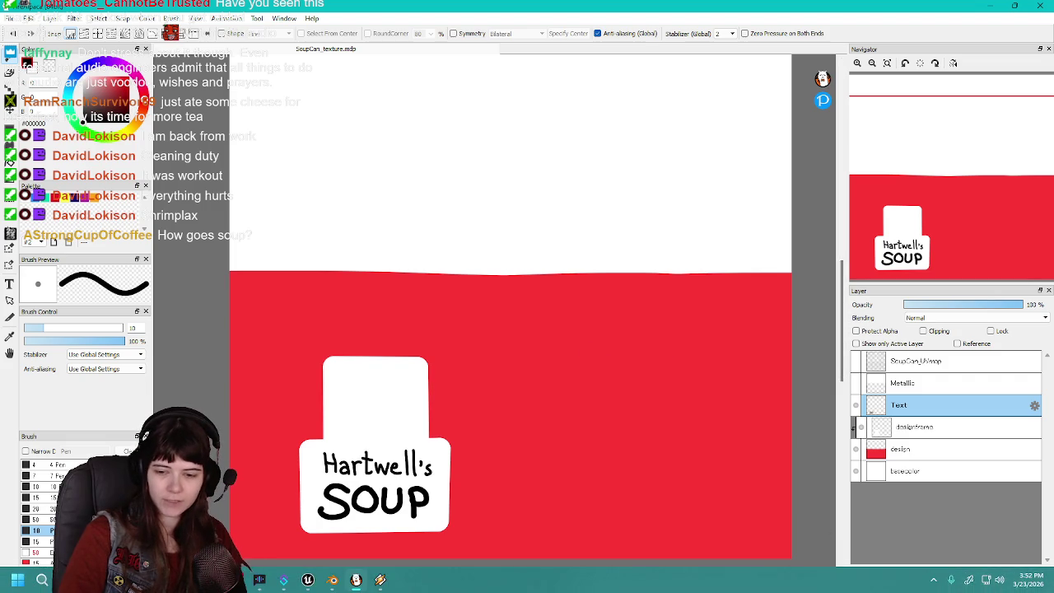
Reimport the SoupCan texture in Unreal Engine from the Content Drawer
click(307, 580)
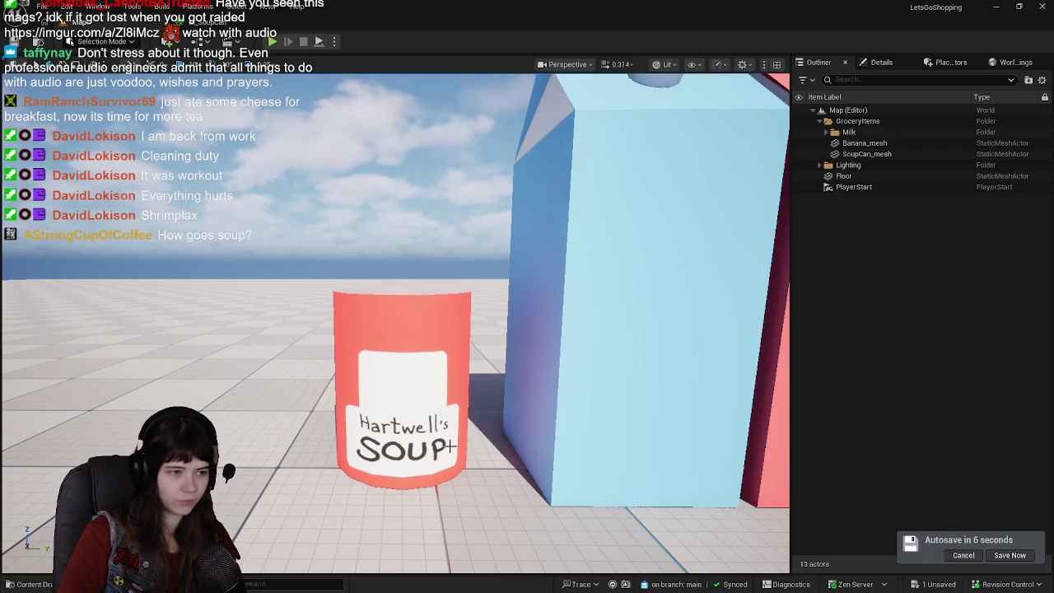
key(ctrl+space)
right_click(181, 428)
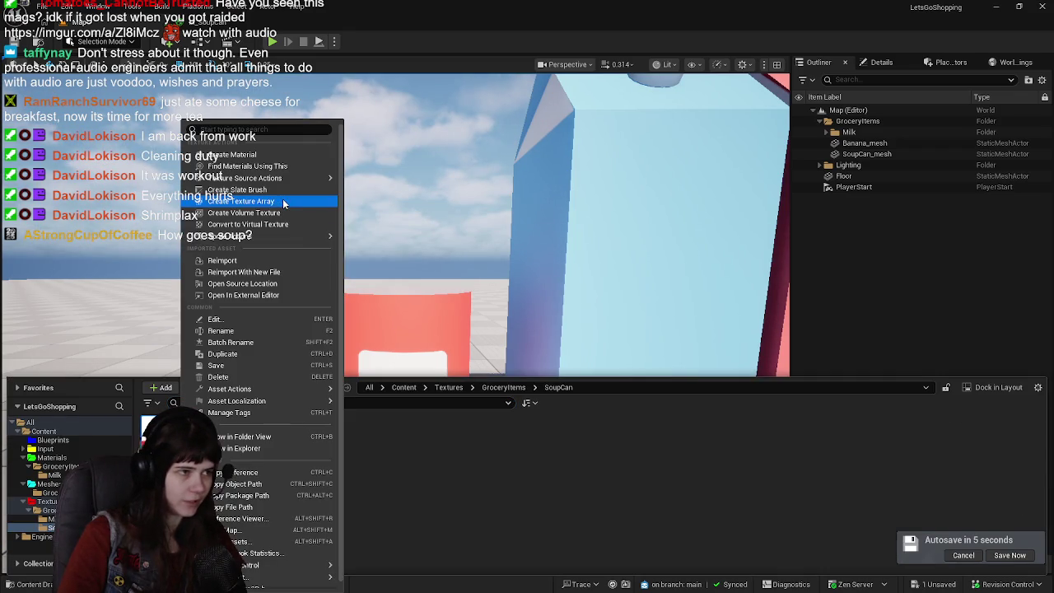
click(257, 260)
click(477, 299)
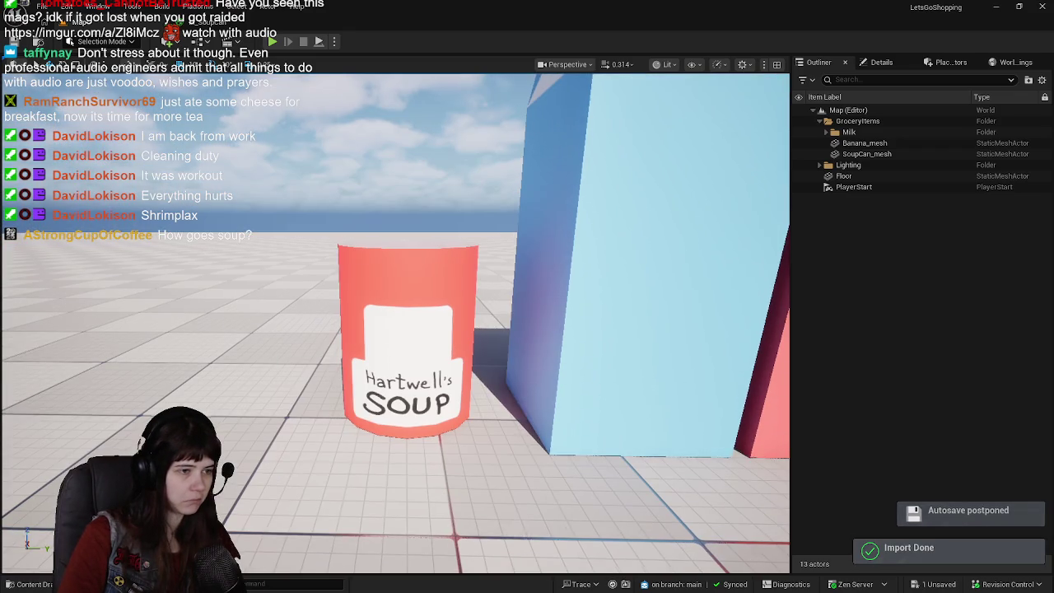
Orbit the viewport to check the can's lowered lettering, then return to FireAlpaca
drag(477, 299, 486, 299)
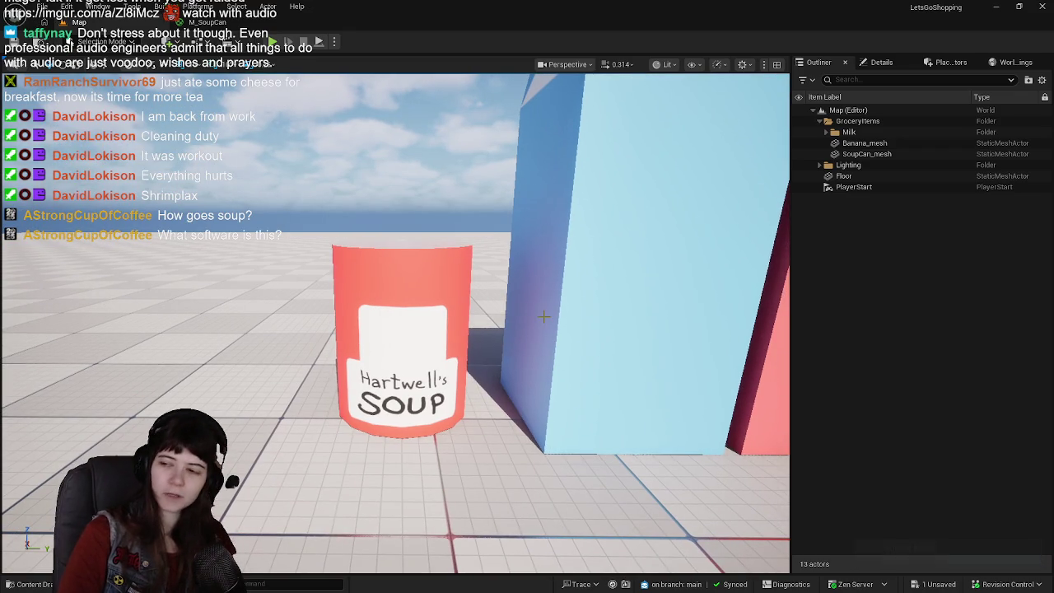
mouse_move(486, 299)
mouse_down()
mouse_move(486, 247)
mouse_move(494, 330)
mouse_up()
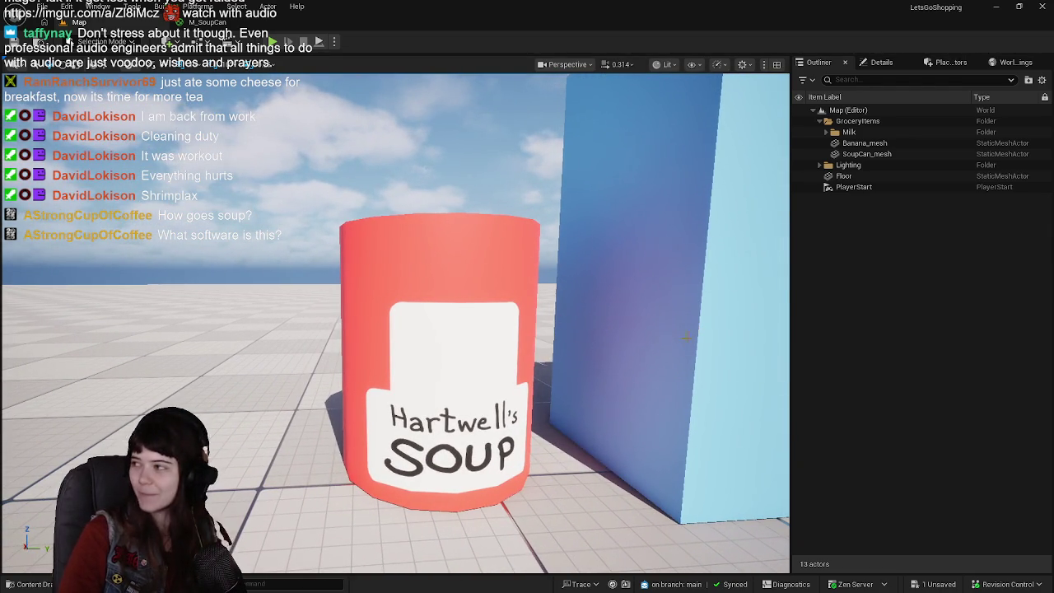
right_drag(685, 338, 564, 485)
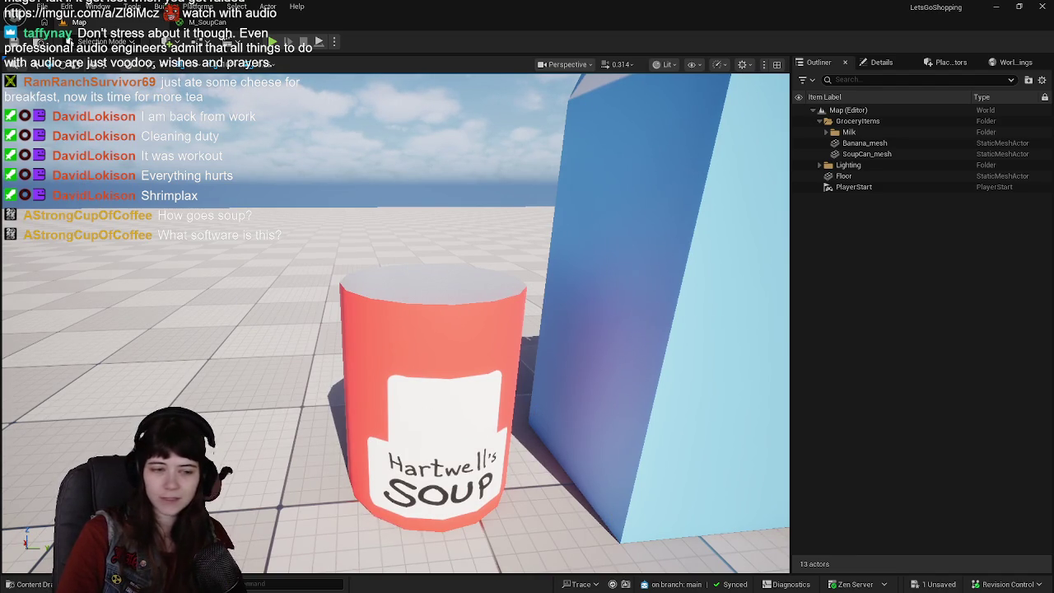
key(alt+Tab)
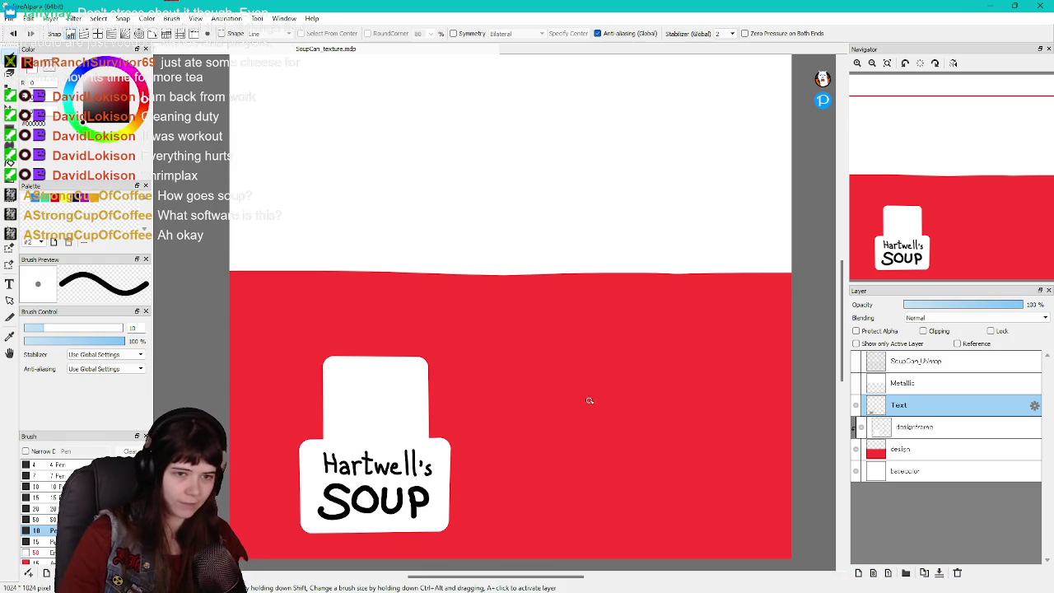
Zoom the canvas and undo to reveal the UV layout over the can art
scroll(594, 391, down, 2)
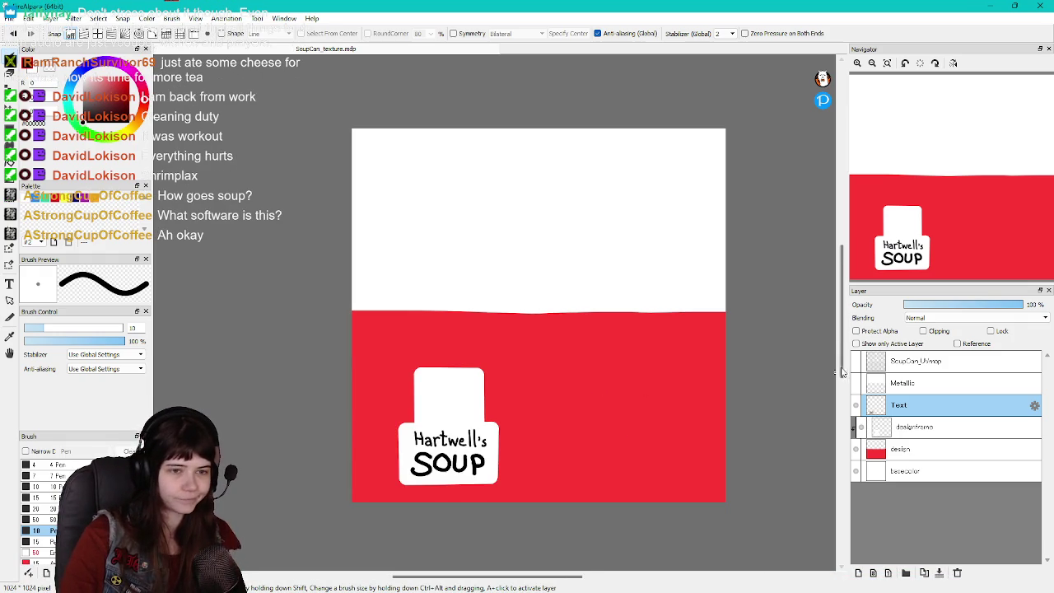
scroll(759, 360, up, 1)
scroll(760, 359, up, 1)
scroll(527, 404, up, 2)
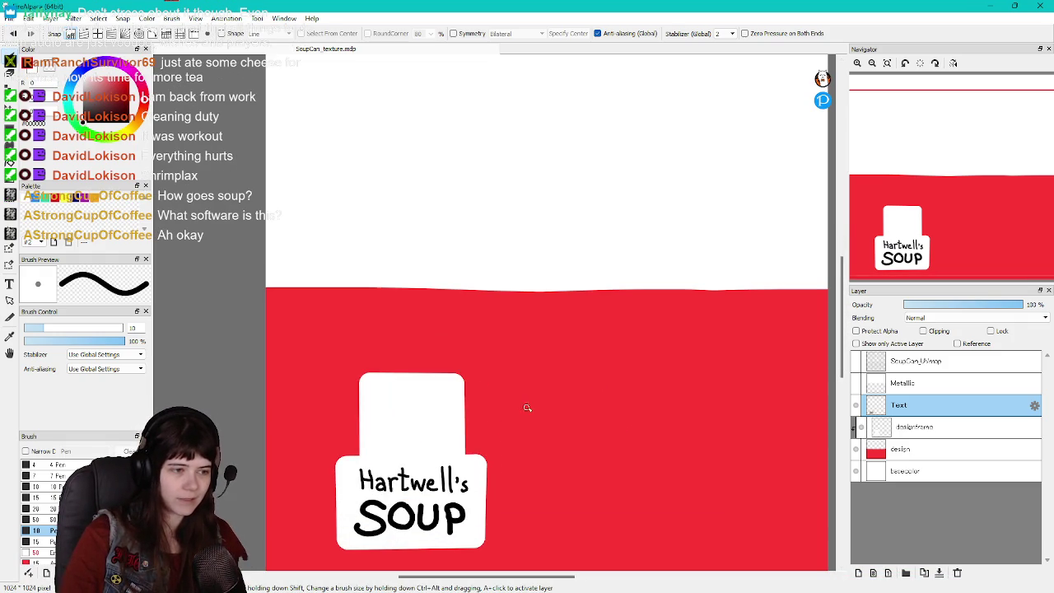
scroll(537, 405, down, 1)
scroll(536, 403, up, 1)
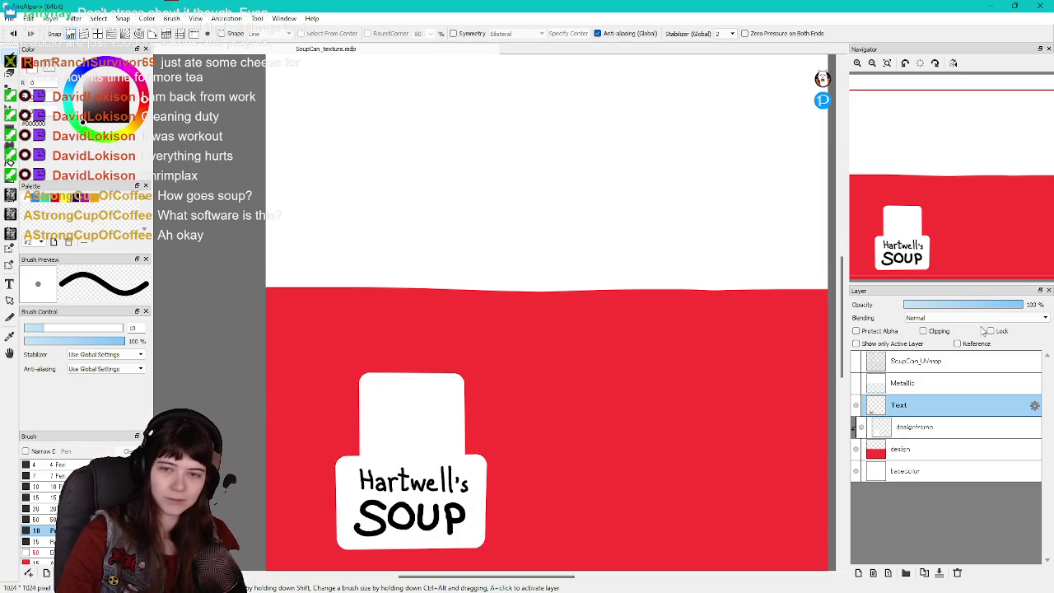
key(ctrl+z)
Close FireAlpaca and pull the Unreal view back from the soup can
scroll(702, 361, down, 2)
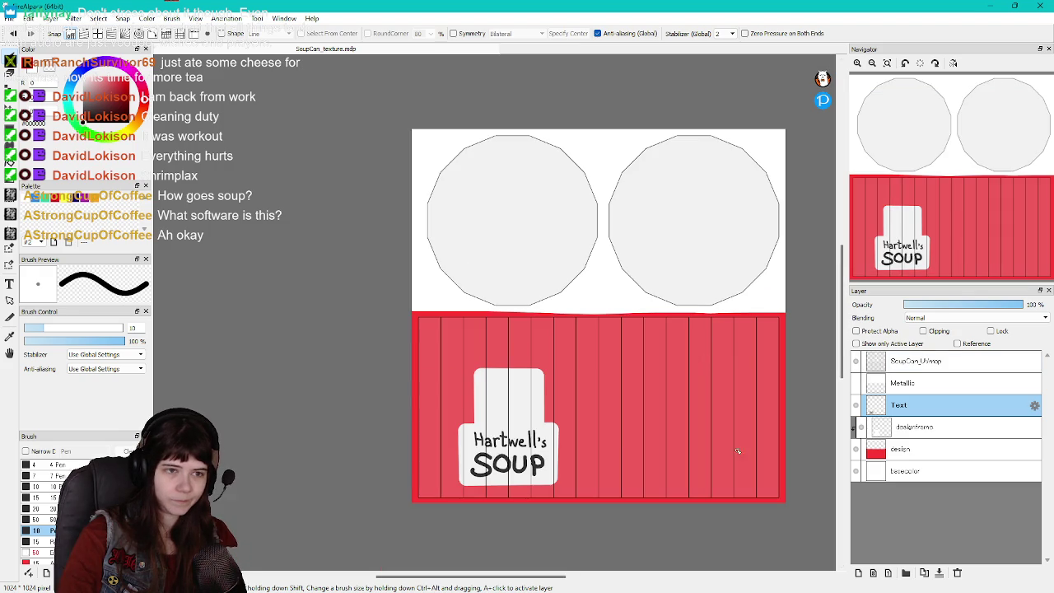
scroll(749, 411, right, 2)
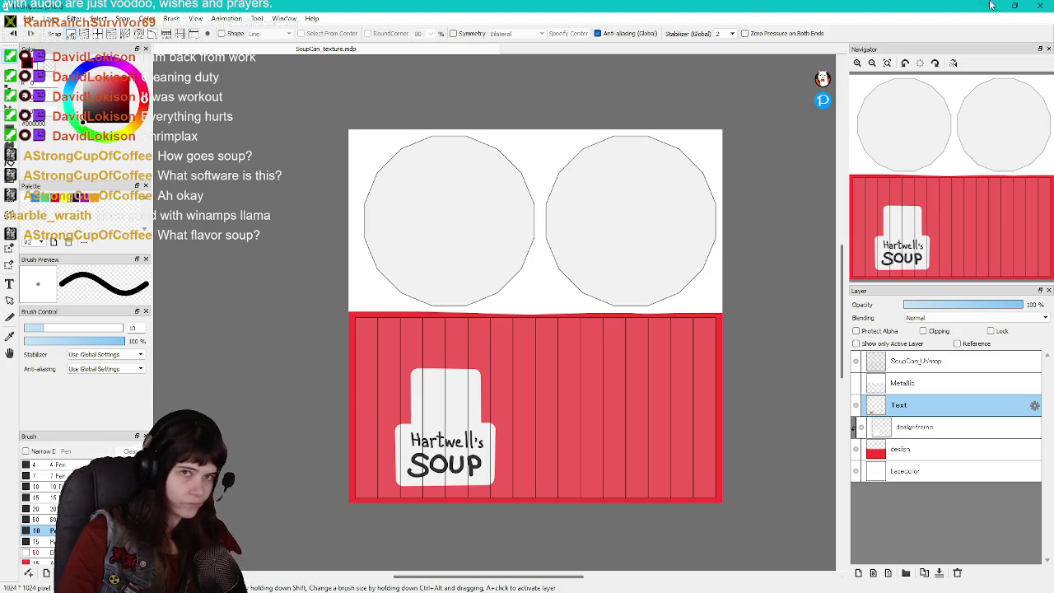
click(1040, 6)
right_drag(521, 389, 517, 387)
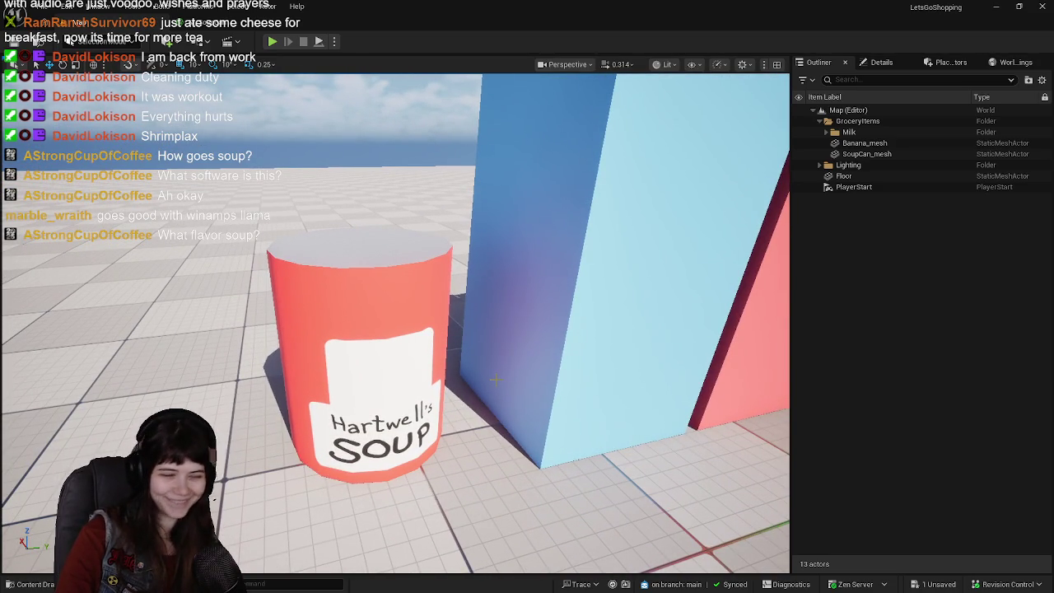
Orbit around the soup can, milk cartons and banana, then open the Content Drawer at Textures/GroceryItems/SoupCan
right_drag(495, 381, 508, 378)
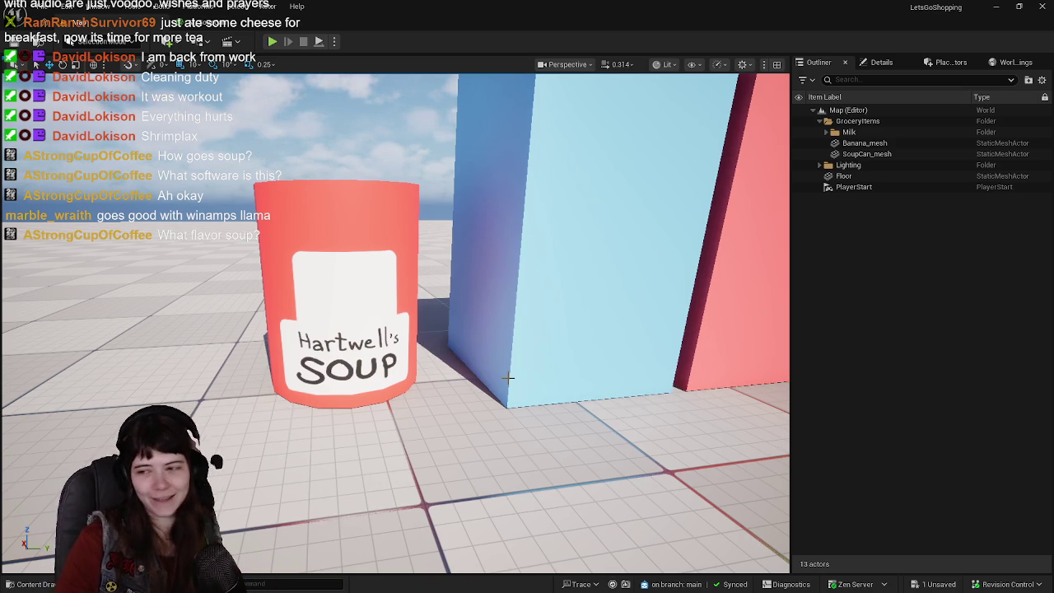
right_drag(508, 378, 508, 378)
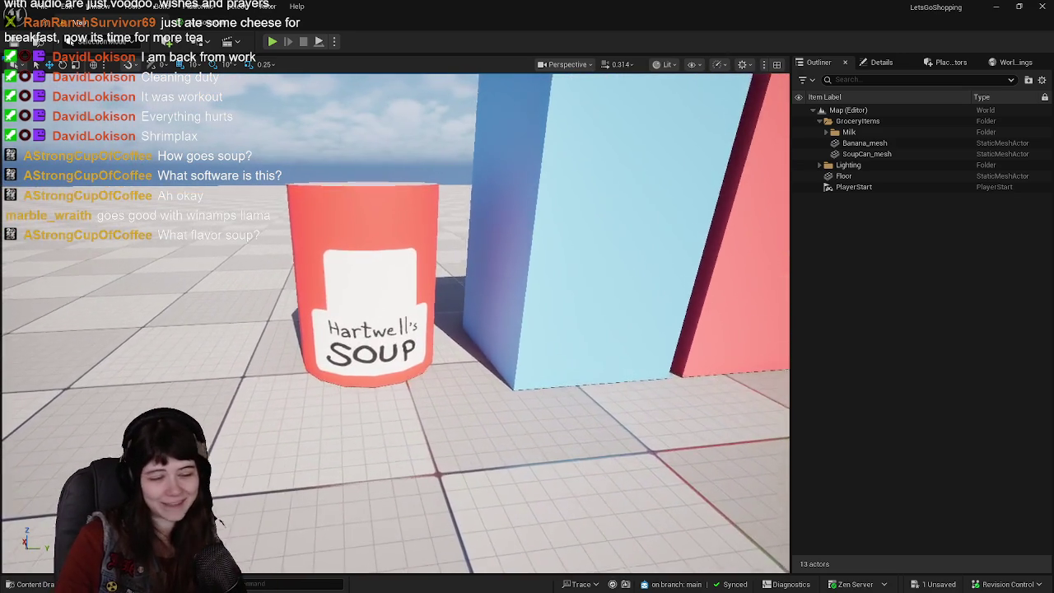
right_drag(269, 433, 268, 433)
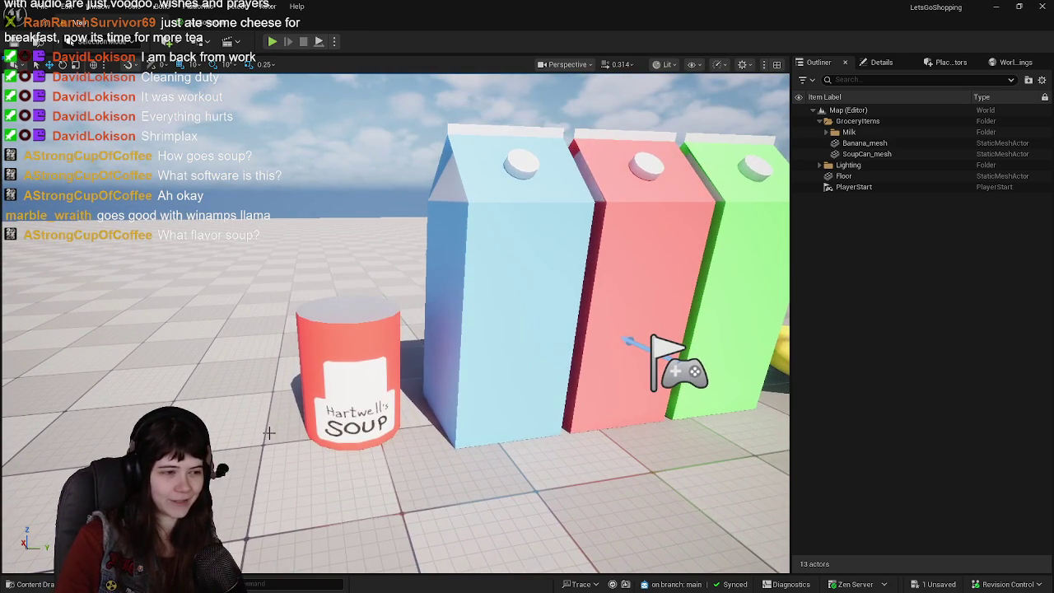
right_drag(487, 405, 487, 405)
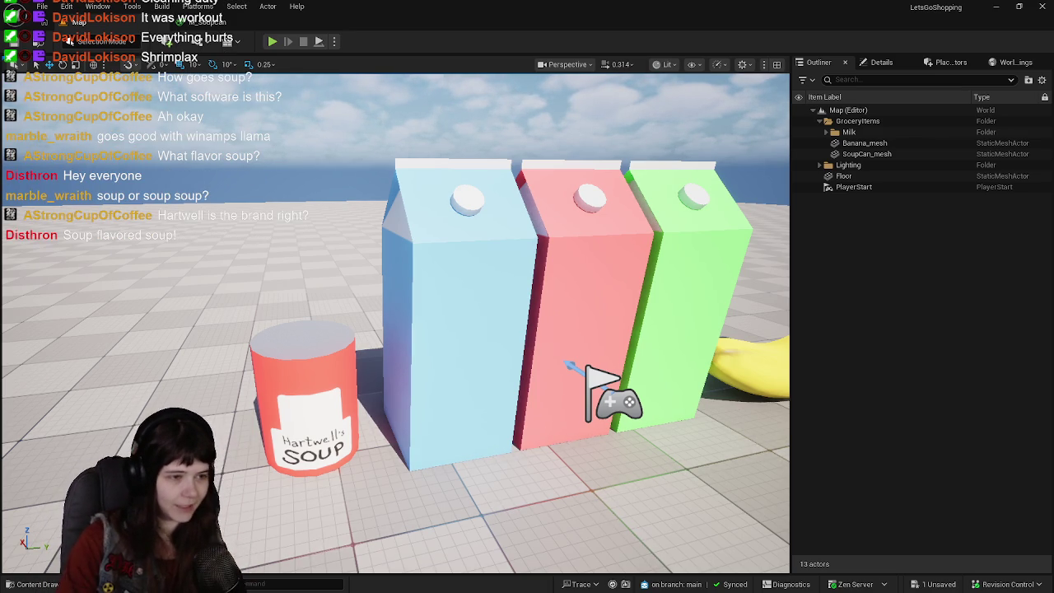
right_drag(576, 329, 568, 313)
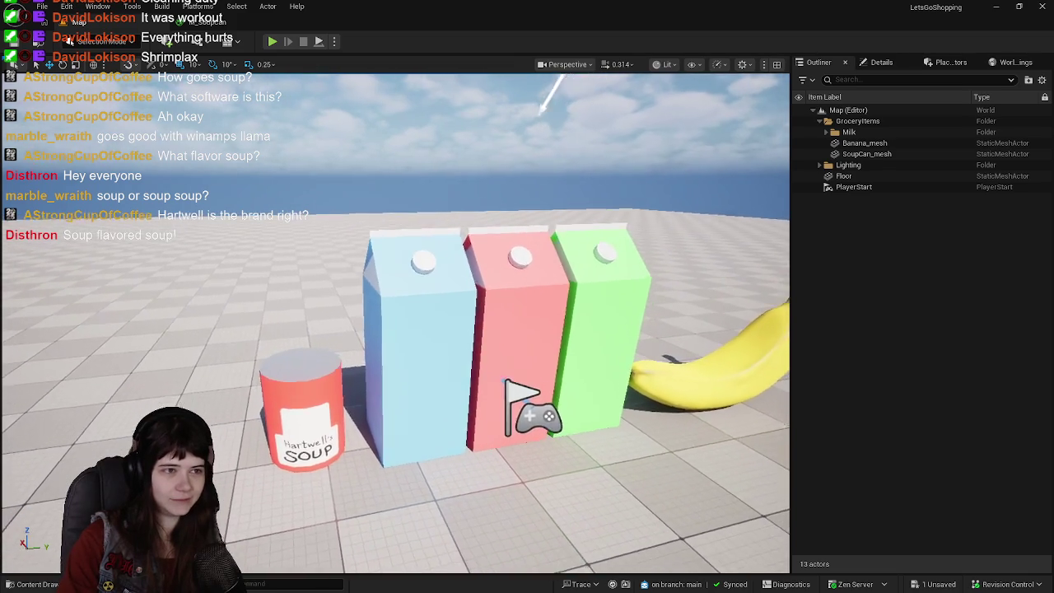
right_drag(488, 405, 487, 406)
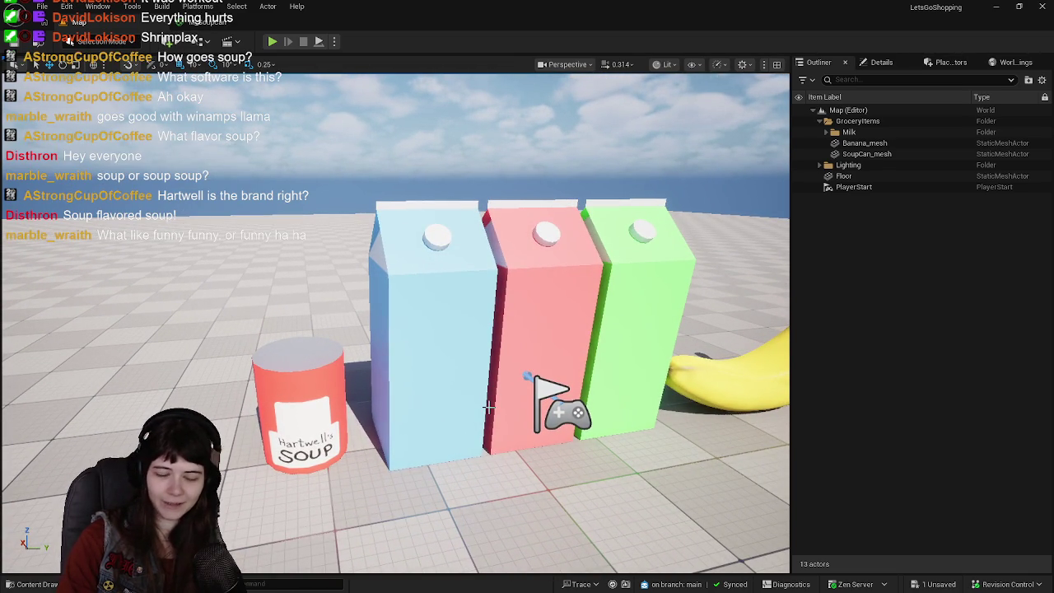
right_drag(487, 406, 489, 402)
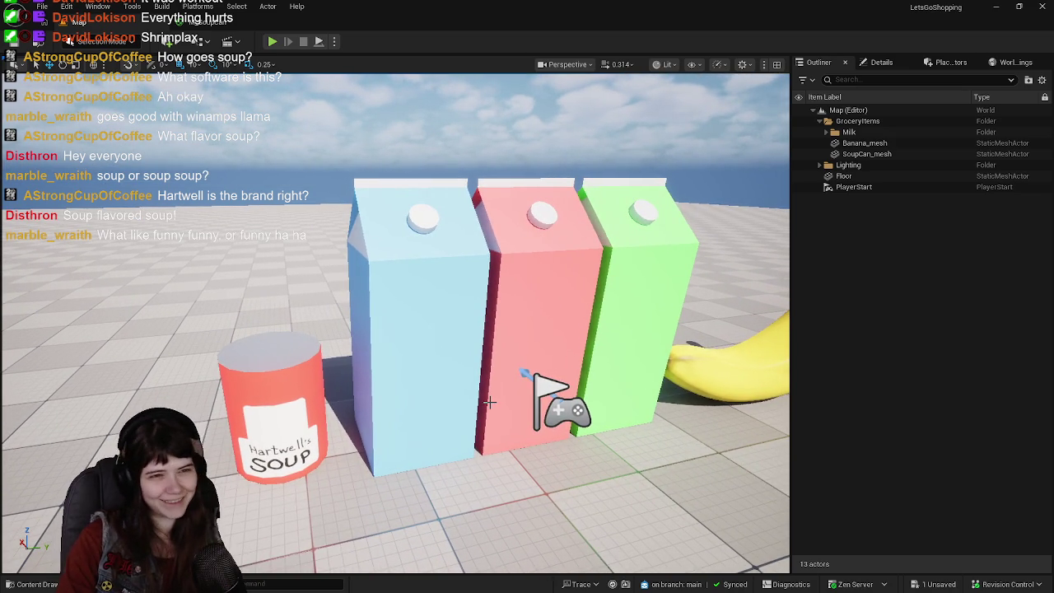
right_drag(489, 402, 489, 402)
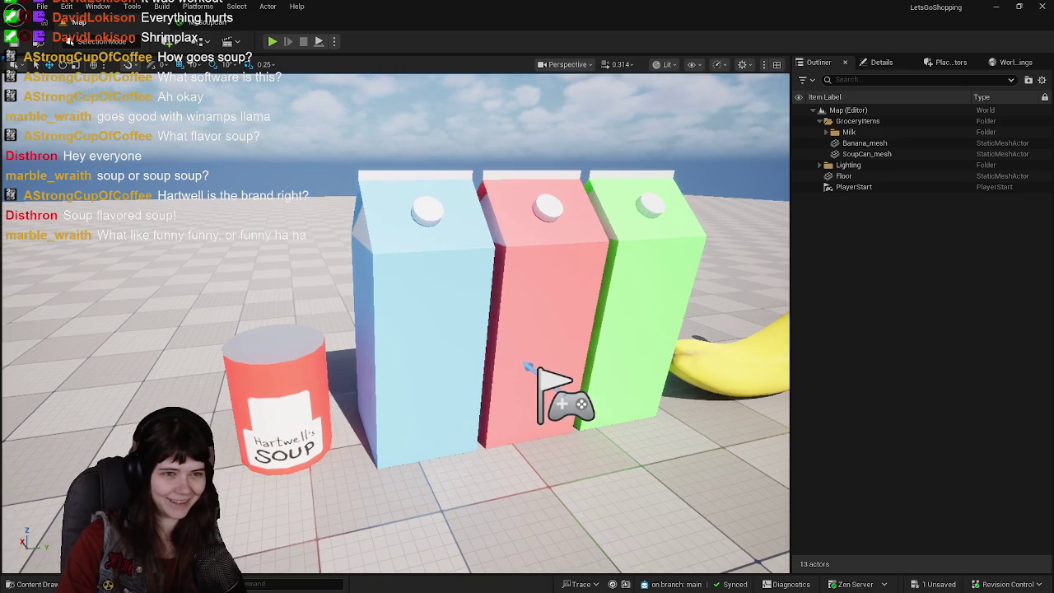
key(ctrl+space)
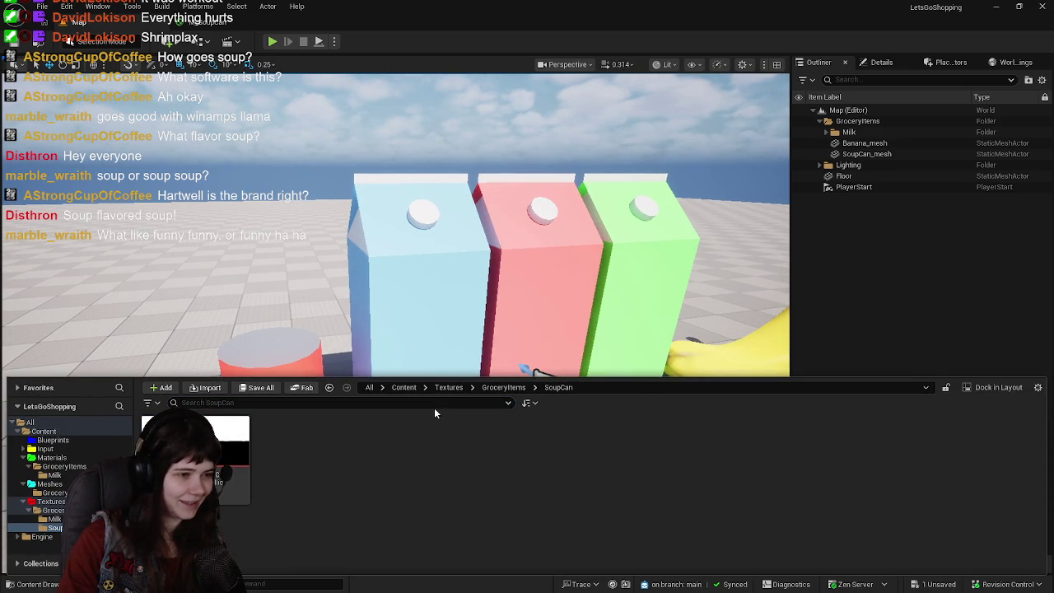
Save SoupCan_HartwellsTexture and return the content drawer to the top-level Content folder
key(ctrl+shift+s)
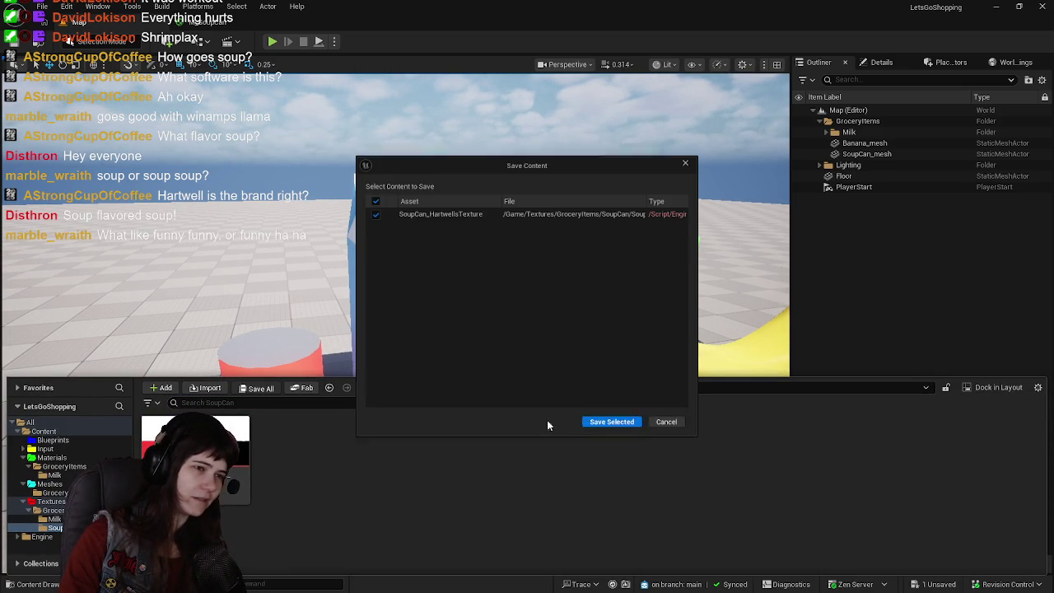
click(615, 426)
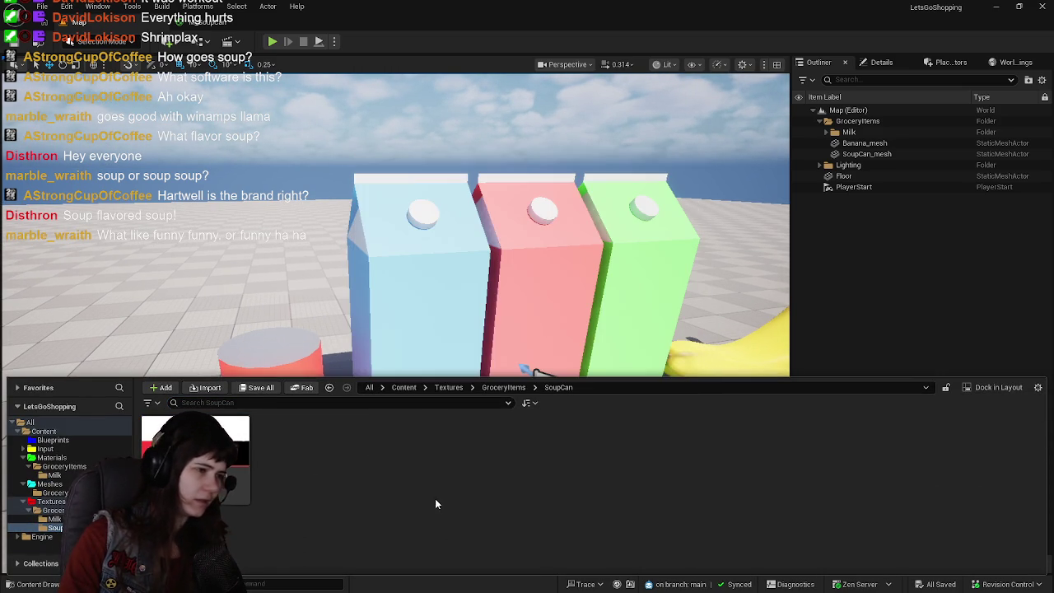
click(404, 387)
key(ctrl+space)
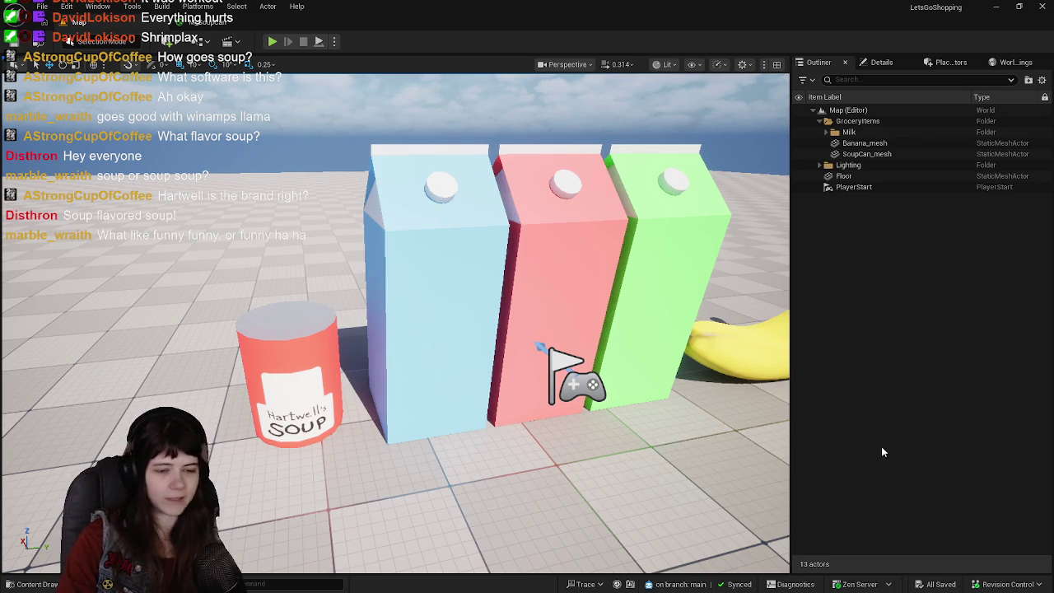
key(ctrl+space)
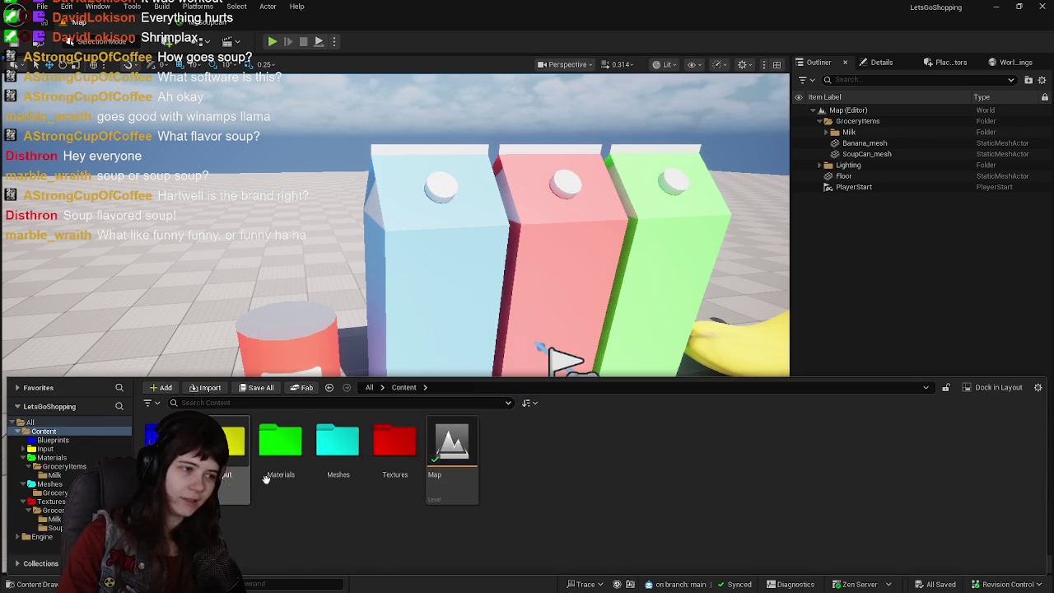
Browse Meshes > GroceryItems, go back to Content, and reopen the Meshes folder
double_click(337, 461)
double_click(161, 445)
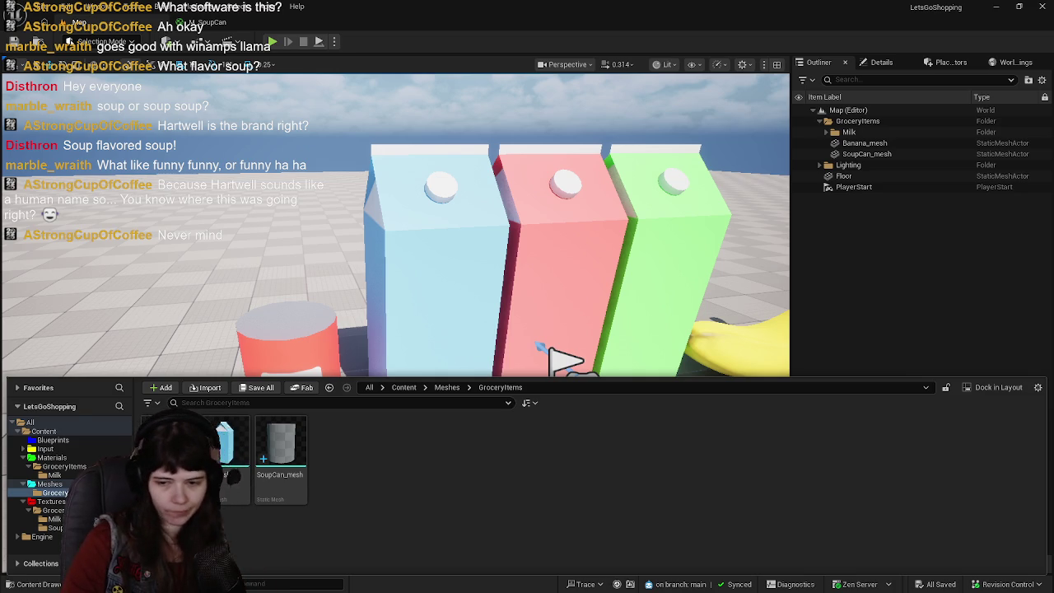
click(447, 387)
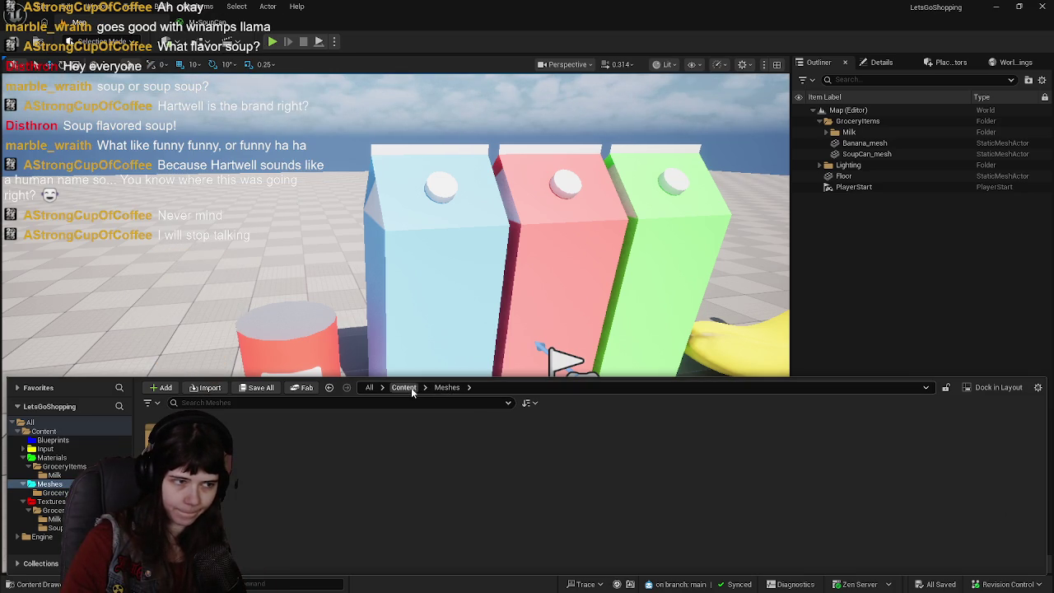
click(403, 387)
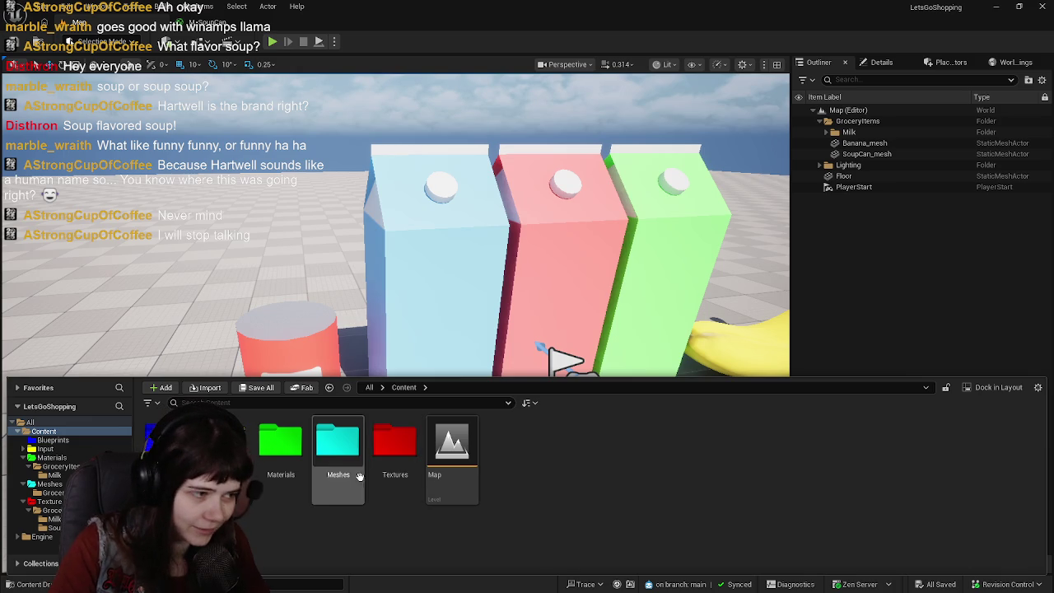
double_click(281, 445)
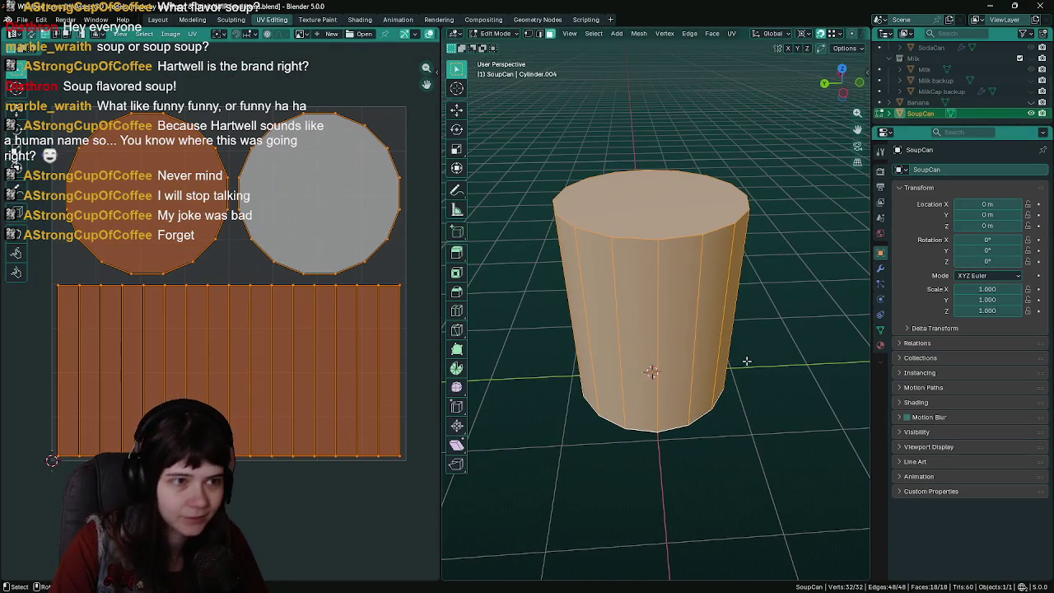
middle_drag(746, 361, 749, 326)
Leave Edit Mode, save the WIP food items file, and switch to the Layout workspace
key(Tab)
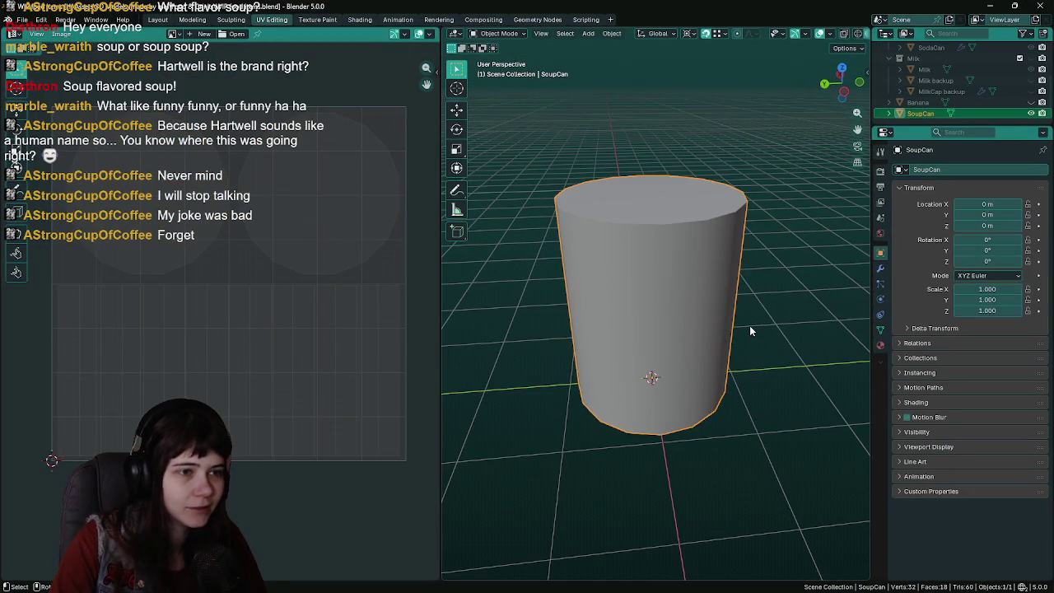
key(ctrl+s)
click(169, 20)
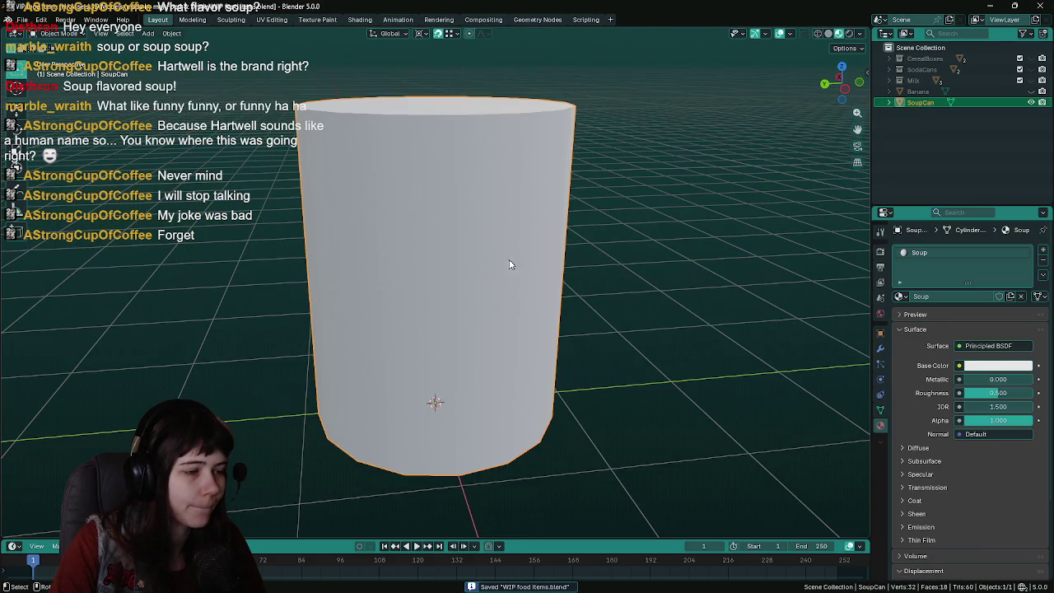
Orbit and zoom around the SoupCan cylinder to inspect its white Soup material
right_click(593, 273)
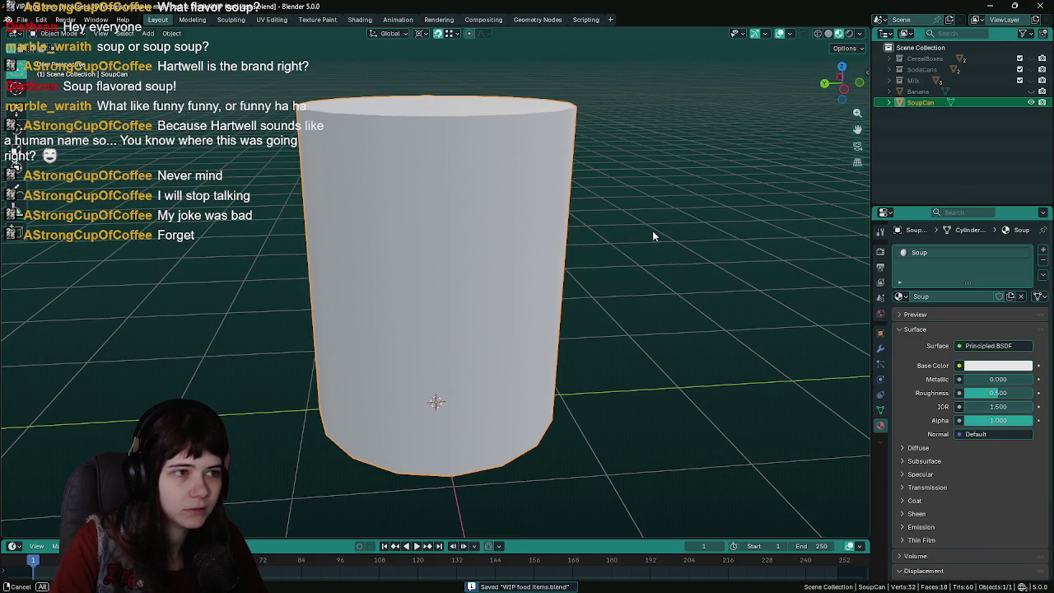
scroll(668, 245, down, 3)
scroll(668, 246, up, 2)
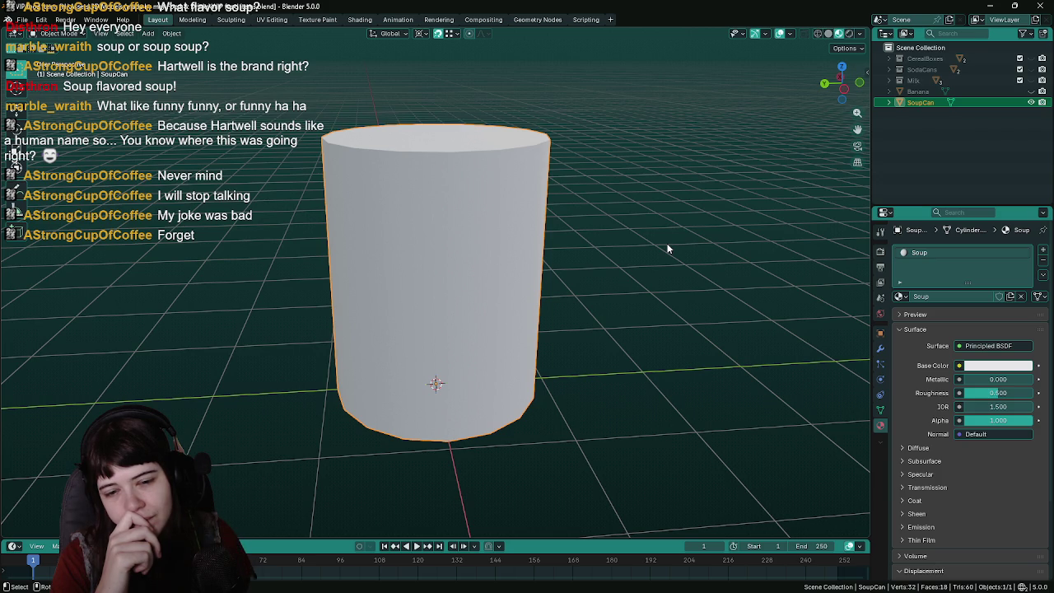
scroll(683, 237, down, 2)
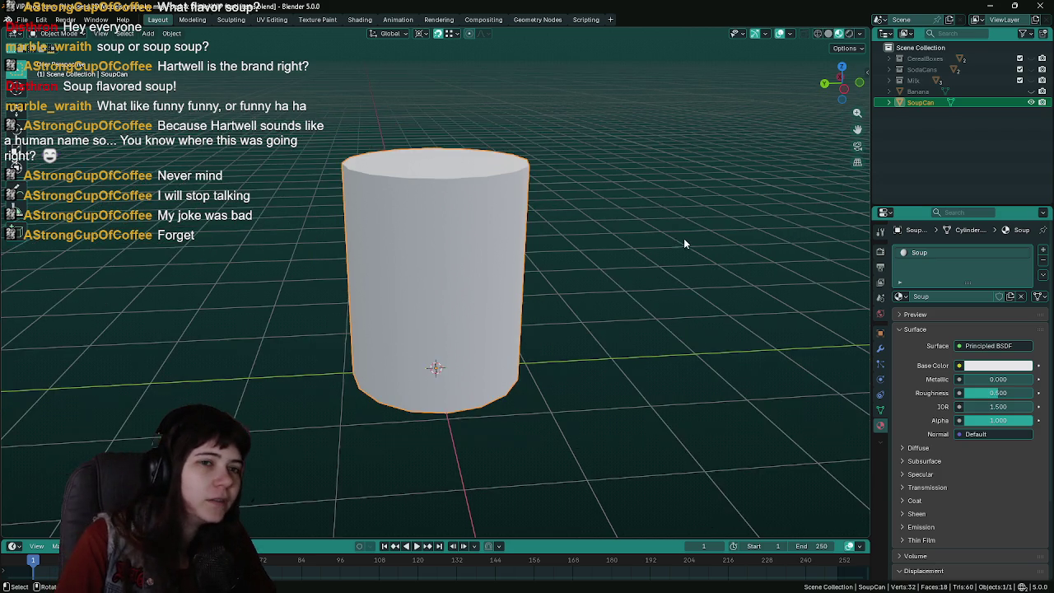
middle_drag(683, 237, 641, 274)
scroll(643, 278, up, 1)
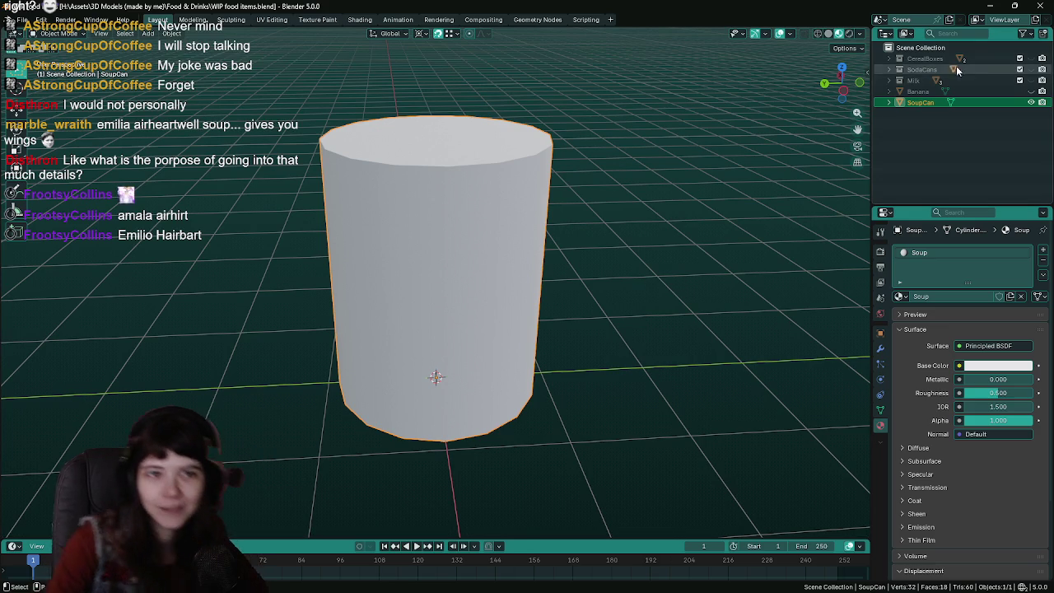
Hide the SoupCan in the Outliner, save the food items file, and deselect it
click(1030, 103)
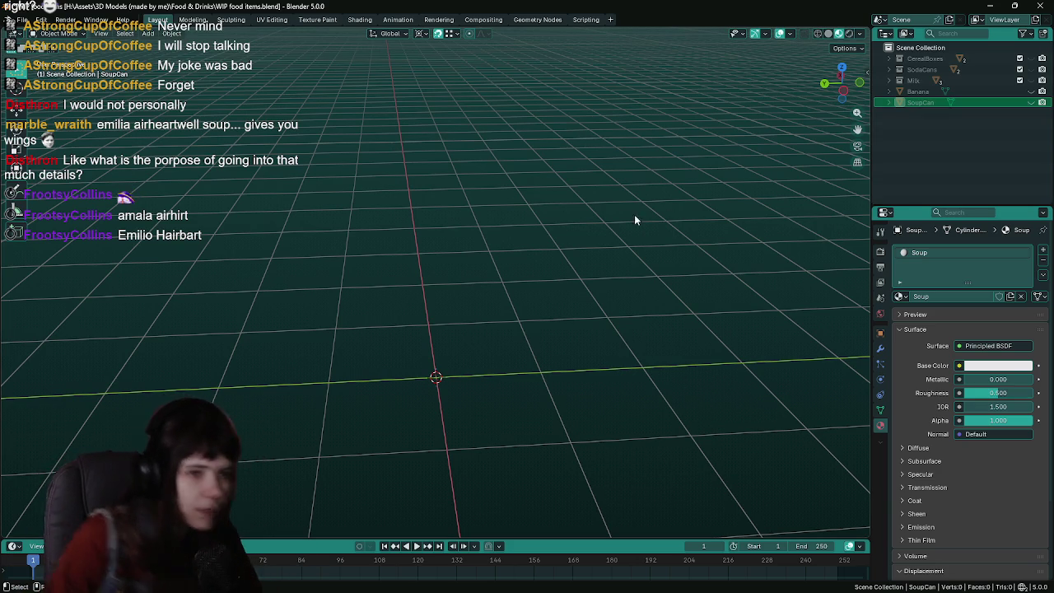
key(ctrl+s)
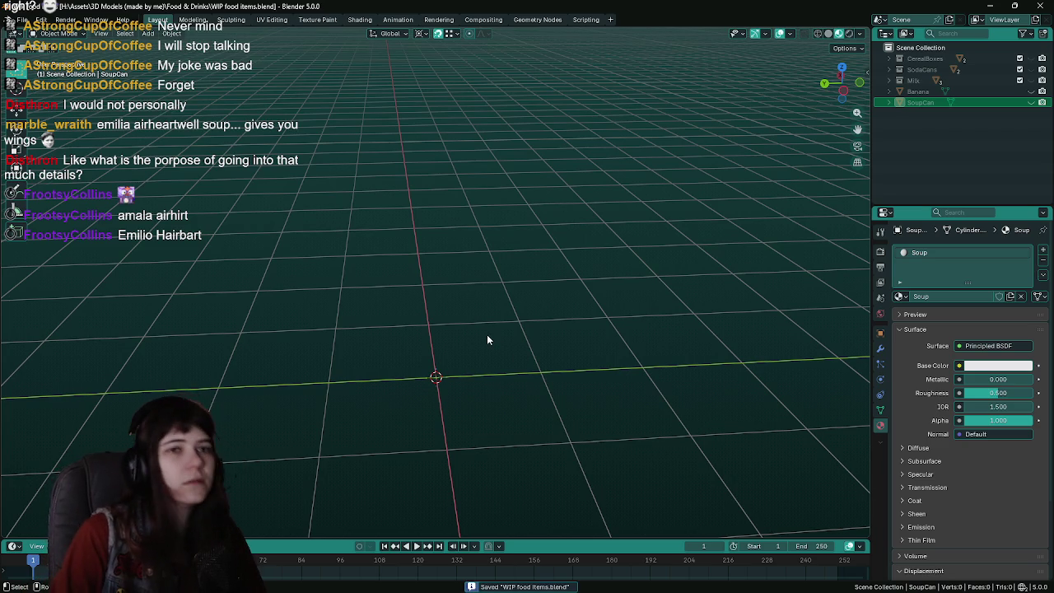
scroll(487, 334, up, 1)
scroll(573, 327, down, 2)
click(909, 158)
Select the bl-egg model in WIP blegg.blend and bring up the Object > Snap options
key(shift+a)
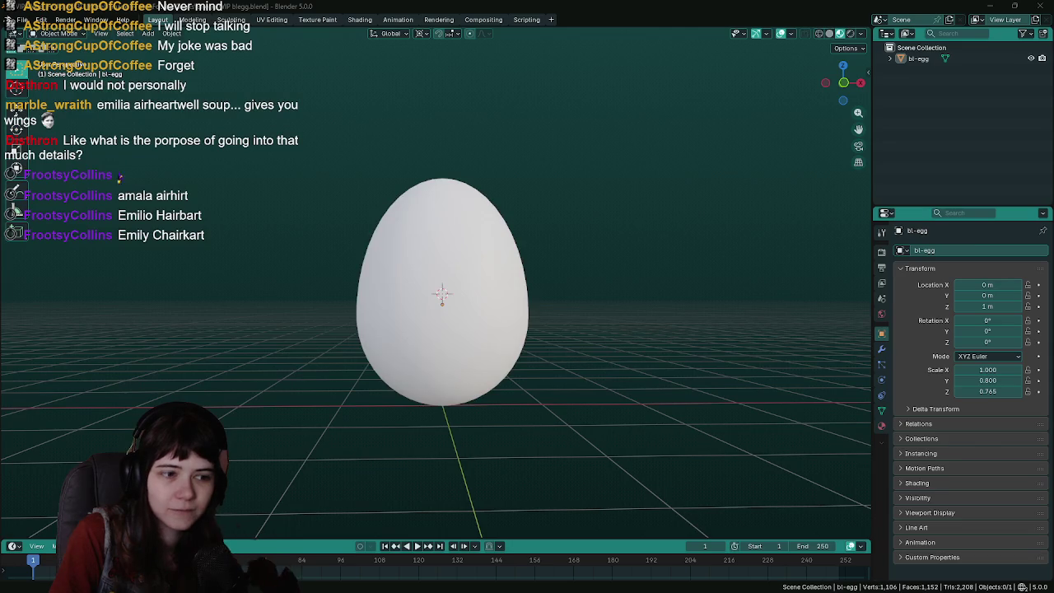
click(478, 354)
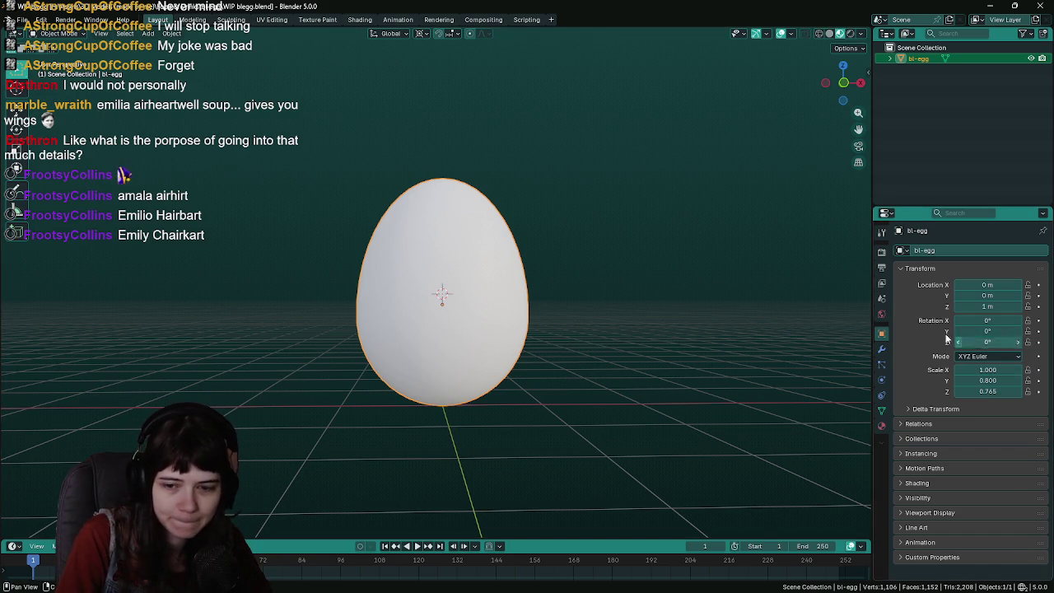
click(653, 282)
key(a)
middle_drag(541, 275, 559, 267)
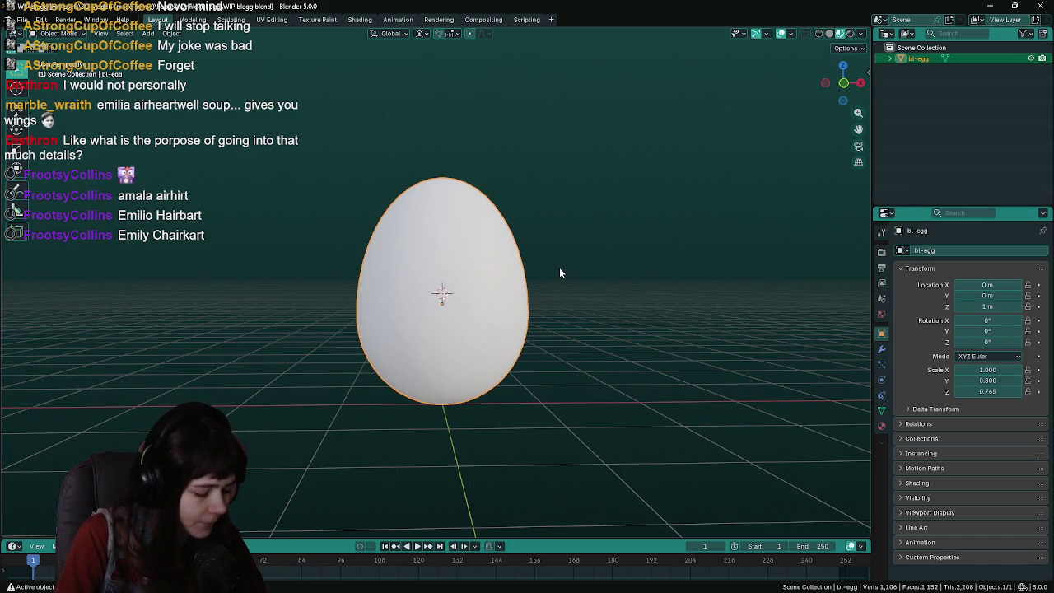
mouse_move(707, 319)
middle_down()
mouse_move(675, 303)
mouse_move(590, 313)
middle_up()
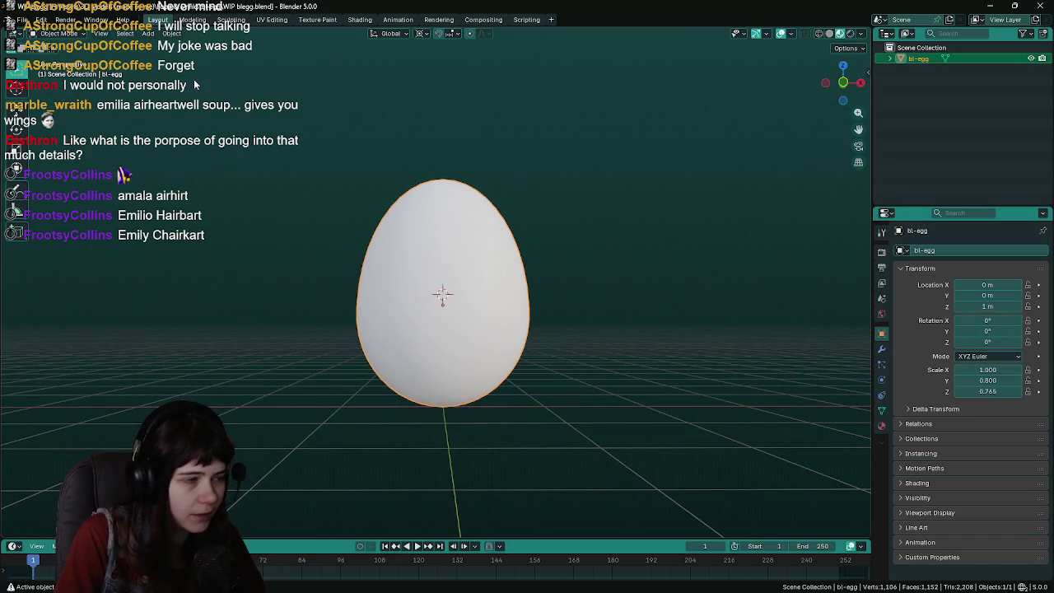
click(181, 35)
mouse_move(185, 100)
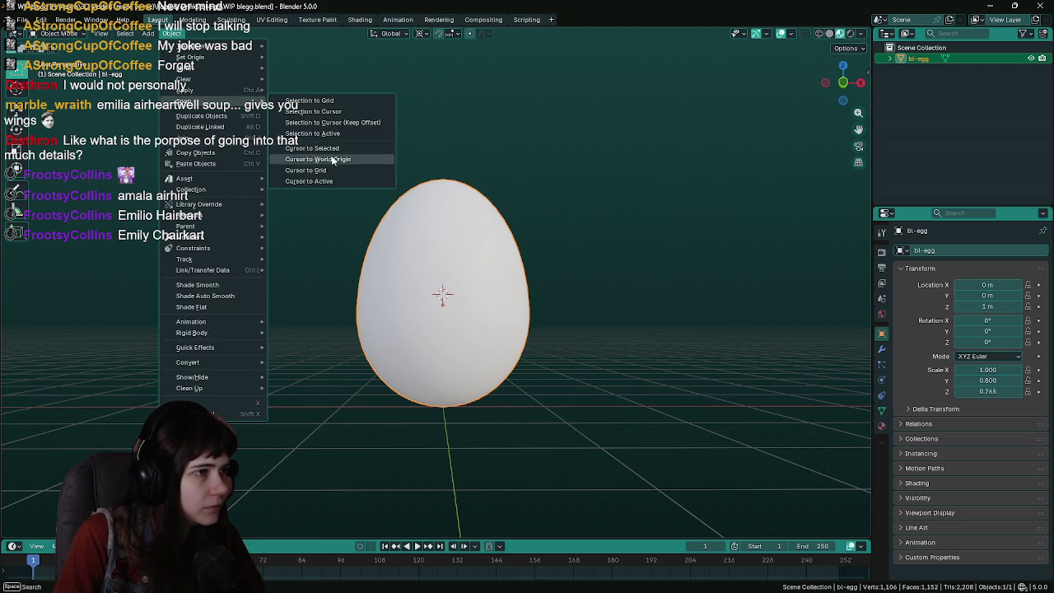
Snap the 3D cursor to the world origin, save, and switch to the front view
click(350, 160)
key(ctrl+s)
click(175, 34)
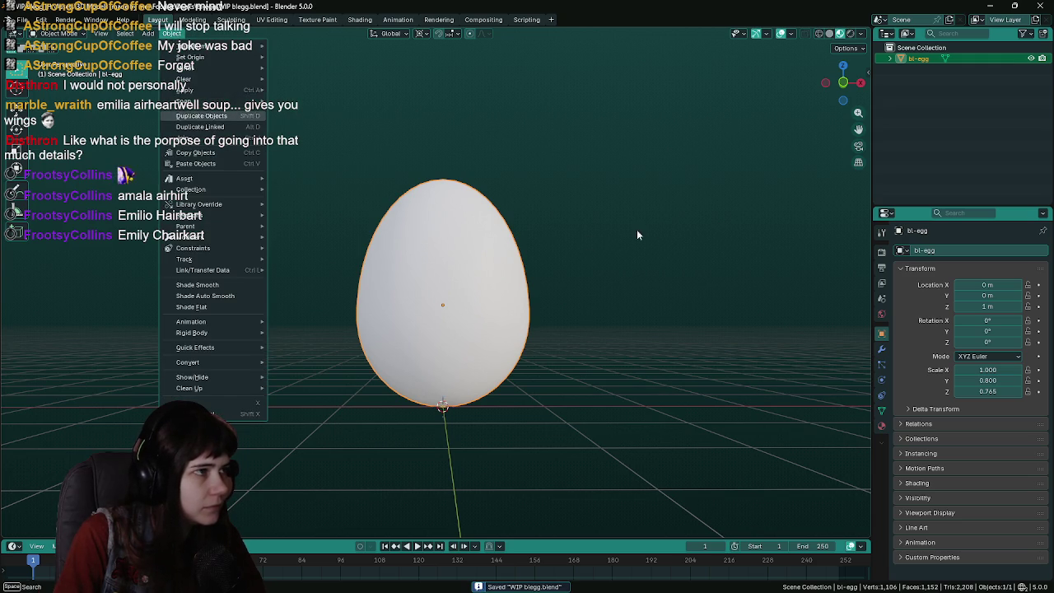
key(KP_1)
scroll(505, 419, up, 2)
scroll(507, 434, up, 1)
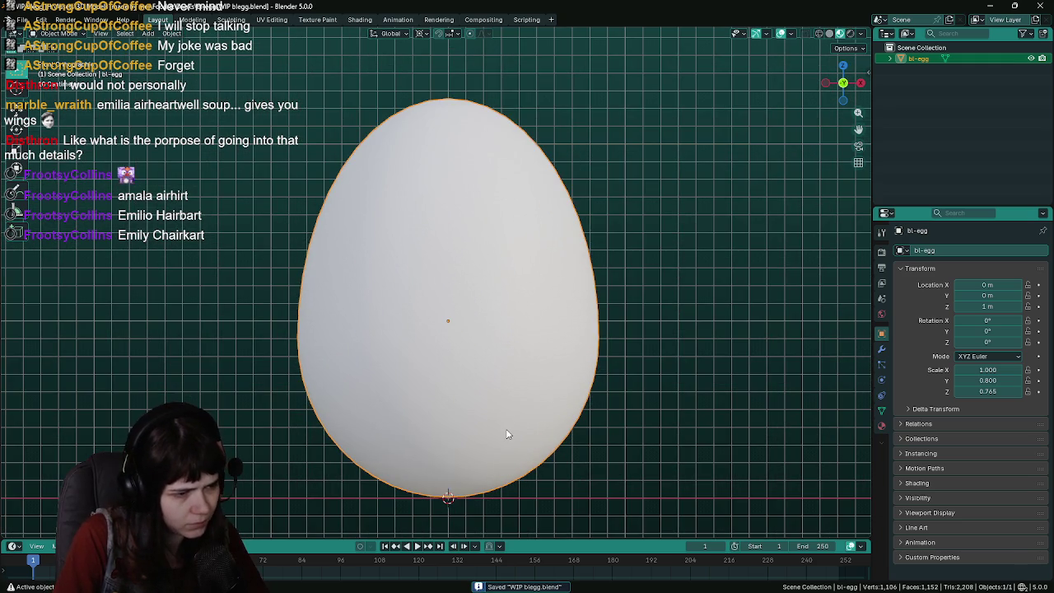
scroll(511, 426, down, 1)
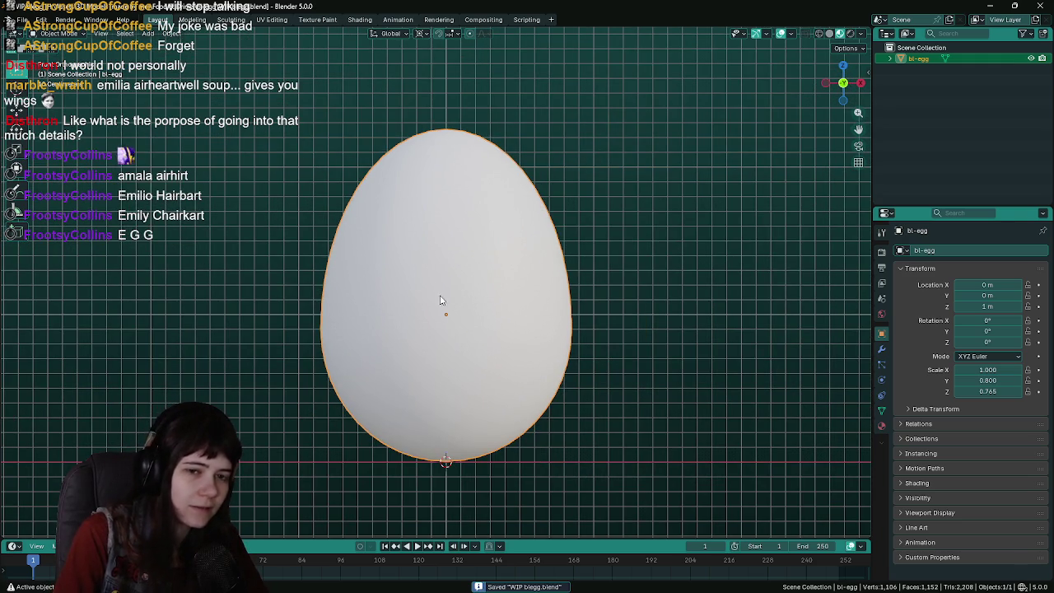
Set the egg's origin to the 3D cursor at its base
click(171, 33)
mouse_move(190, 56)
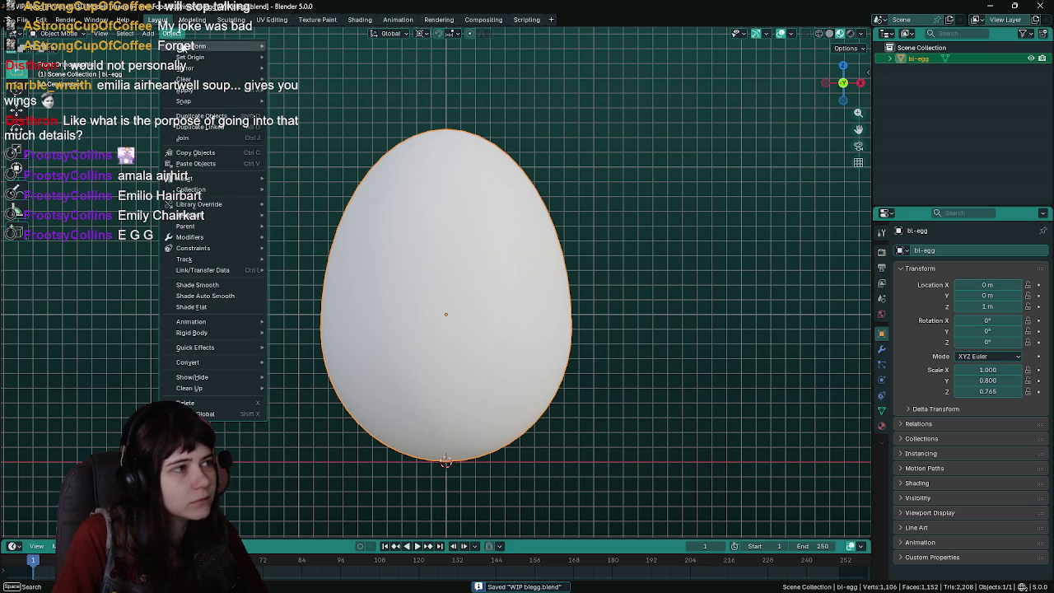
click(327, 81)
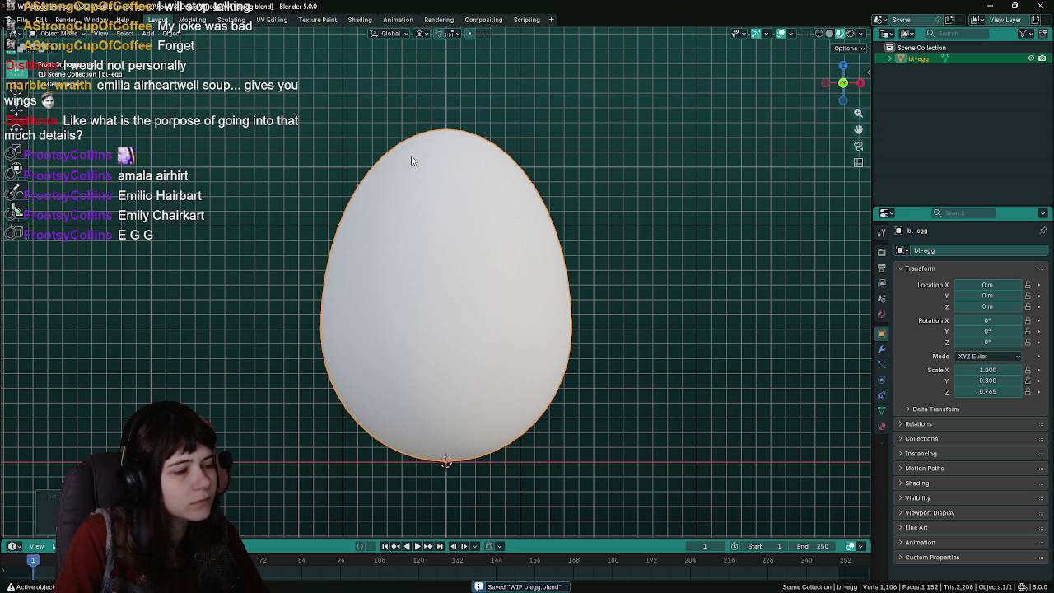
mouse_move(569, 432)
shift+middle_down()
mouse_move(508, 275)
mouse_move(463, 335)
shift+middle_up()
scroll(499, 400, up, 3)
scroll(483, 277, up, 2)
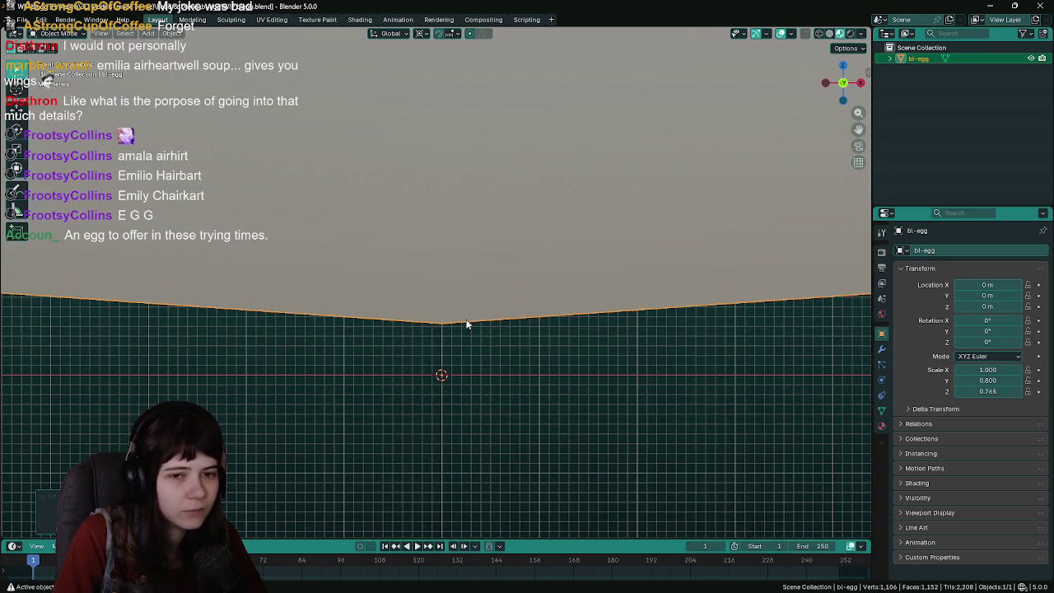
Move the egg down along Z so its base rests on the grid, and save
key(Tab)
right_click(478, 339)
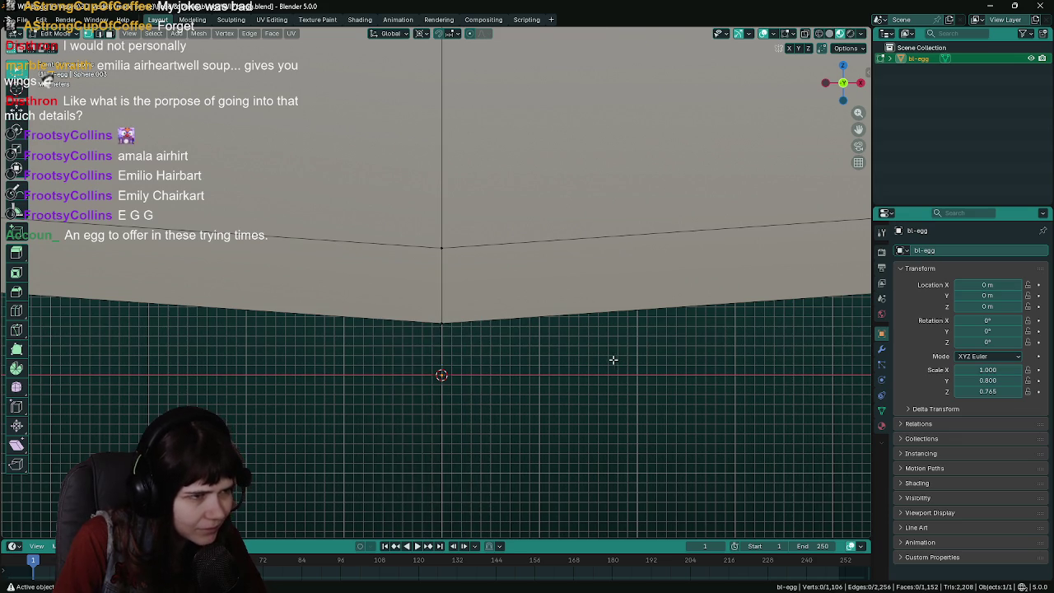
key(Tab)
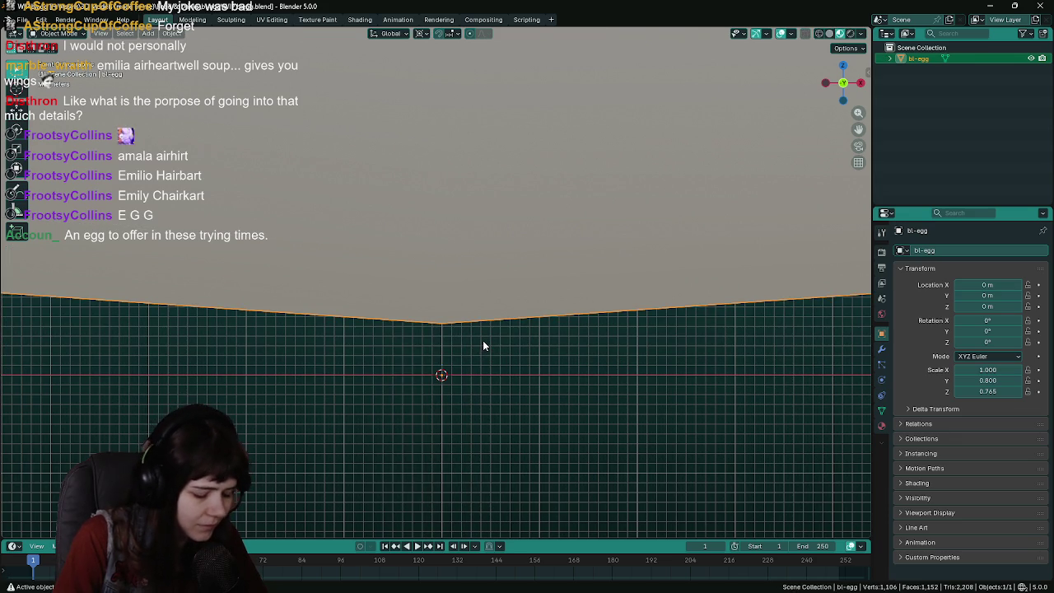
key(g)
key(z)
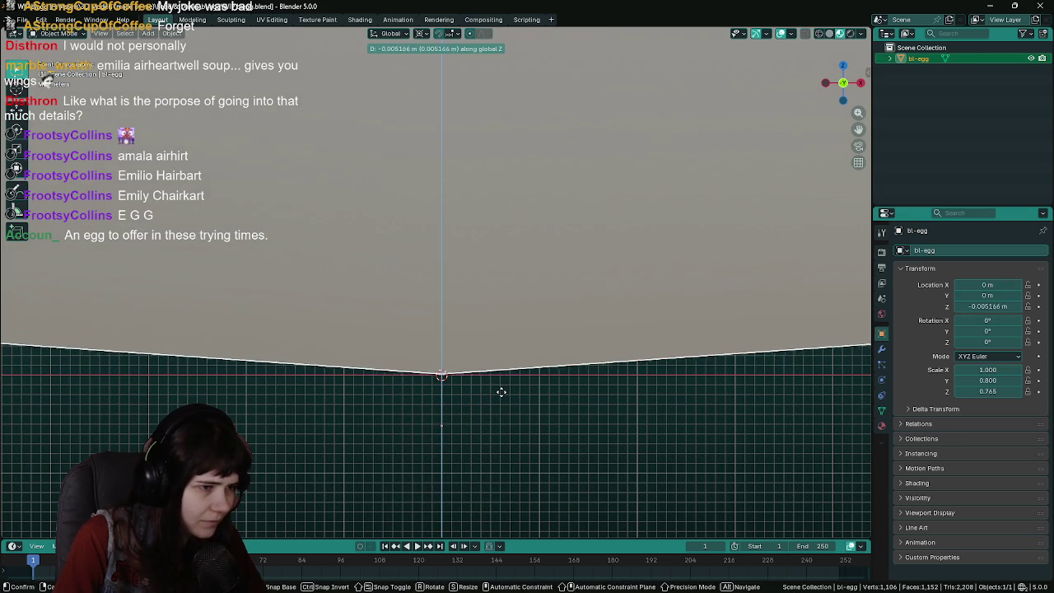
click(499, 396)
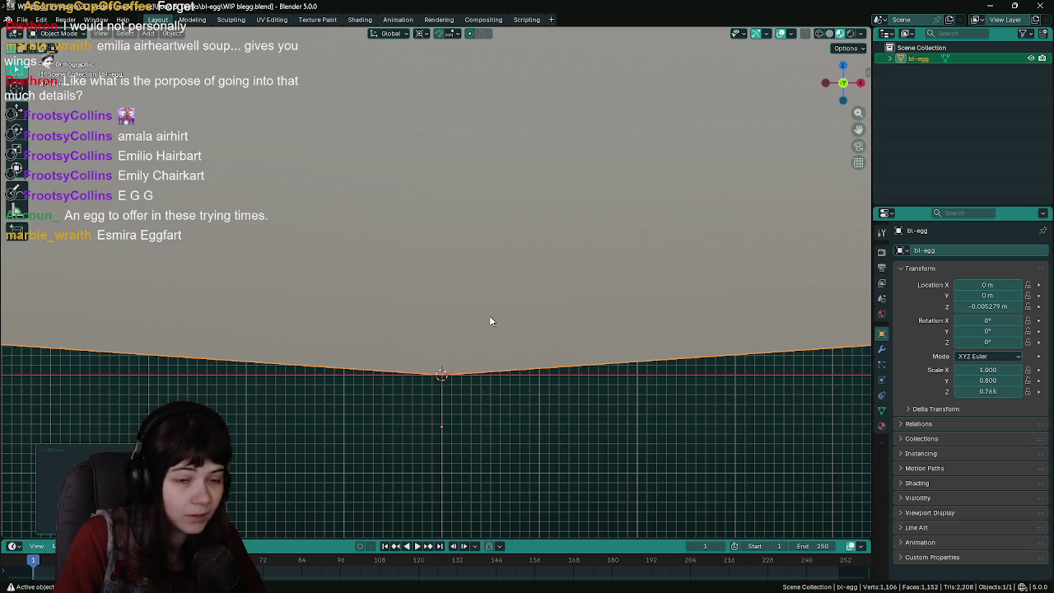
key(ctrl+s)
Reapply Origin to 3D Cursor so the origin sits at the base, then copy the egg
click(172, 33)
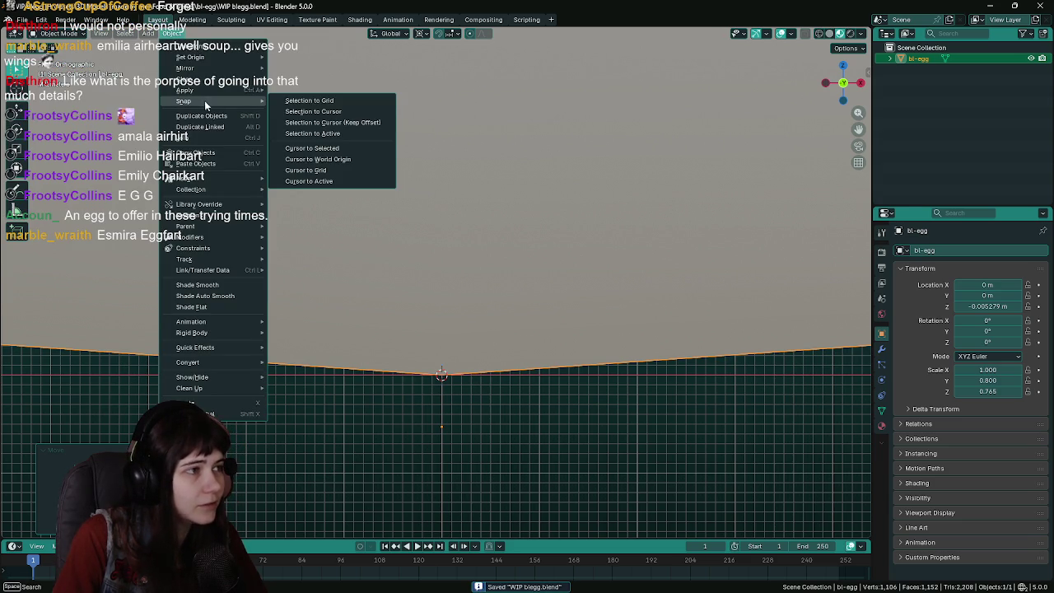
mouse_move(205, 57)
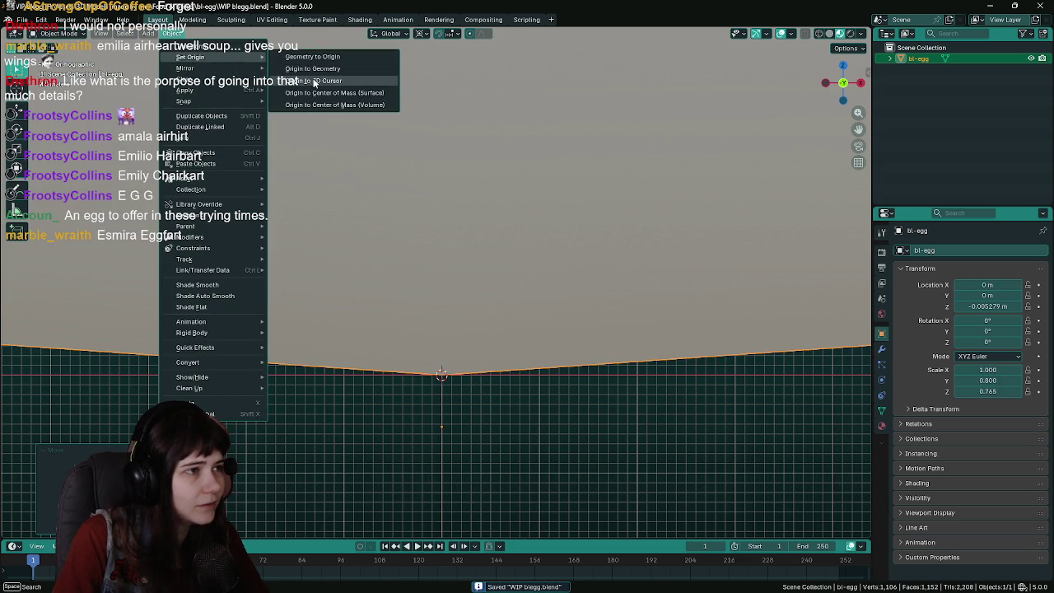
click(313, 80)
scroll(544, 403, down, 3)
scroll(527, 247, down, 3)
mouse_move(519, 155)
shift+middle_down()
mouse_move(538, 302)
mouse_move(576, 304)
shift+middle_up()
key(ctrl+c)
Save and close the blegg file, then paste the egg into the food items file as 'egg'
key(ctrl+s)
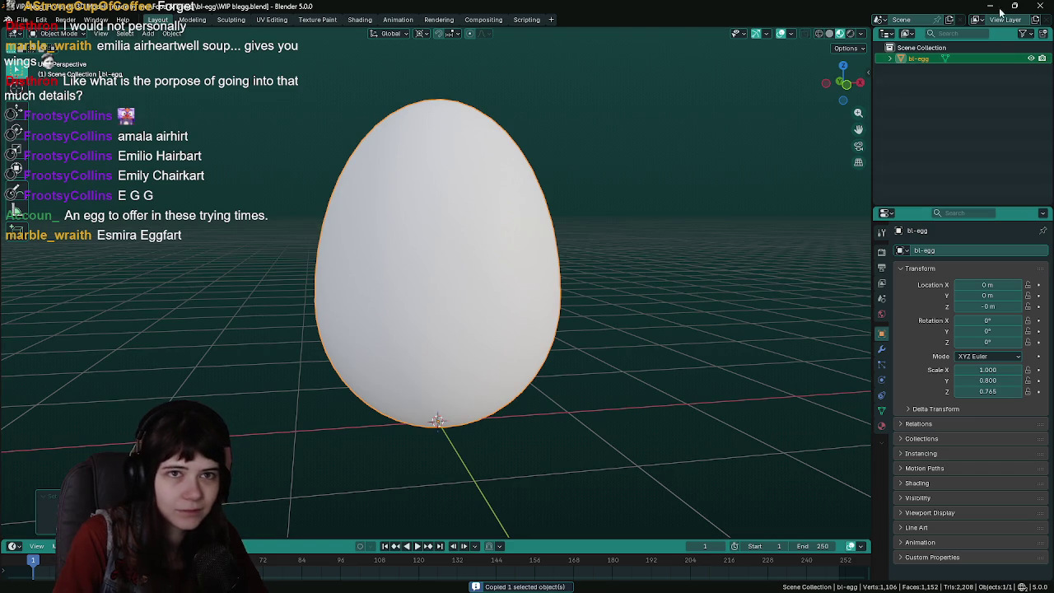
click(1044, 6)
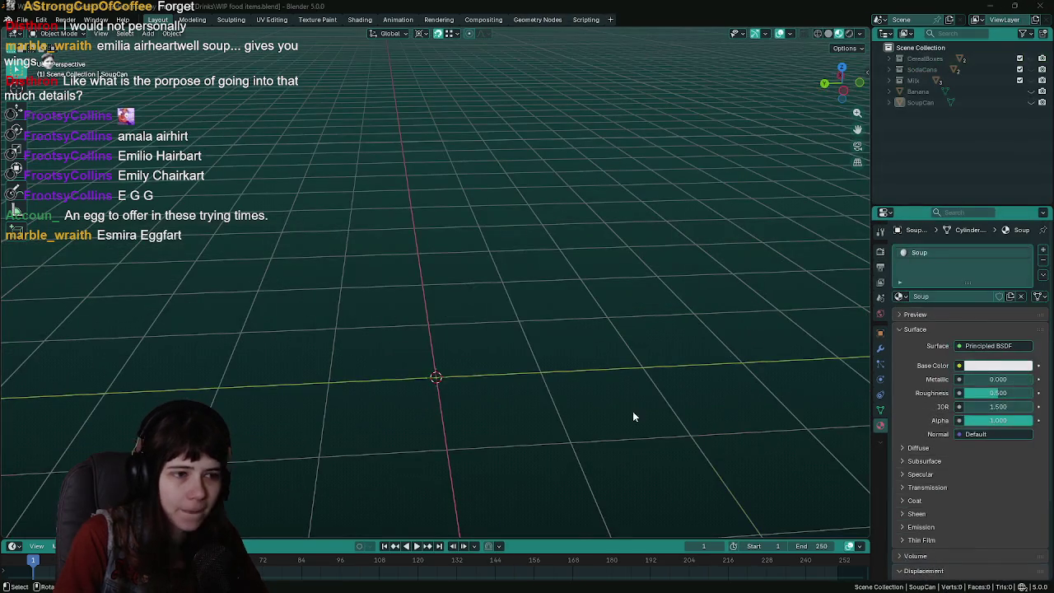
key(ctrl+v)
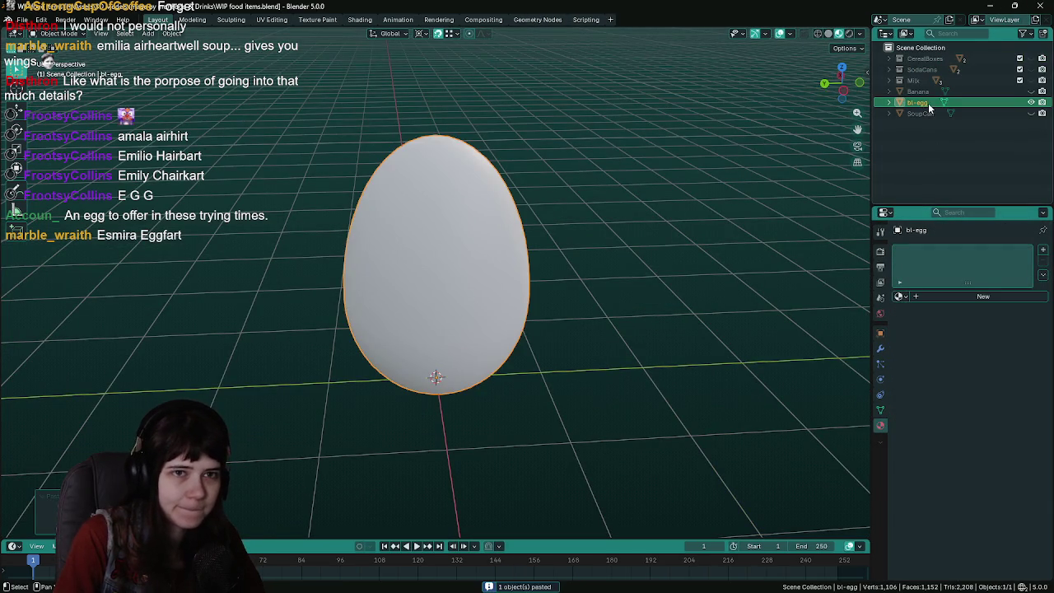
double_click(928, 103)
text(egg)
key(Return)
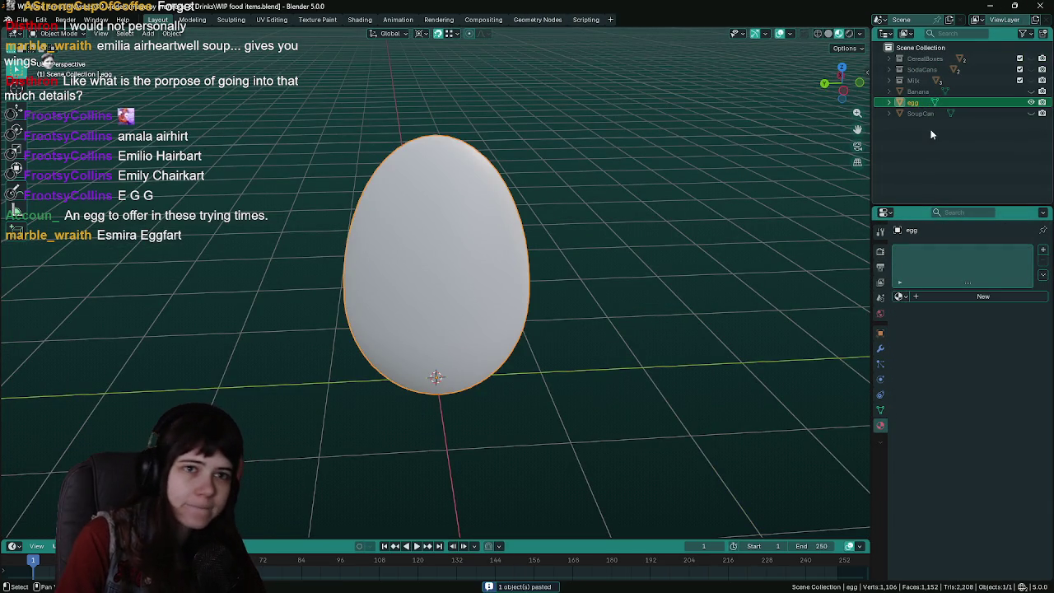
Create a collection named 'EggCarton', move egg into it, and save
right_click(928, 103)
click(929, 131)
double_click(924, 90)
text(E)
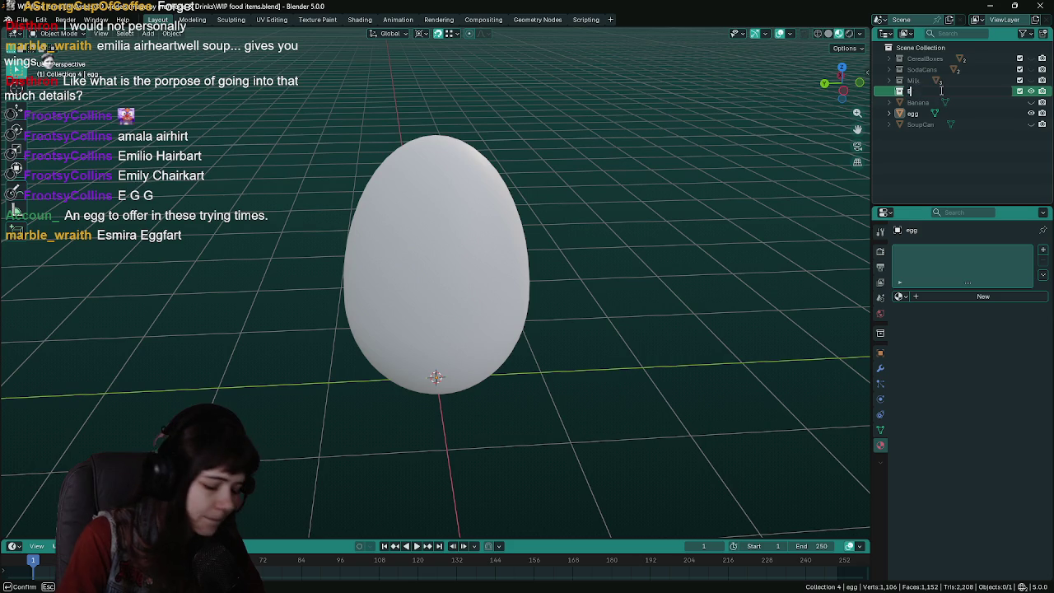
text(ggCarton)
key(Return)
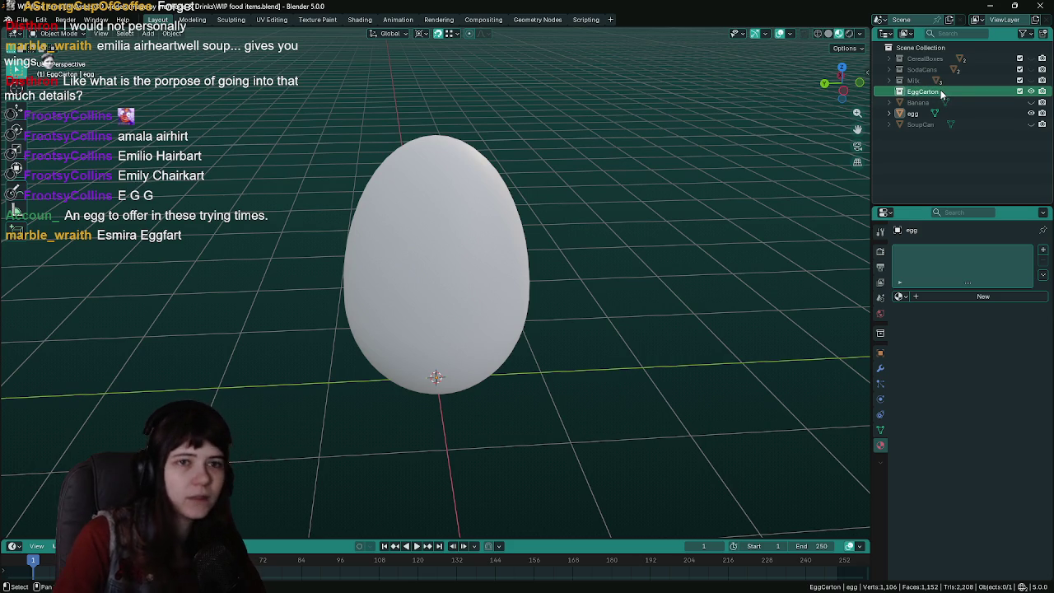
drag(913, 113, 922, 92)
key(ctrl+s)
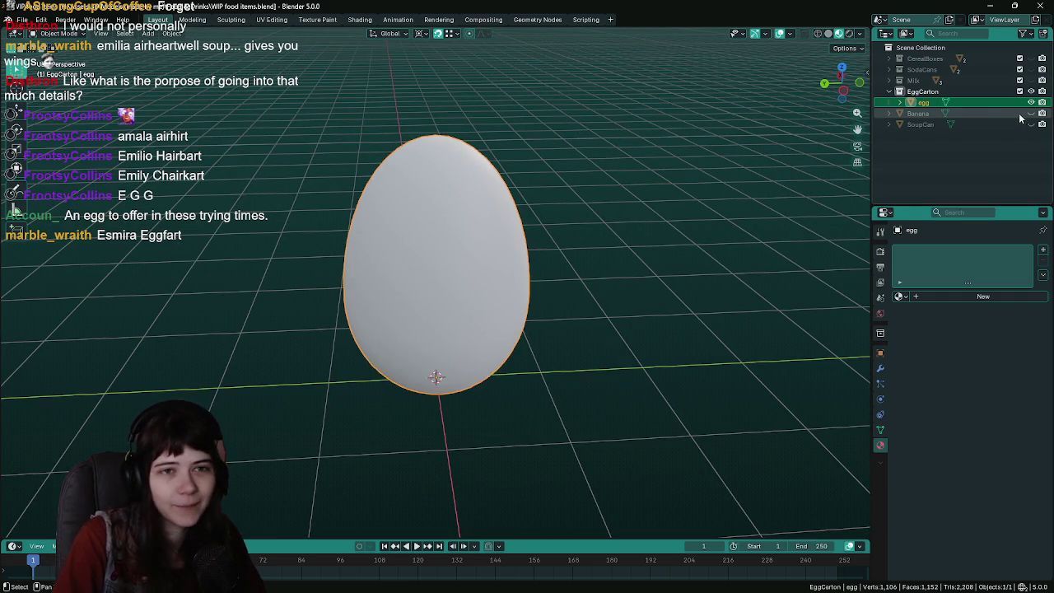
Make the SoupCan visible beside the egg, hide the Banana again, and save
click(1031, 113)
scroll(464, 244, down, 5)
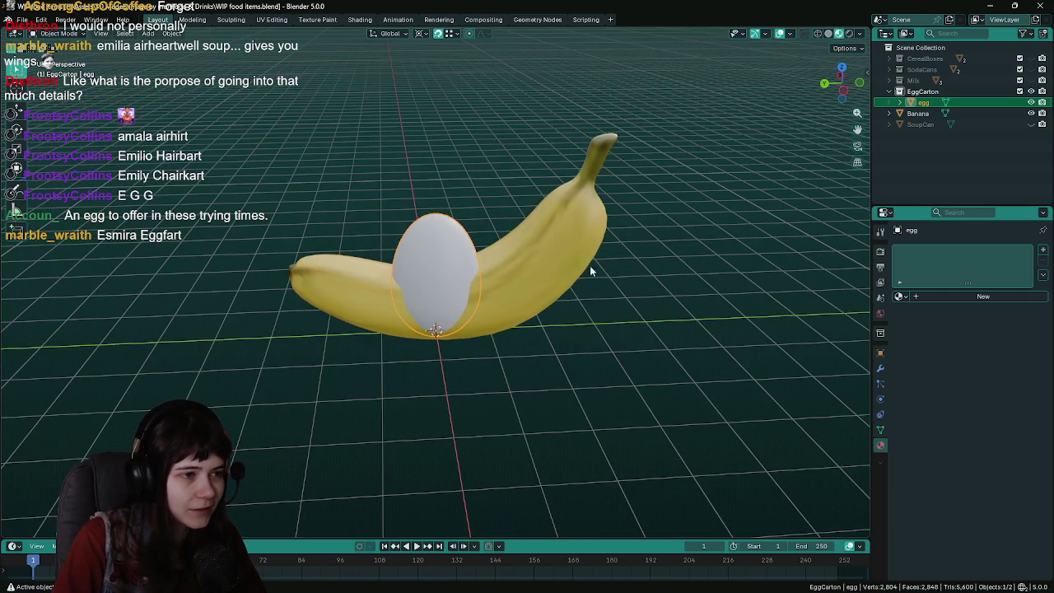
middle_drag(626, 270, 741, 230)
click(1031, 124)
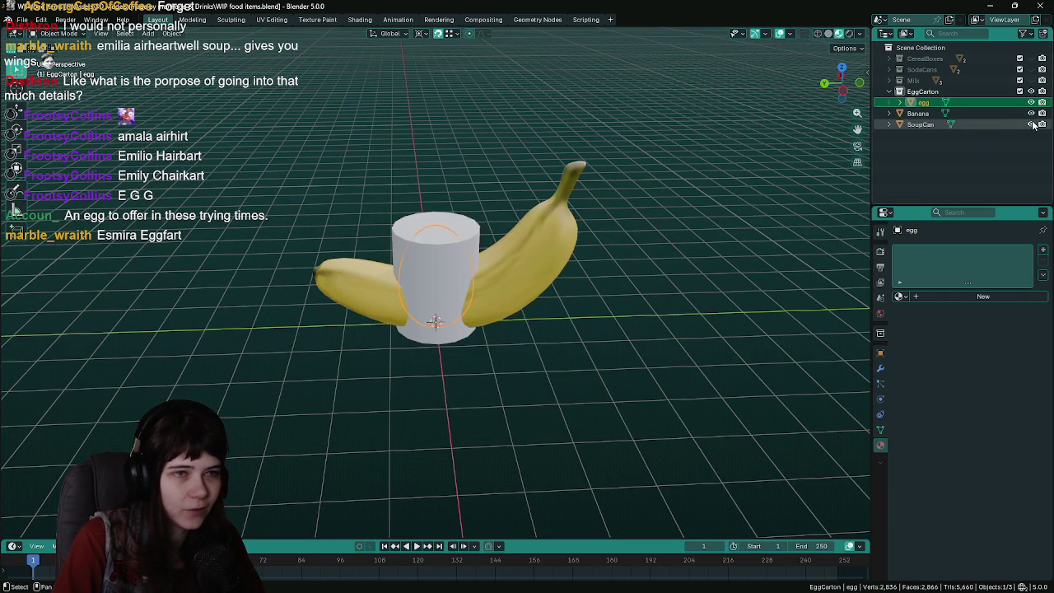
mouse_move(534, 263)
middle_down()
mouse_move(672, 285)
mouse_move(583, 321)
middle_up()
scroll(672, 284, up, 2)
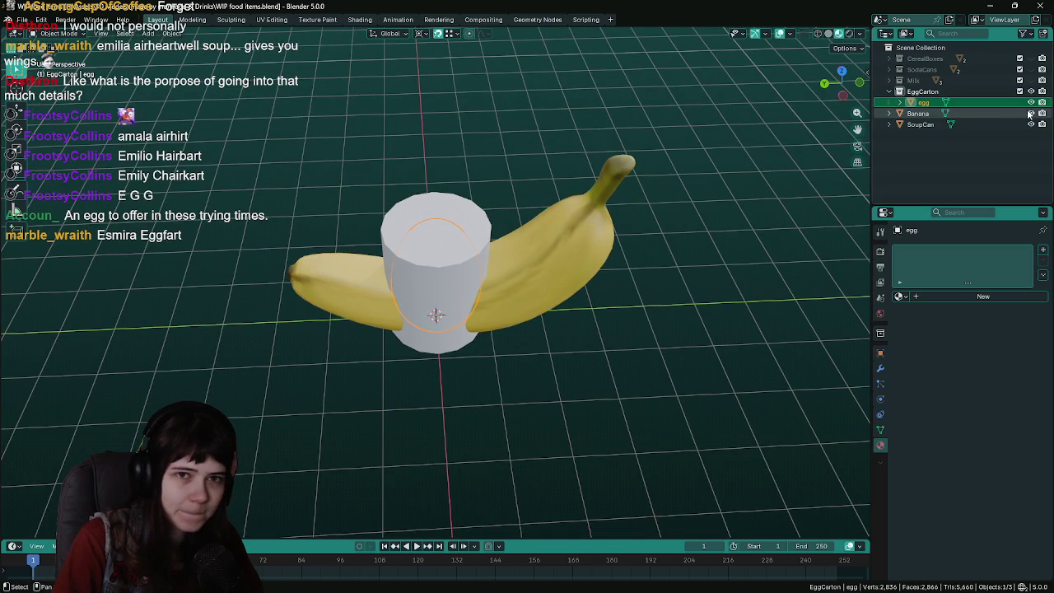
click(1030, 112)
scroll(596, 329, up, 2)
scroll(592, 325, up, 2)
key(ctrl+s)
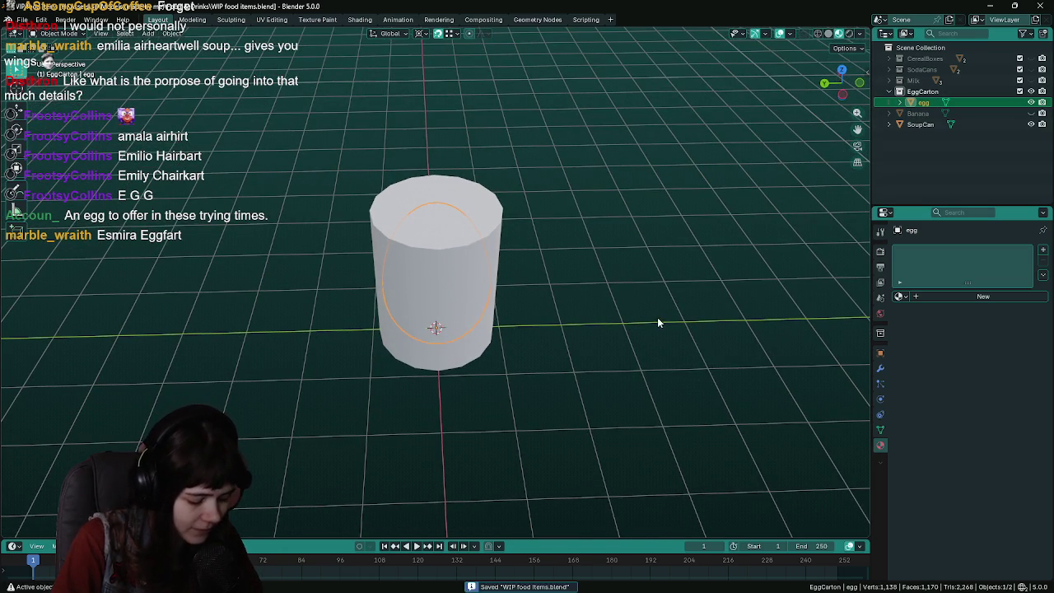
Move the egg along Y to 2 m beside the soup can and save
key(g)
key(x)
key(y)
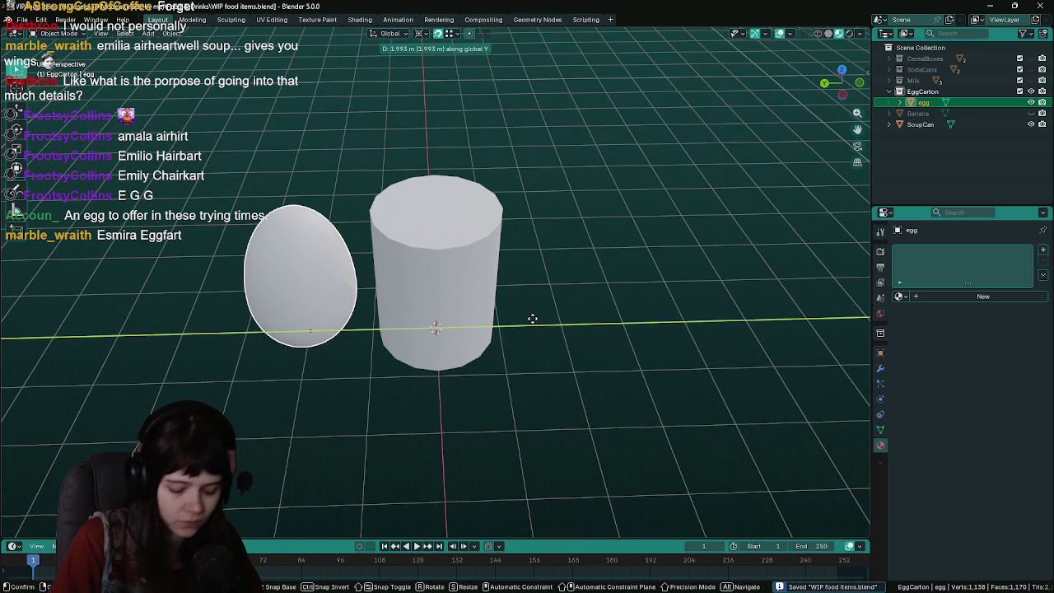
click(532, 318)
key(ctrl+s)
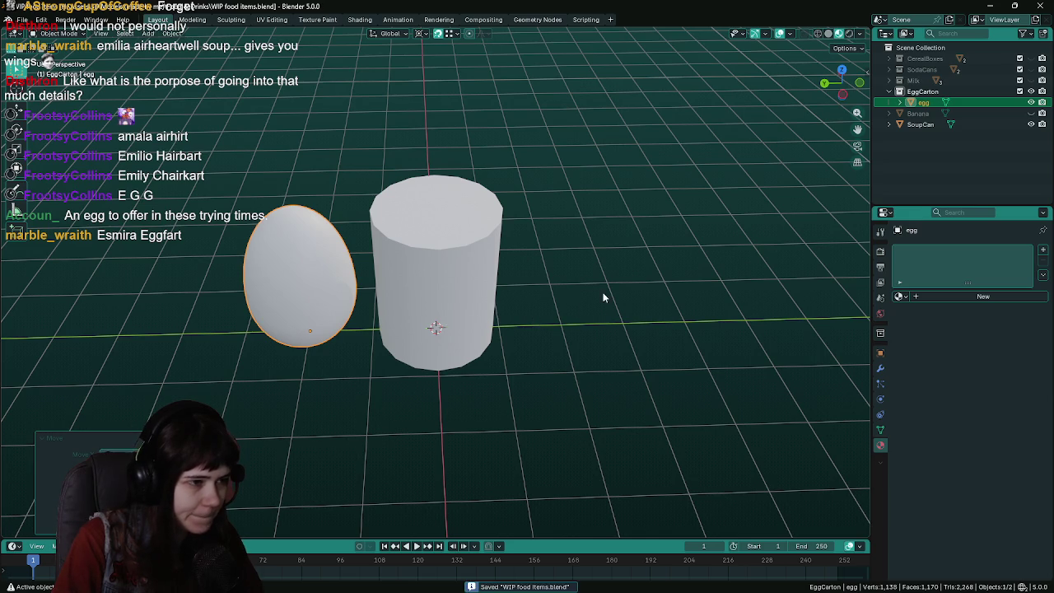
Scale the egg down to half size, giving scale 0.500, 0.400, 0.382
key(r)
key(Escape)
click(417, 33)
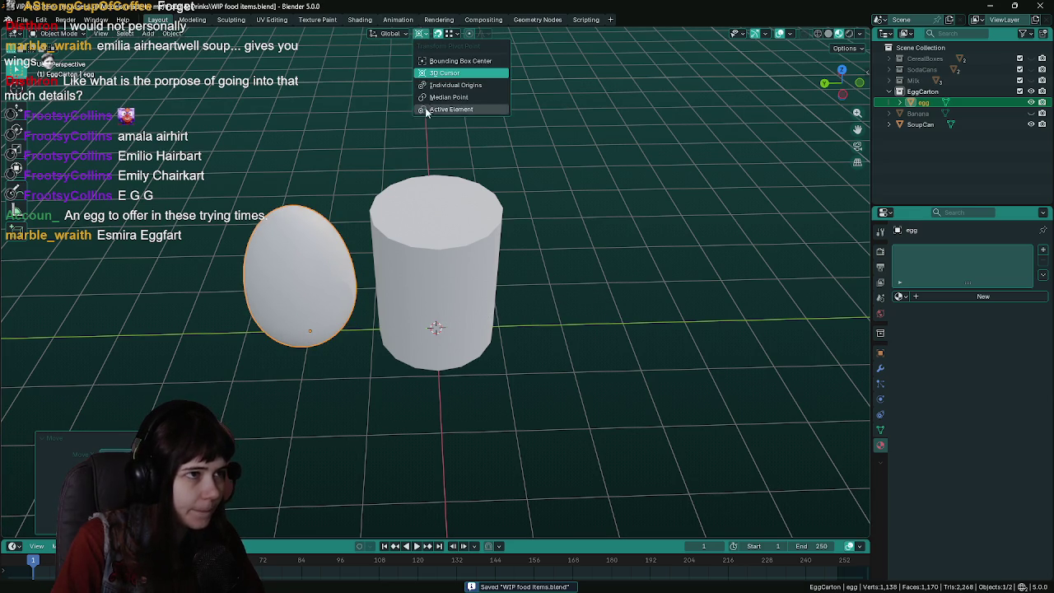
mouse_move(525, 243)
middle_down()
mouse_move(552, 234)
mouse_move(557, 251)
middle_up()
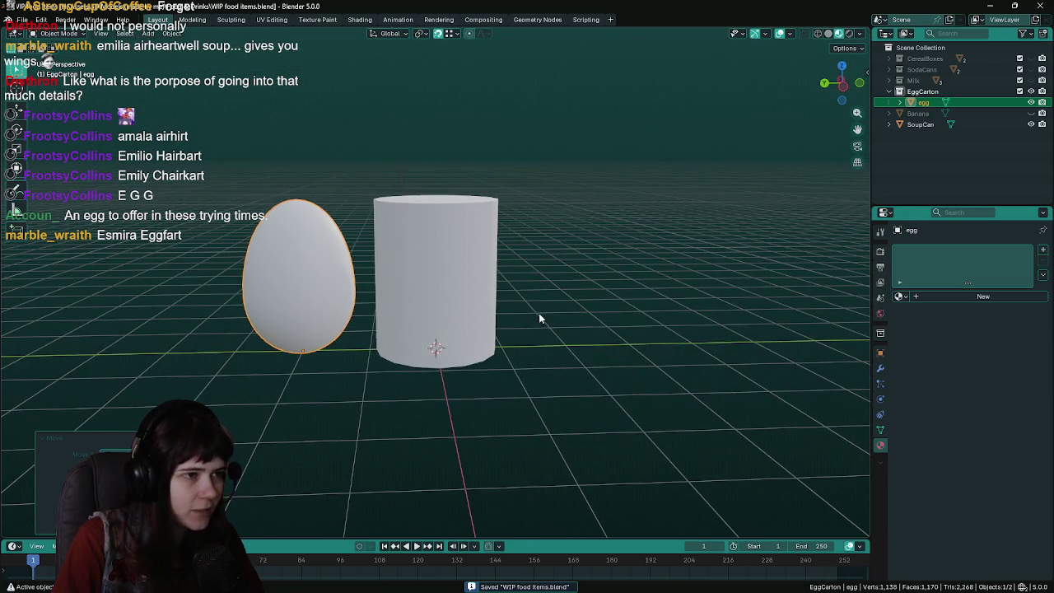
middle_drag(539, 317, 650, 280)
key(s)
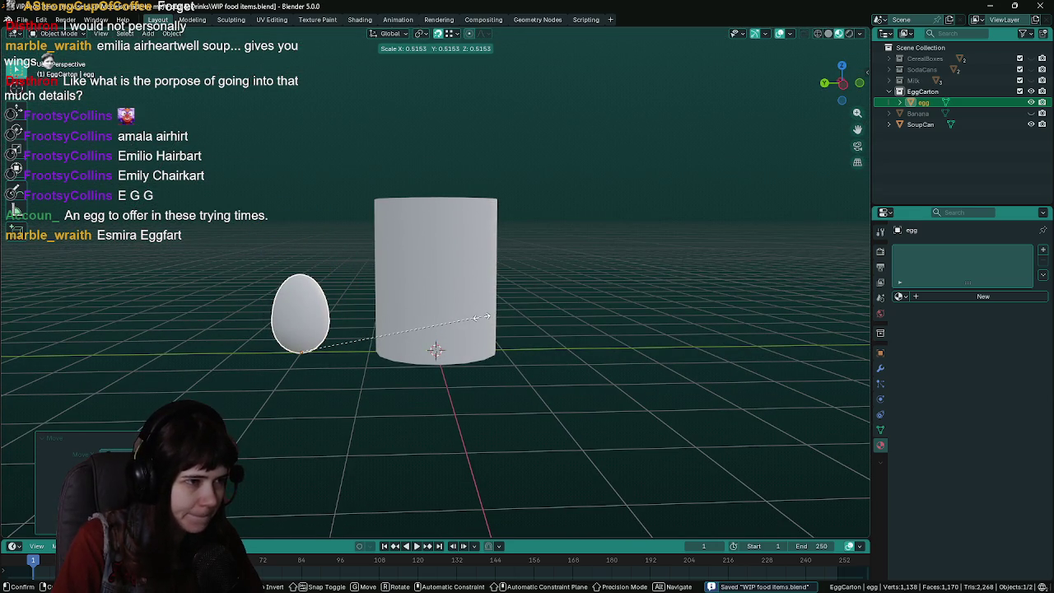
key(Return)
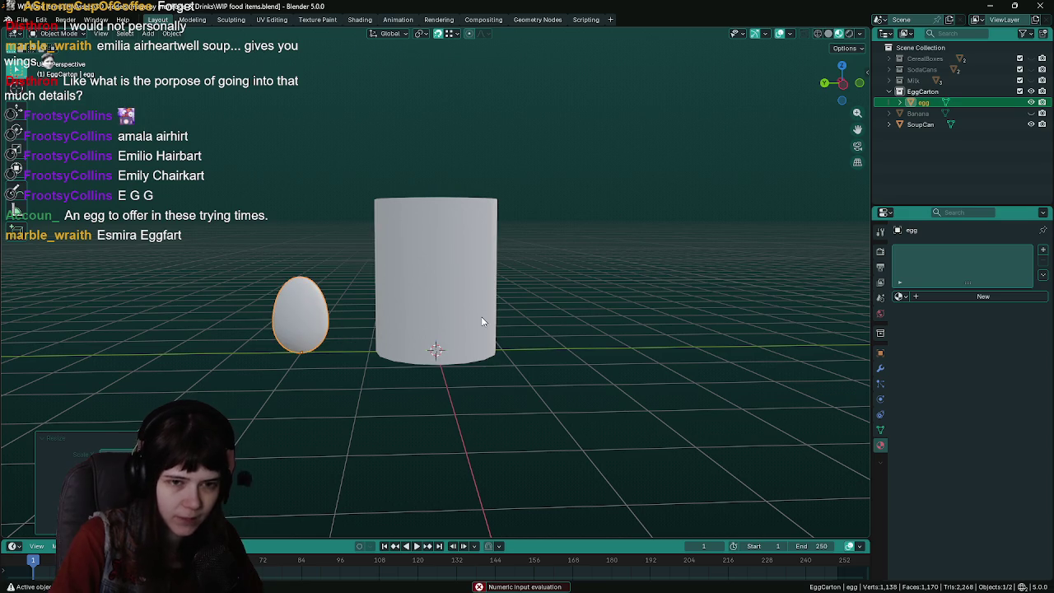
click(879, 352)
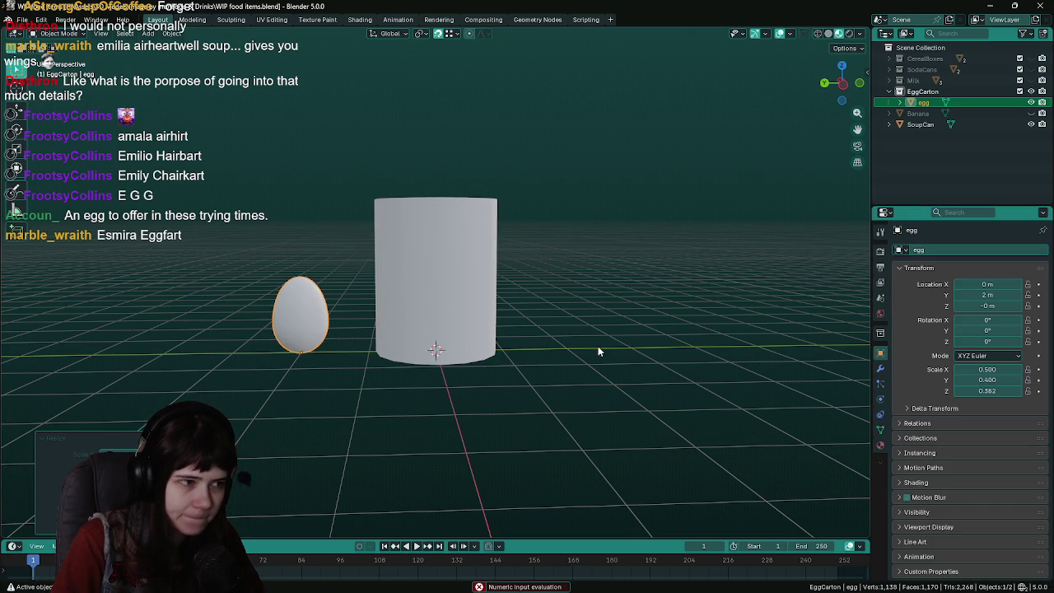
middle_drag(598, 346, 594, 351)
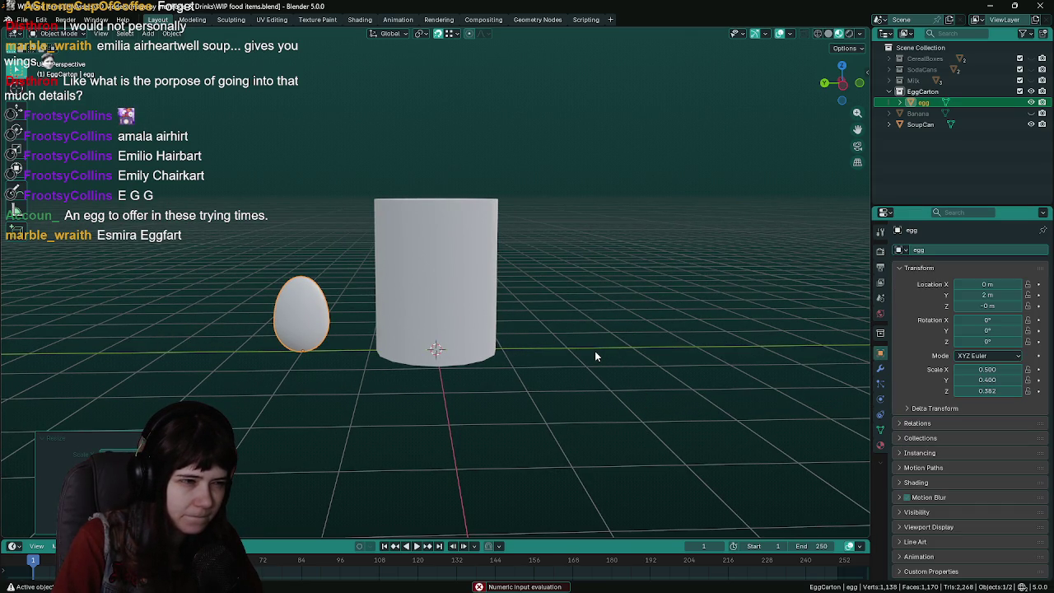
Hide the SoupCan and set the egg's Location Y and Z to 0, then save
click(1031, 124)
middle_drag(576, 345, 575, 318)
double_click(987, 295)
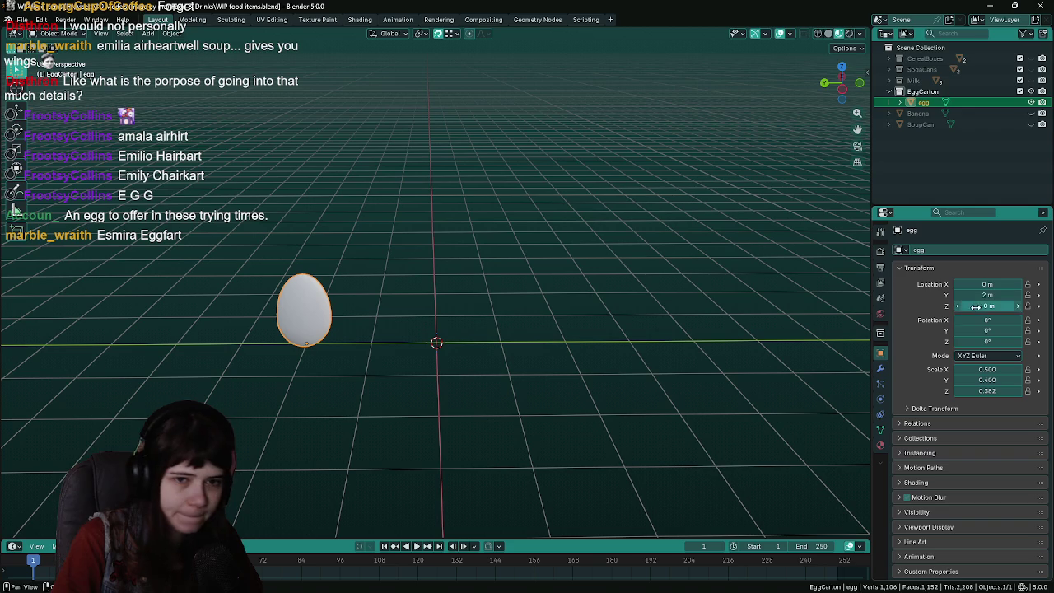
text(0)
key(Return)
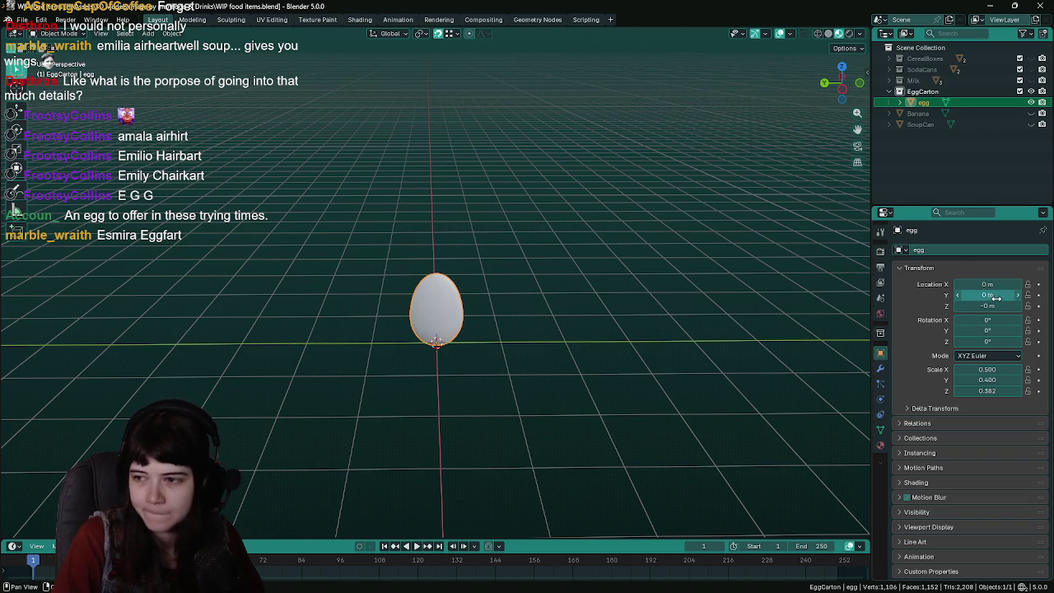
click(997, 307)
text(0)
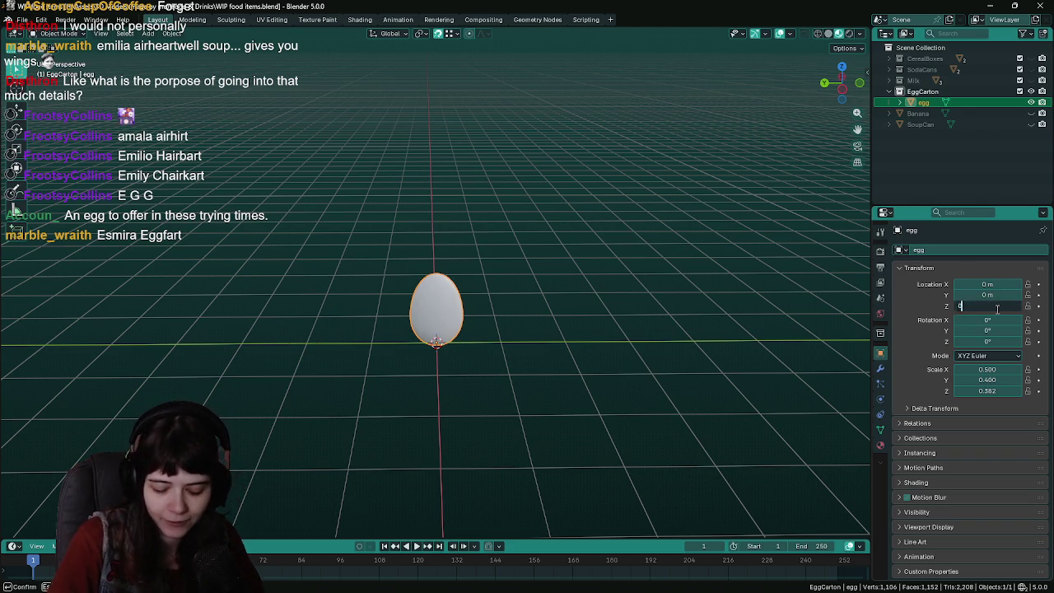
key(Return)
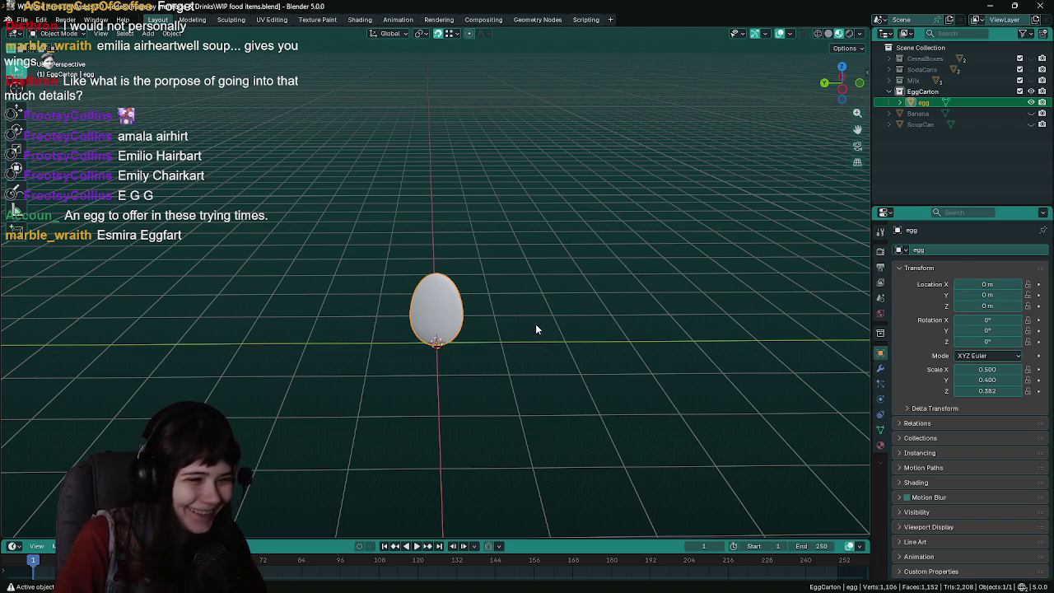
scroll(535, 330, up, 2)
scroll(535, 330, up, 1)
scroll(580, 343, up, 1)
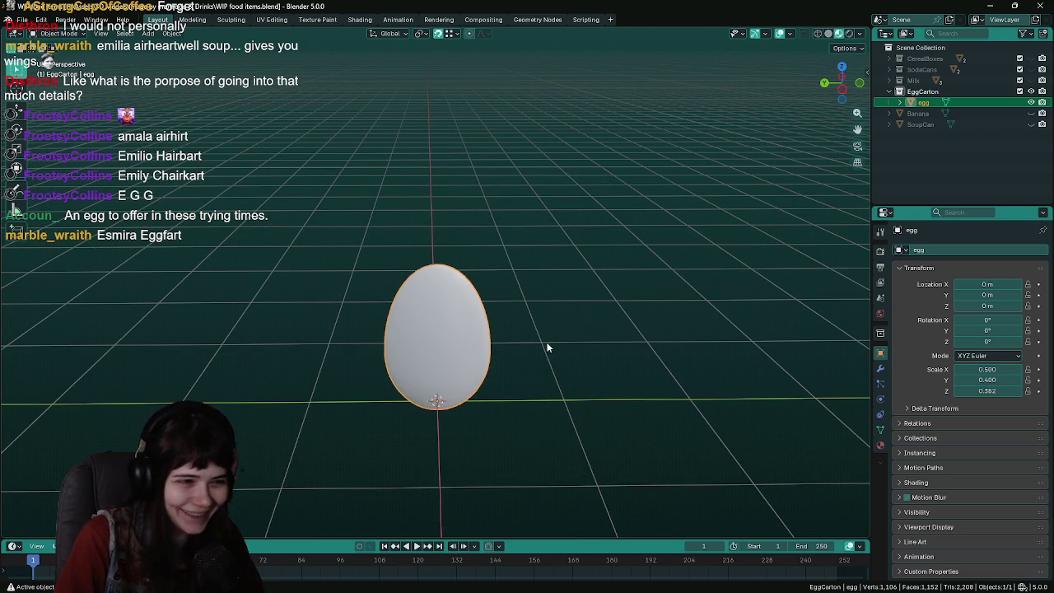
key(ctrl+s)
Apply All Transforms to the egg so its scale reads 1.000 on every axis
key(ctrl+a)
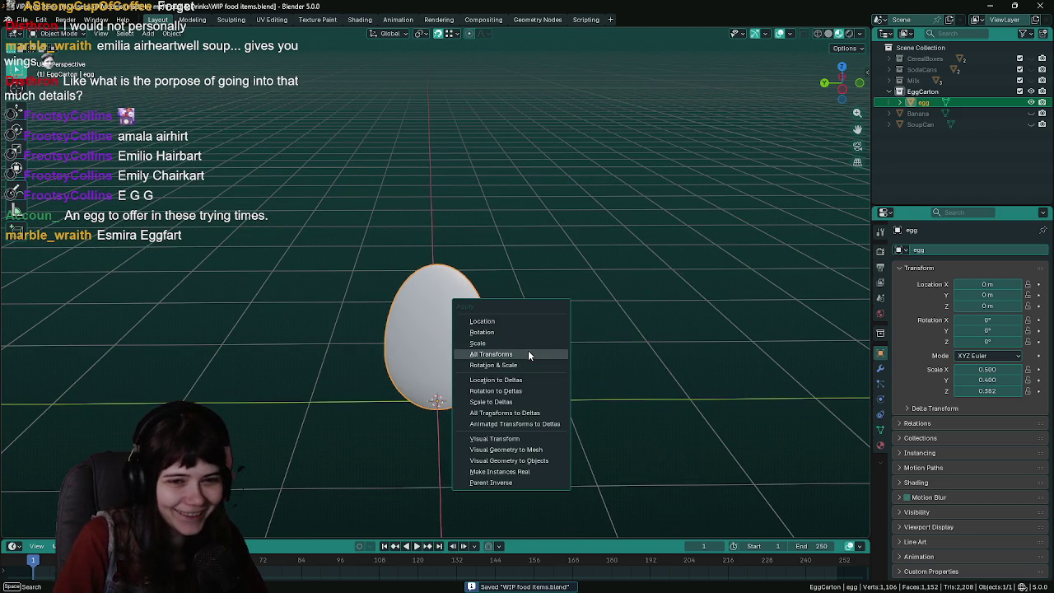
click(528, 354)
middle_drag(564, 328, 561, 333)
click(557, 372)
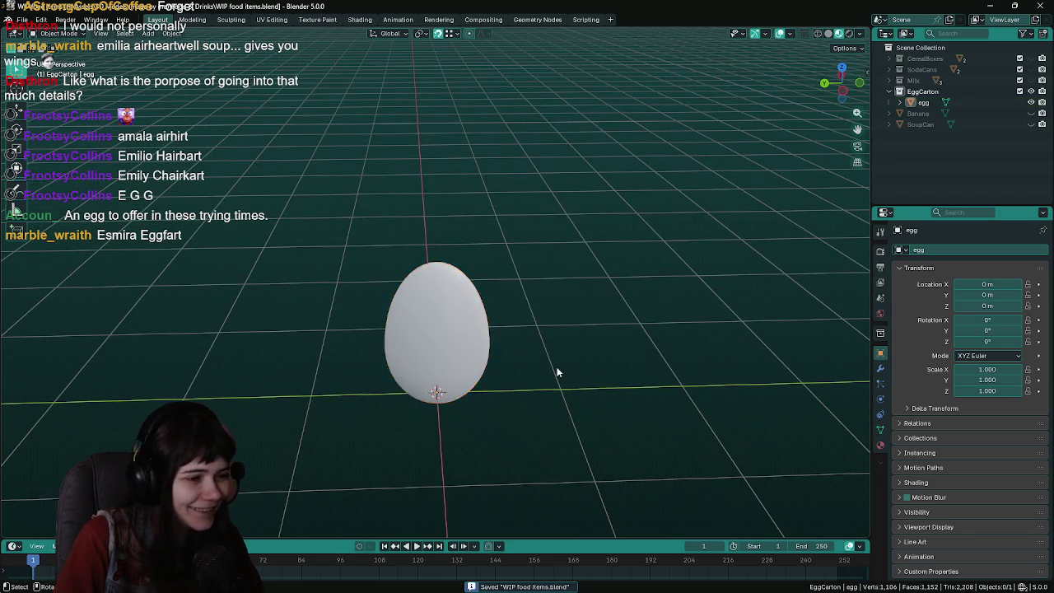
mouse_move(557, 372)
middle_down()
mouse_move(478, 360)
mouse_move(555, 343)
mouse_move(503, 333)
middle_up()
click(466, 364)
click(528, 349)
key(shift+a)
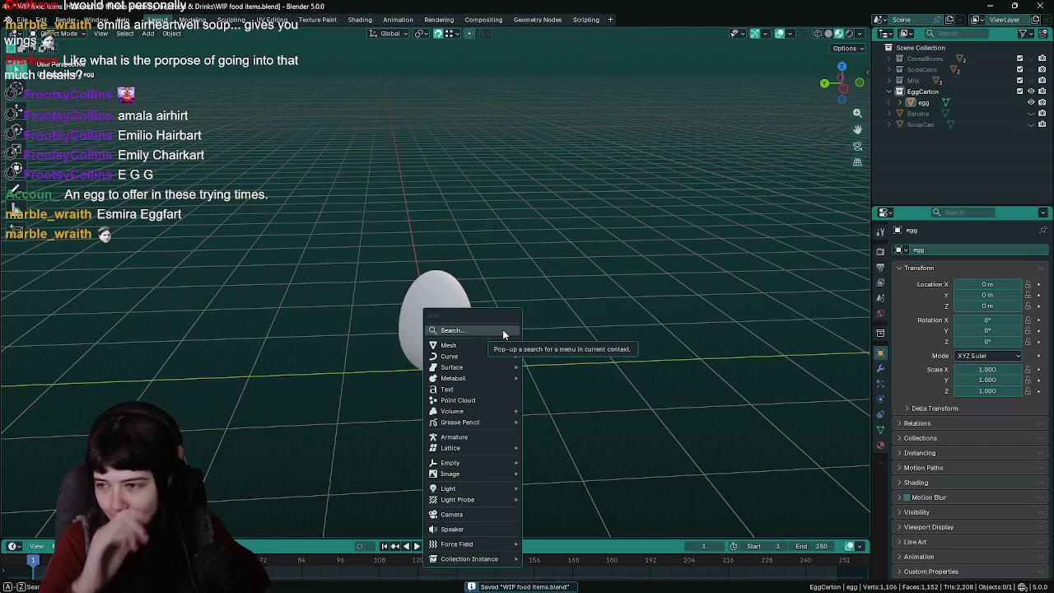
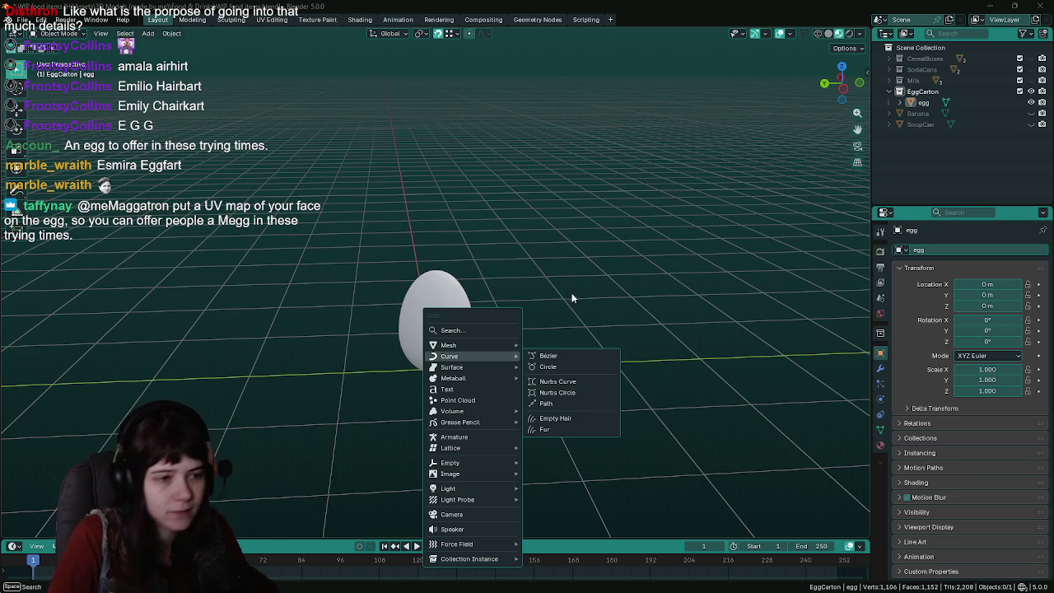
Orbit and zoom around the egg, select it, and save the file
key(Escape)
middle_drag(564, 311, 541, 388)
scroll(534, 362, up, 3)
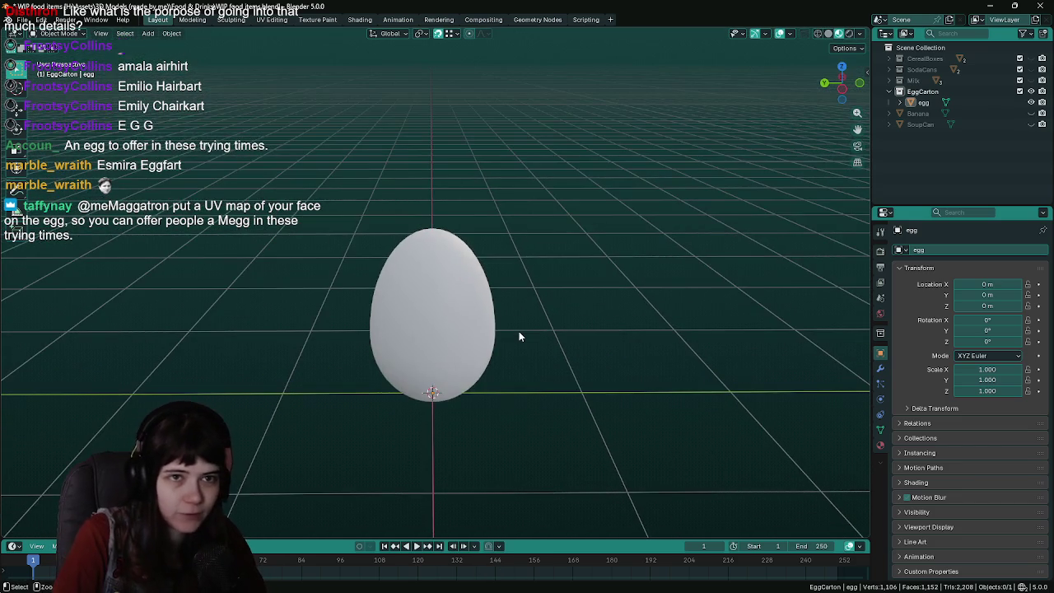
key(ctrl+s)
key(shift+a)
key(Escape)
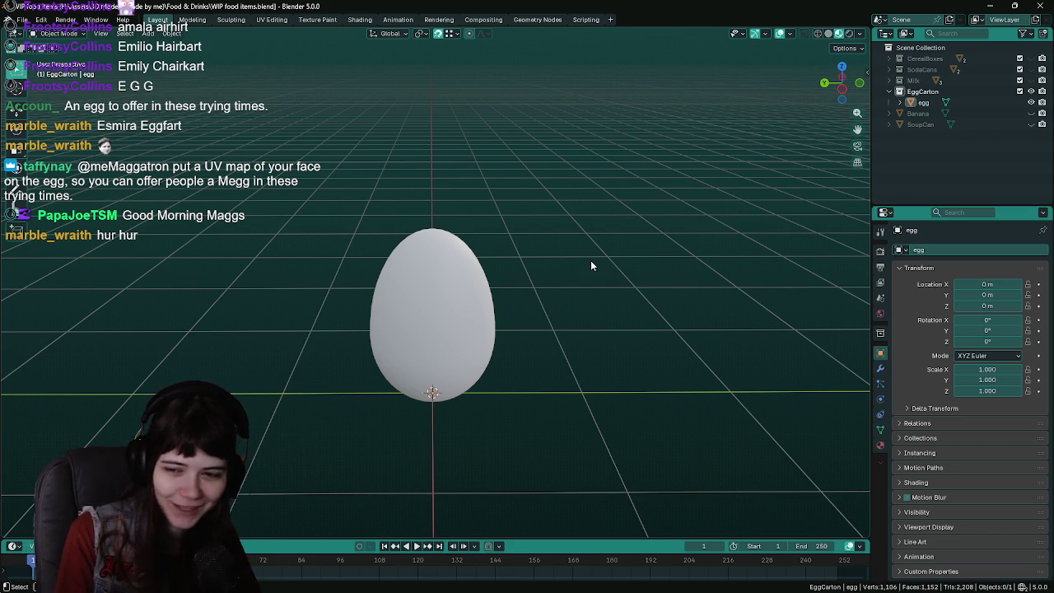
click(494, 348)
key(ctrl+s)
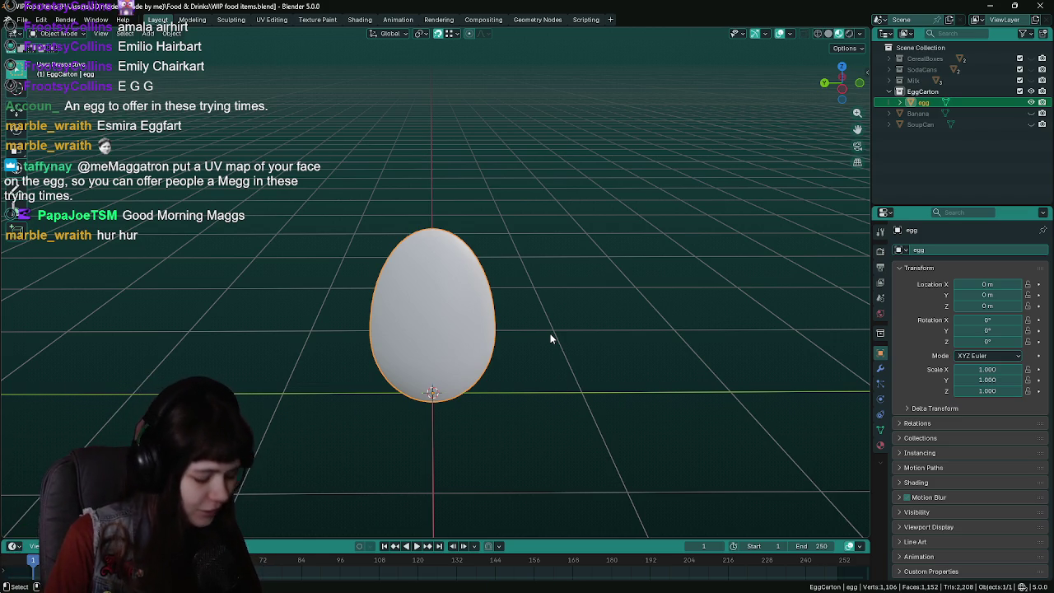
key(ctrl+s)
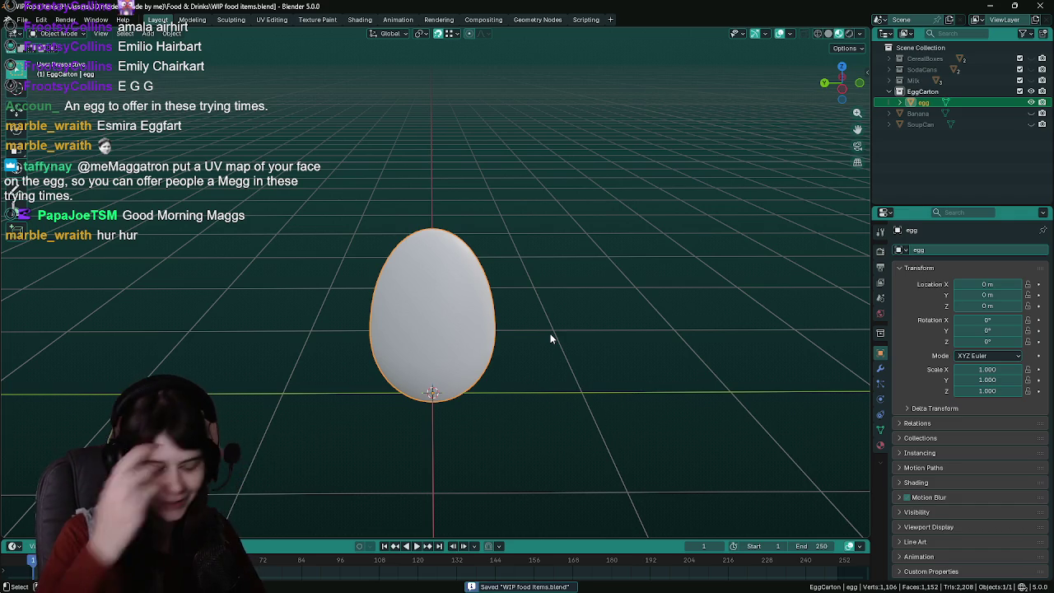
Add a plane under the egg and scale it to half size from the top view
key(shift+a)
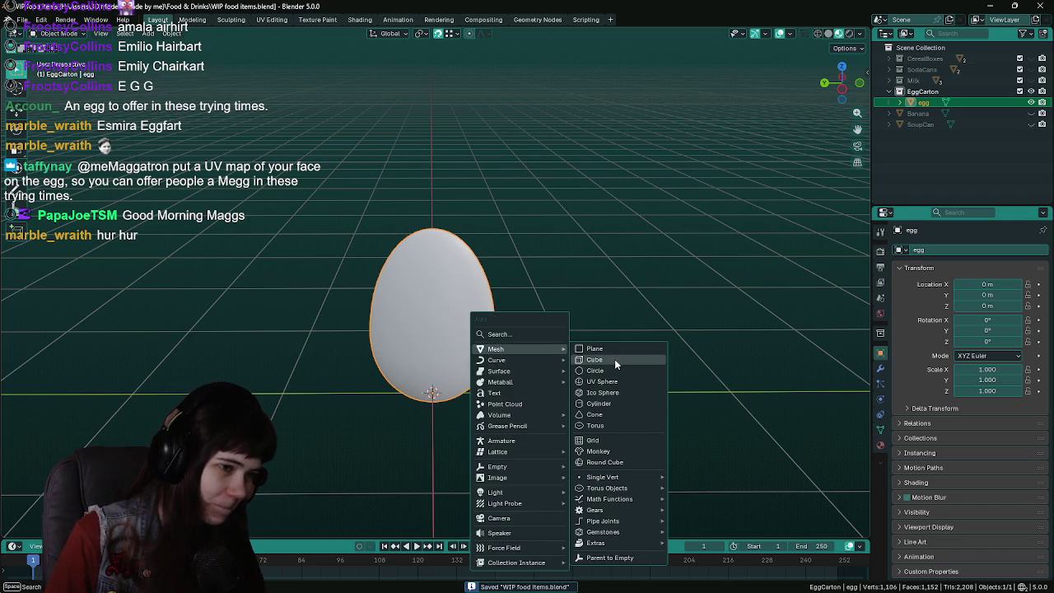
click(619, 349)
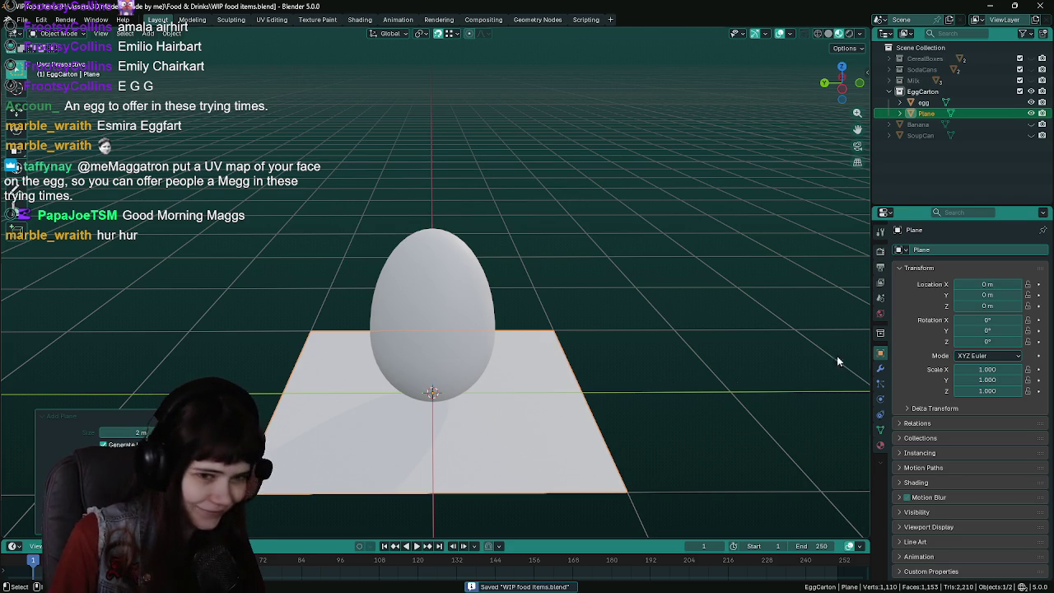
key(s)
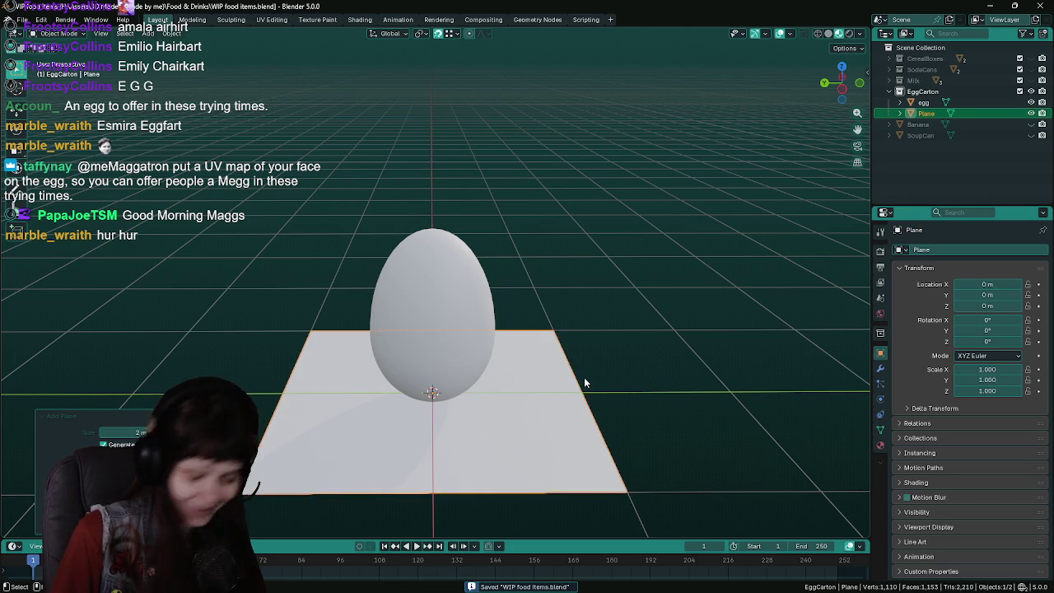
key(KP_7)
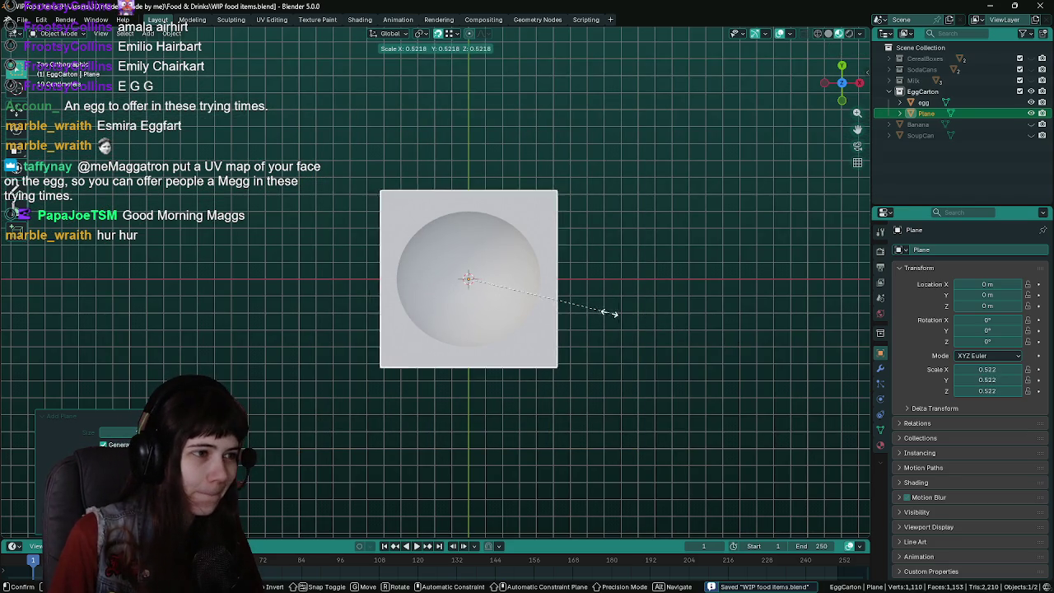
click(601, 312)
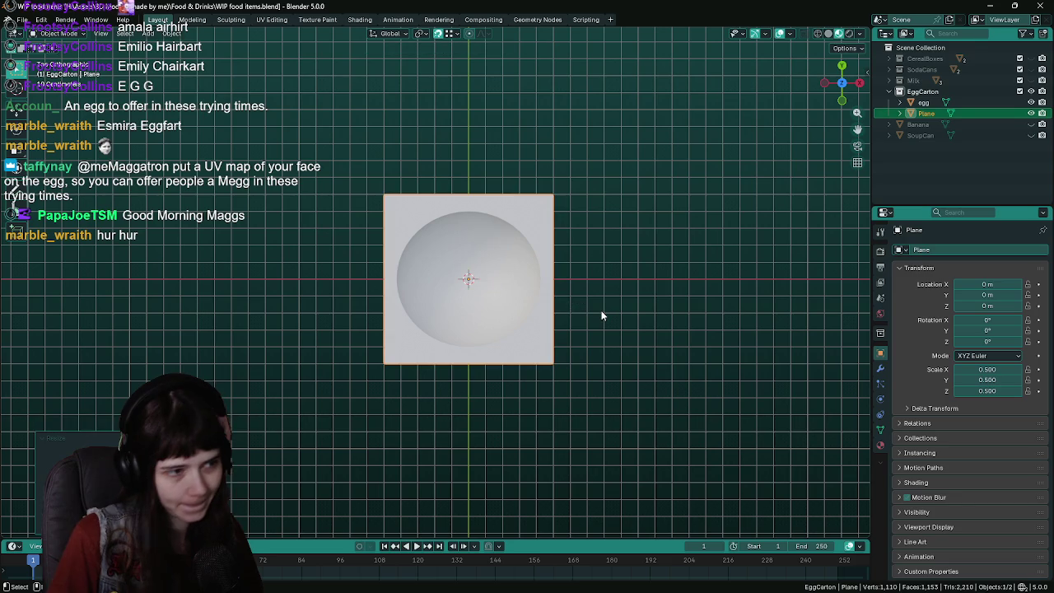
key(ctrl+s)
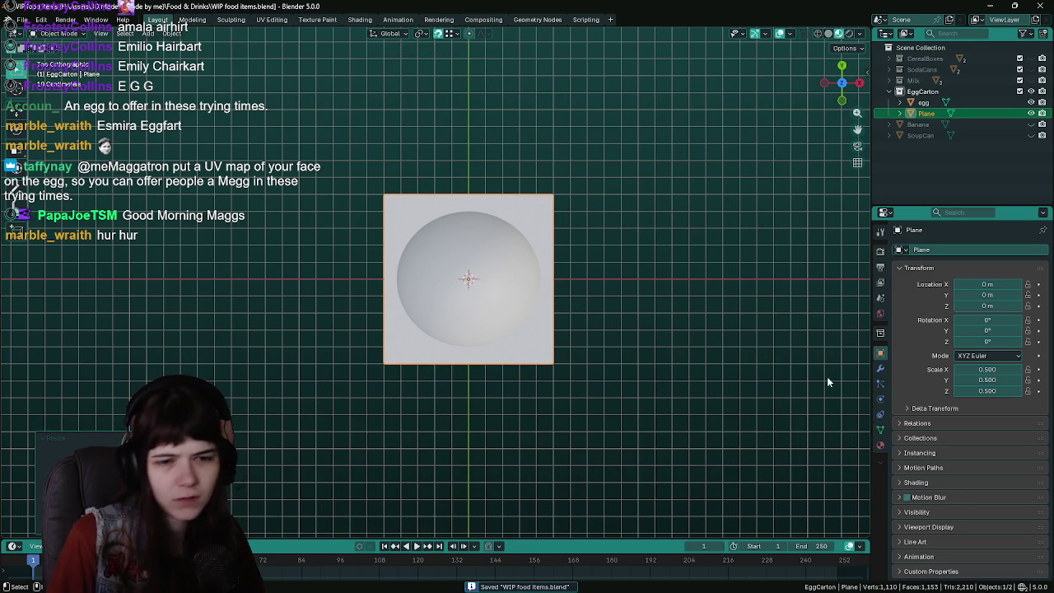
Rename the plane to EggCarton and apply all transforms so its scale reads 1.000
double_click(927, 113)
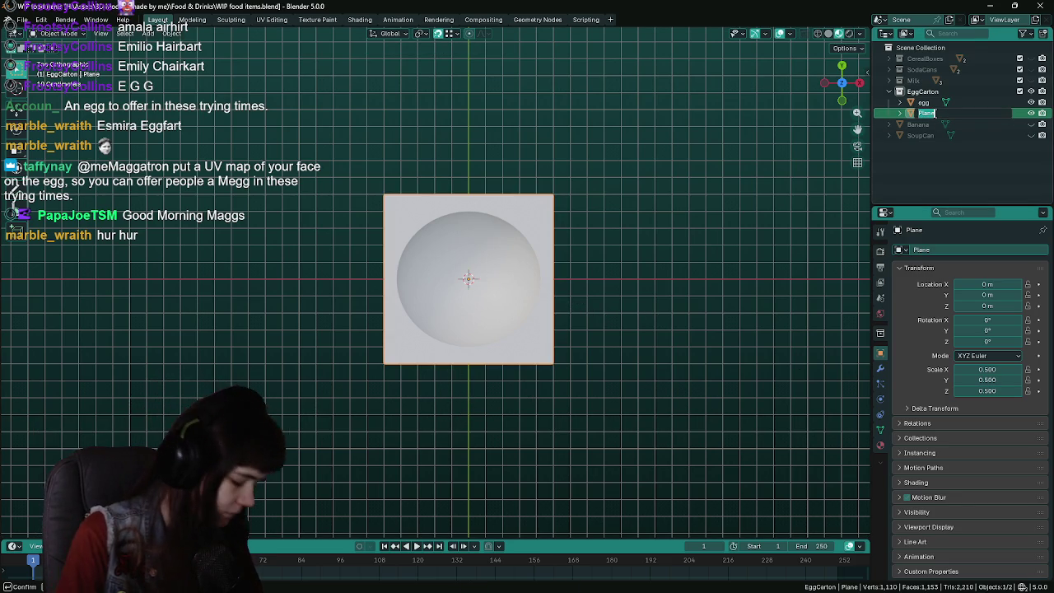
text(EggCarton)
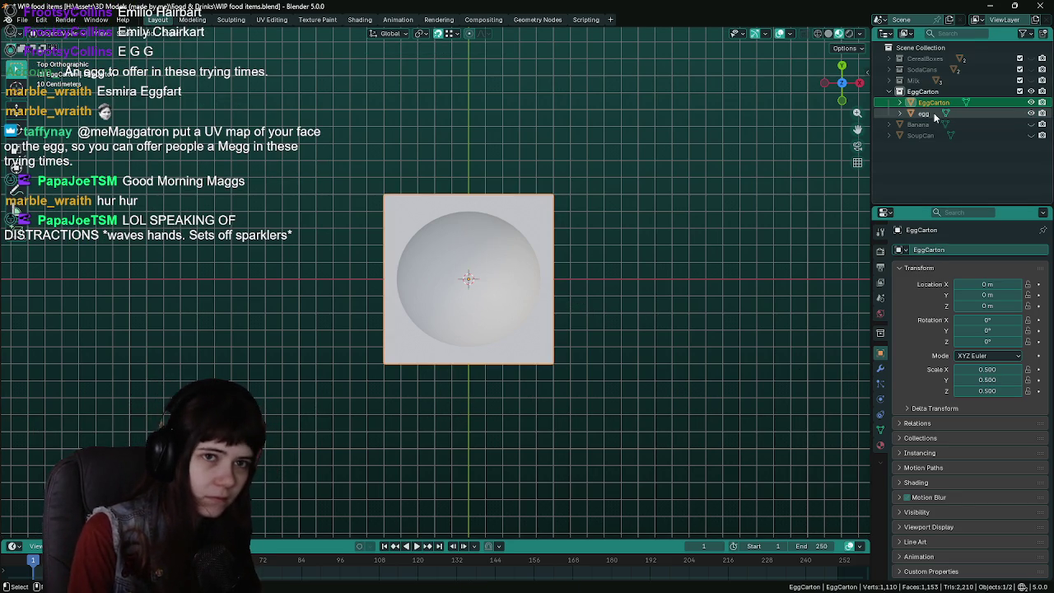
key(Return)
mouse_move(728, 347)
middle_down()
mouse_move(713, 221)
mouse_move(502, 308)
middle_up()
key(ctrl+s)
key(ctrl+a)
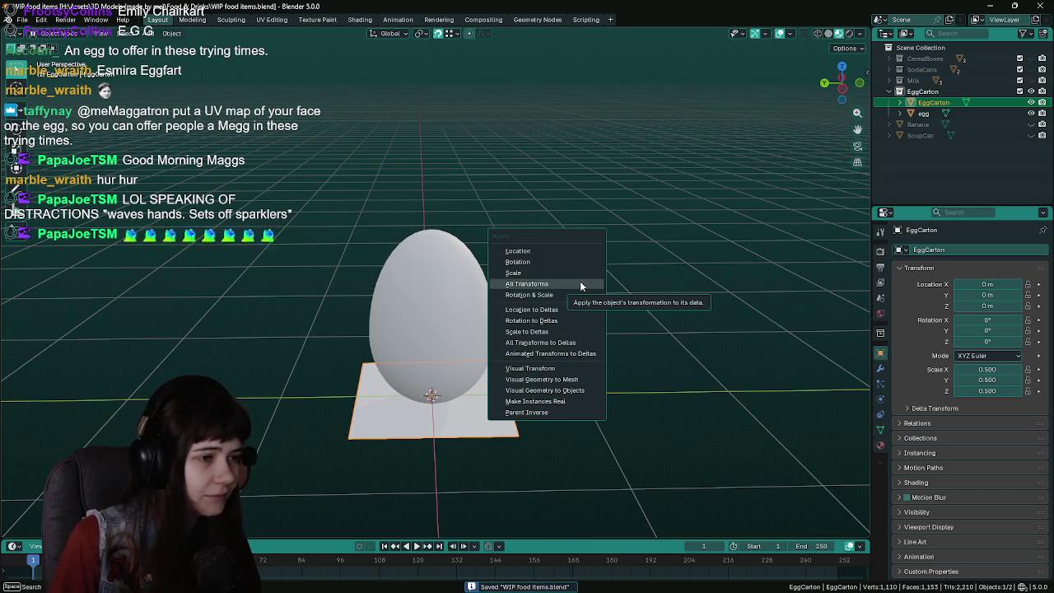
click(579, 284)
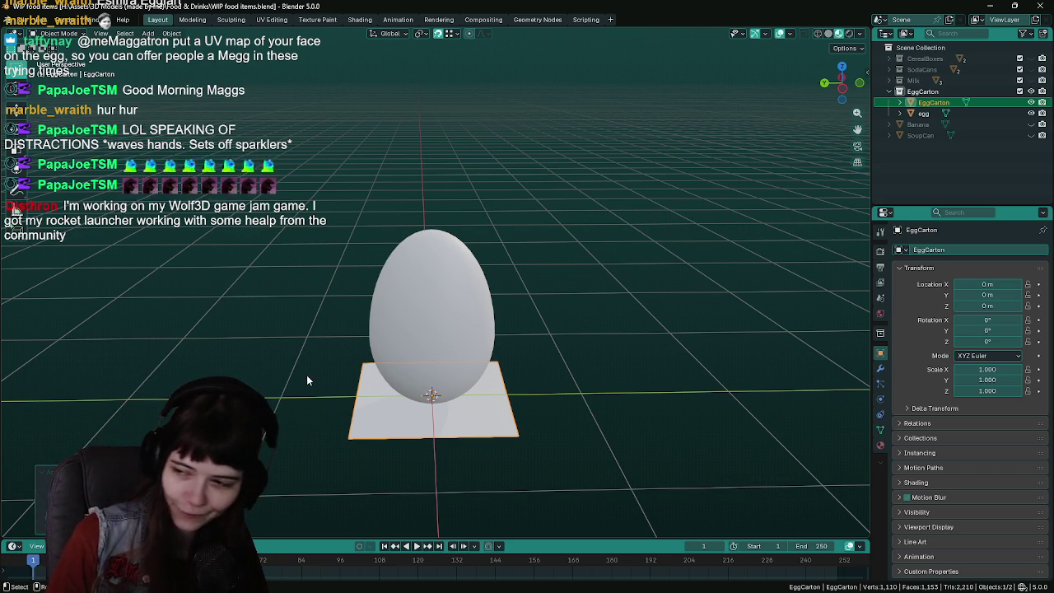
In Edit Mode on EggCarton, select one corner vertex and switch to front orthographic view
key(ctrl+s)
key(Tab)
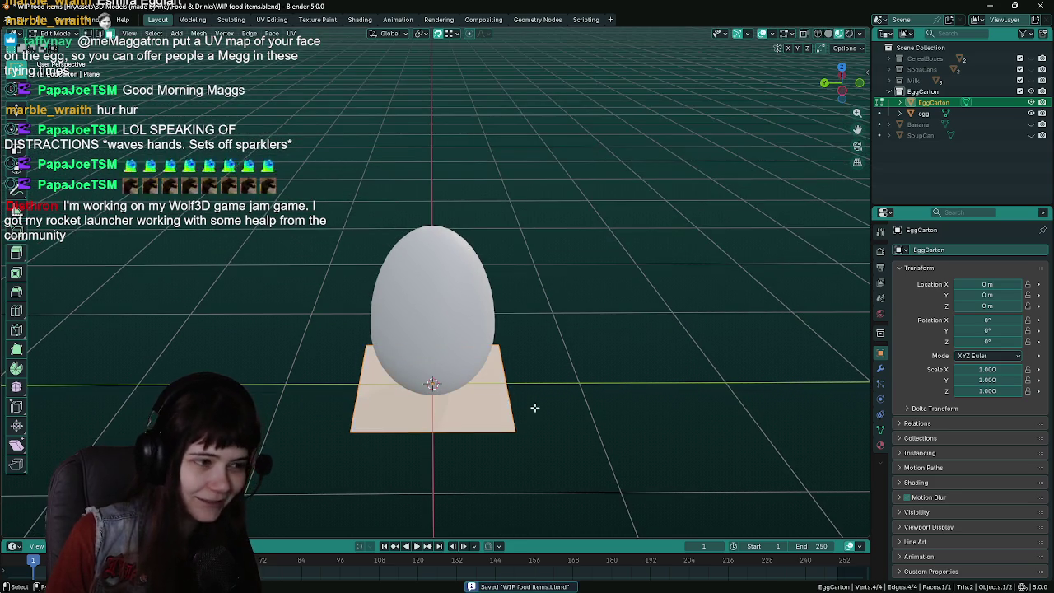
click(508, 437)
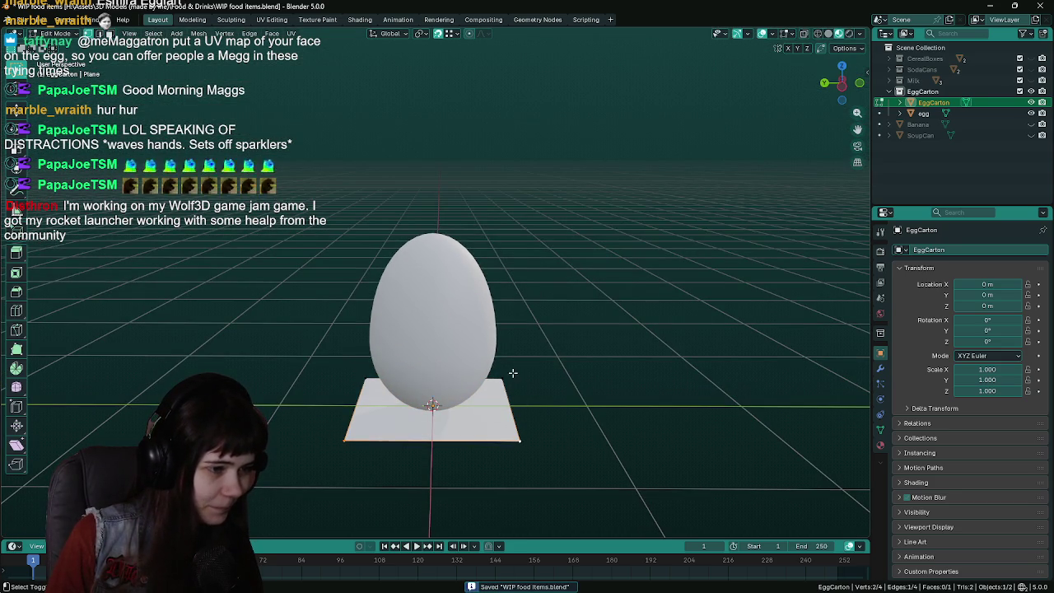
key(KP_1)
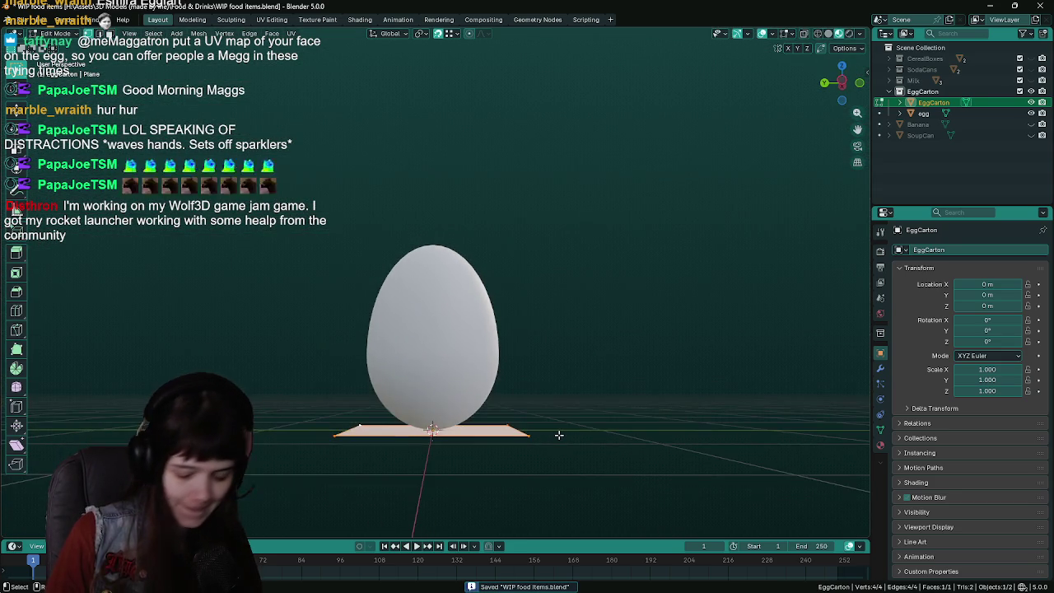
key(KP_5)
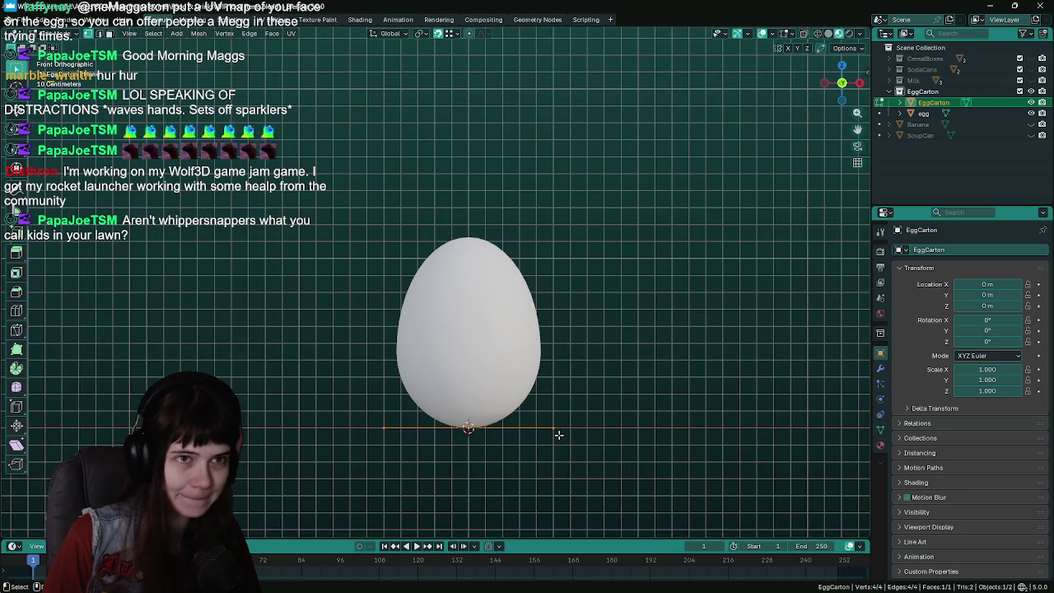
key(ctrl+s)
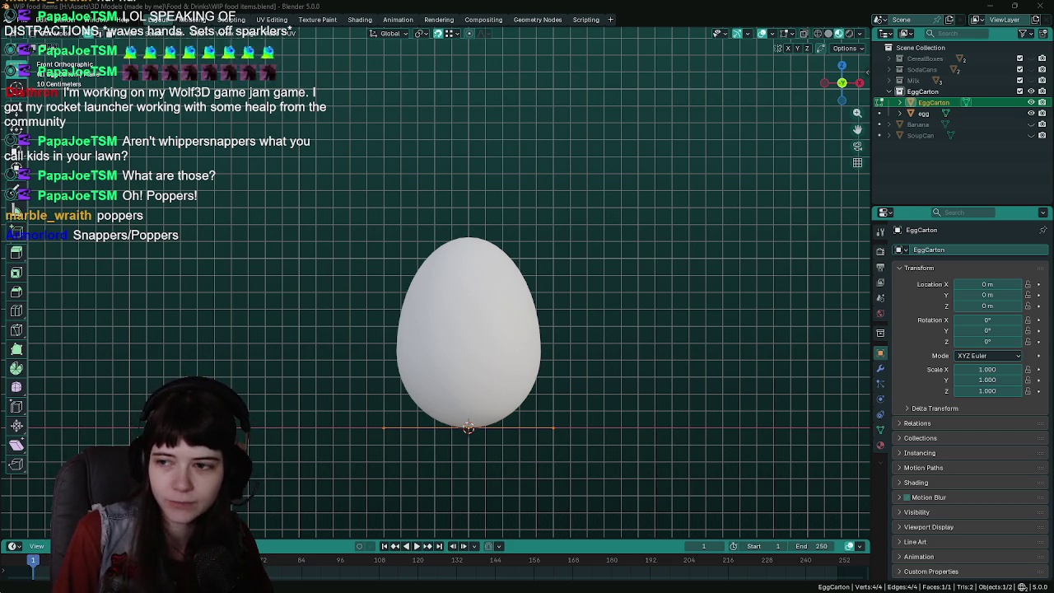
key(alt+Tab)
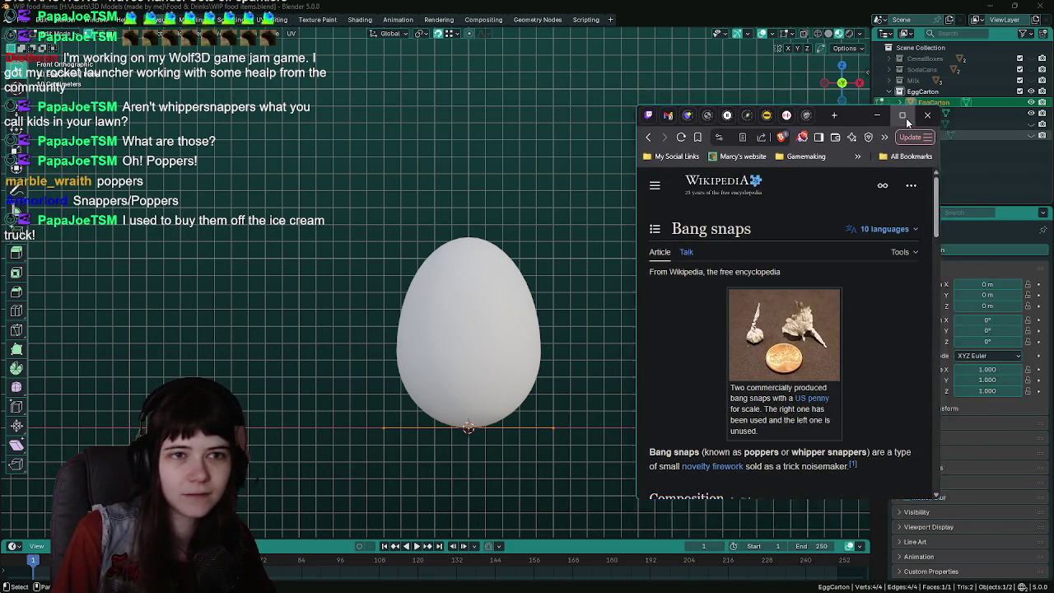
click(903, 115)
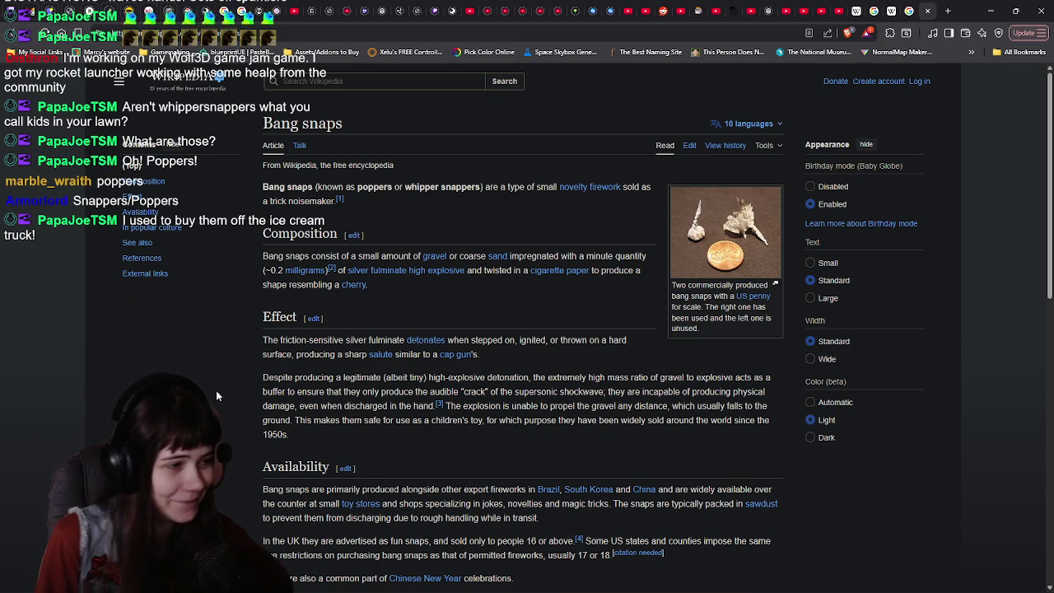
scroll(233, 380, down, 1)
scroll(232, 381, up, 1)
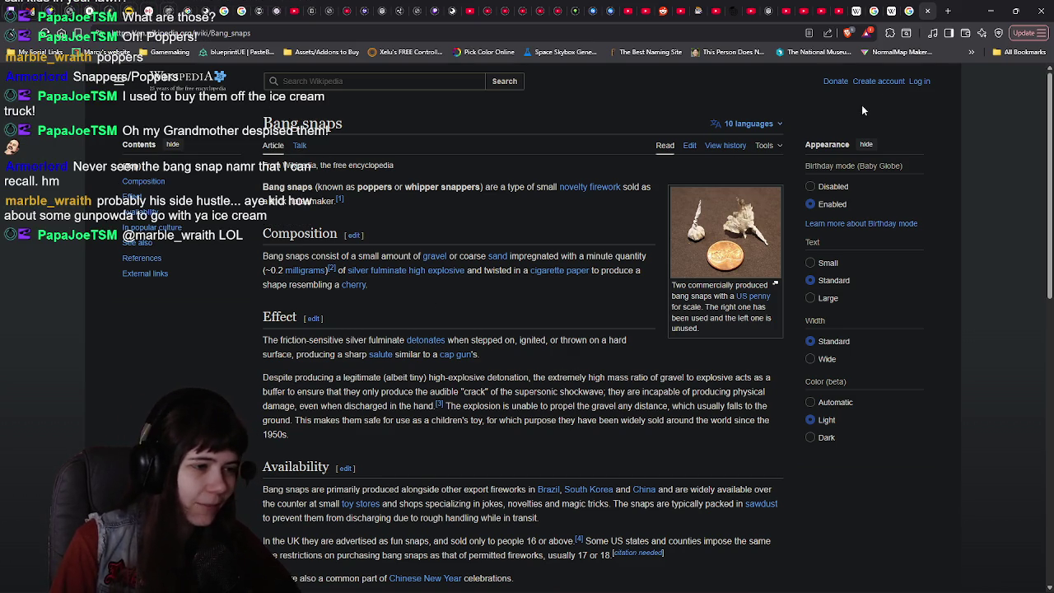
key(alt+Tab)
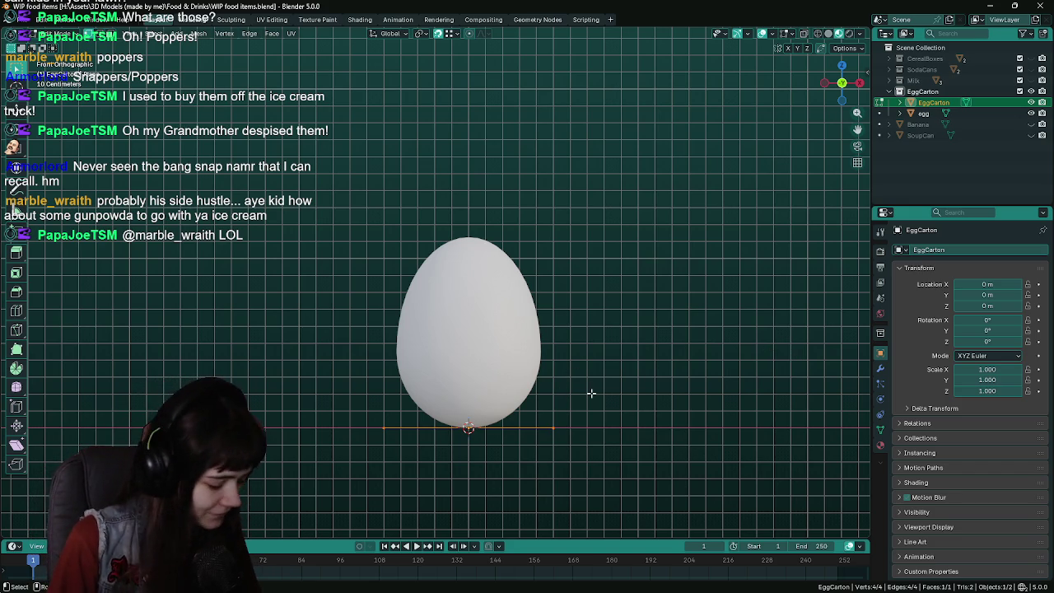
Extrude the plane's face upward twice into a tall box and switch to wireframe shading
key(e)
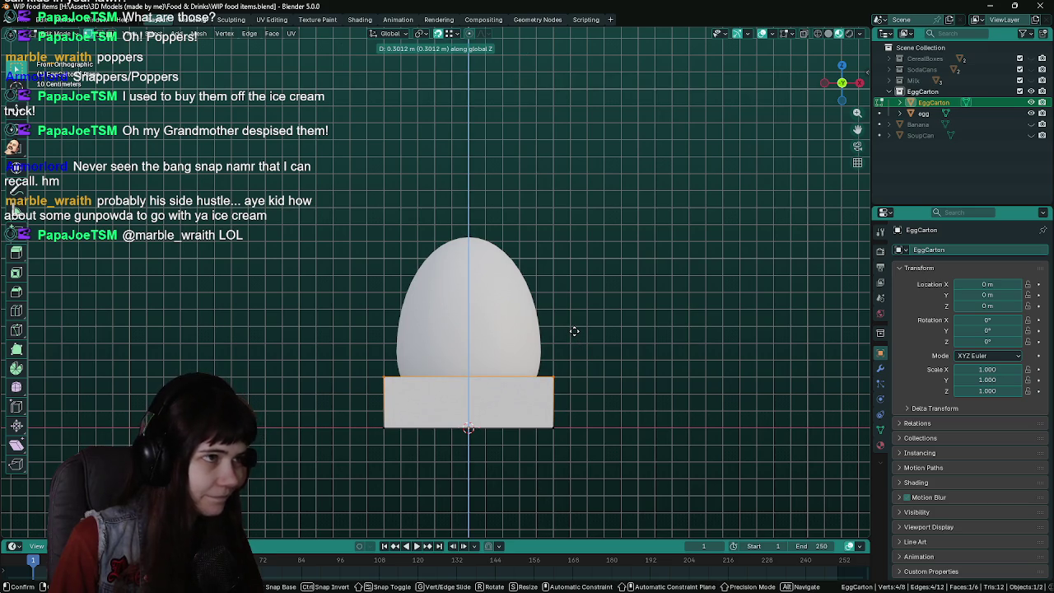
click(574, 331)
key(ctrl+s)
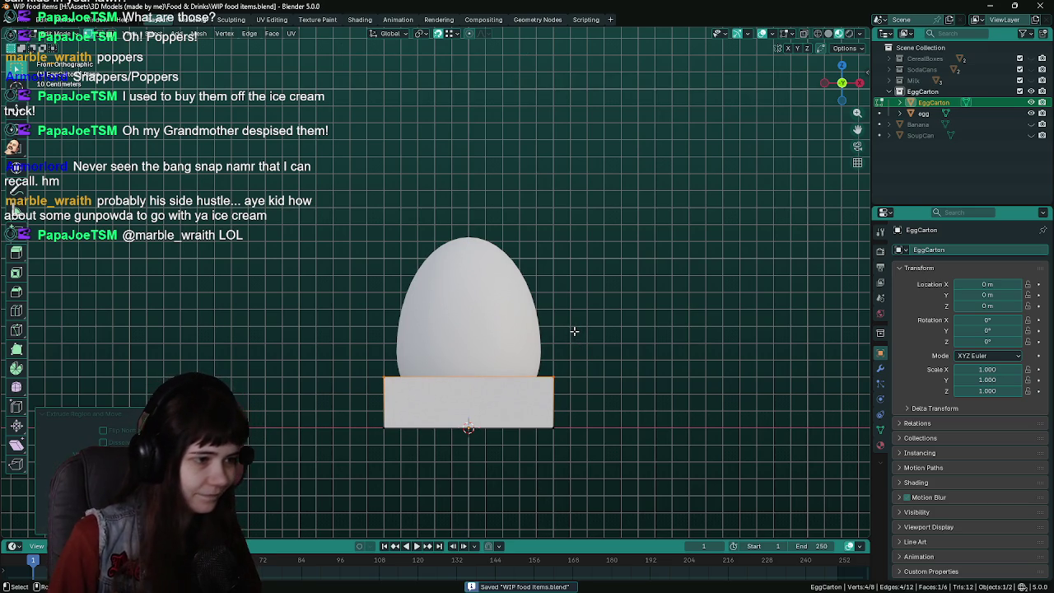
key(e)
text(.1)
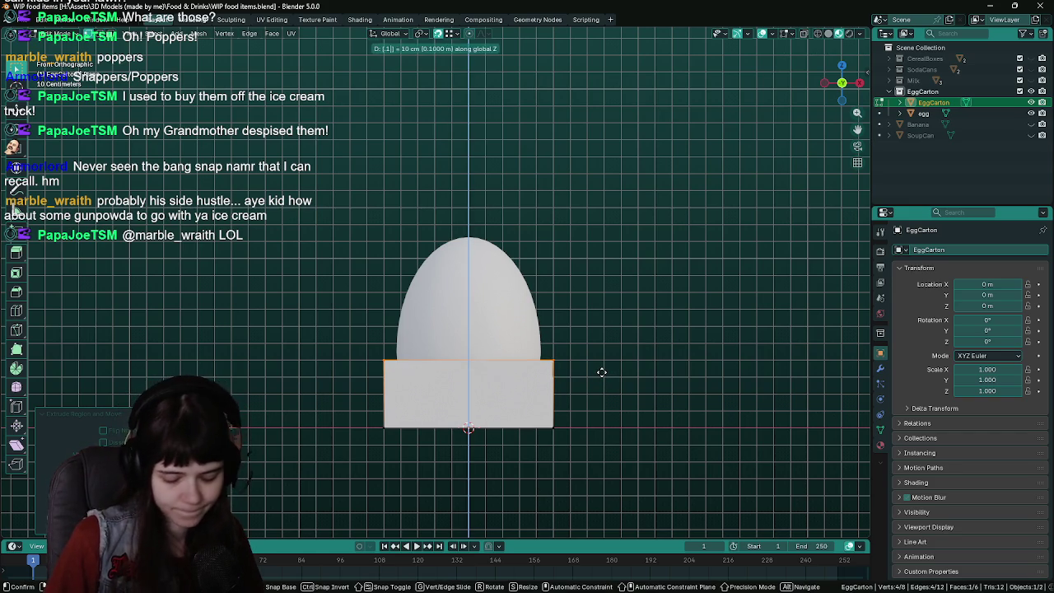
click(601, 372)
shift+middle_drag(566, 415, 567, 387)
key(z)
click(395, 394)
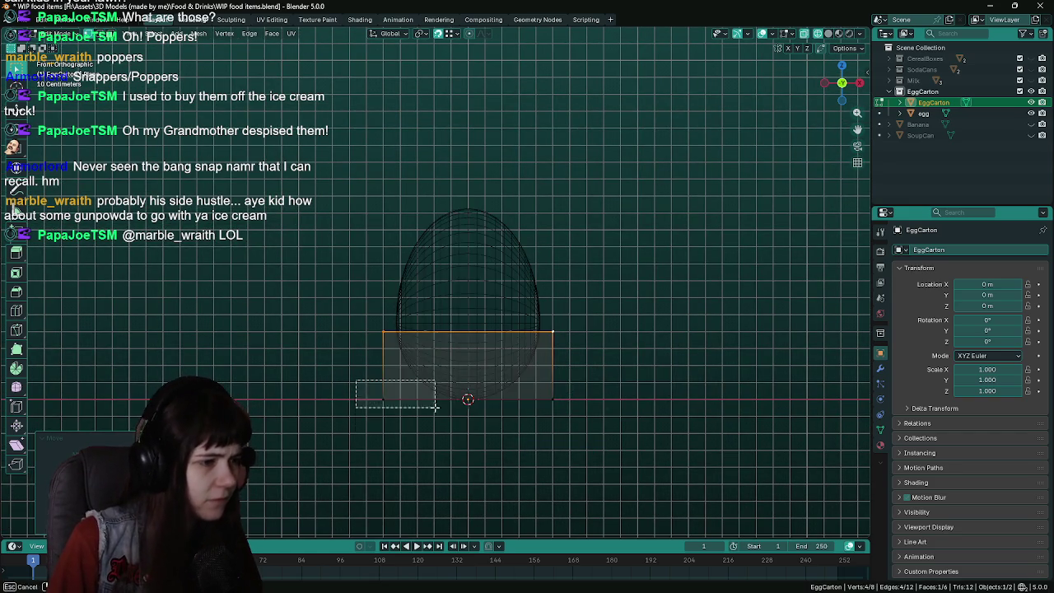
key(ctrl+s)
Narrow the bottom to taper the cup, add an edge loop, and select the upper rim face
key(s)
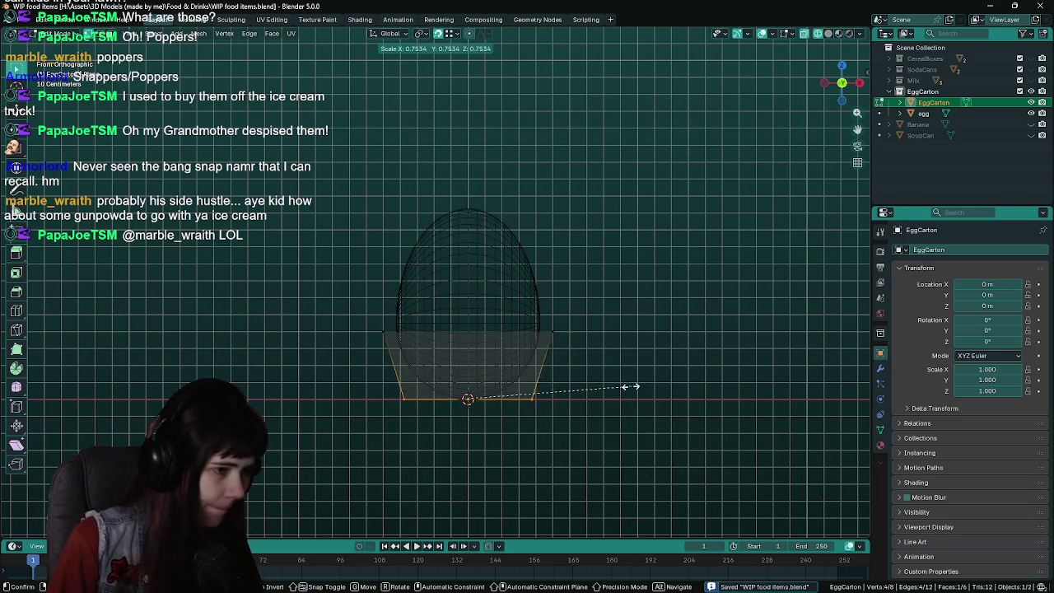
click(565, 385)
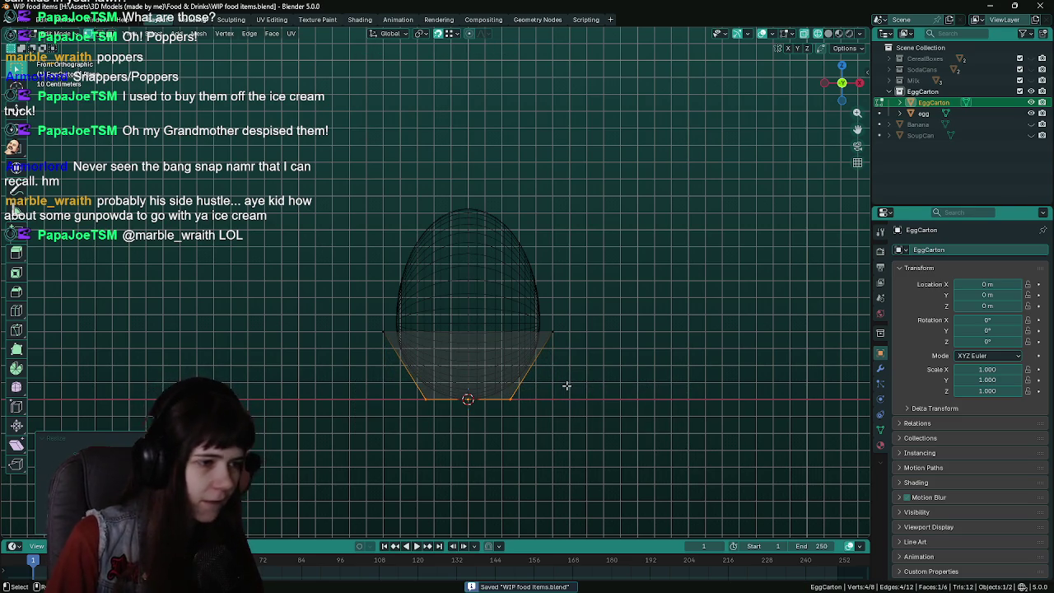
key(ctrl+r)
click(539, 371)
right_click(536, 370)
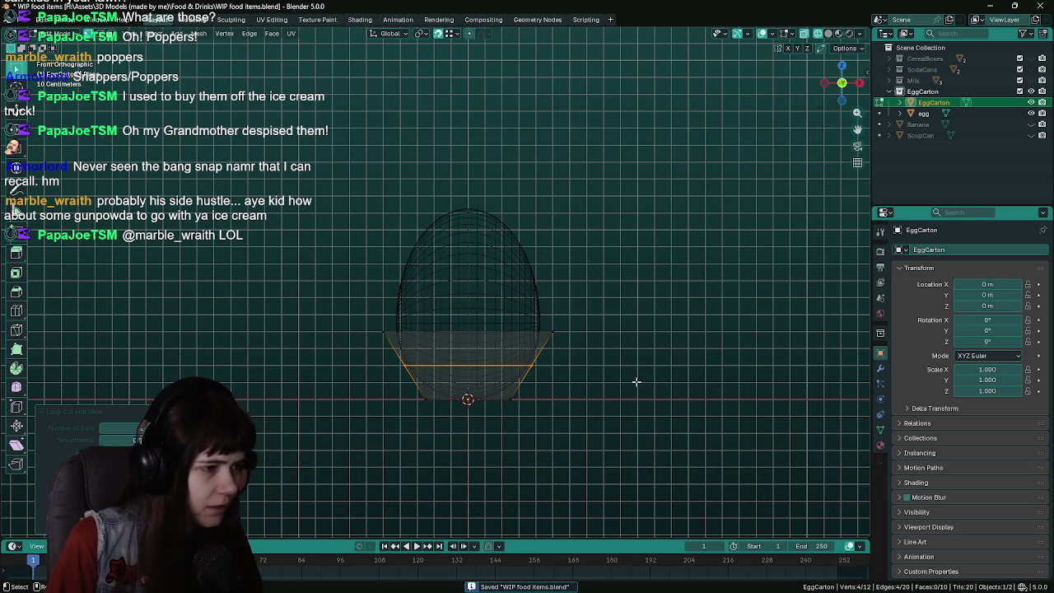
click(494, 339)
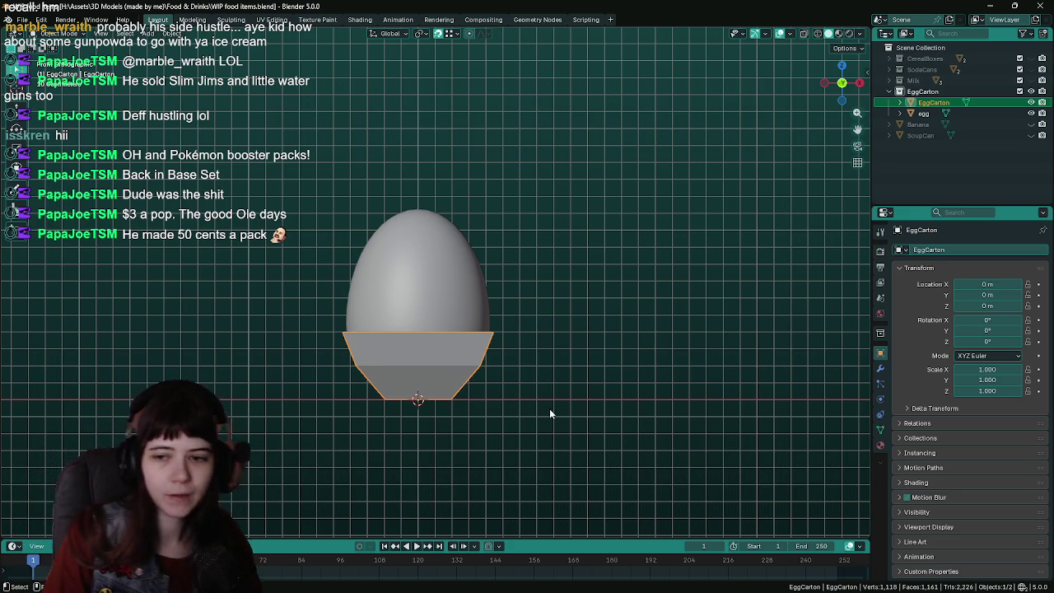
scroll(526, 313, up, 1)
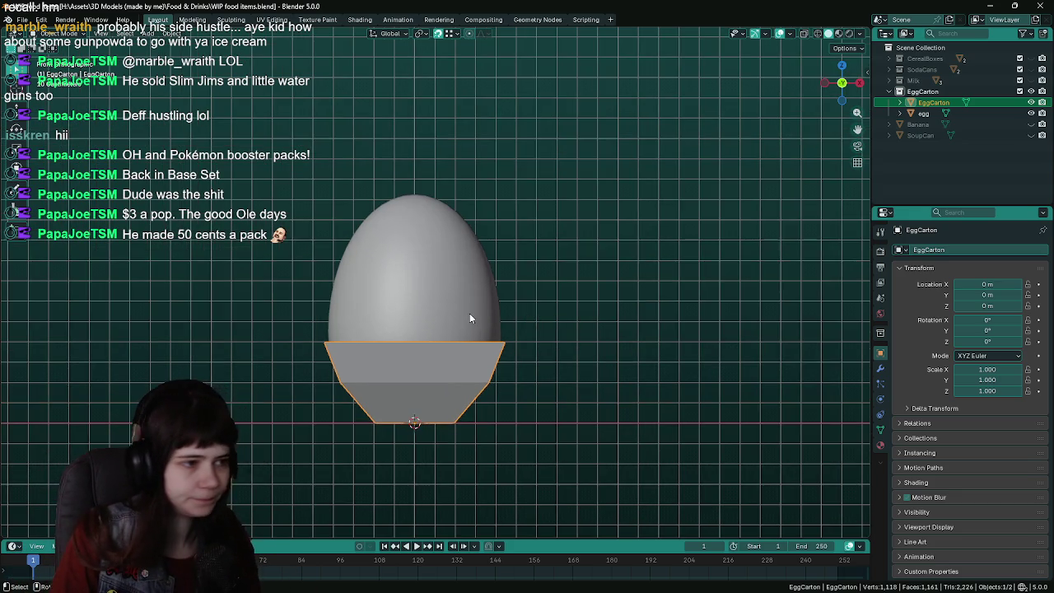
mouse_move(470, 317)
middle_down()
mouse_move(489, 356)
mouse_move(410, 355)
mouse_move(523, 348)
mouse_move(534, 292)
middle_up()
key(ctrl+s)
key(KP_1)
scroll(519, 351, up, 1)
key(KP_1)
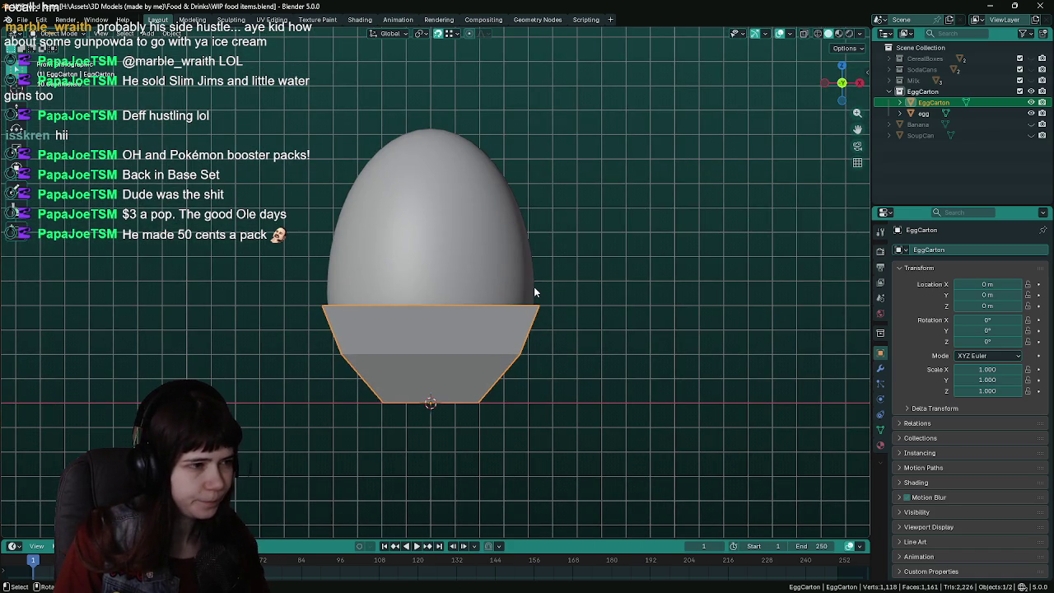
key(Tab)
scroll(543, 293, down, 1)
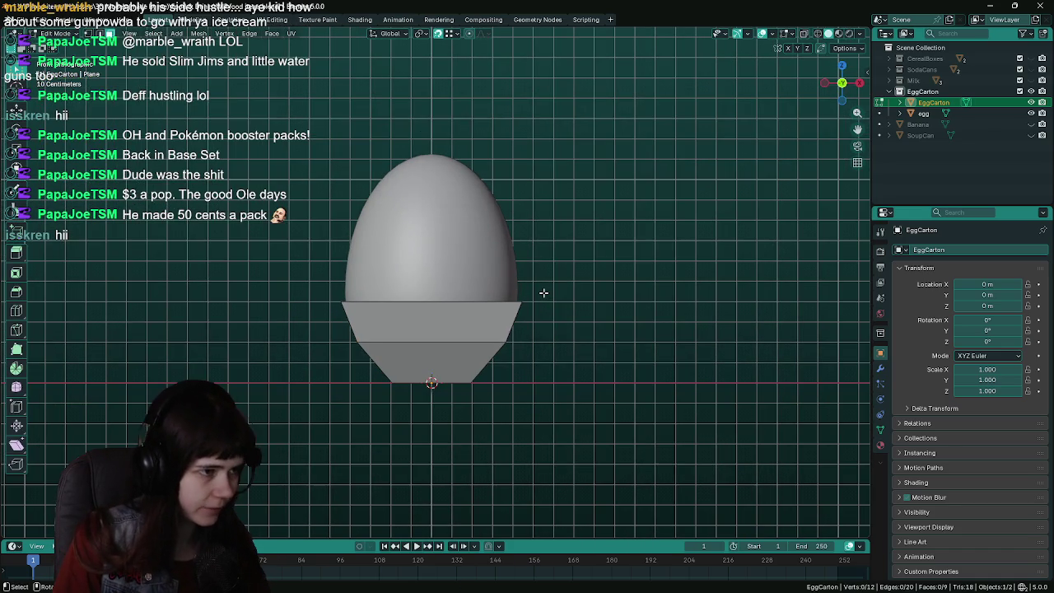
key(Tab)
mouse_move(601, 316)
middle_down()
mouse_move(586, 386)
mouse_move(566, 366)
mouse_move(568, 346)
middle_up()
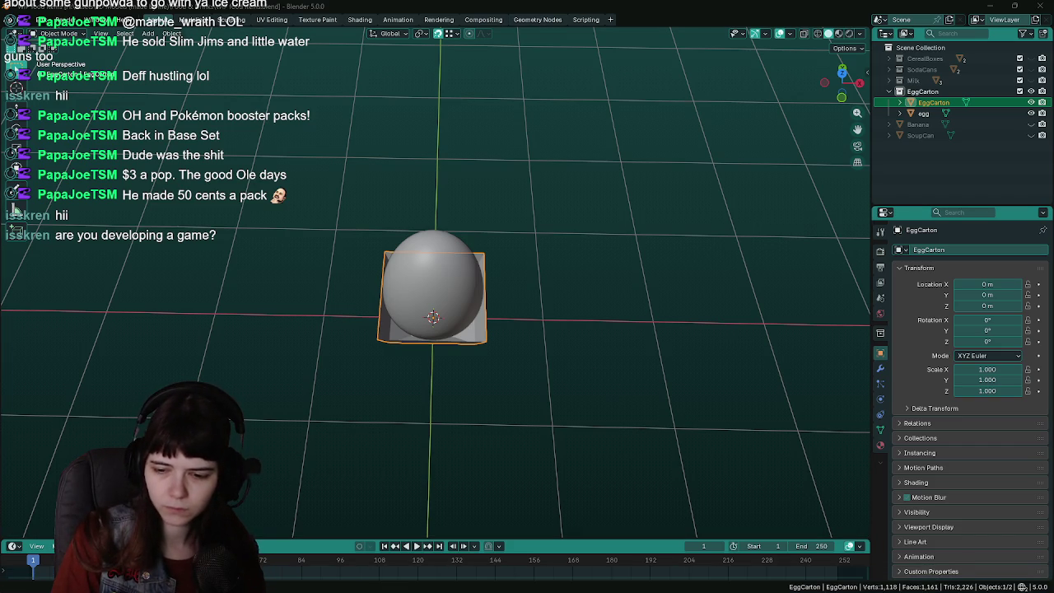
middle_drag(598, 209, 599, 157)
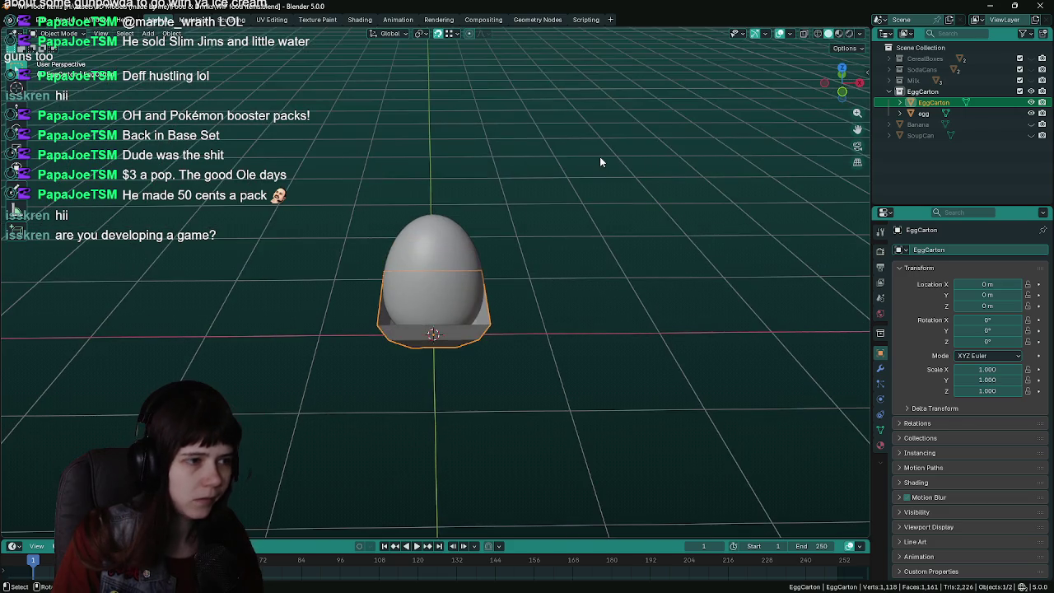
In front view Edit Mode with X-ray on, cut a new edge loop across the cup
key(KP_1)
scroll(600, 162, up, 5)
key(ctrl+s)
key(Tab)
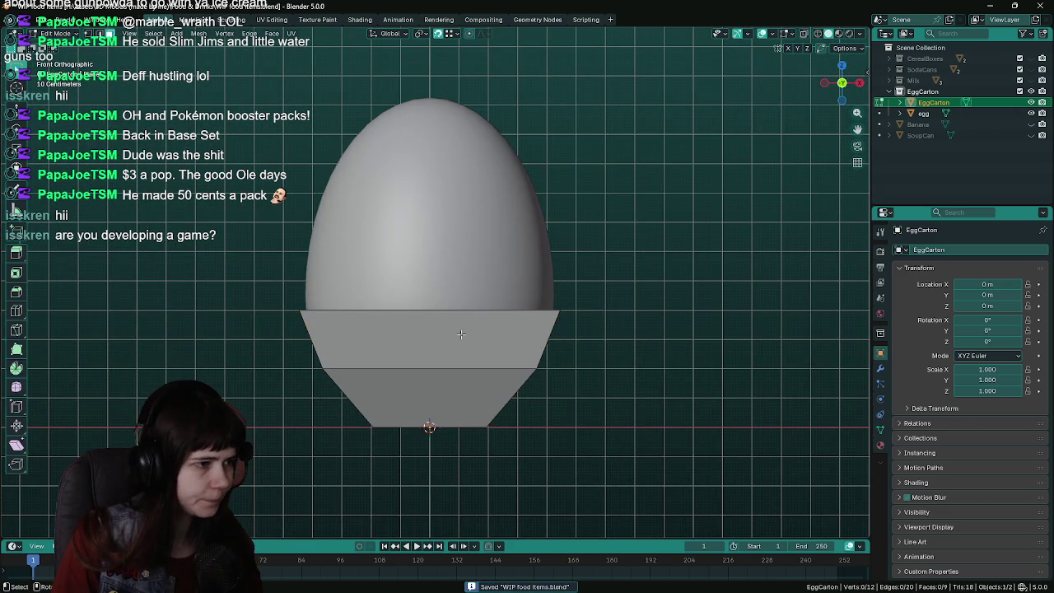
key(shift+z)
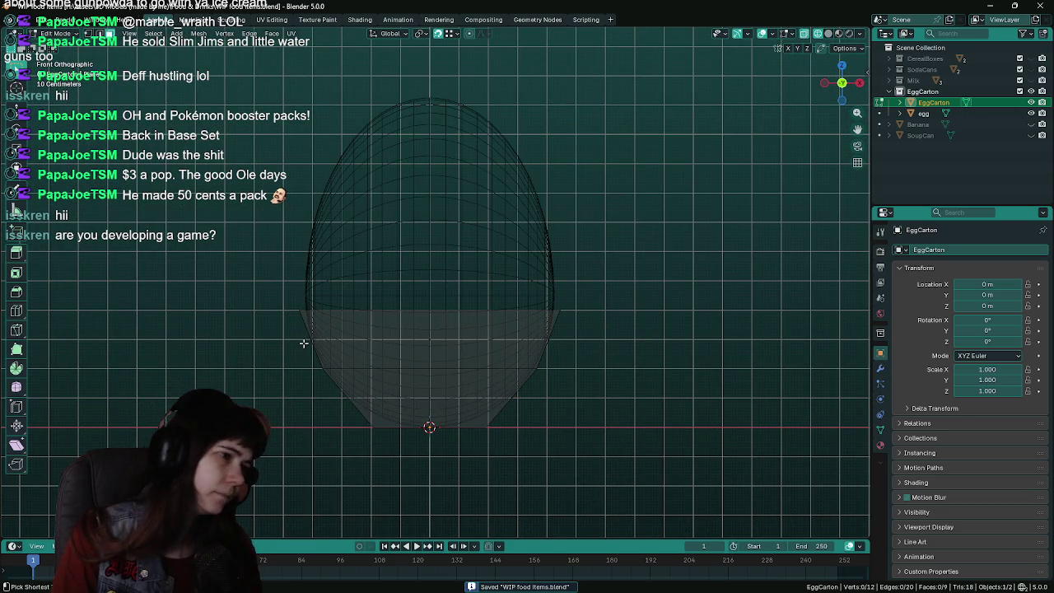
key(ctrl+r)
click(303, 341)
right_click(303, 341)
Select the cup's top rim loop and narrow it slightly
scroll(671, 373, up, 2)
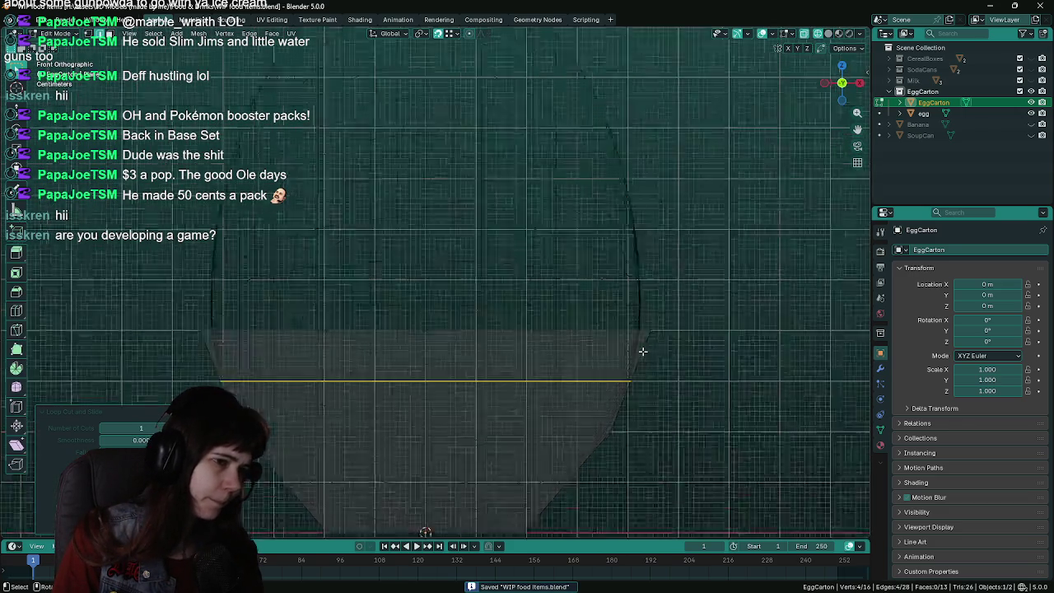
scroll(640, 351, up, 2)
alt+shift+click(683, 285)
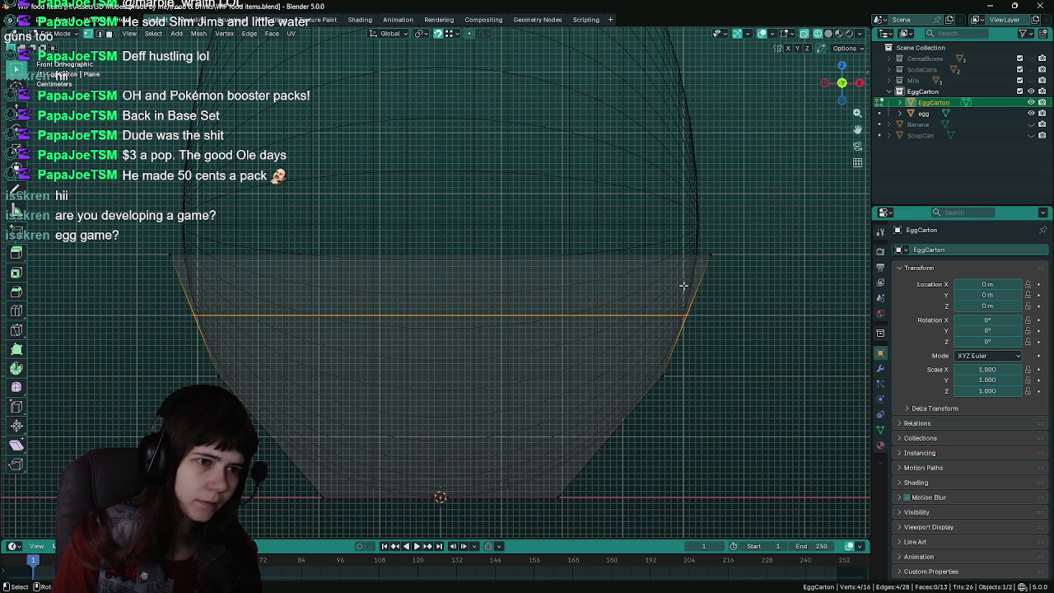
drag(85, 224, 726, 290)
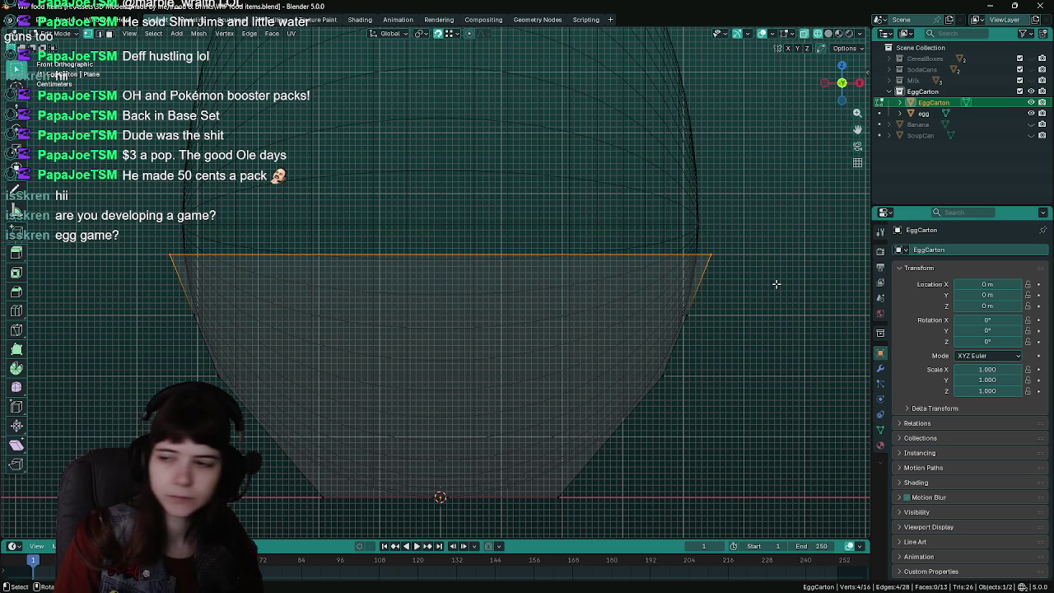
key(ctrl+s)
key(s)
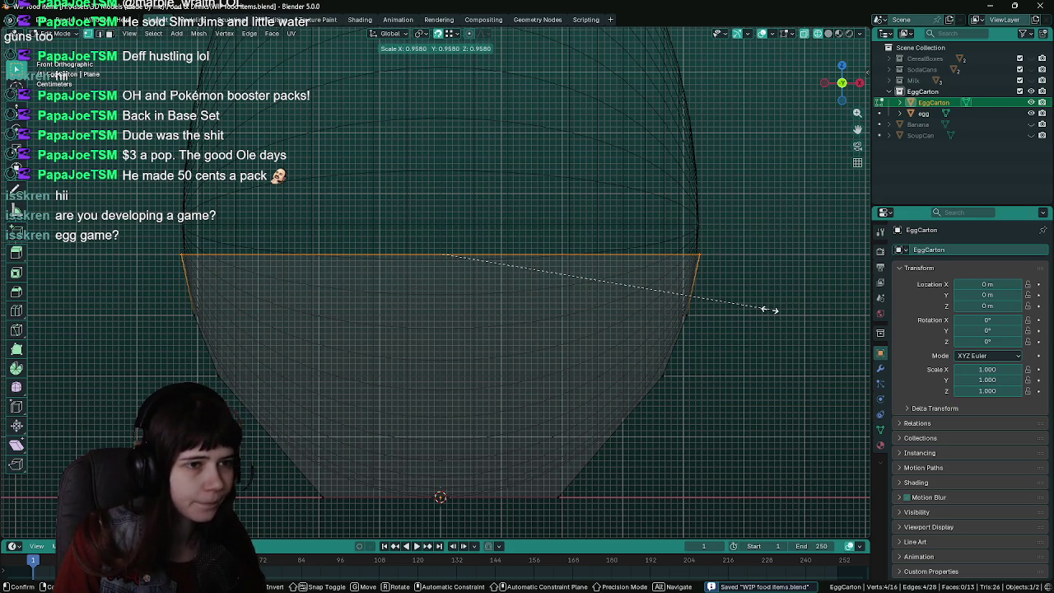
click(769, 310)
Select the lower middle edge loop and shrink it slightly
drag(141, 301, 751, 348)
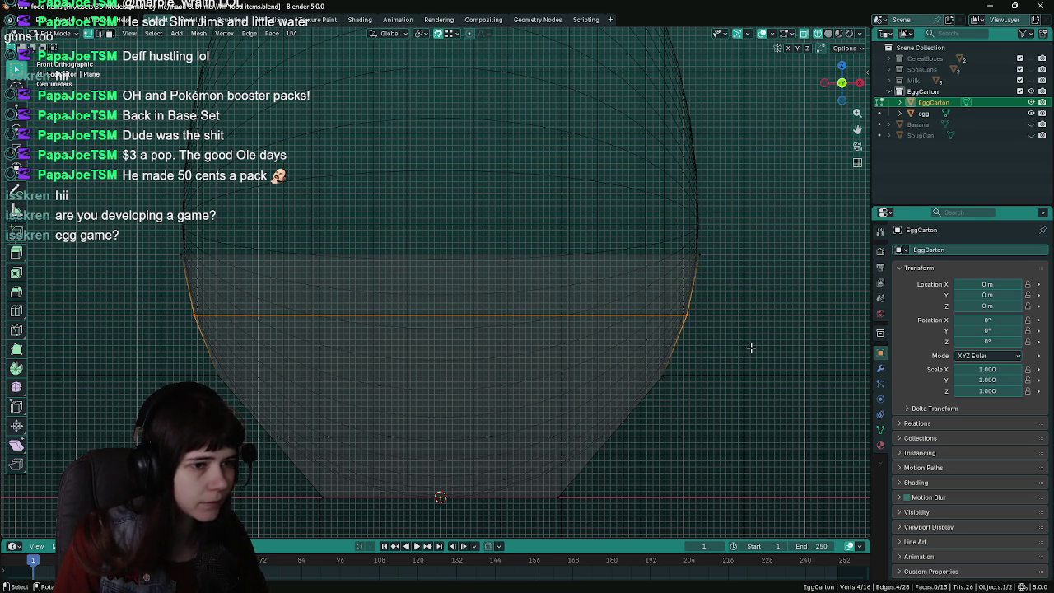
shift+middle_drag(664, 436, 680, 381)
drag(167, 303, 761, 359)
key(s)
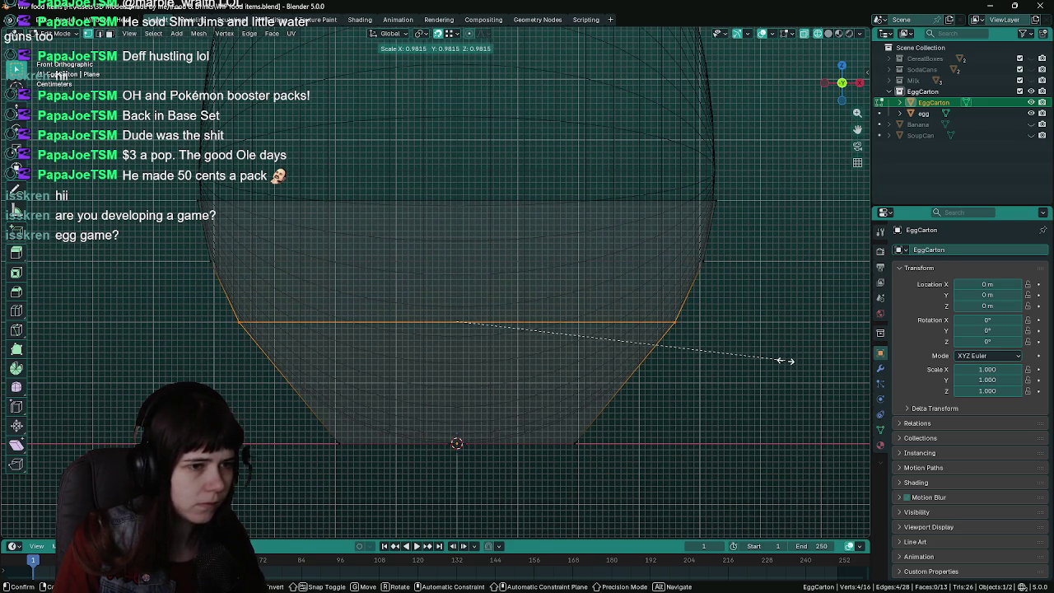
click(786, 360)
Keep the lower loop in place and shrink the bottom edge loop to about 0.68
key(g)
key(g)
right_click(292, 386)
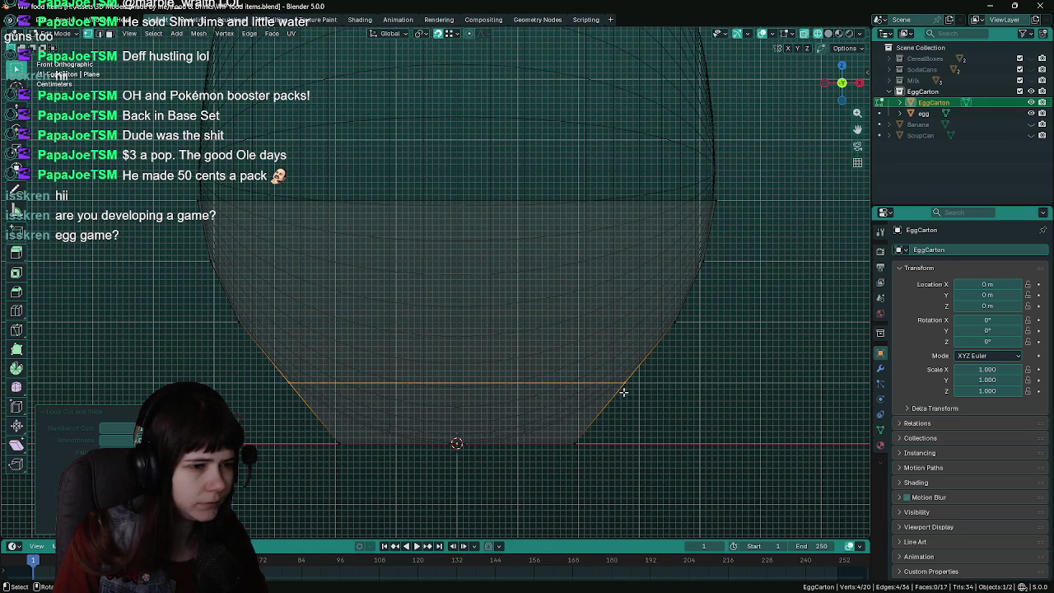
scroll(625, 390, up, 1)
scroll(659, 395, up, 1)
scroll(700, 362, up, 1)
key(g)
key(g)
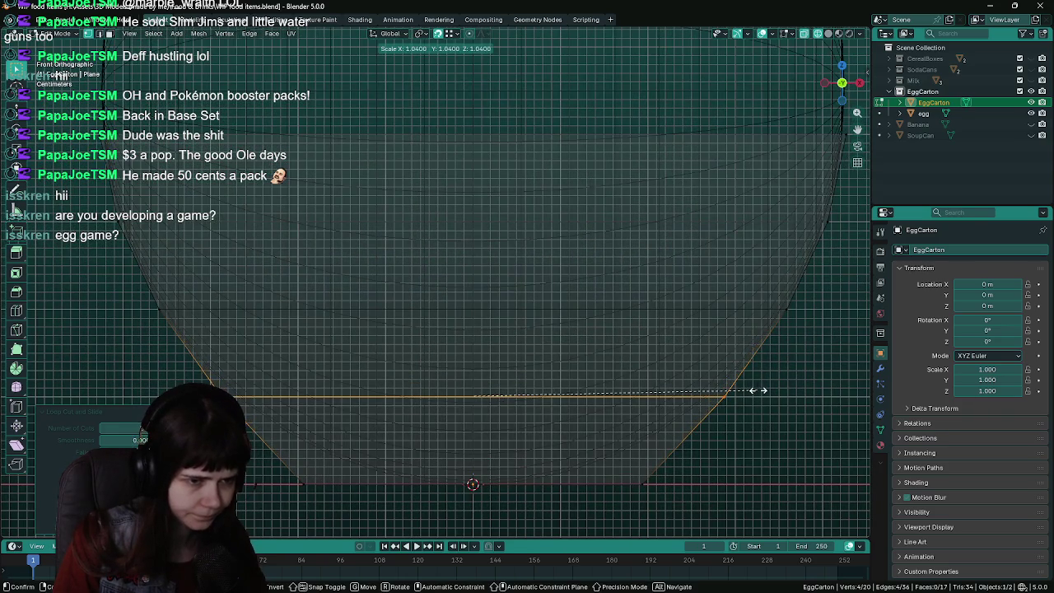
right_click(748, 391)
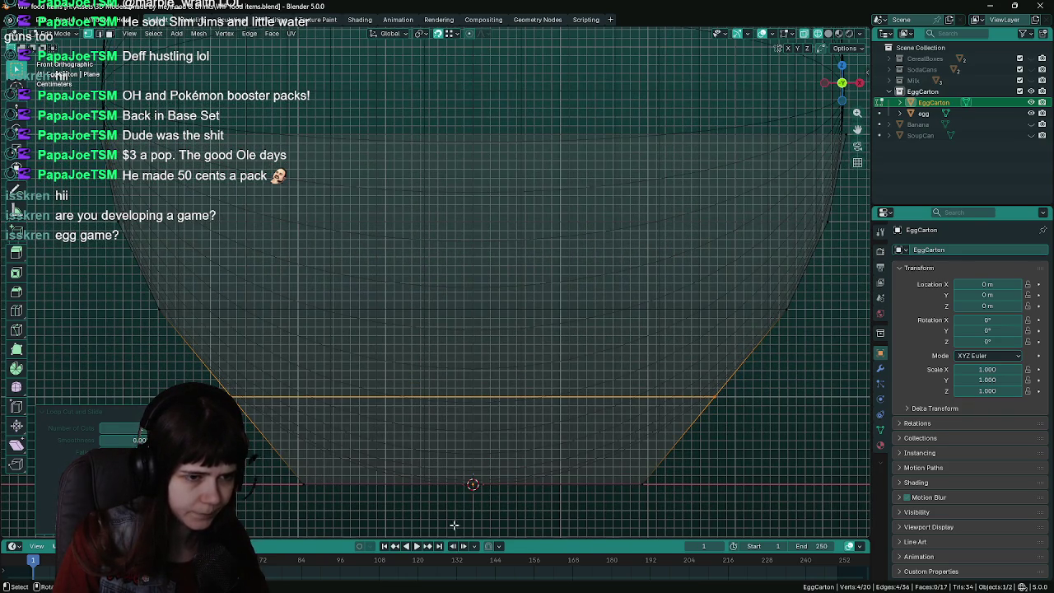
alt+click(461, 484)
key(ctrl+s)
key(s)
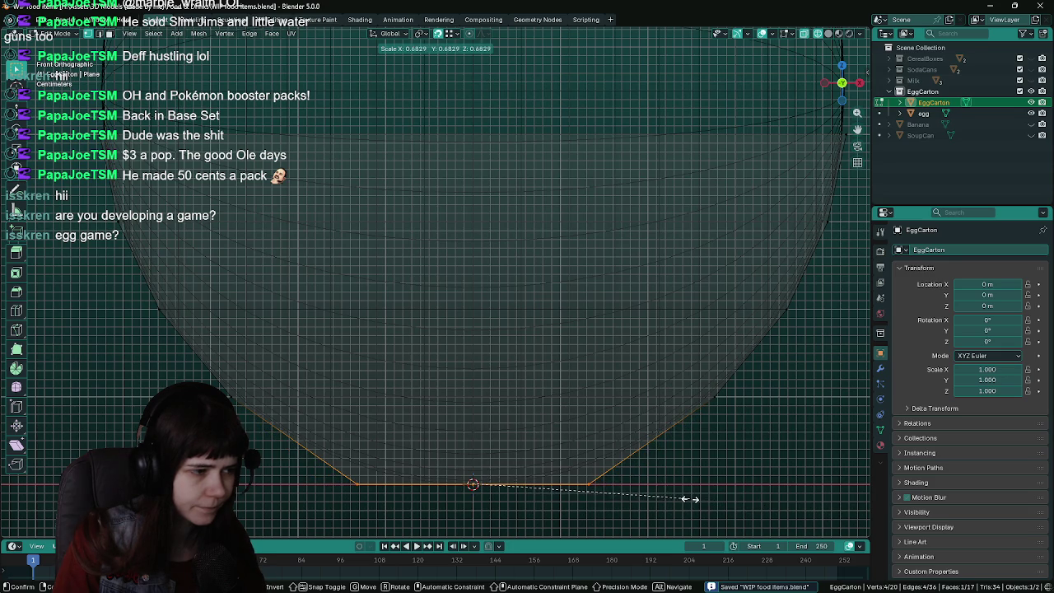
click(689, 499)
Return to Object Mode with X-ray off and view the rounded cup in perspective
scroll(609, 442, down, 4)
key(Tab)
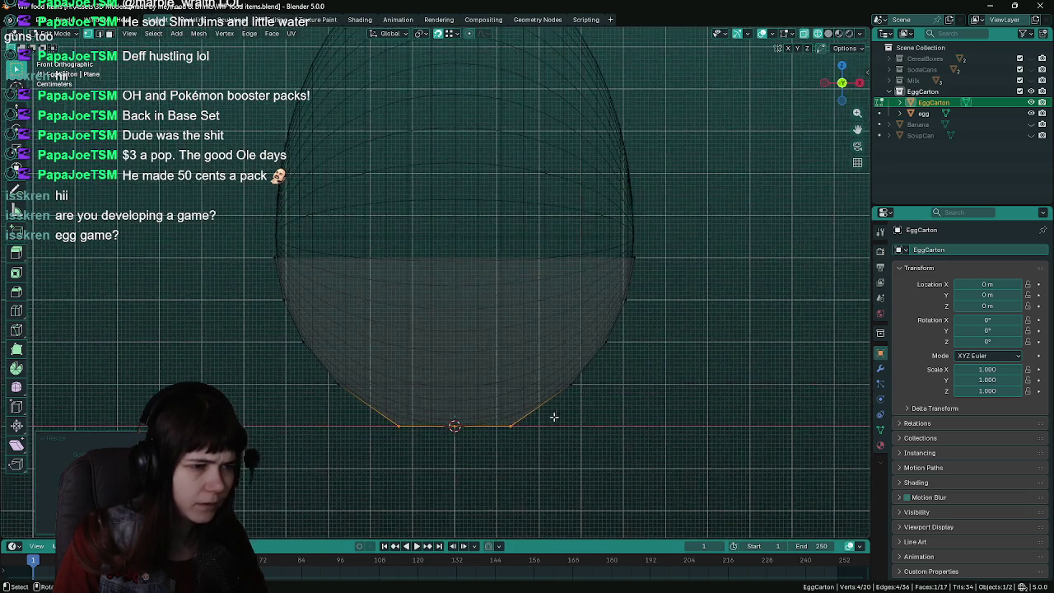
scroll(550, 368, down, 3)
key(alt+z)
mouse_move(664, 356)
middle_down()
mouse_move(558, 373)
mouse_move(587, 346)
mouse_move(568, 403)
mouse_move(593, 423)
mouse_move(618, 396)
mouse_move(446, 372)
mouse_move(525, 434)
mouse_move(676, 416)
mouse_move(449, 381)
mouse_move(437, 390)
mouse_move(442, 409)
mouse_move(369, 399)
mouse_move(446, 277)
mouse_move(443, 333)
middle_up()
Go back to front view in Edit Mode, zoomed on the cup with see-through shading
key(KP_1)
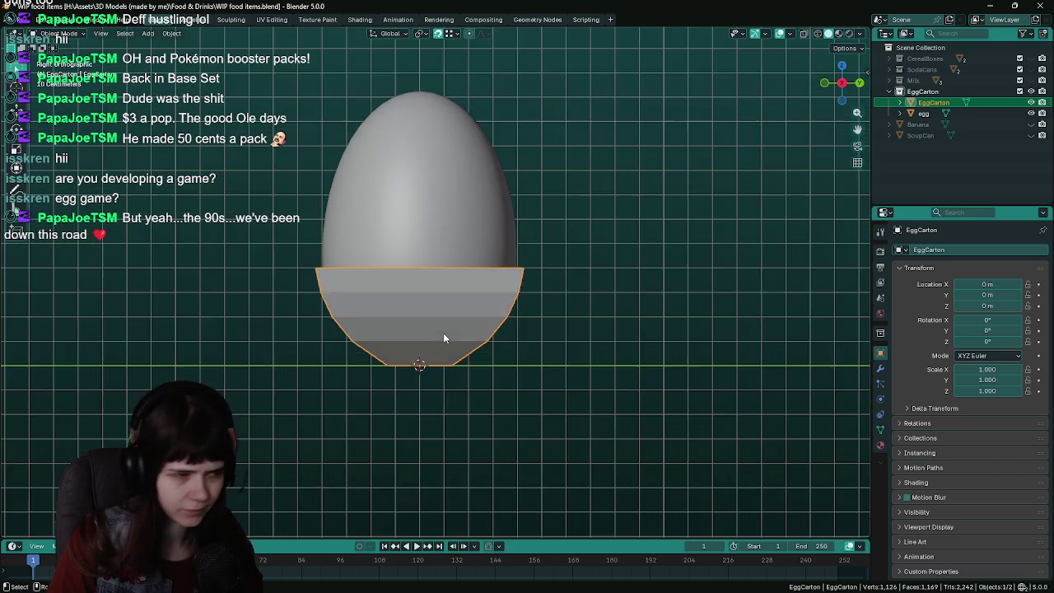
key(ctrl+s)
key(Tab)
scroll(444, 334, up, 1)
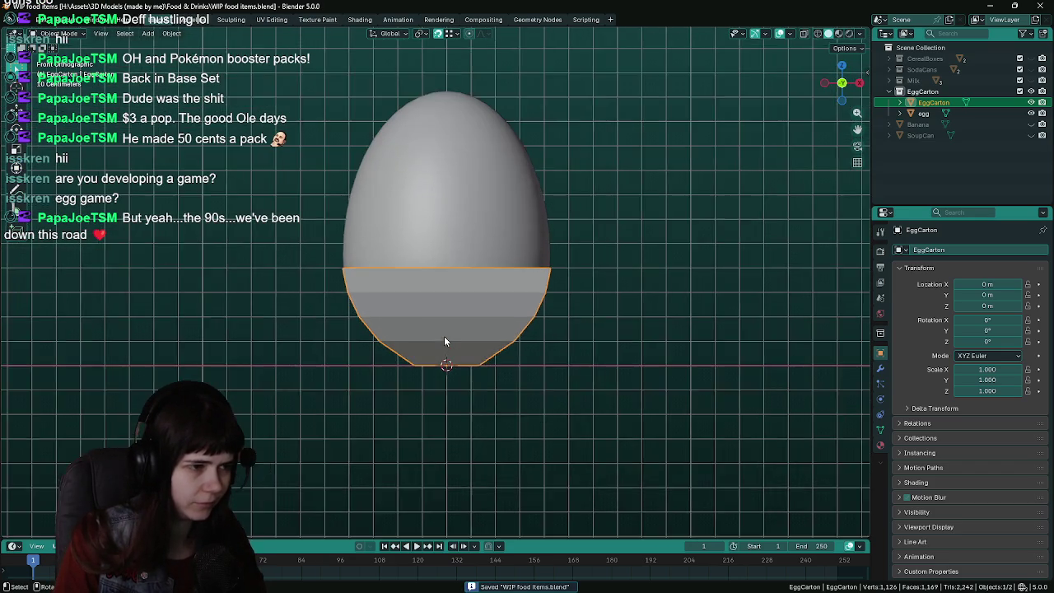
scroll(445, 336, up, 1)
scroll(447, 385, up, 2)
scroll(426, 412, up, 2)
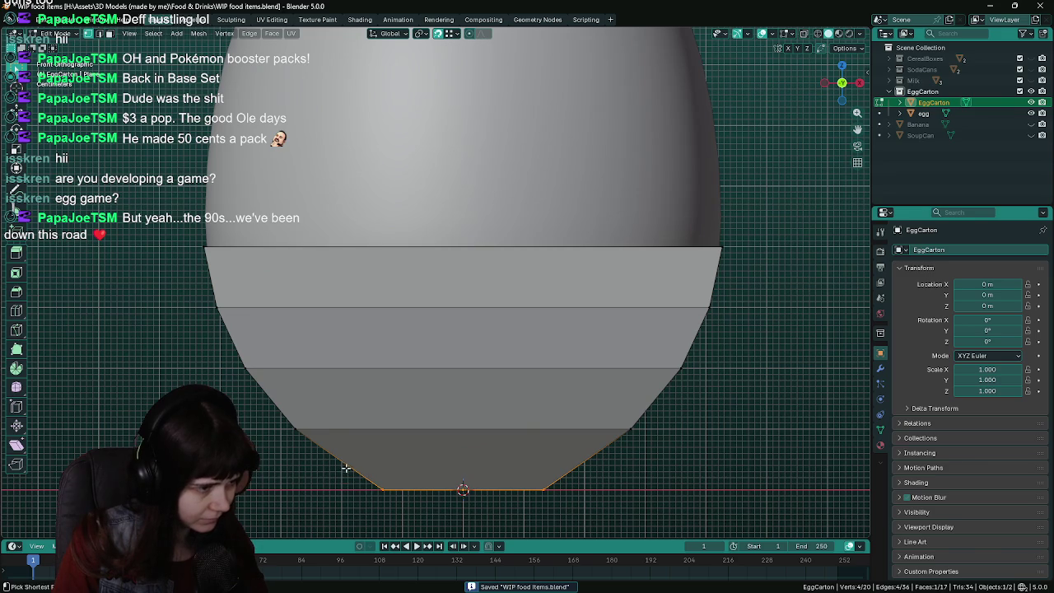
key(z)
click(427, 482)
shift+middle_drag(434, 444, 438, 362)
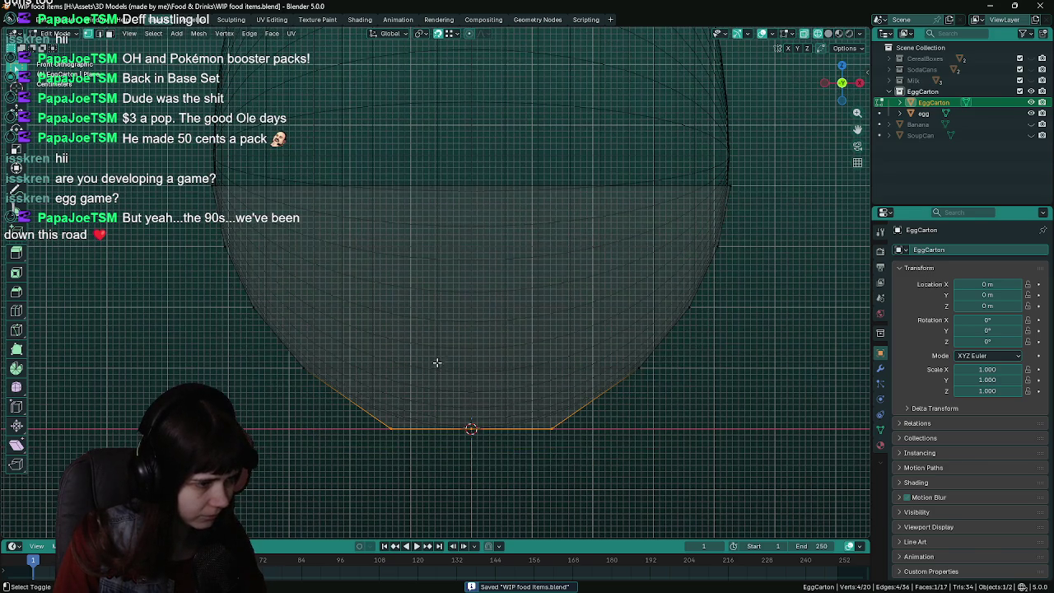
Cut a new edge loop near the bottom of the cup
key(ctrl+r)
click(348, 400)
right_click(348, 400)
scroll(631, 447, up, 1)
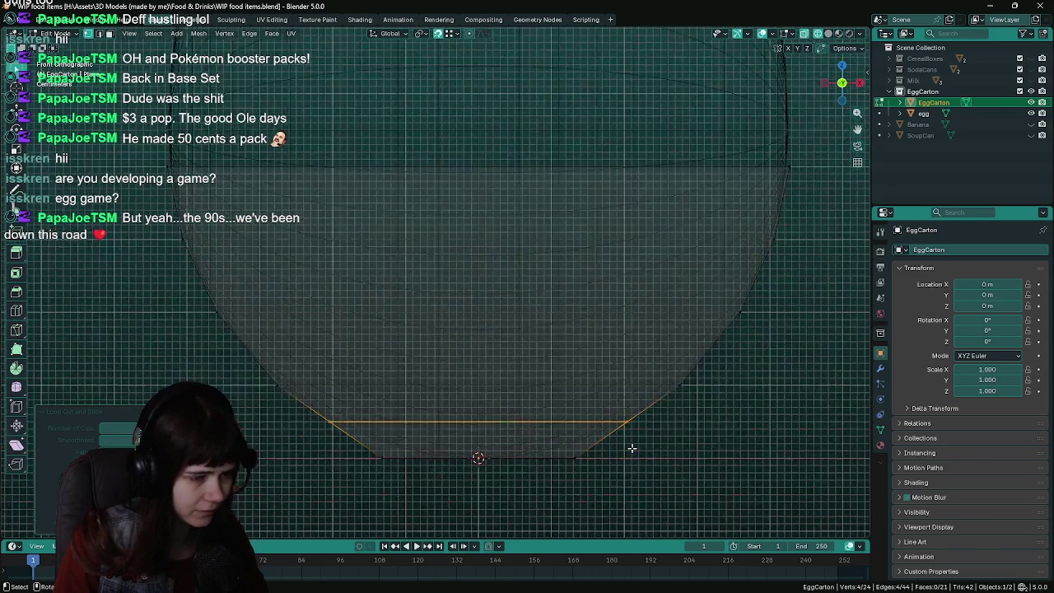
mouse_move(631, 447)
shift+middle_down()
mouse_move(666, 332)
mouse_move(656, 348)
shift+middle_up()
key(ctrl+s)
scroll(642, 366, up, 1)
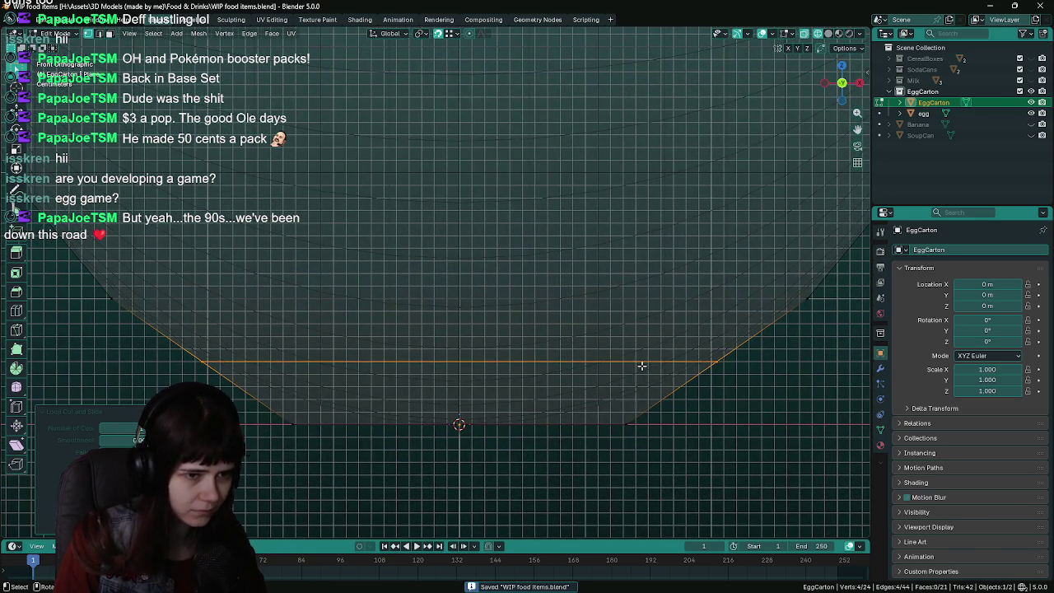
Shrink the bottom loop to about 0.63 and resize the wider loop above it
drag(294, 416, 733, 479)
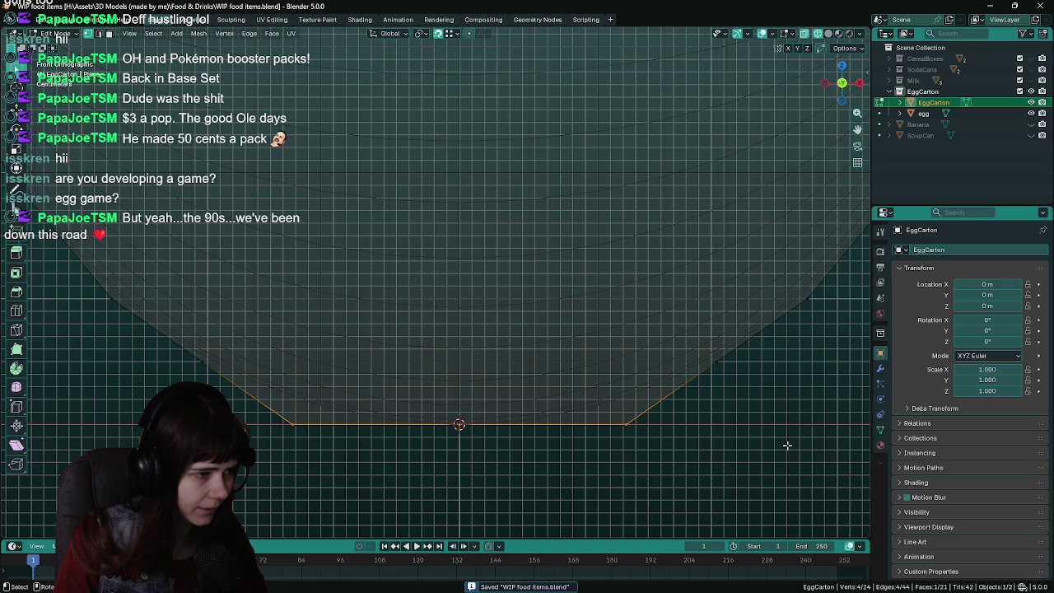
key(s)
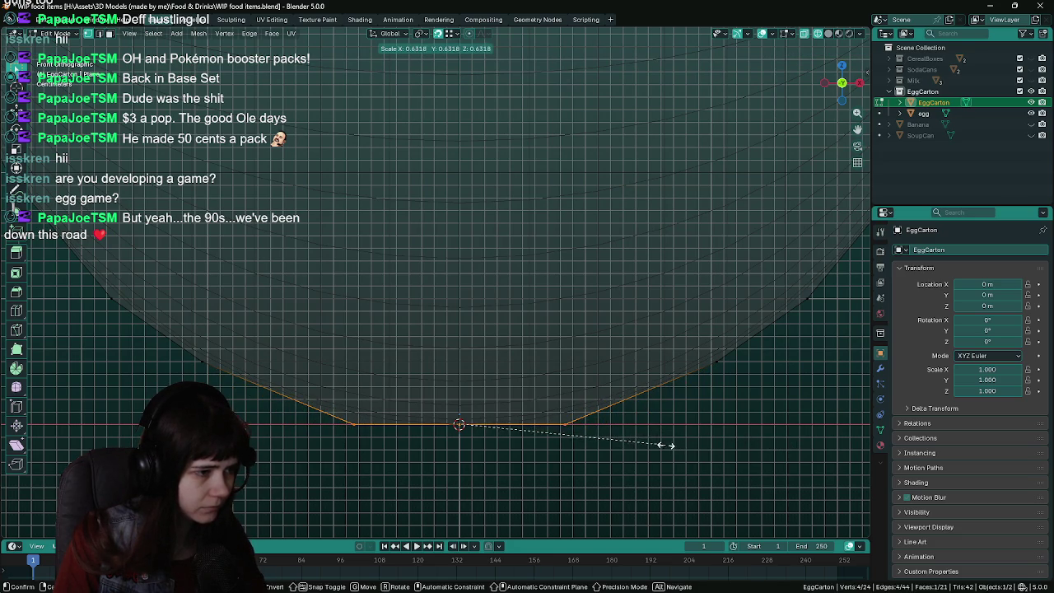
click(665, 444)
drag(159, 341, 766, 394)
key(s)
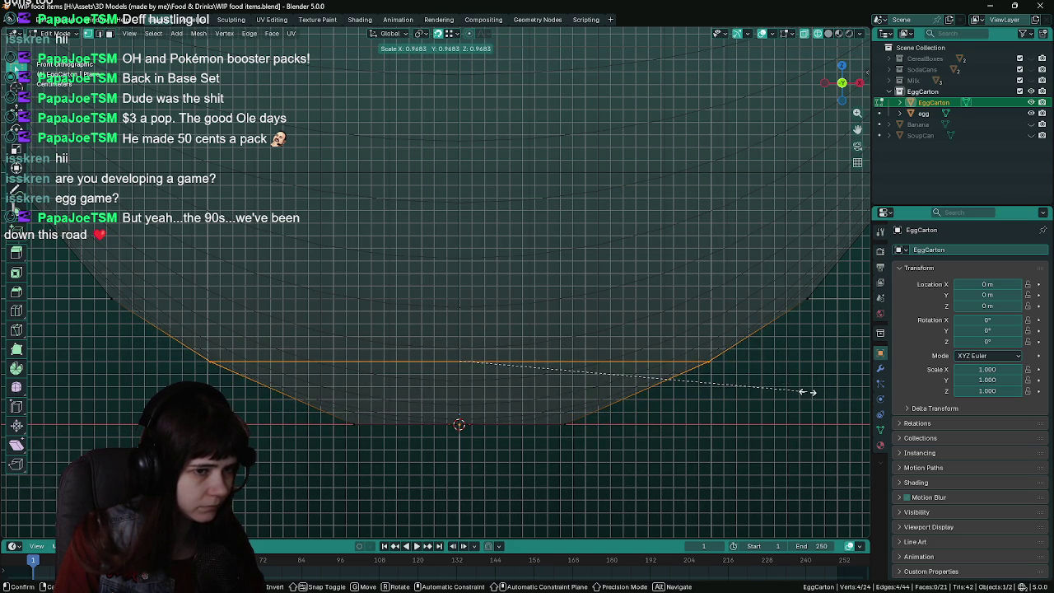
scroll(711, 442, down, 5)
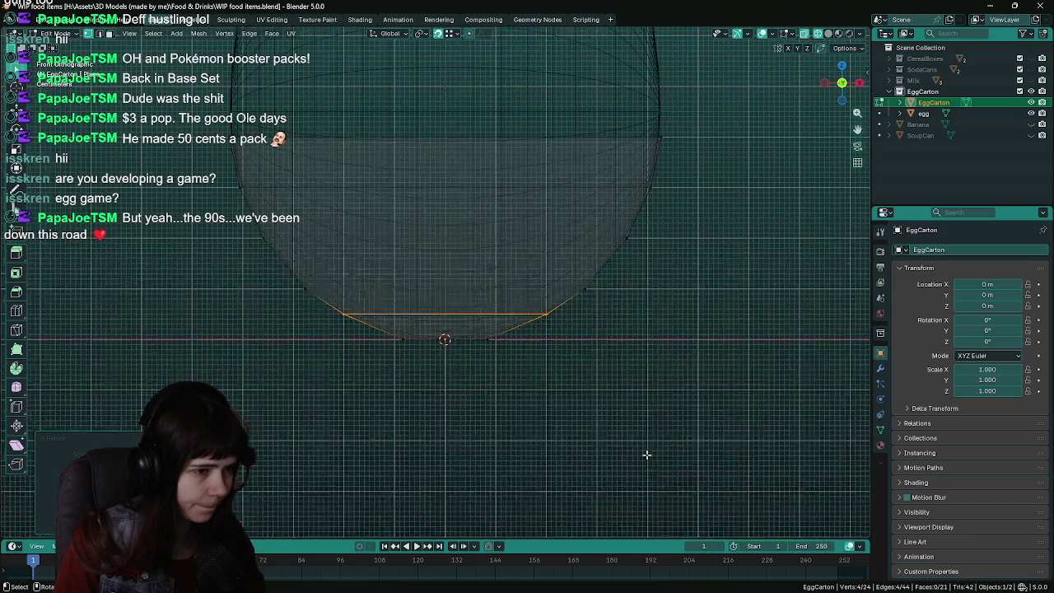
Switch back to Object Mode, orbit to a perspective view, and save
key(Tab)
click(600, 327)
middle_drag(589, 361, 510, 370)
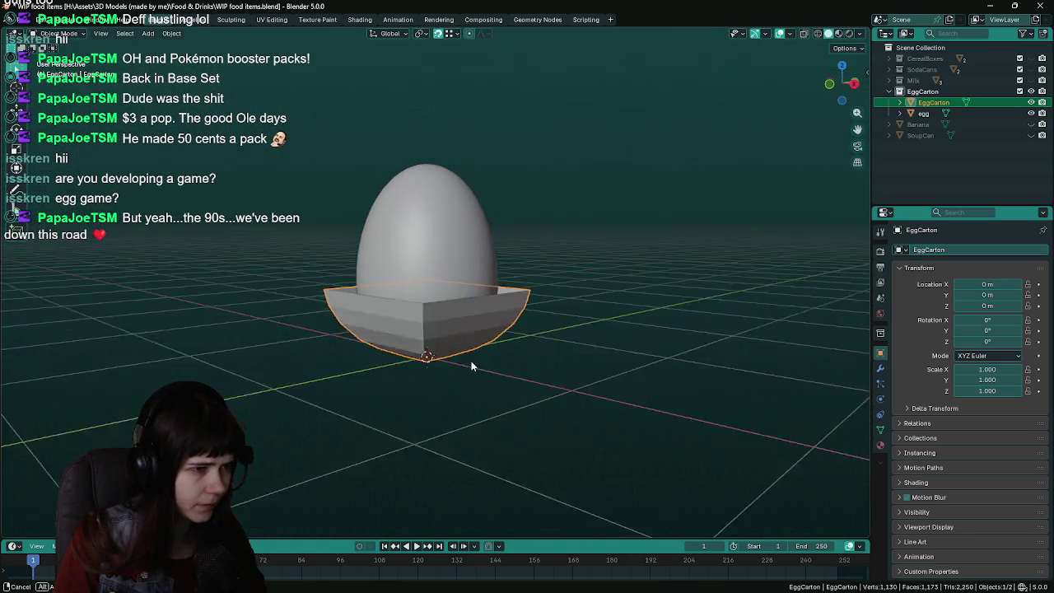
key(ctrl+s)
ctrl+scroll(909, 324, down, 1)
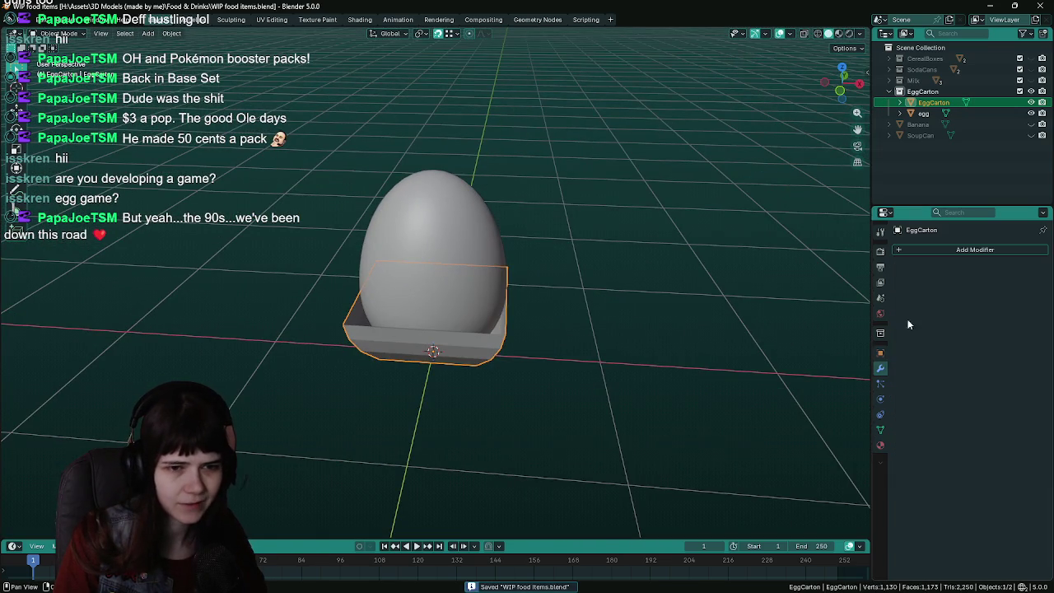
Add an Array modifier to EggCarton, producing a row of three cups, and centre the view
click(942, 248)
mouse_move(892, 273)
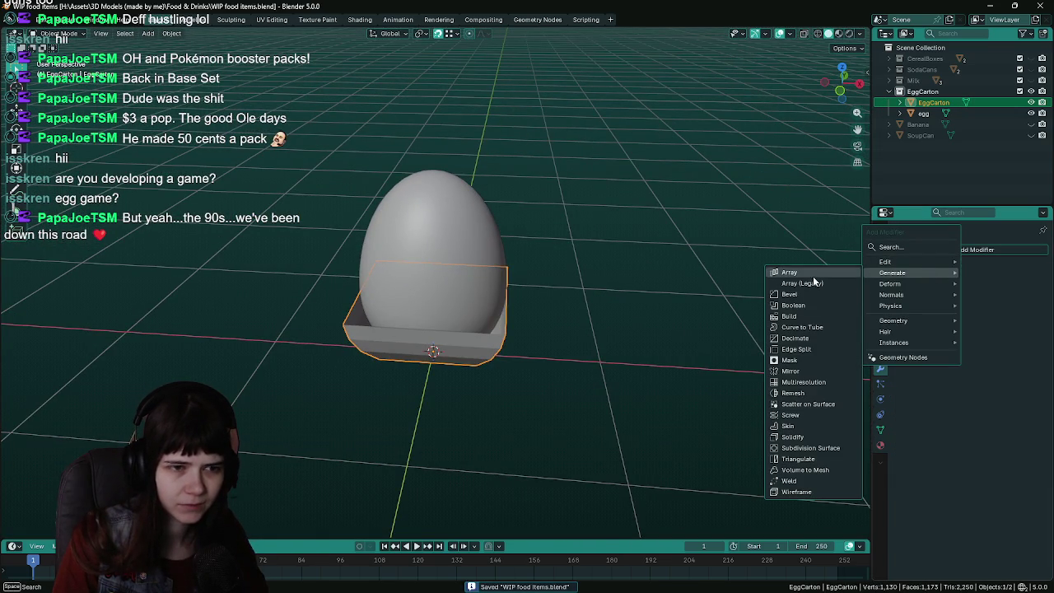
click(817, 272)
scroll(711, 320, down, 3)
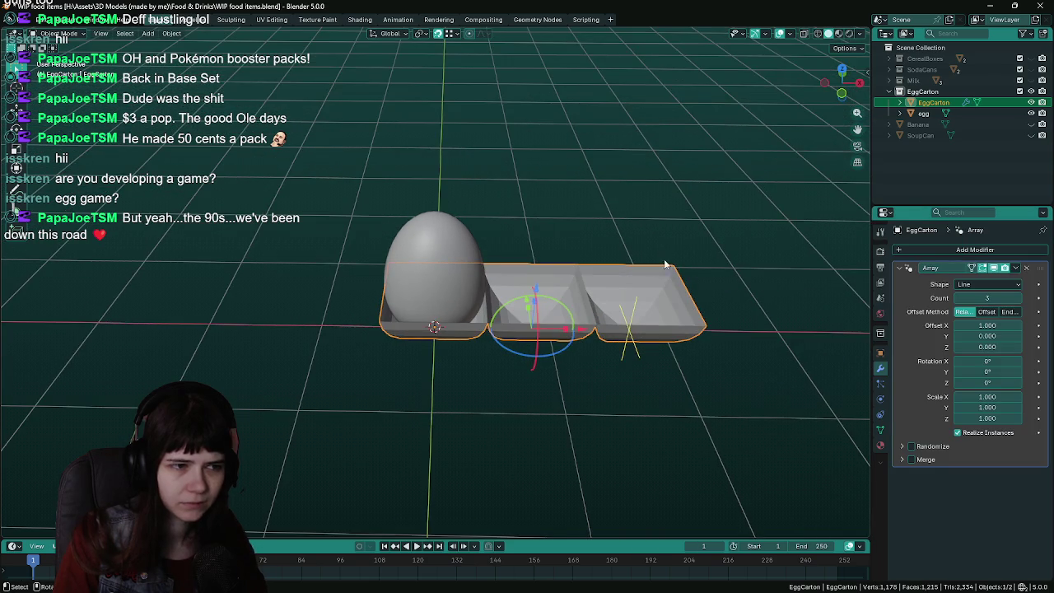
scroll(633, 290, up, 1)
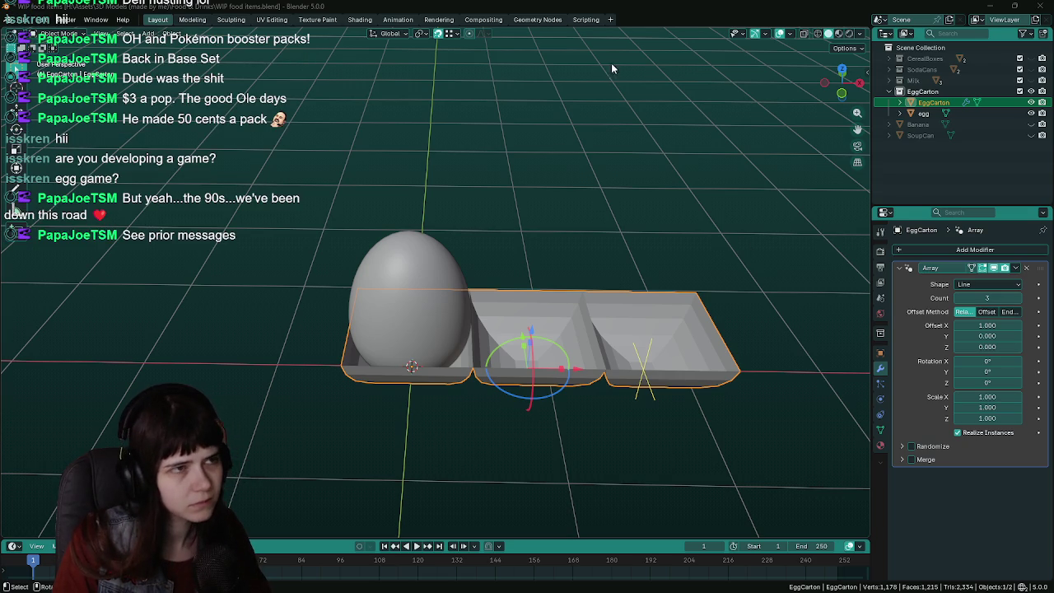
shift+middle_drag(642, 284, 755, 291)
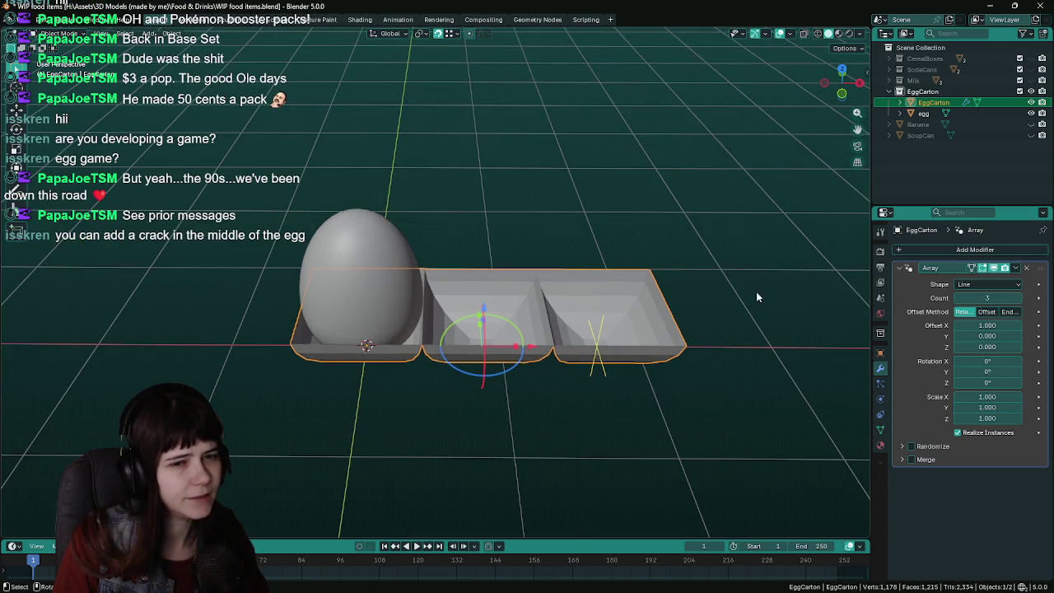
Set the Array modifier's Count to 6
click(996, 297)
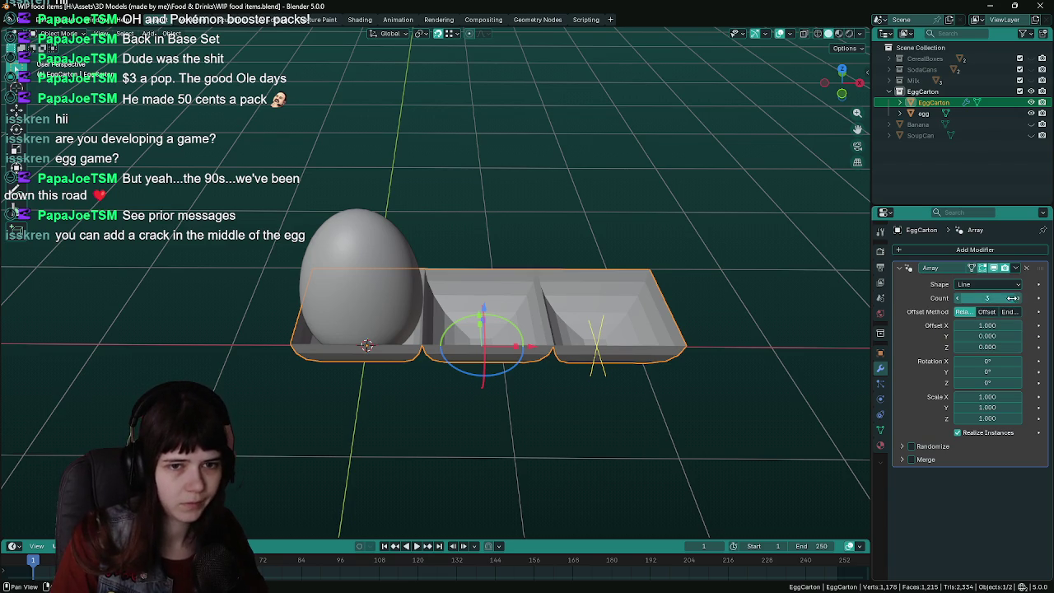
text(6)
key(Return)
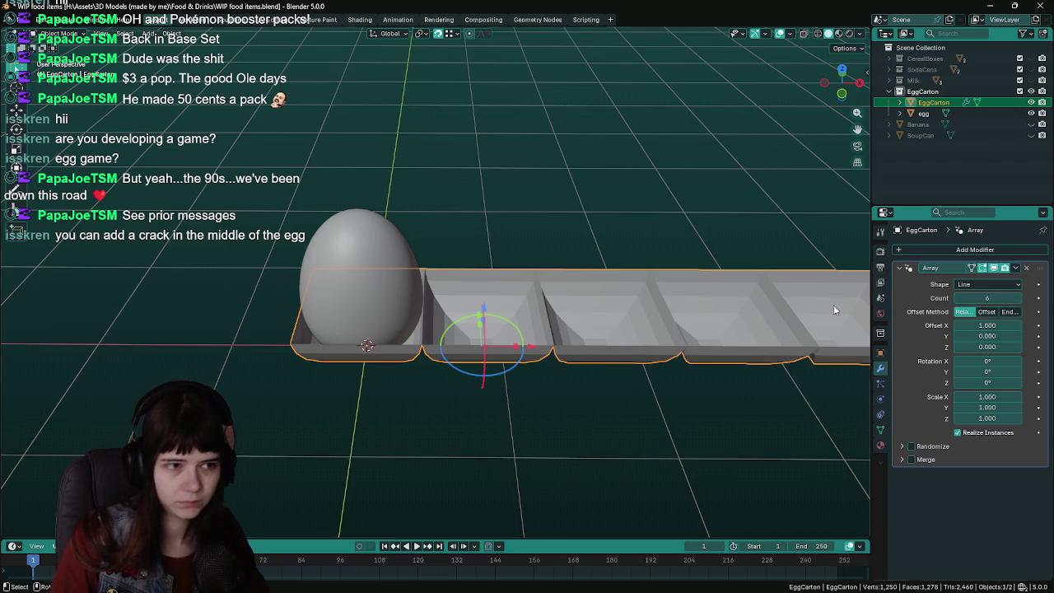
scroll(833, 305, down, 2)
scroll(558, 301, up, 1)
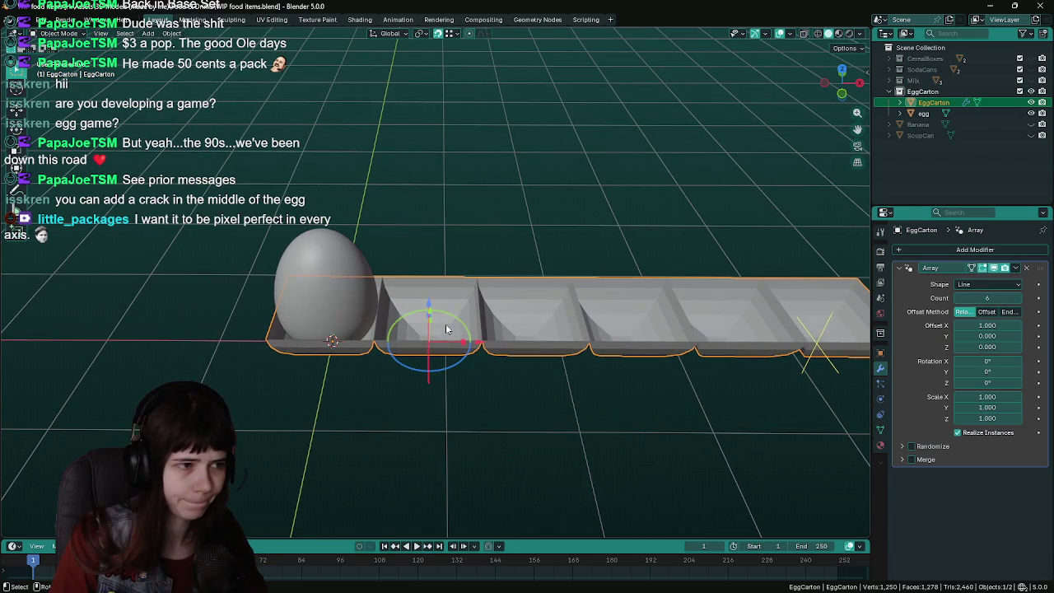
Set the array's relative X offset to 1.050 for a small gap between cups
drag(481, 347, 489, 346)
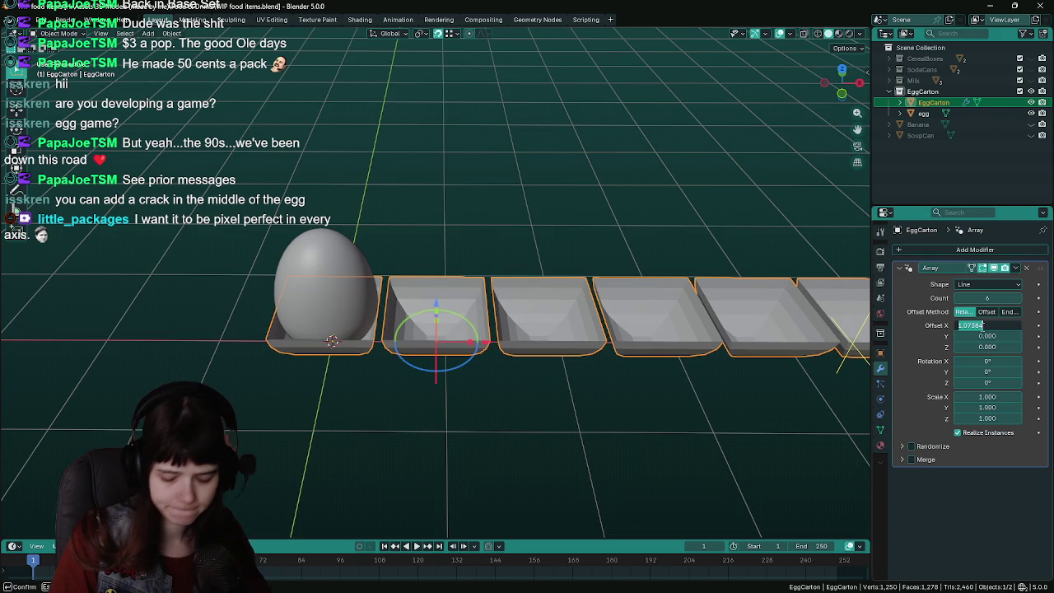
key(Return)
scroll(447, 310, up, 2)
shift+middle_drag(446, 309, 555, 284)
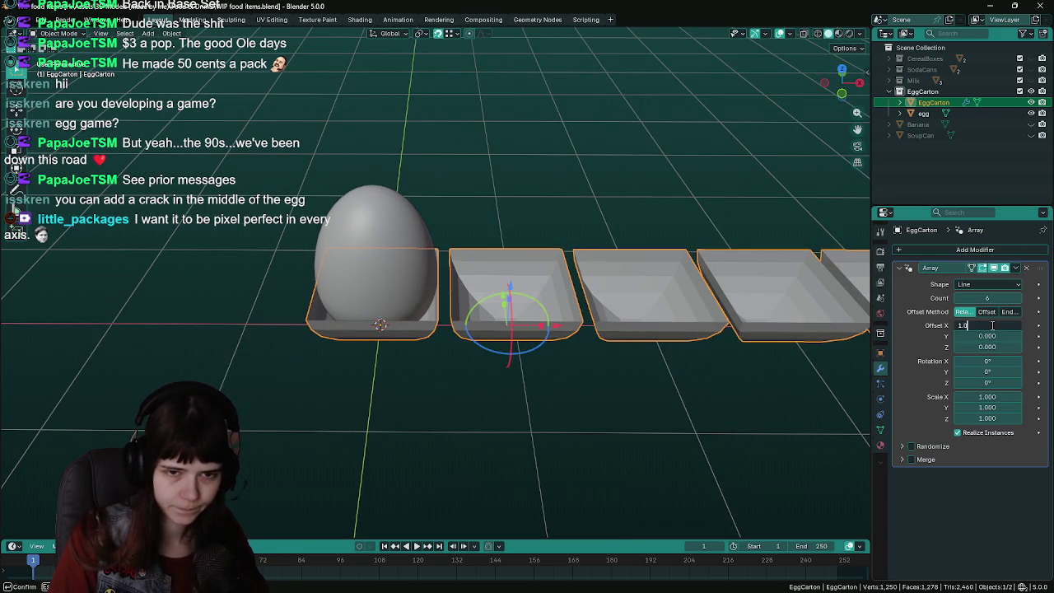
key(Return)
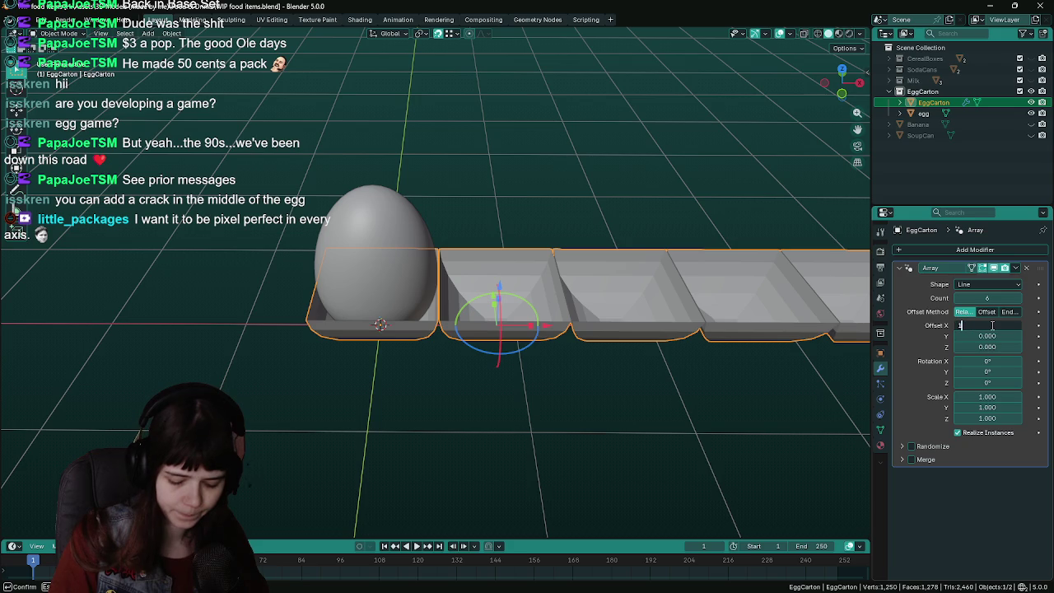
text(.09)
key(Return)
scroll(560, 334, down, 2)
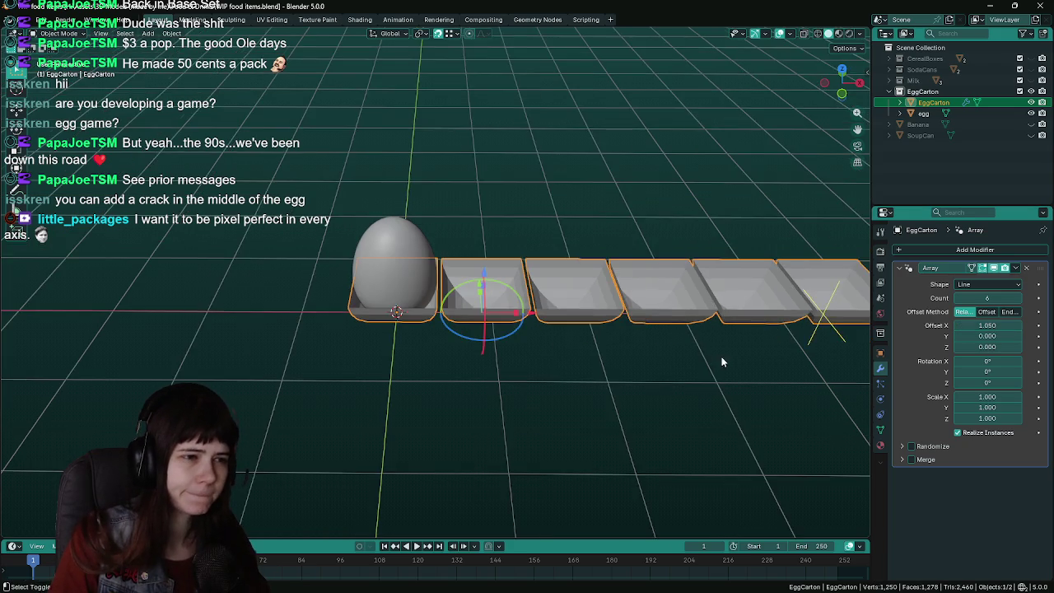
mouse_move(722, 360)
shift+middle_down()
mouse_move(439, 363)
mouse_move(623, 375)
mouse_move(463, 376)
mouse_move(480, 426)
mouse_move(517, 443)
mouse_move(508, 428)
shift+middle_up()
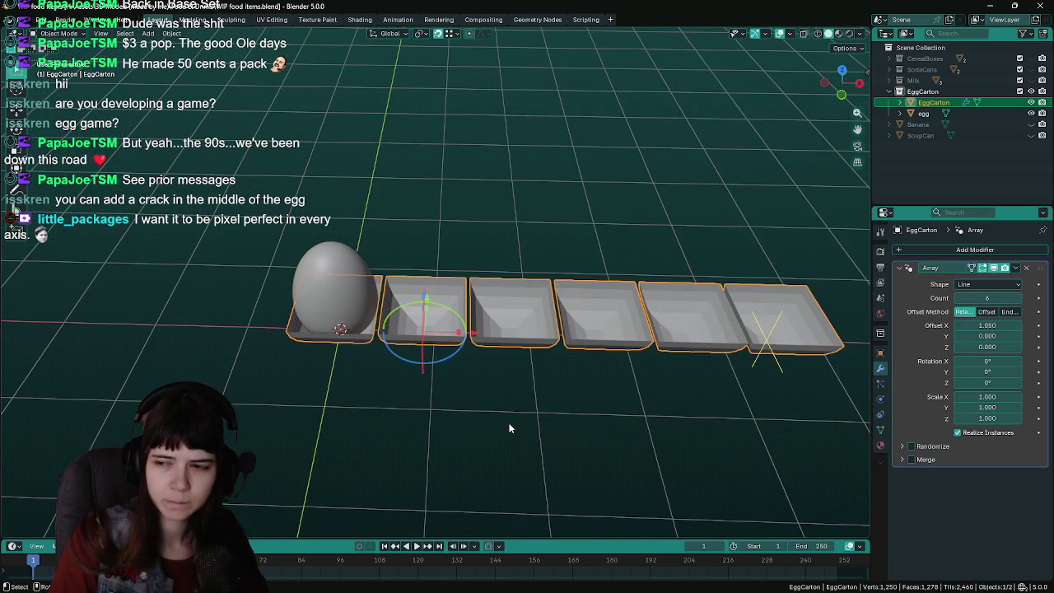
Inspect the six-cup row from above, then reselect and delete the EggCarton array object
mouse_move(418, 446)
middle_down()
mouse_move(542, 439)
mouse_move(467, 394)
mouse_move(519, 418)
mouse_move(416, 431)
mouse_move(481, 408)
mouse_move(444, 434)
middle_up()
click(416, 432)
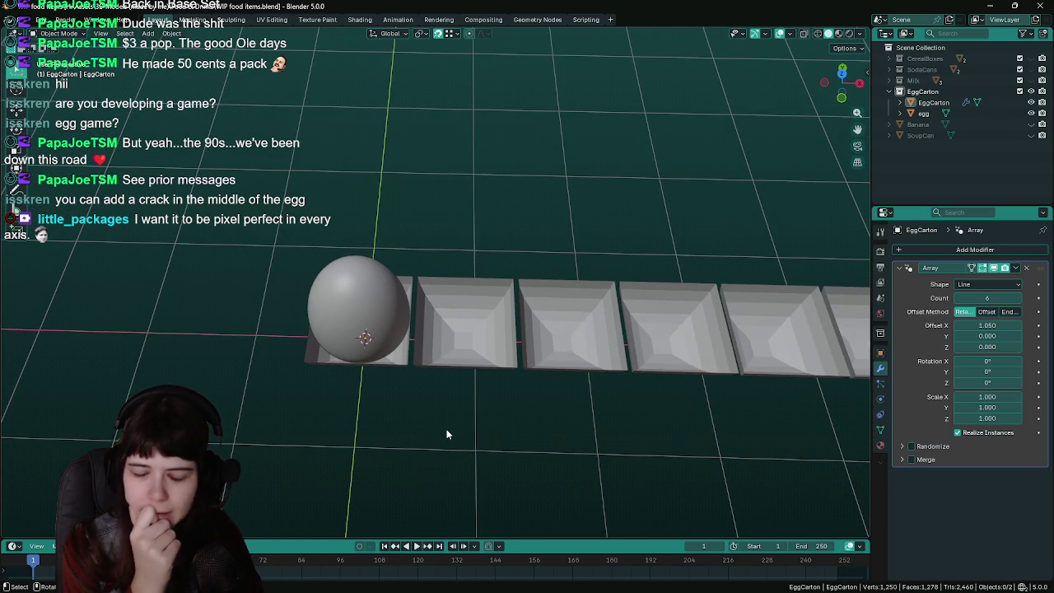
scroll(447, 434, up, 2)
click(450, 432)
mouse_move(449, 432)
middle_down()
mouse_move(466, 376)
mouse_move(448, 396)
mouse_move(441, 363)
mouse_move(426, 390)
mouse_move(432, 407)
middle_up()
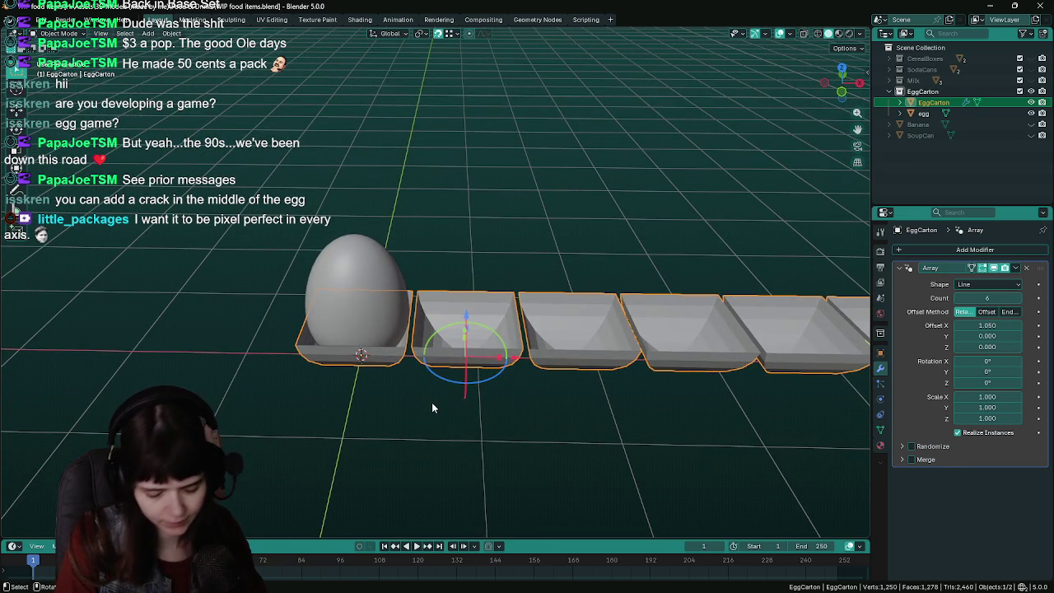
key(Delete)
Add a Circle mesh at the egg's base and set its vertex count to 8
key(KP_3)
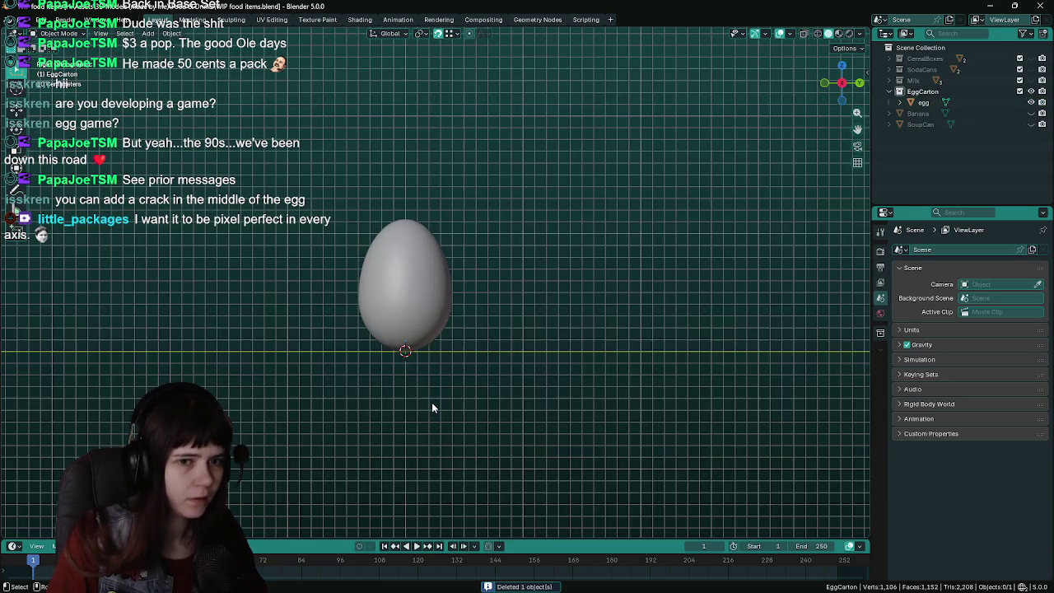
scroll(432, 402, up, 4)
key(KP_1)
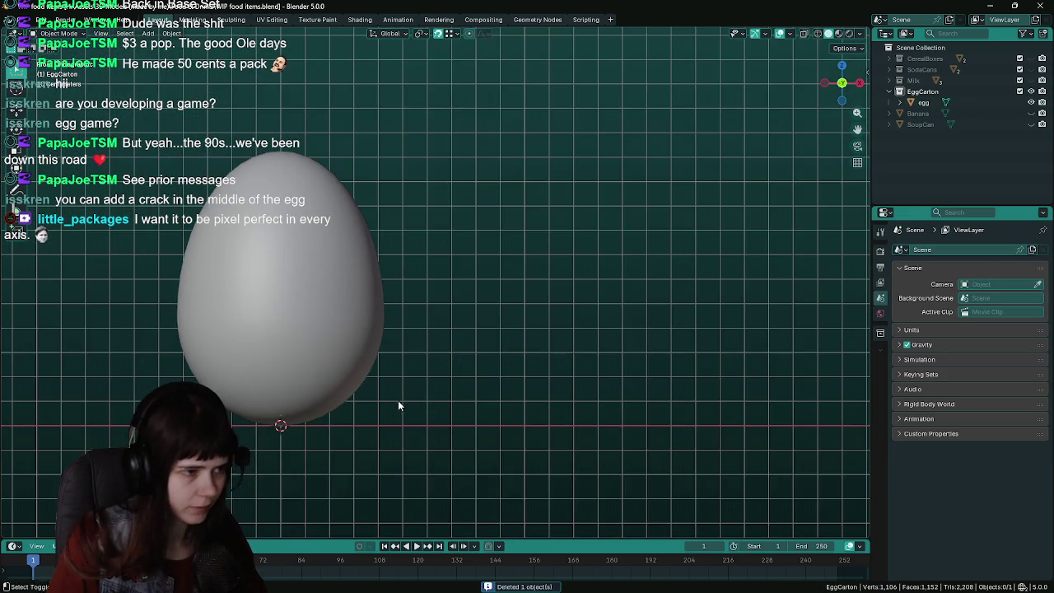
shift+middle_drag(398, 400, 410, 272)
key(shift+a)
click(474, 295)
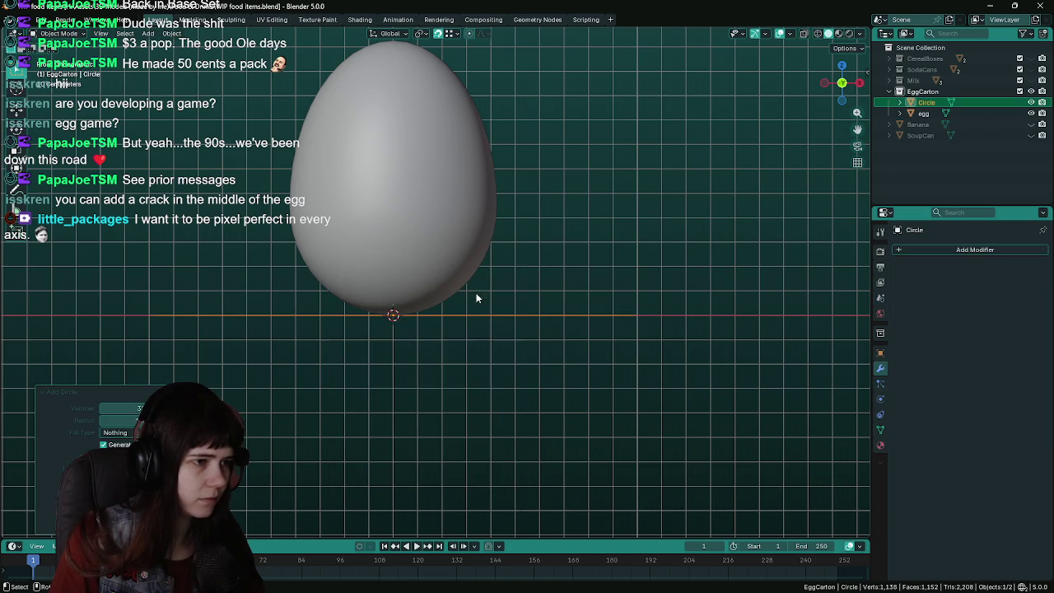
click(119, 408)
text(8)
key(Return)
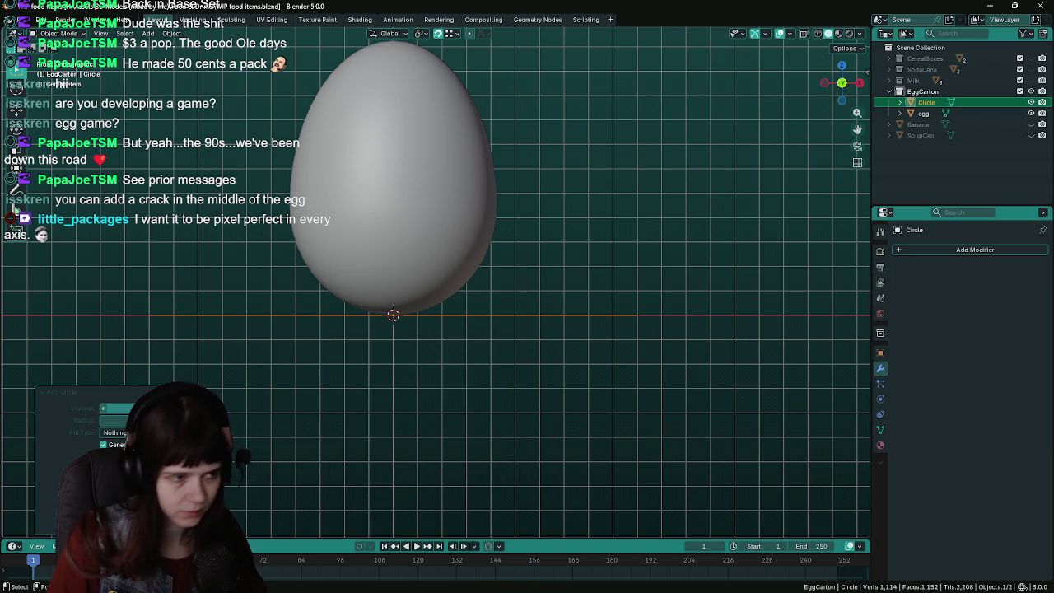
mouse_move(395, 250)
middle_down()
mouse_move(395, 332)
mouse_move(448, 358)
mouse_move(445, 385)
middle_up()
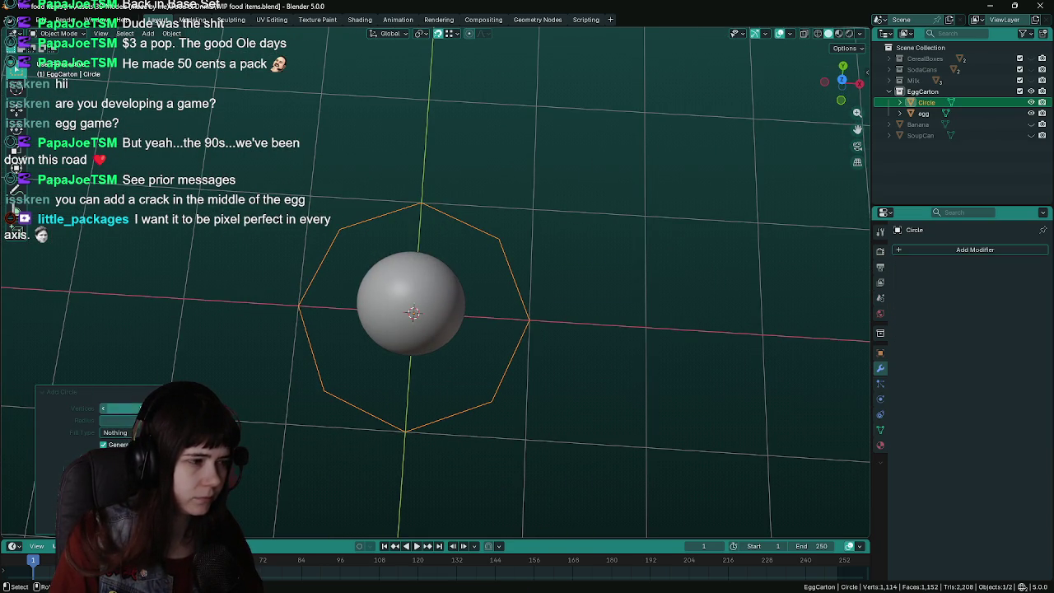
click(103, 409)
click(103, 408)
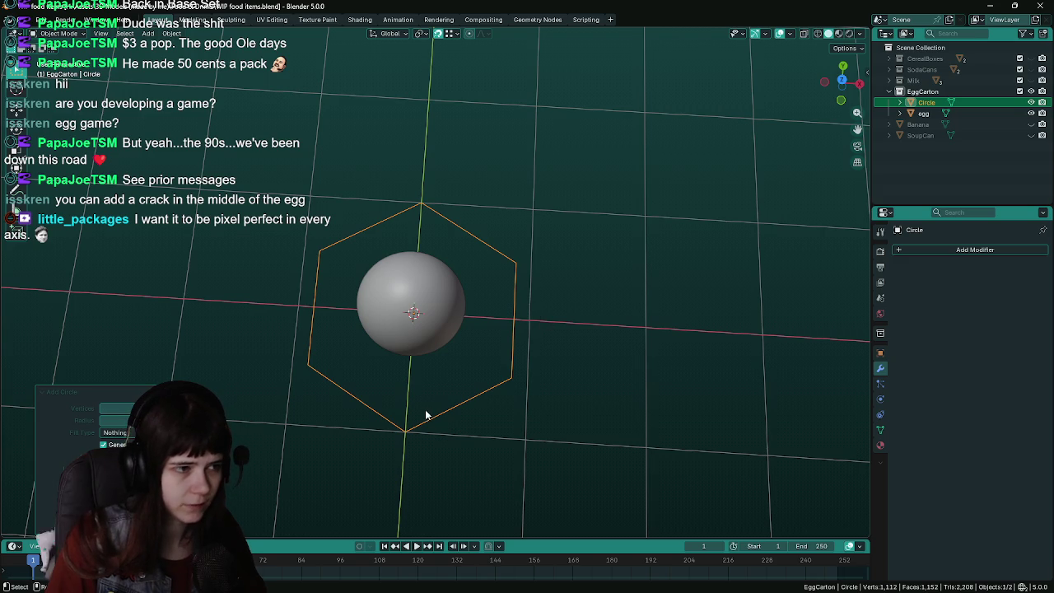
mouse_move(426, 414)
middle_down()
mouse_move(434, 393)
mouse_move(418, 419)
mouse_move(386, 367)
mouse_move(364, 445)
mouse_move(430, 475)
middle_up()
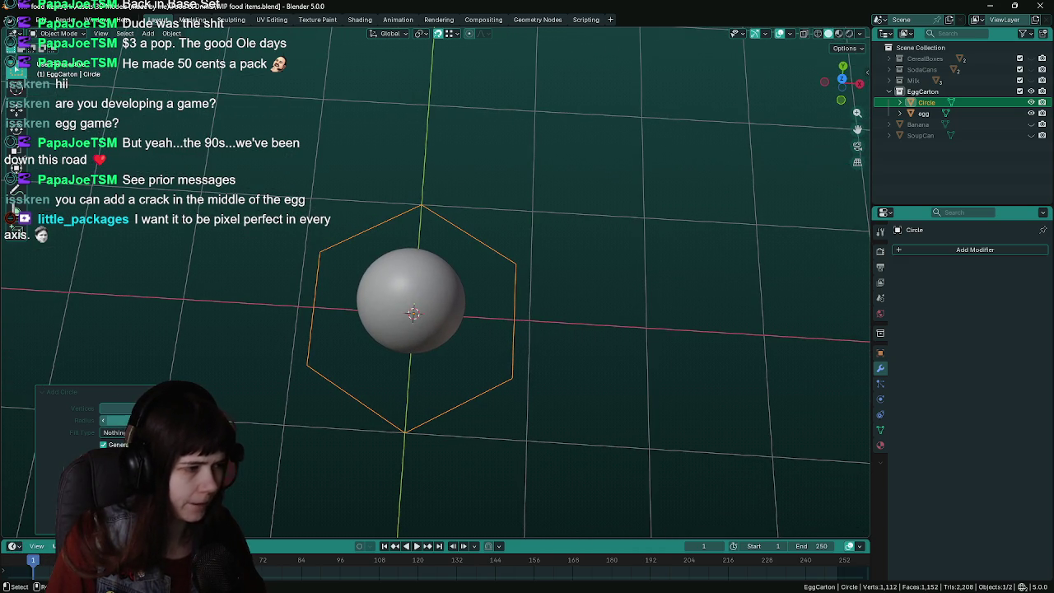
Fill the octagon with a single face and scale it down to about 0.37
ctrl+scroll(115, 407, up, 2)
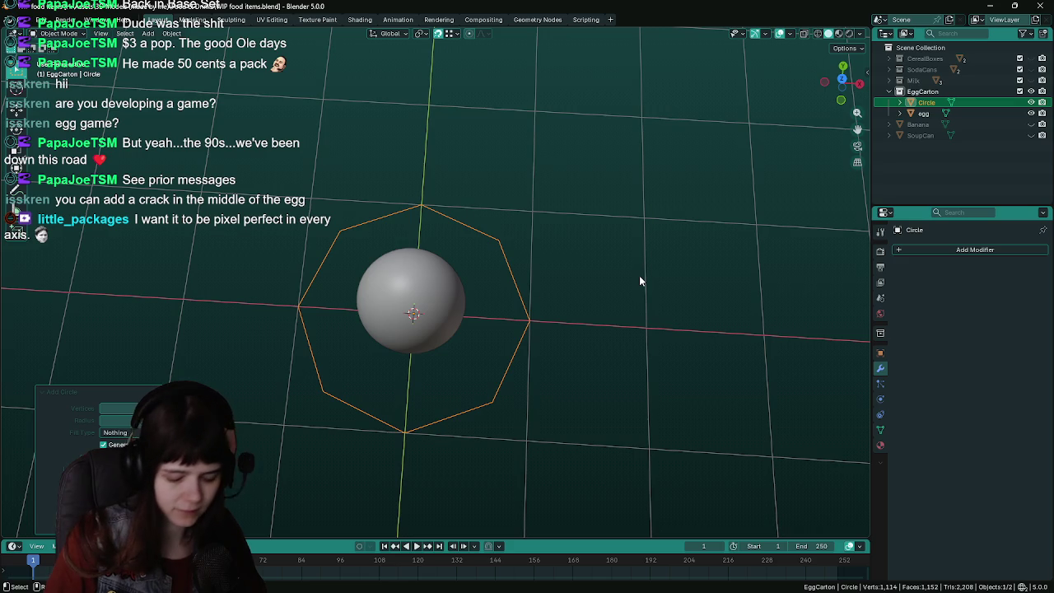
key(KP_1)
scroll(610, 288, up, 3)
scroll(568, 301, up, 1)
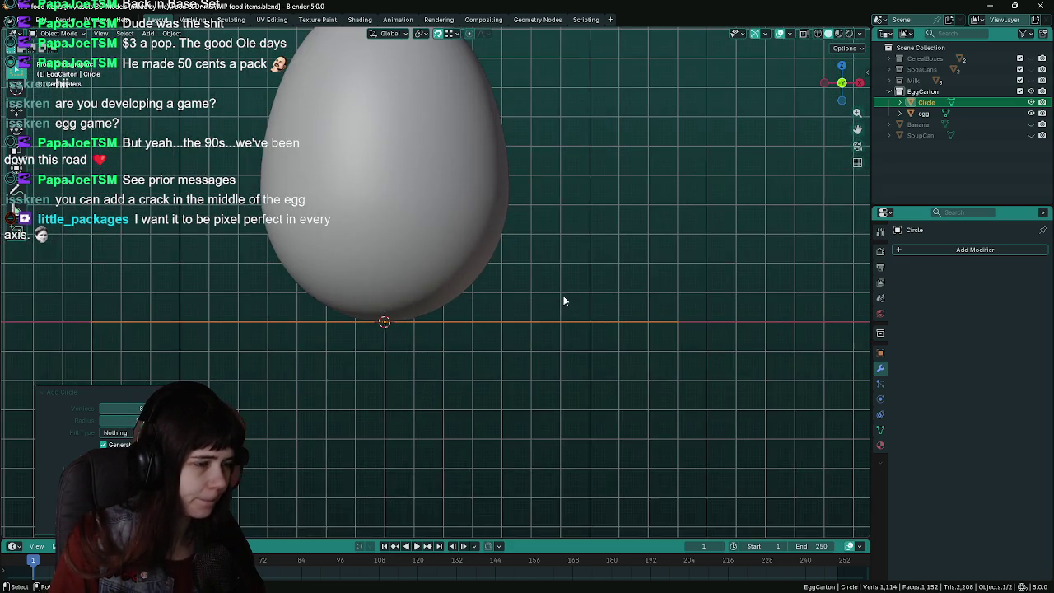
scroll(609, 271, down, 2)
middle_drag(615, 245, 626, 315)
key(Tab)
key(f)
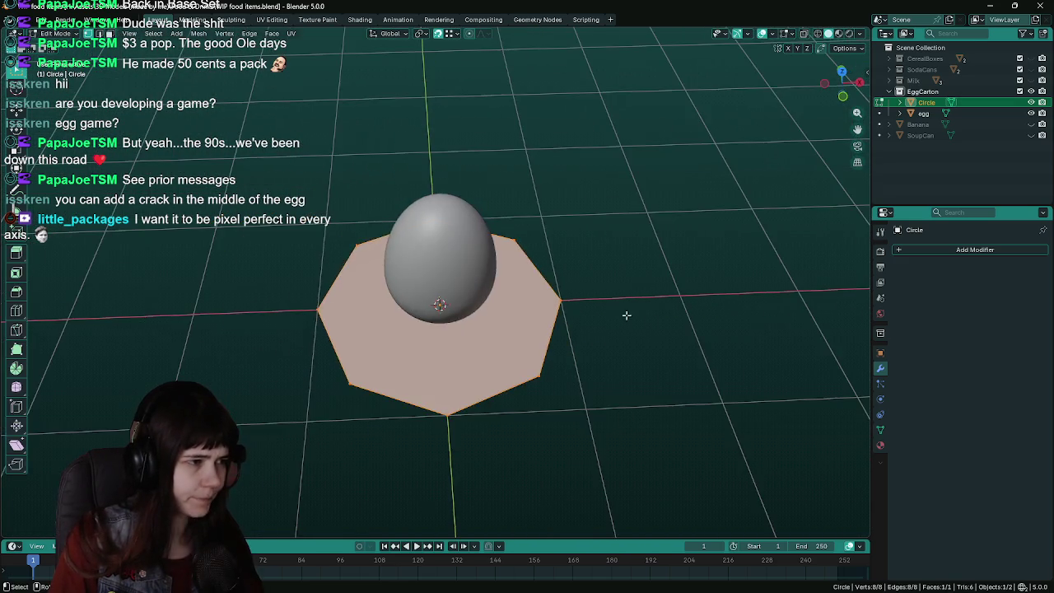
key(Tab)
scroll(641, 310, up, 2)
key(s)
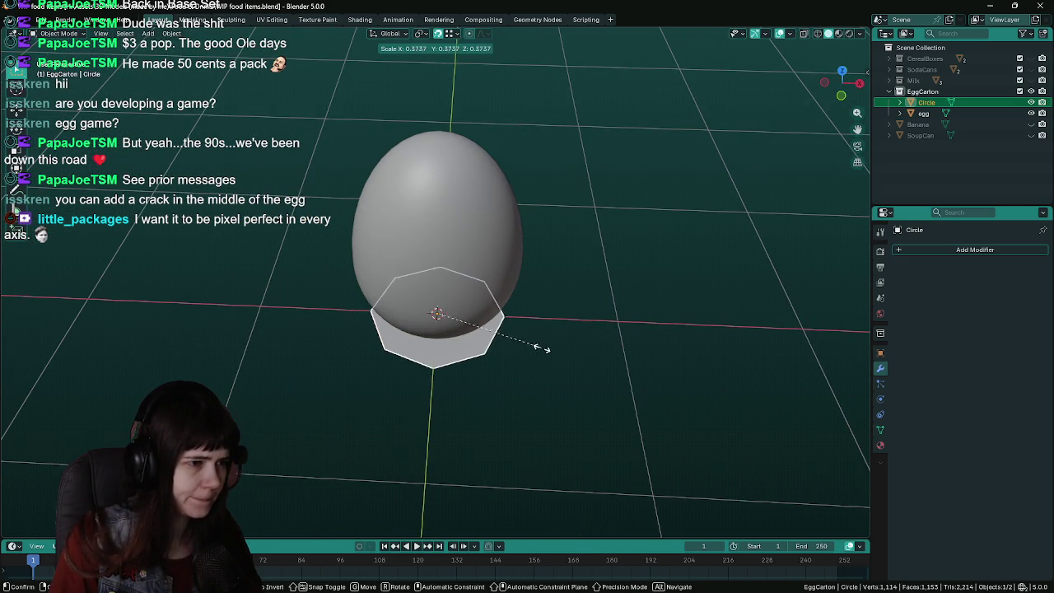
click(521, 348)
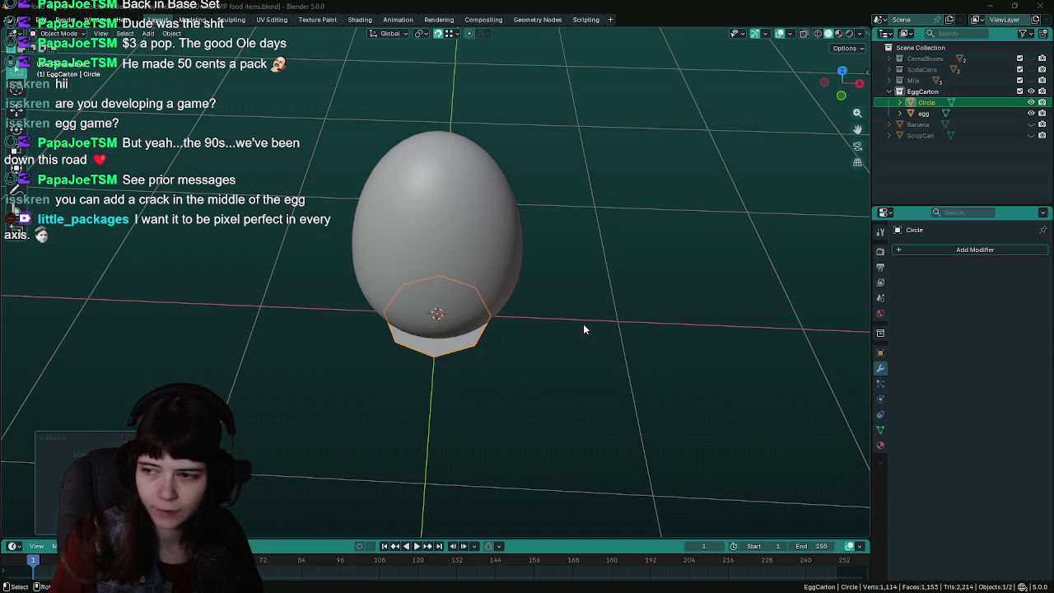
middle_drag(584, 327, 589, 171)
Save, then select the whole circle in Edit Mode and shrink its face
key(KP_1)
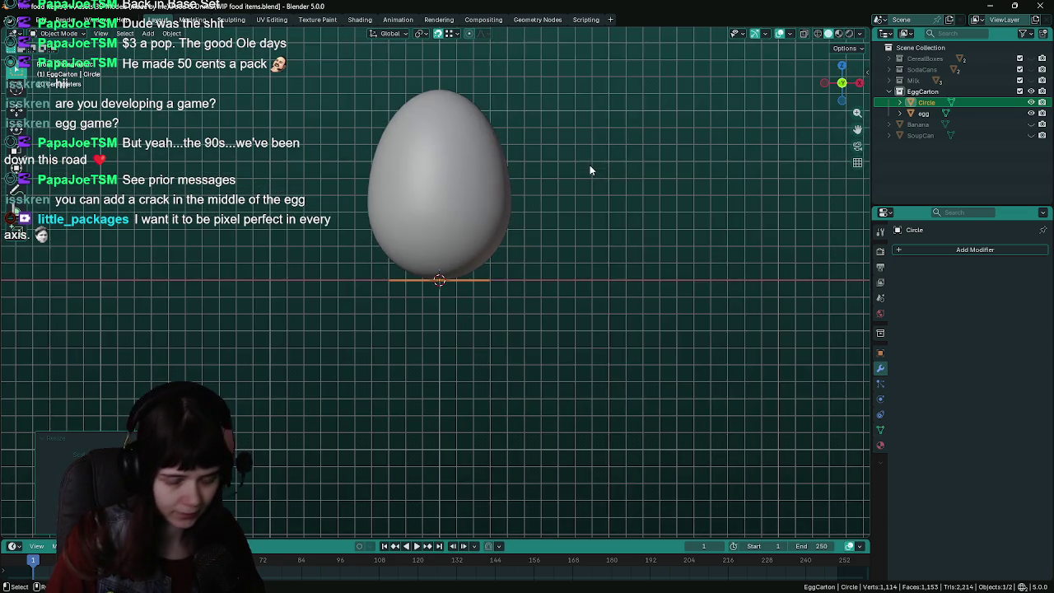
key(Tab)
scroll(555, 178, up, 2)
key(ctrl+s)
scroll(561, 182, up, 2)
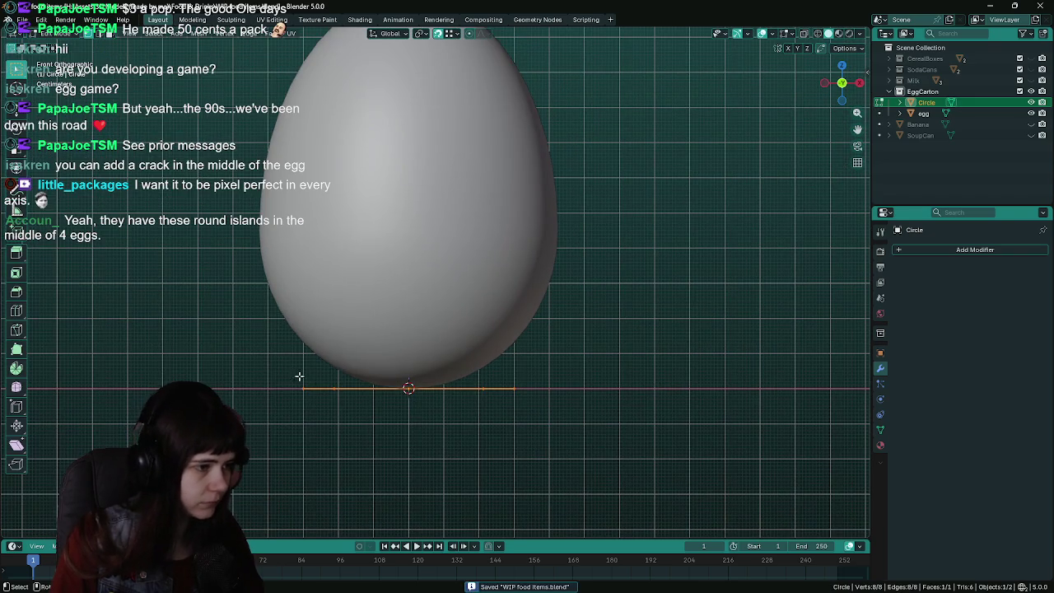
drag(271, 371, 501, 405)
mouse_move(584, 431)
shift+middle_down()
mouse_move(584, 359)
mouse_move(601, 419)
mouse_move(586, 388)
mouse_move(648, 387)
shift+middle_up()
key(a)
scroll(650, 401, up, 2)
scroll(617, 400, down, 2)
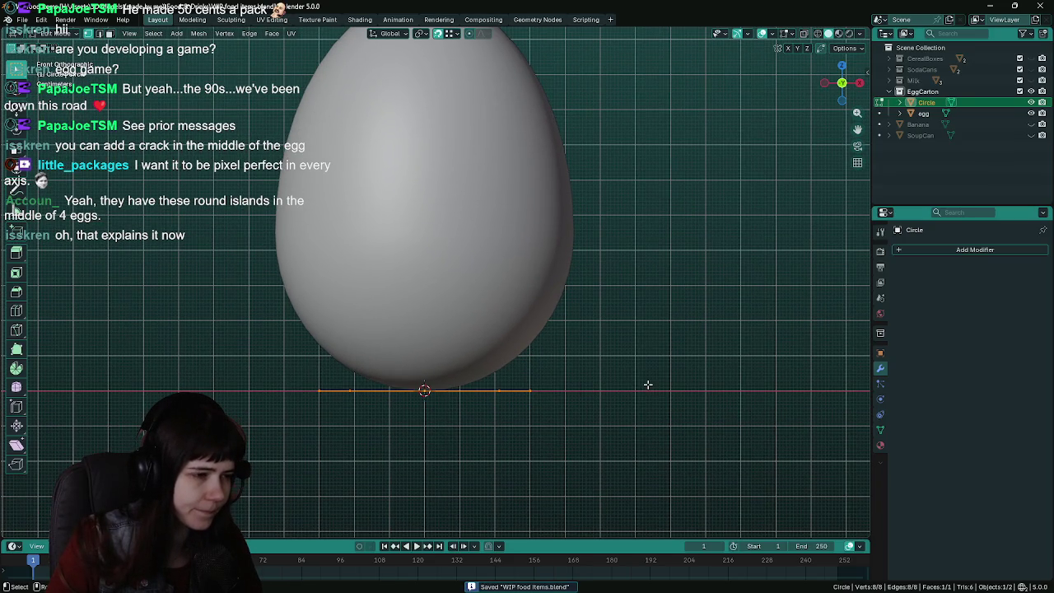
key(s)
click(505, 391)
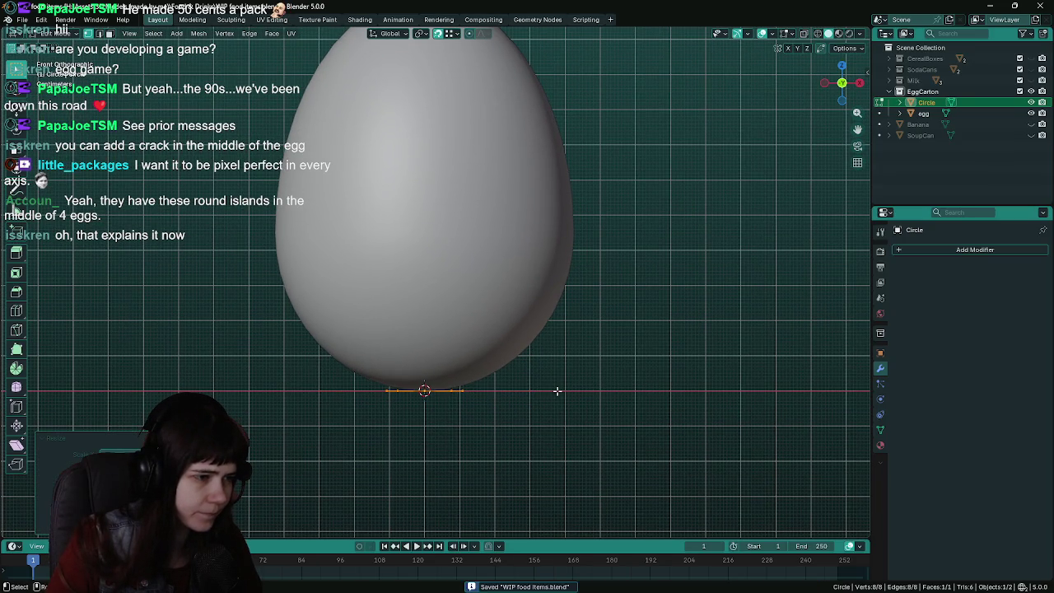
Extrude the first ring in wireframe, raise it slightly along Z and widen it
key(e)
right_click(557, 363)
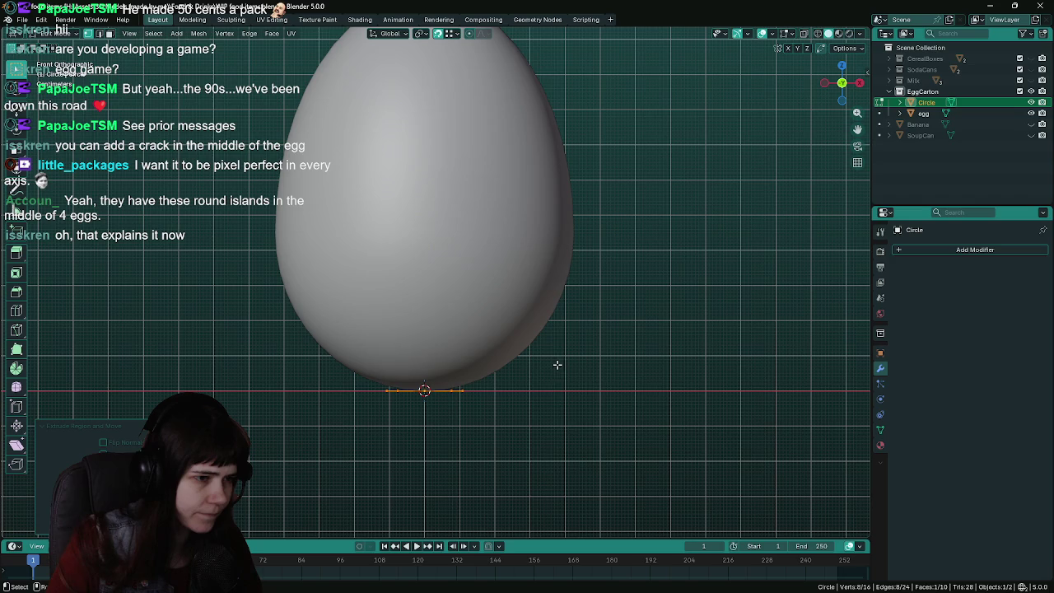
key(z)
click(626, 387)
key(g)
key(z)
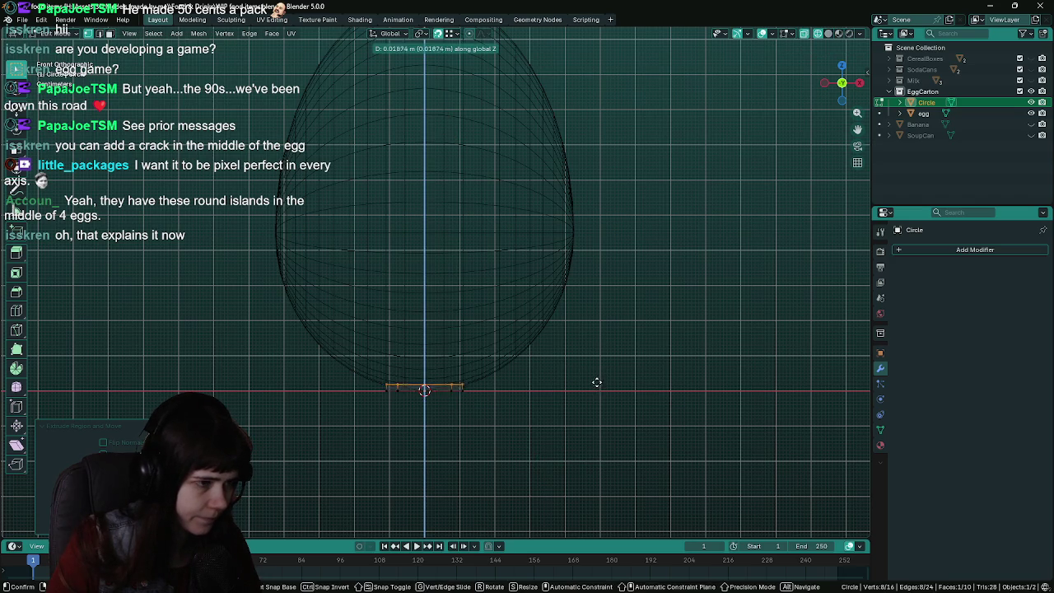
click(587, 359)
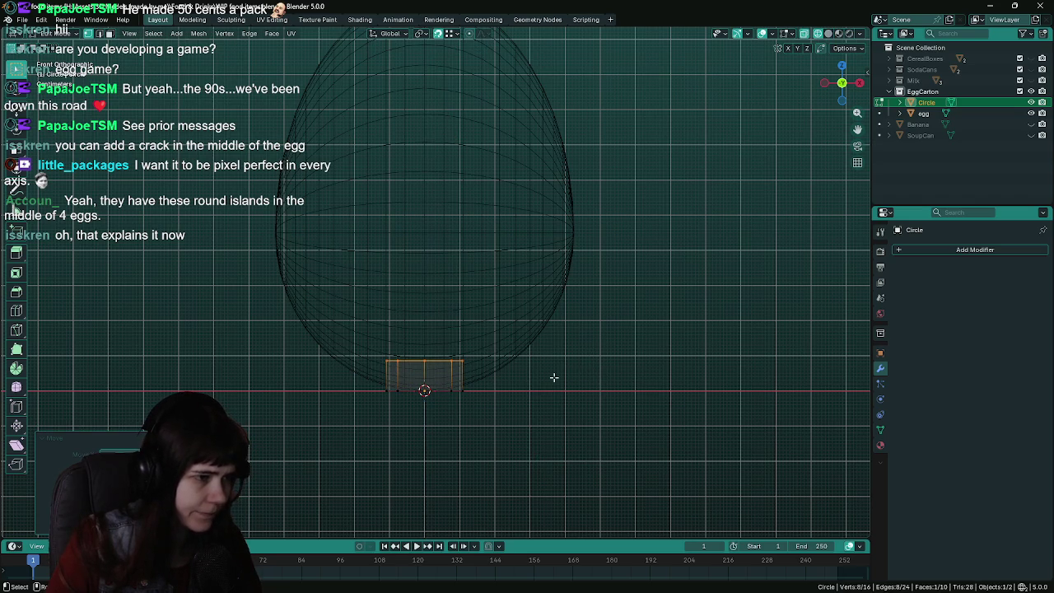
key(s)
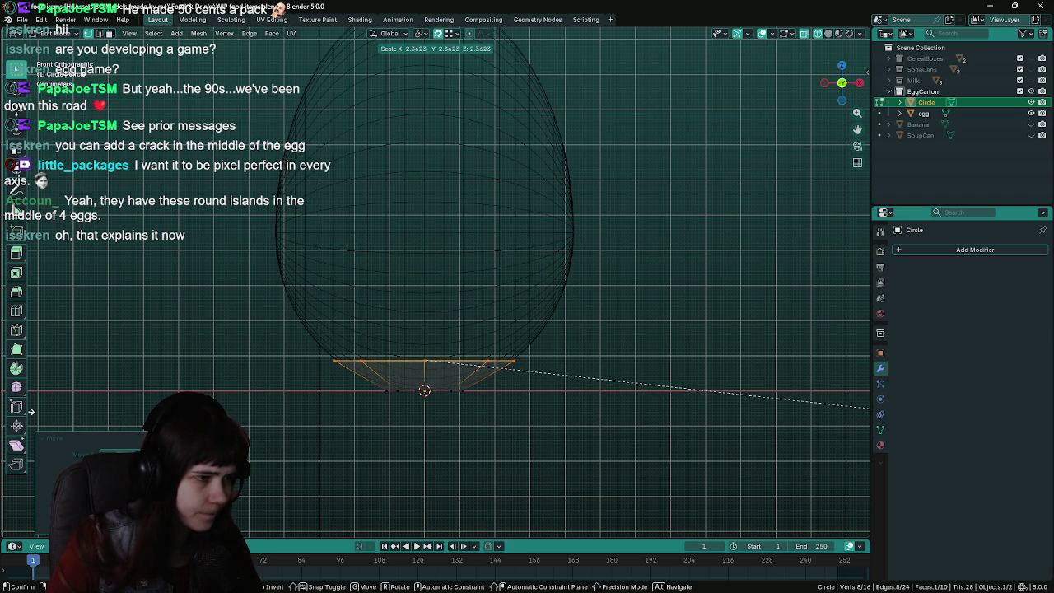
click(54, 412)
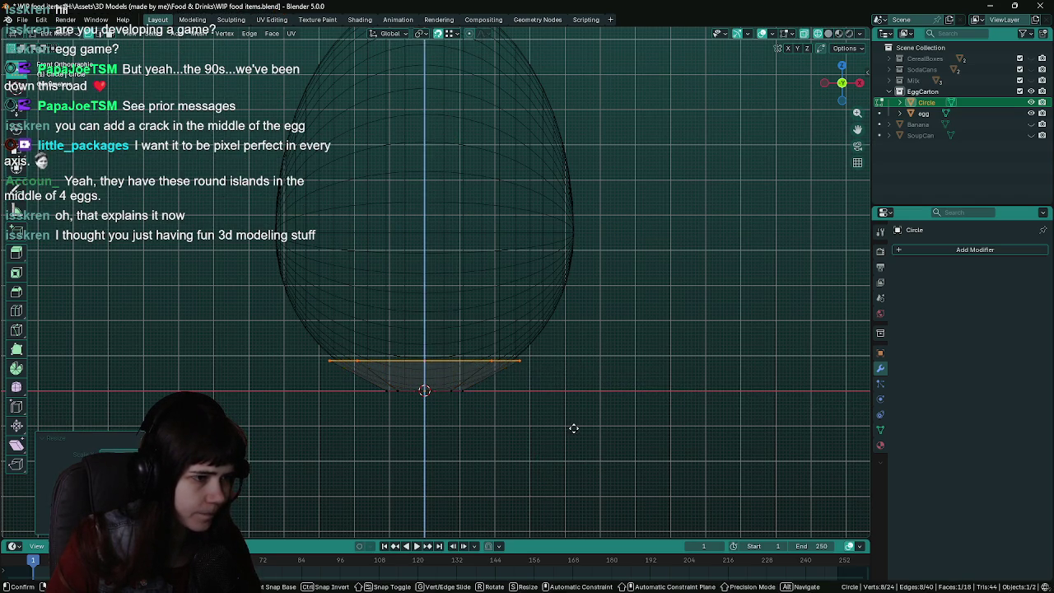
Extrude a second ring upward, widen and lower it, then resize the top ring
key(e)
click(574, 364)
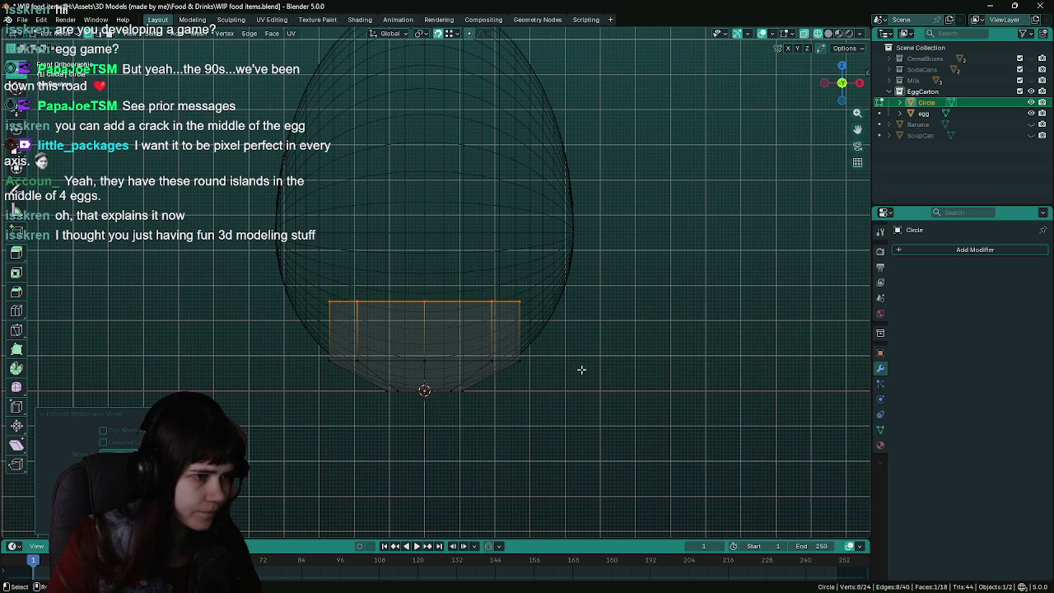
key(s)
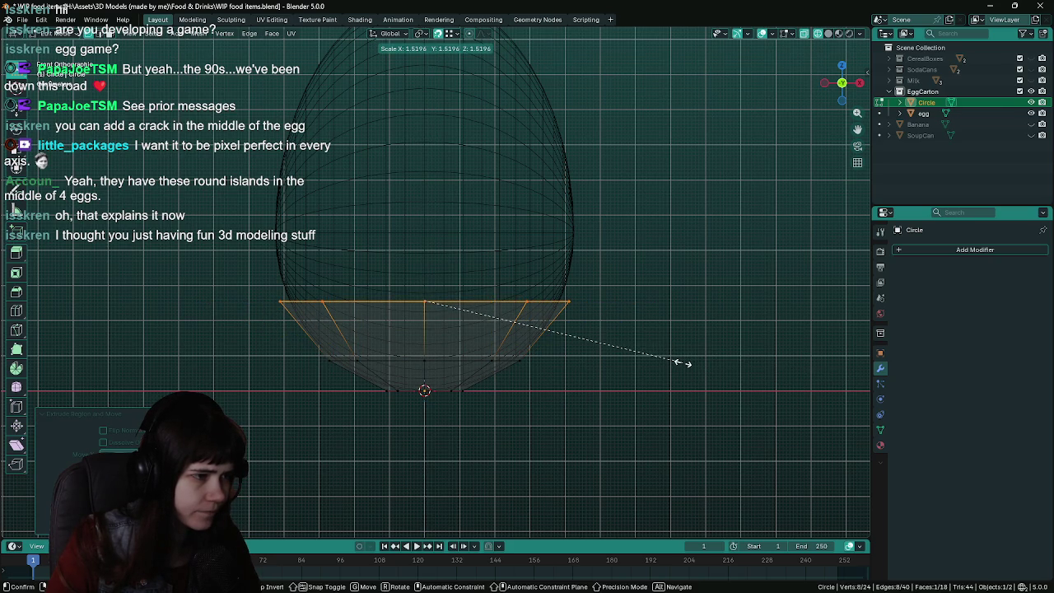
click(678, 346)
key(g)
click(667, 341)
key(a)
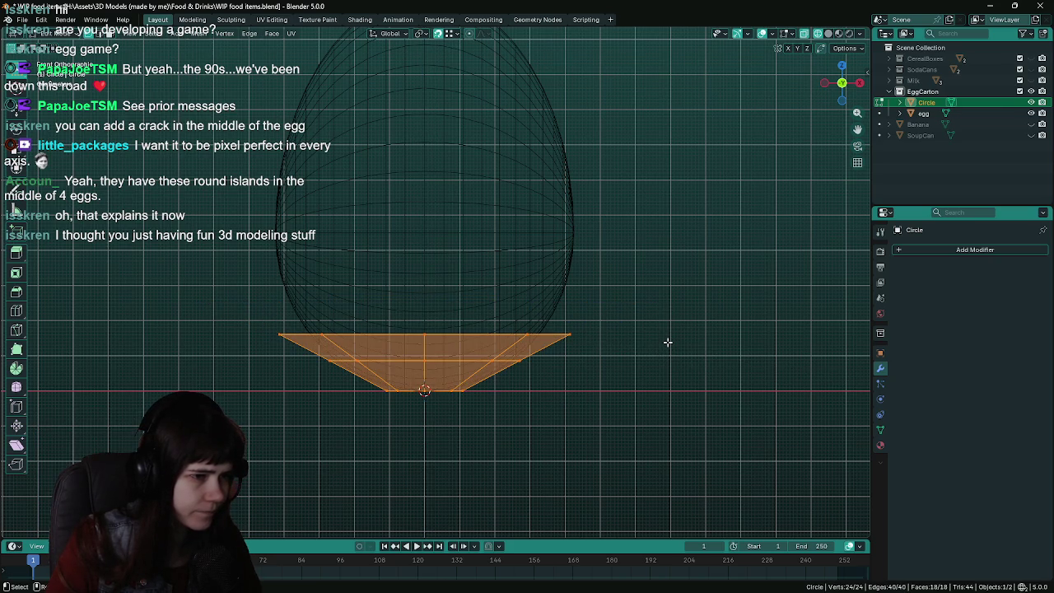
right_click(667, 341)
click(528, 399)
scroll(602, 395, up, 2)
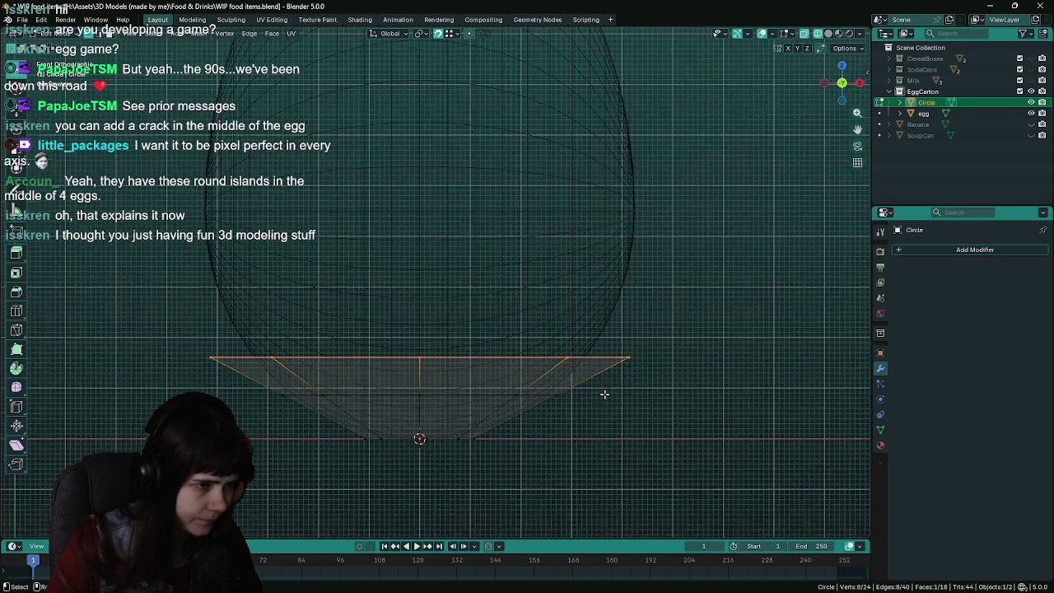
key(s)
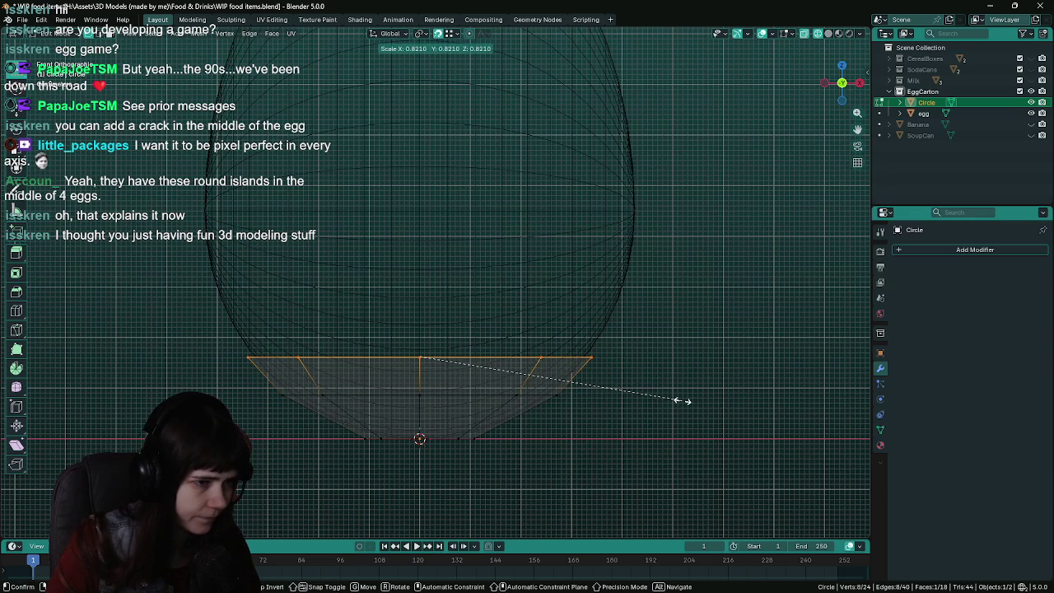
click(681, 401)
Extrude a third ring widened to the egg's width, undoing the failed extrusions
key(e)
click(672, 333)
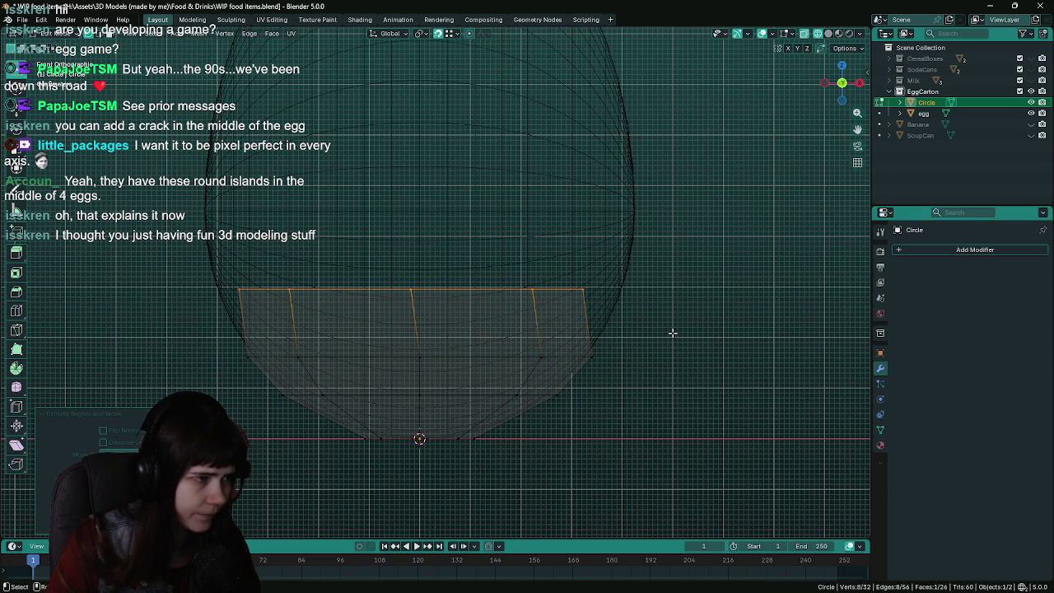
key(ctrl+z)
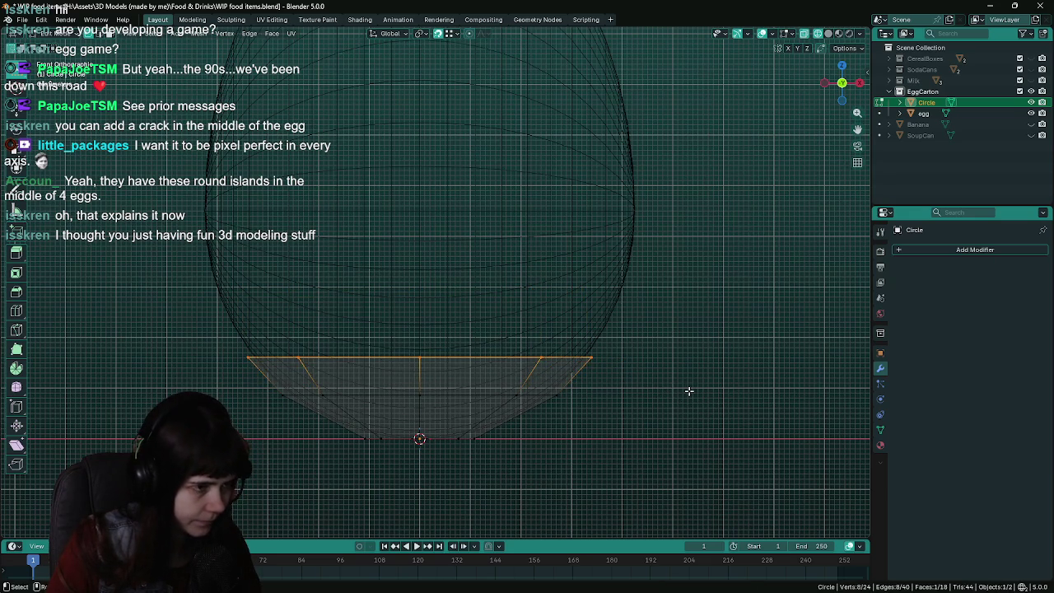
key(e)
click(693, 343)
key(s)
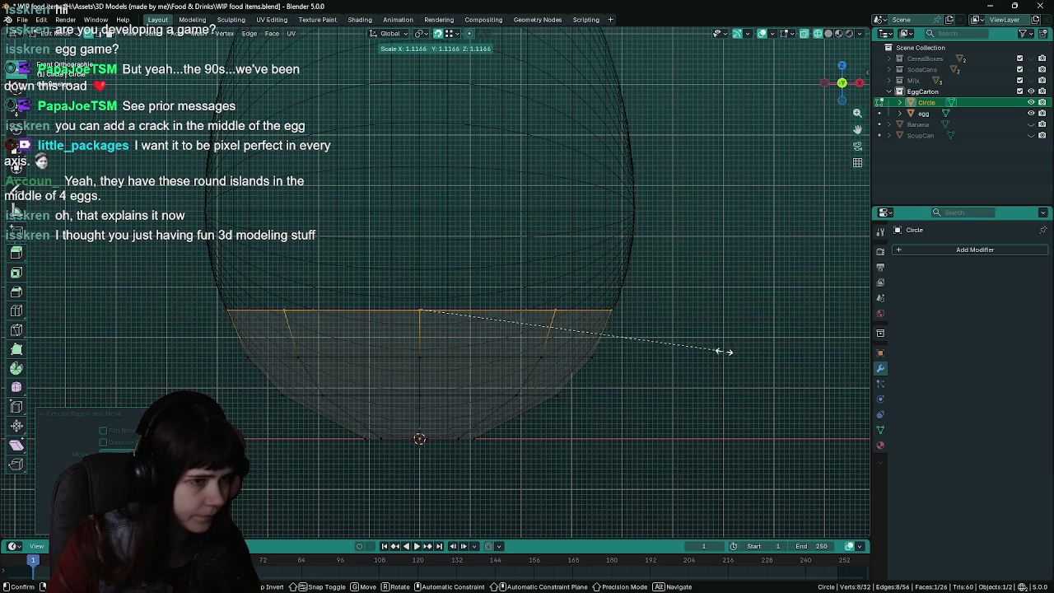
click(729, 351)
key(e)
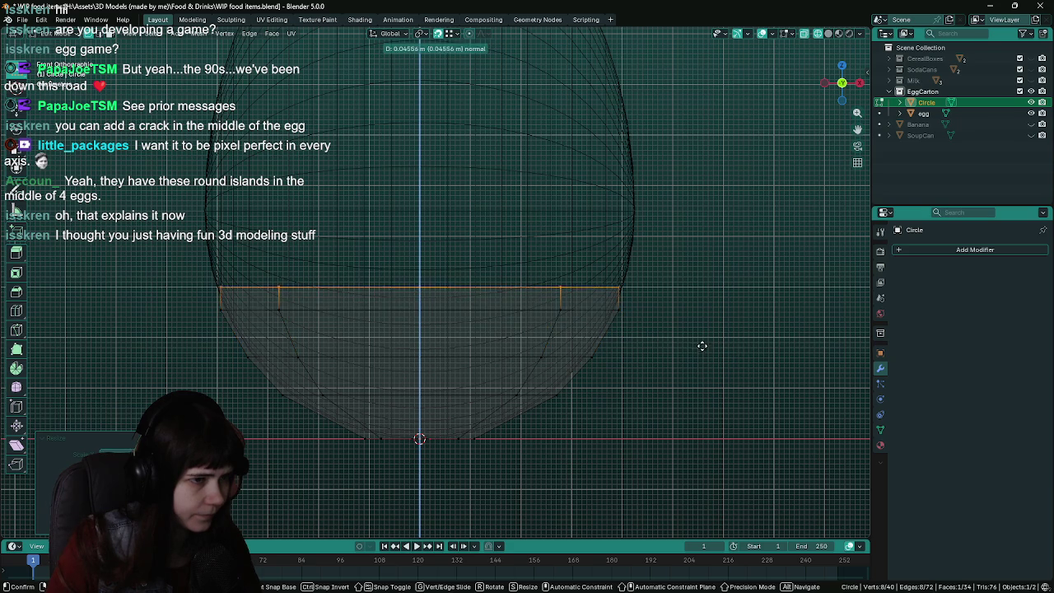
click(700, 275)
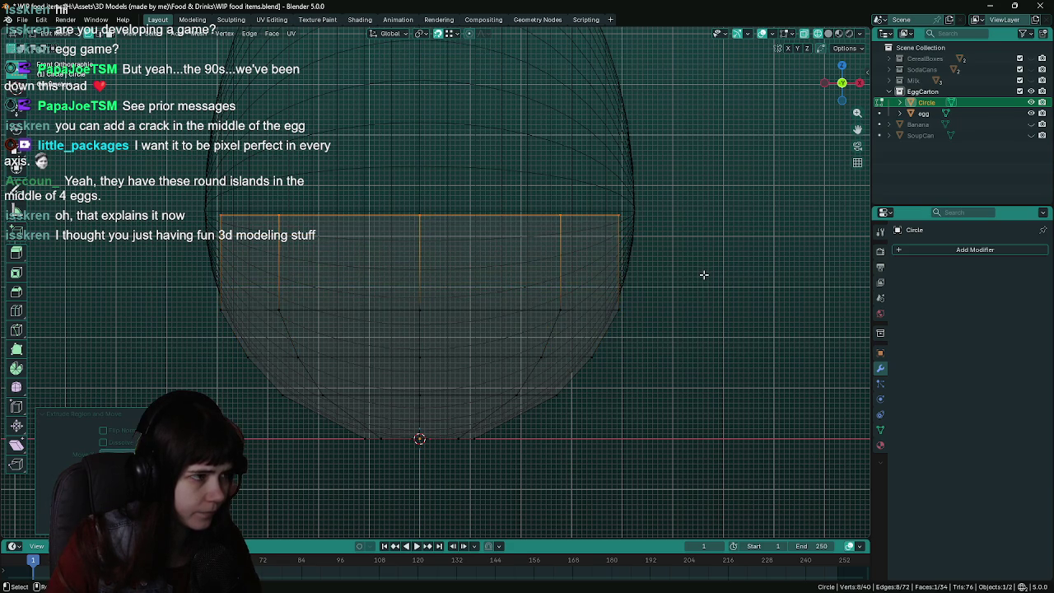
key(s)
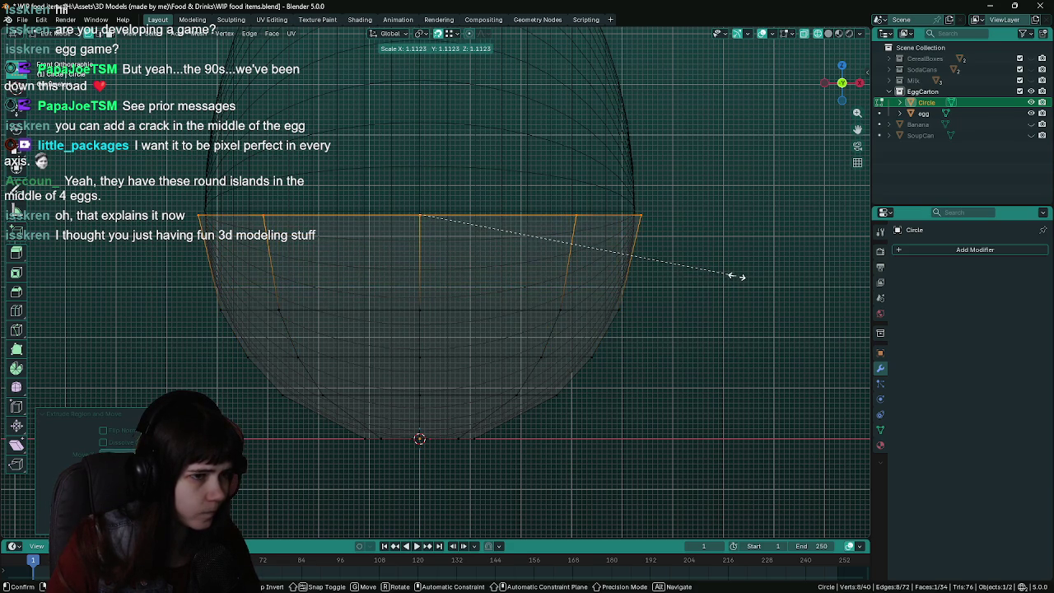
right_click(697, 294)
key(ctrl+z)
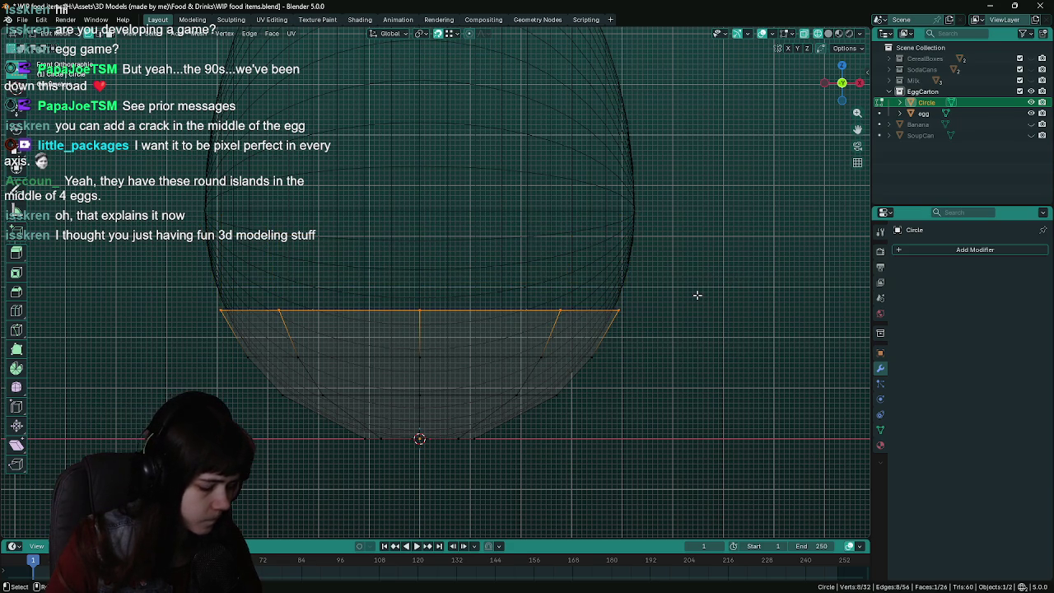
Extrude two final widening rings to close the cup around the egg
key(e)
click(698, 245)
key(s)
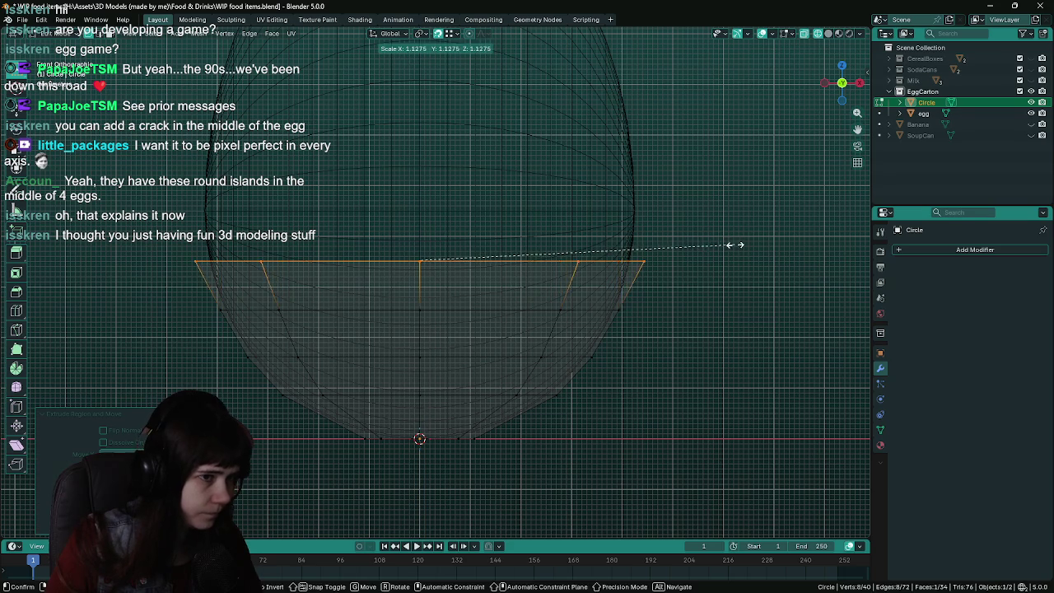
click(722, 240)
key(e)
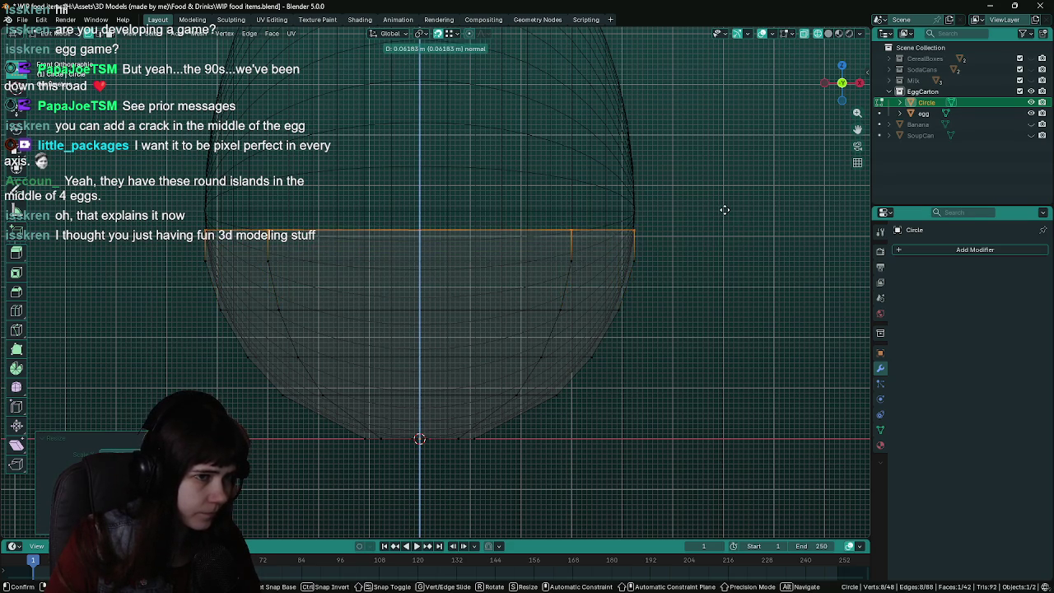
click(725, 199)
key(s)
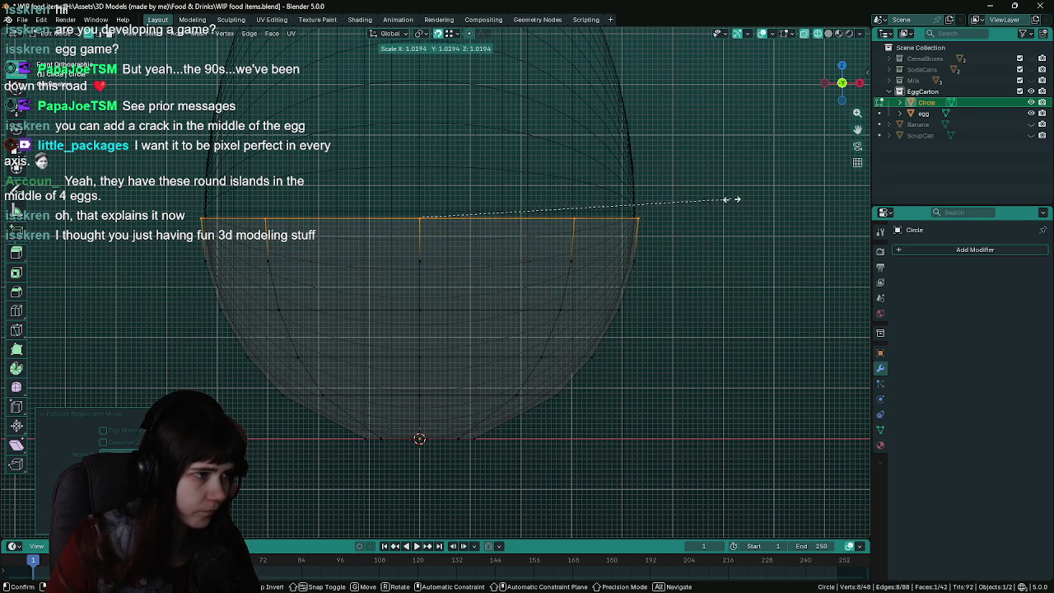
click(724, 198)
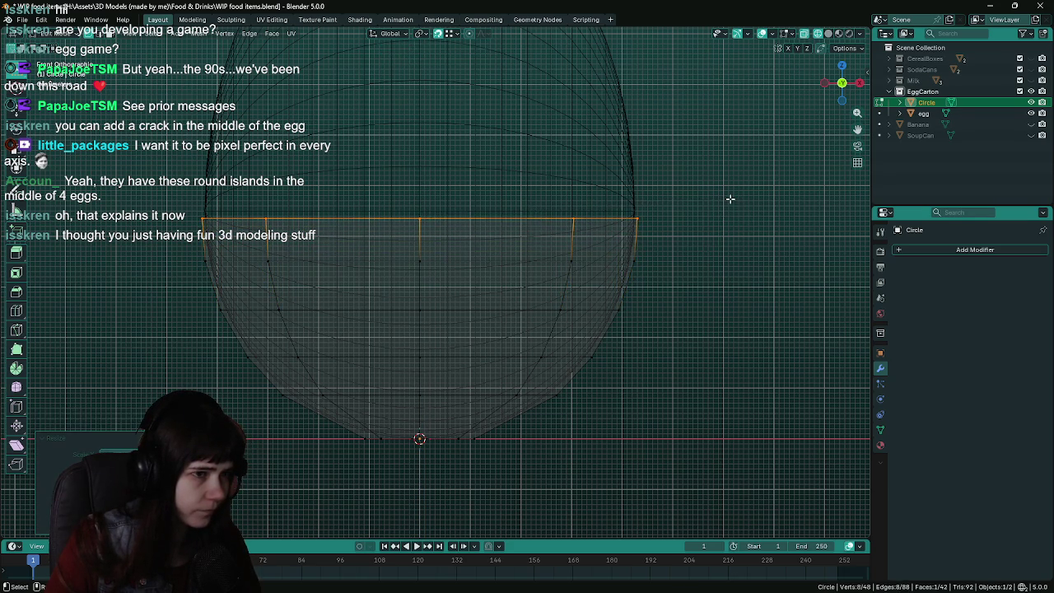
scroll(623, 255, down, 2)
middle_drag(623, 254, 622, 288)
key(Tab)
Select the egg and hide it with H
scroll(576, 319, down, 2)
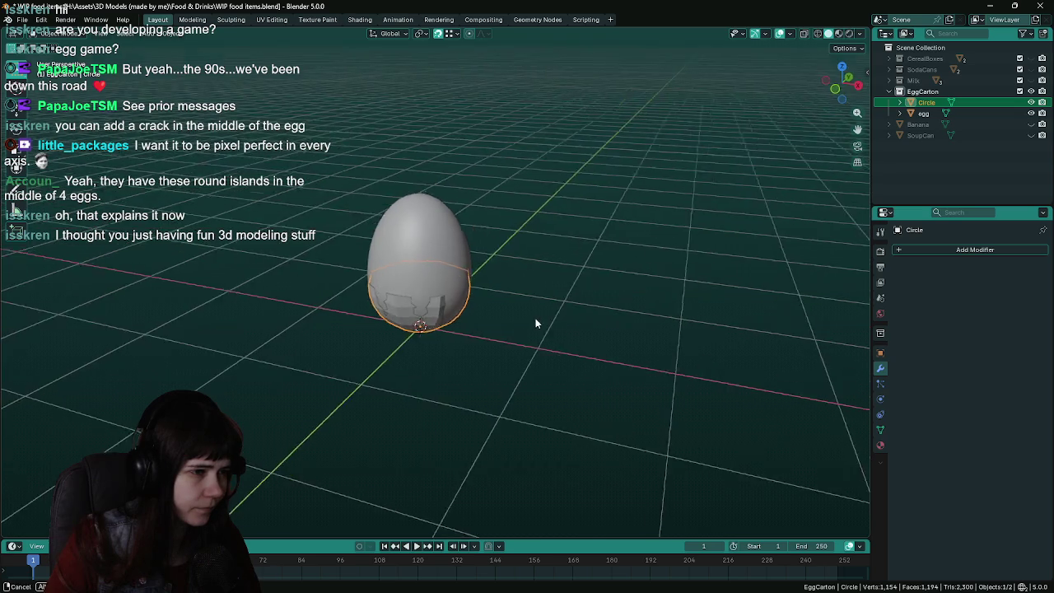
scroll(516, 308, up, 4)
click(448, 231)
scroll(562, 267, down, 1)
key(h)
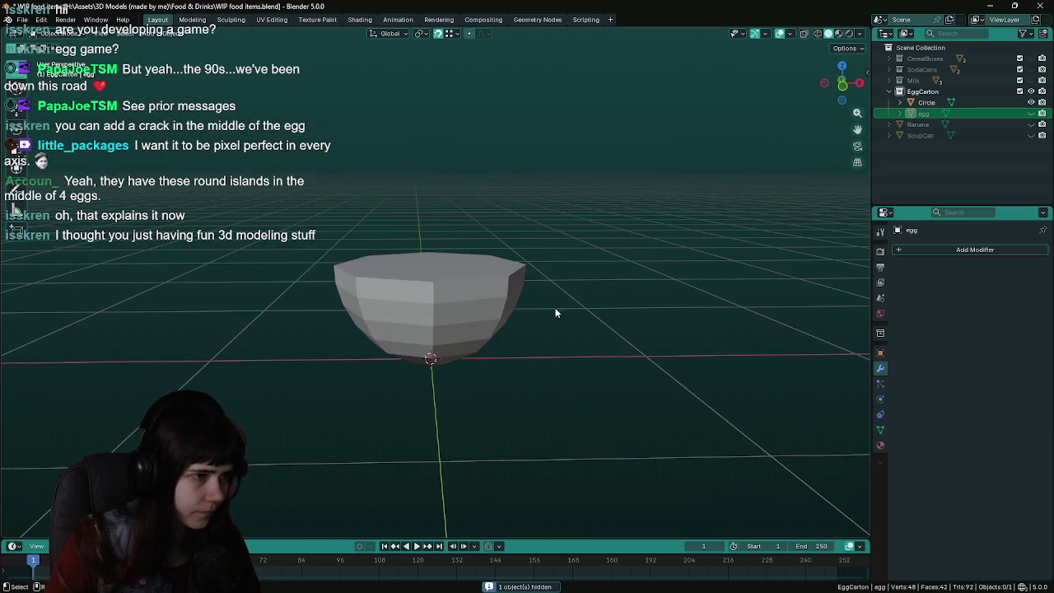
Delete only the cup's top face in Edit Mode, then save the file
middle_drag(557, 313, 522, 360)
click(461, 329)
key(Tab)
scroll(459, 312, up, 2)
mouse_move(459, 312)
middle_down()
mouse_move(552, 330)
mouse_move(554, 256)
mouse_move(561, 324)
mouse_move(554, 303)
middle_up()
key(x)
click(537, 317)
key(Tab)
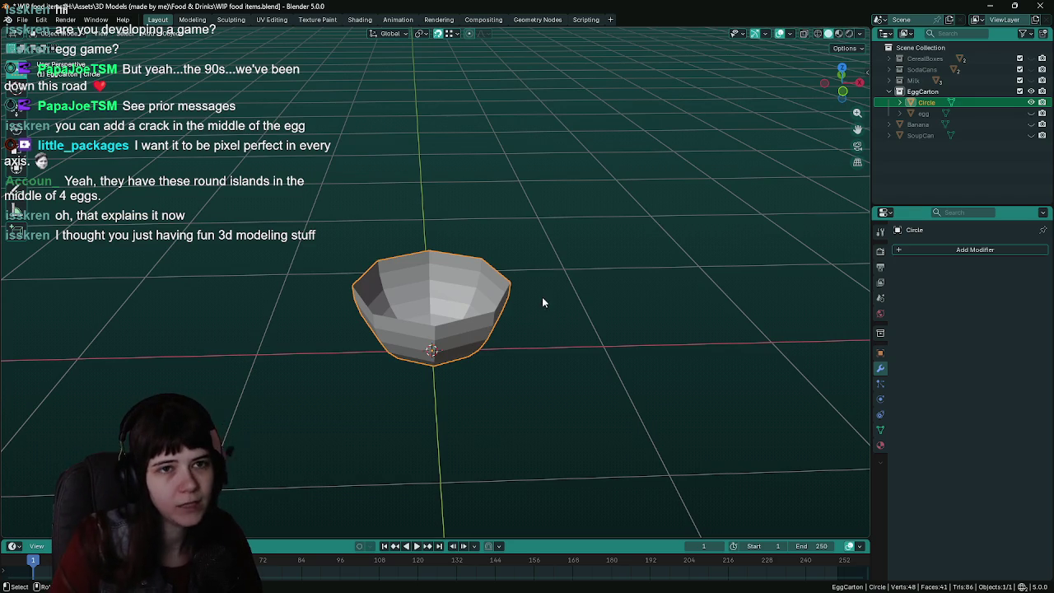
mouse_move(542, 296)
middle_down()
mouse_move(543, 277)
mouse_move(560, 307)
mouse_move(547, 318)
mouse_move(575, 368)
middle_up()
key(ctrl+s)
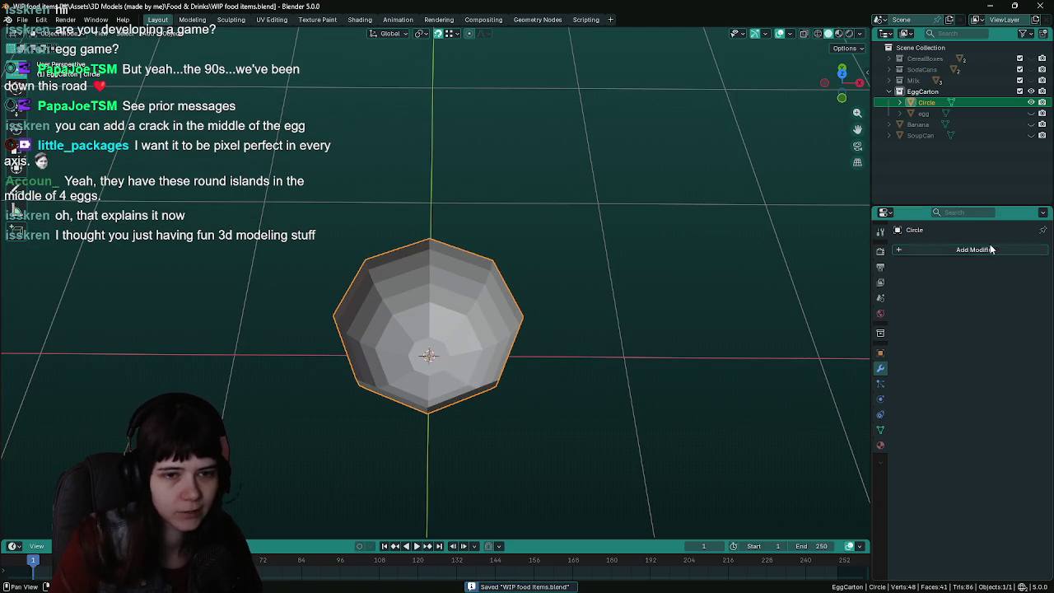
Add an Array modifier repeating the cup three times
click(990, 247)
mouse_move(940, 249)
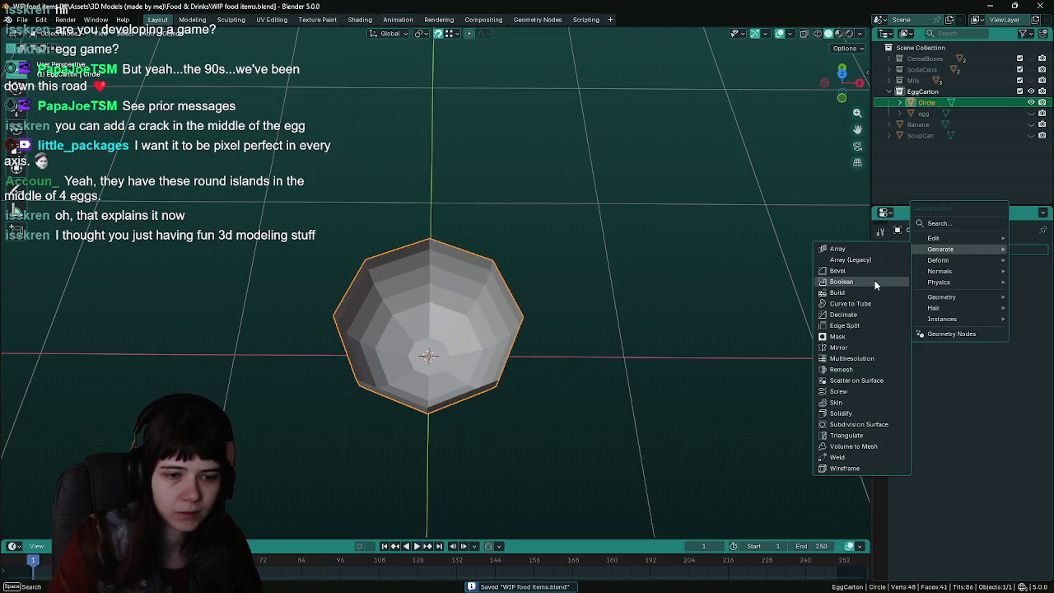
click(838, 248)
middle_drag(561, 342, 527, 345)
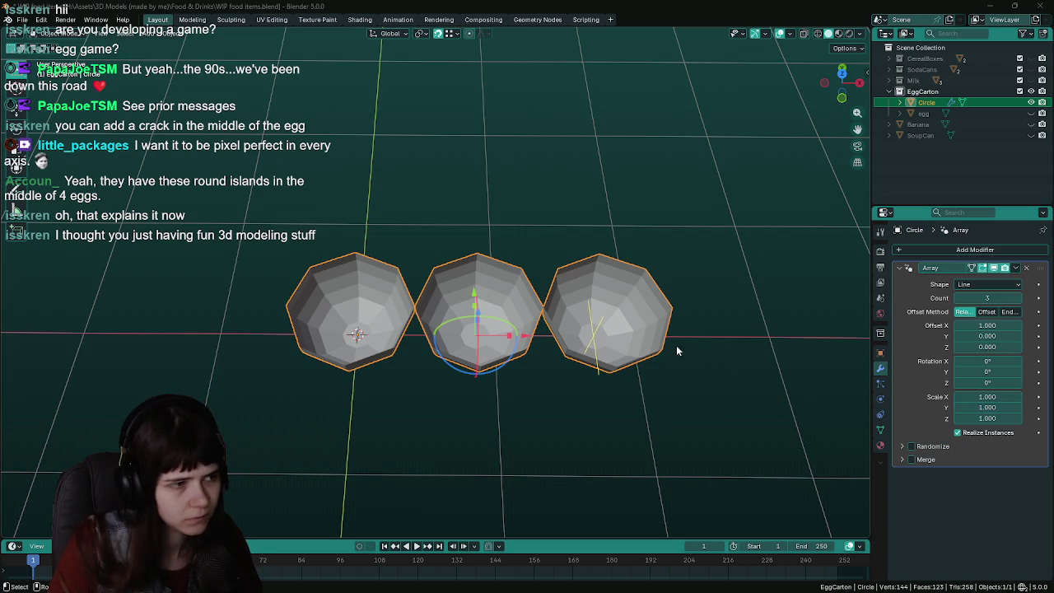
Rotate the whole cup mesh around the Z axis in Edit Mode
key(Tab)
middle_drag(461, 216, 535, 227)
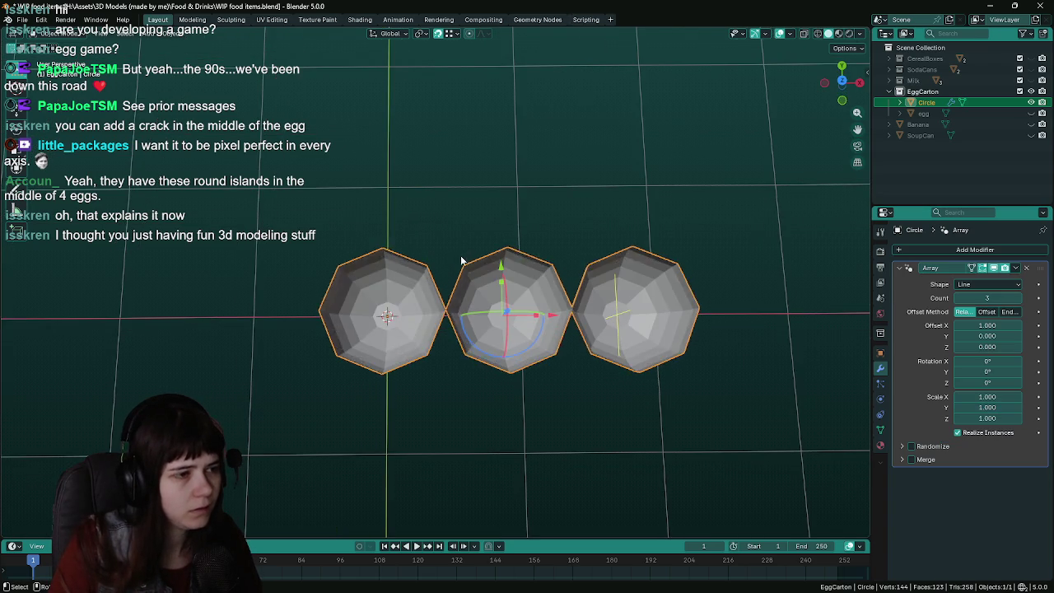
key(a)
key(r)
key(z)
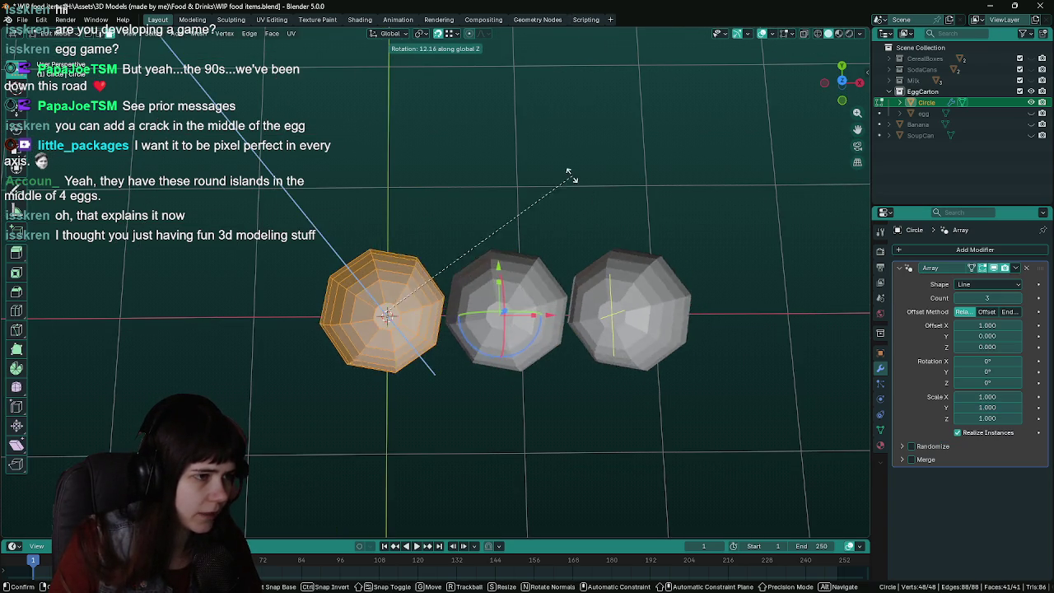
click(527, 163)
mouse_move(527, 163)
shift+middle_down()
mouse_move(639, 157)
mouse_move(585, 170)
shift+middle_up()
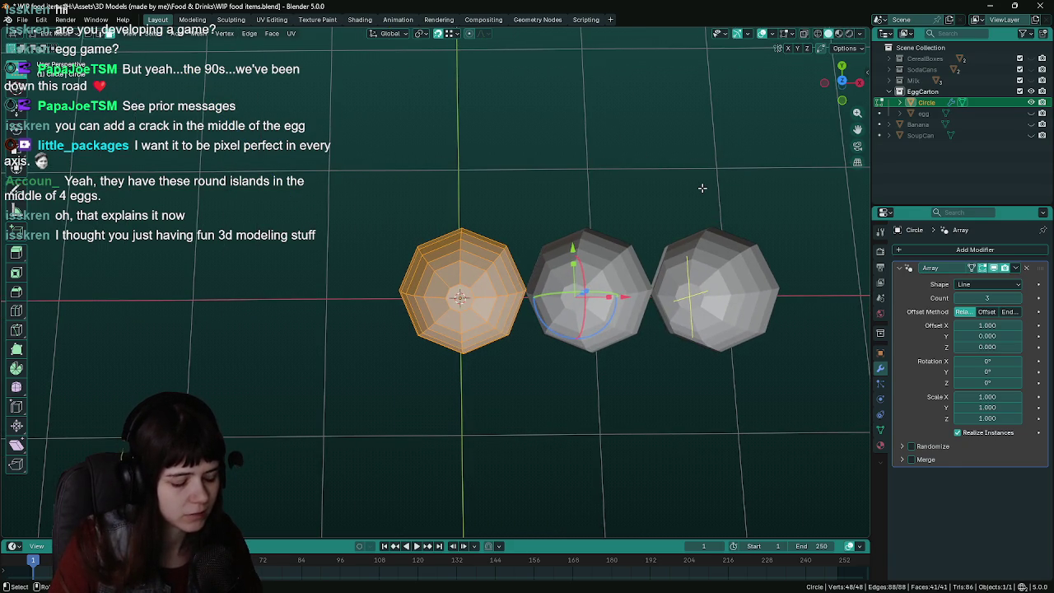
key(r)
key(z)
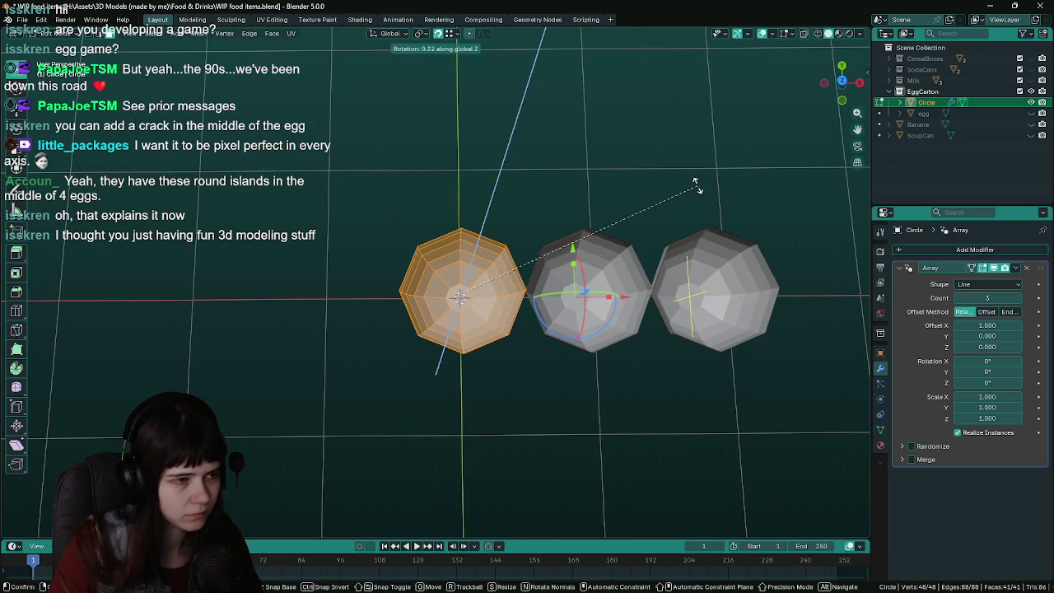
click(598, 151)
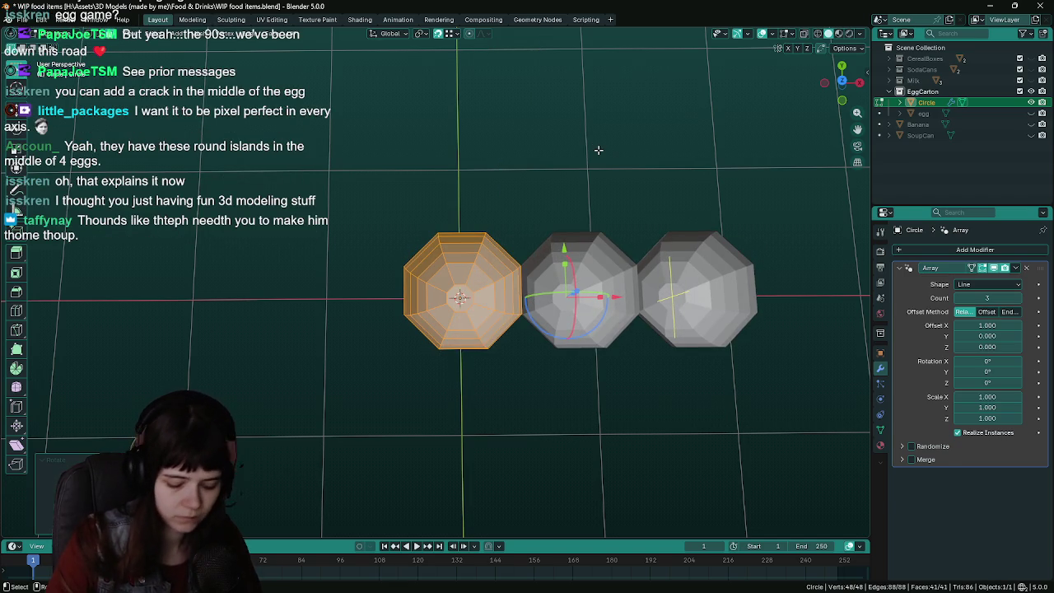
Check the bowls from the top view, save, then remove the Array modifier
key(KP_7)
scroll(587, 227, up, 4)
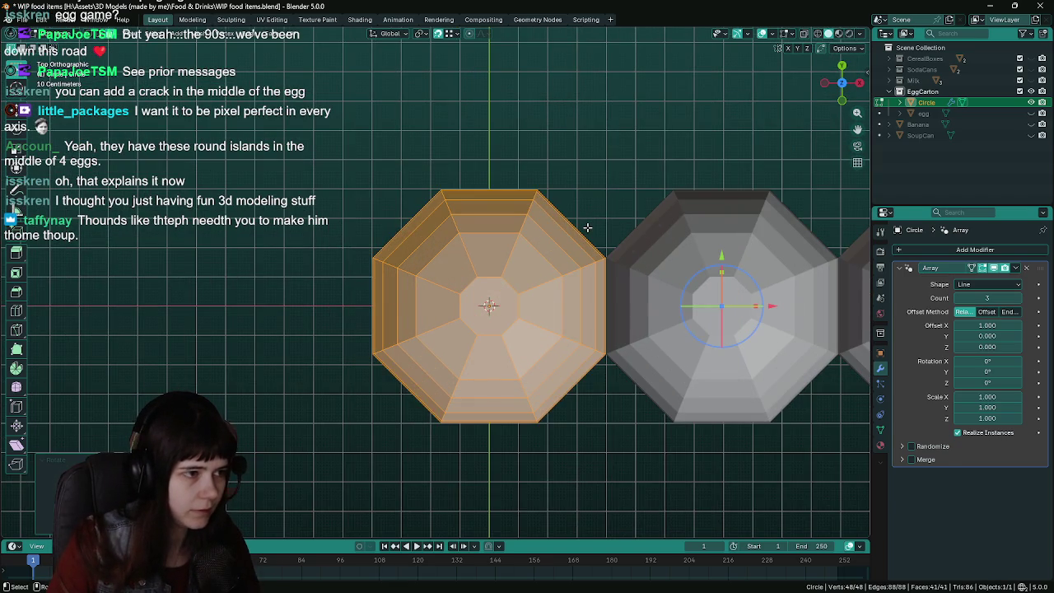
scroll(587, 227, down, 4)
scroll(380, 336, up, 6)
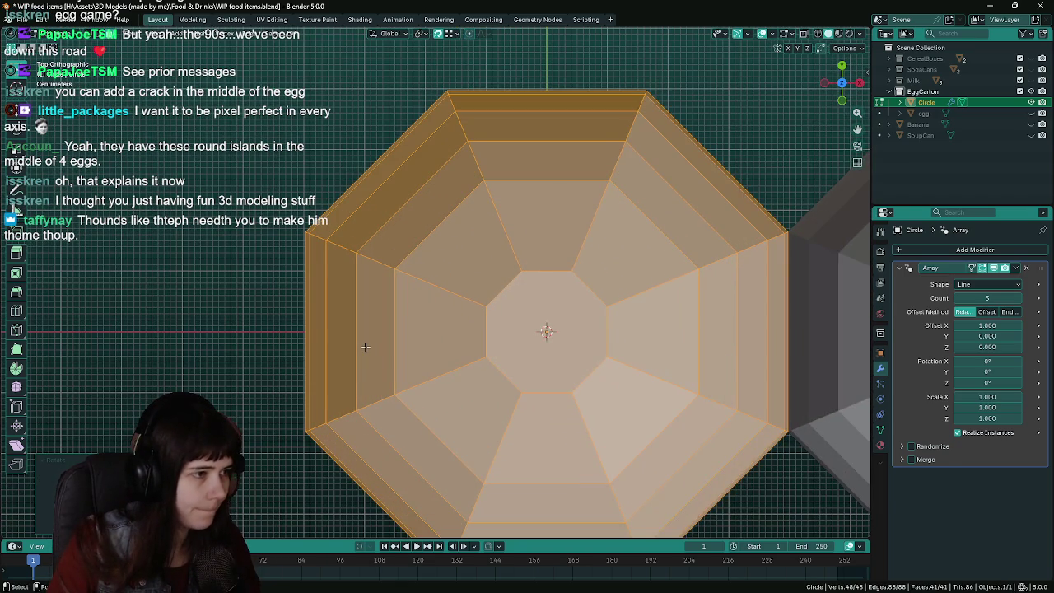
scroll(365, 347, down, 4)
mouse_move(364, 347)
middle_down()
mouse_move(577, 255)
mouse_move(515, 231)
mouse_move(789, 388)
middle_up()
key(ctrl+s)
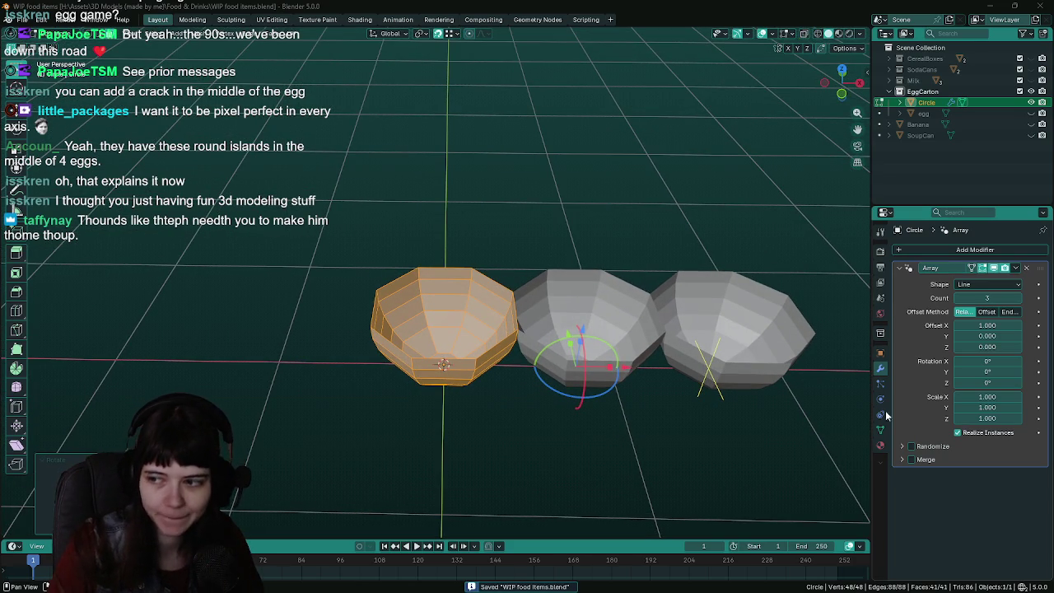
scroll(597, 244, up, 2)
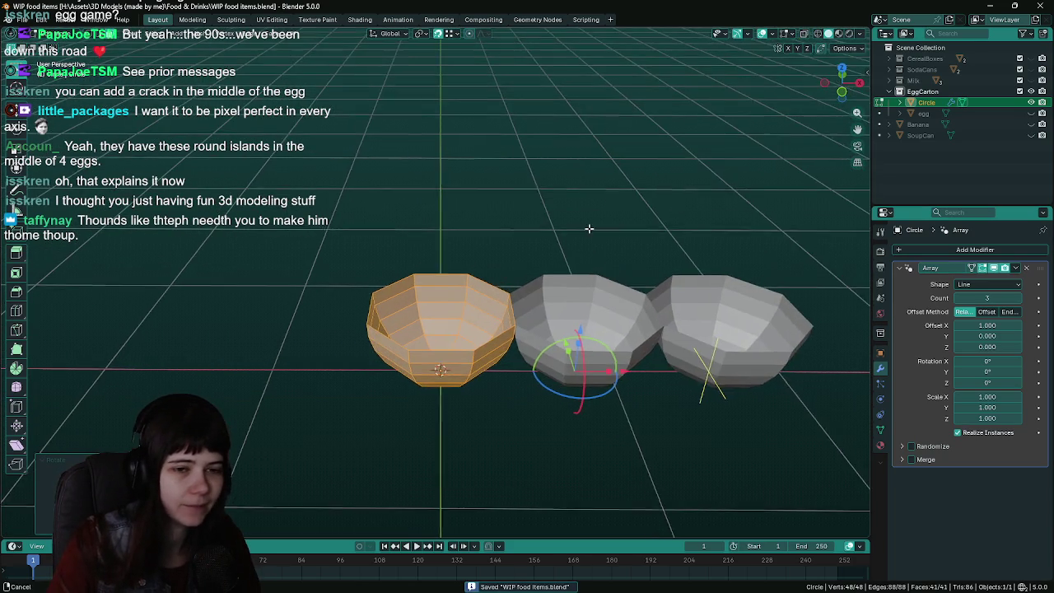
click(1026, 268)
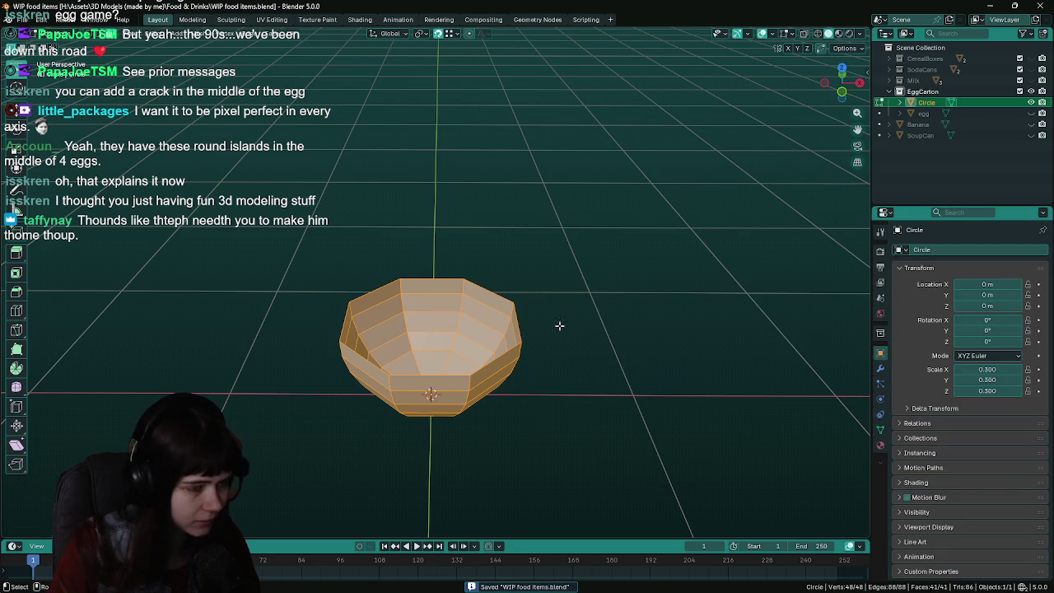
Apply All Transforms to the Circle bowl so scale reads 1.000, and save
middle_drag(558, 324, 557, 331)
key(Tab)
key(Tab)
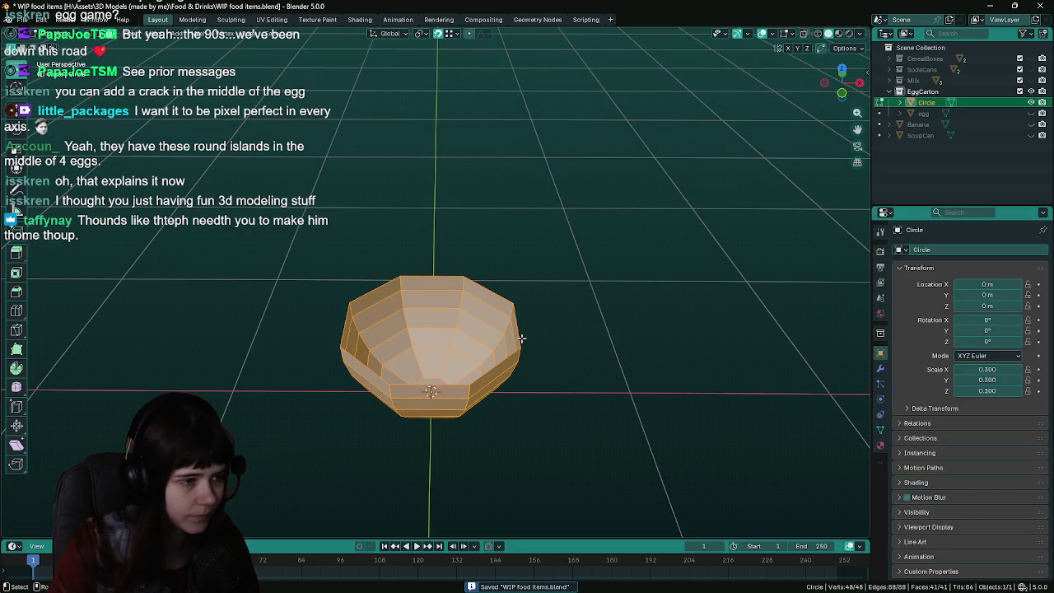
key(Tab)
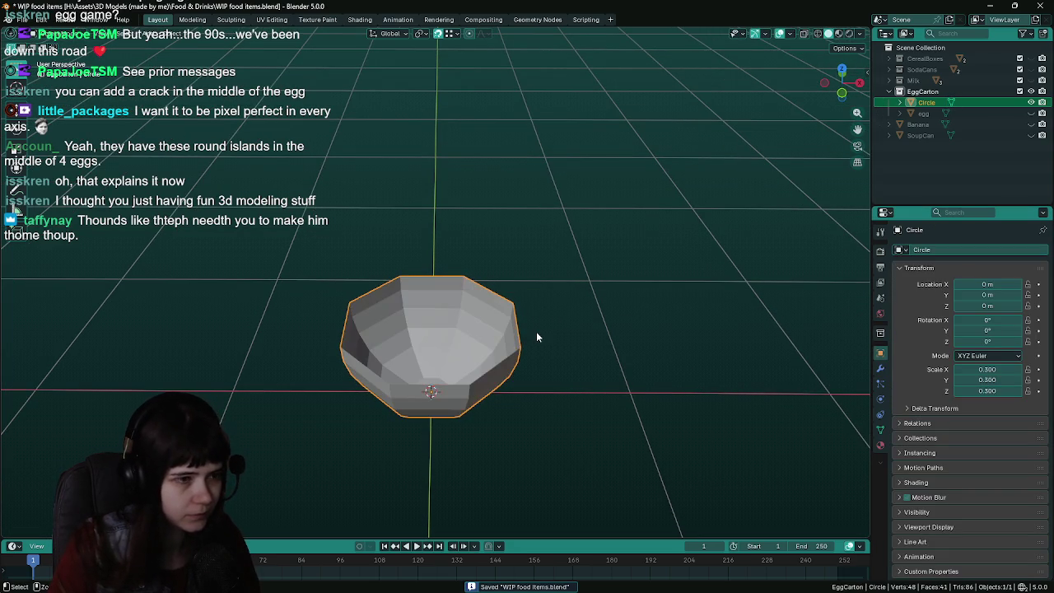
key(ctrl+a)
click(536, 332)
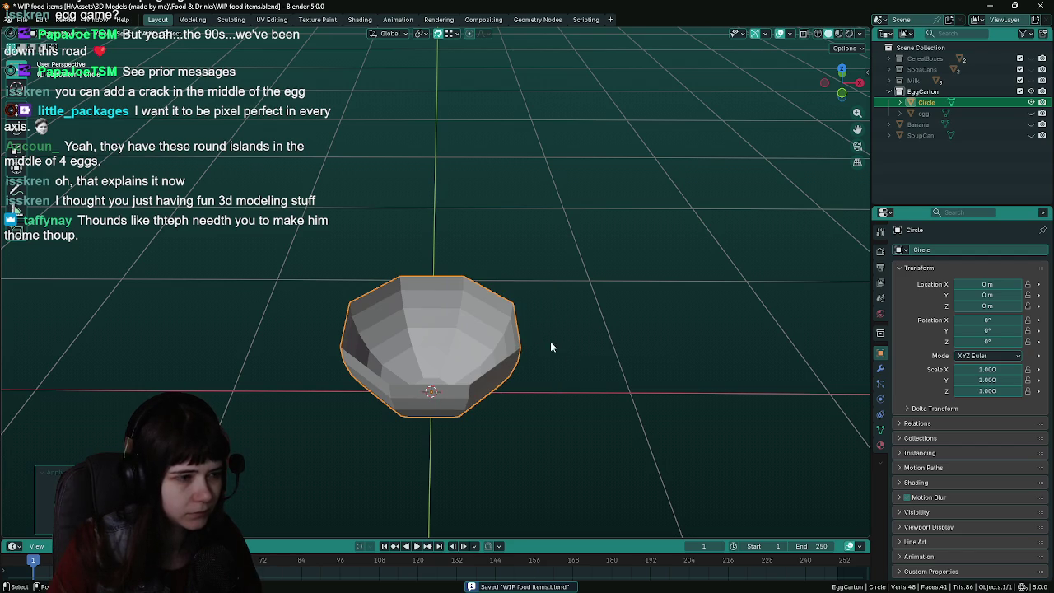
key(ctrl+a)
middle_drag(670, 352, 594, 297)
key(ctrl+s)
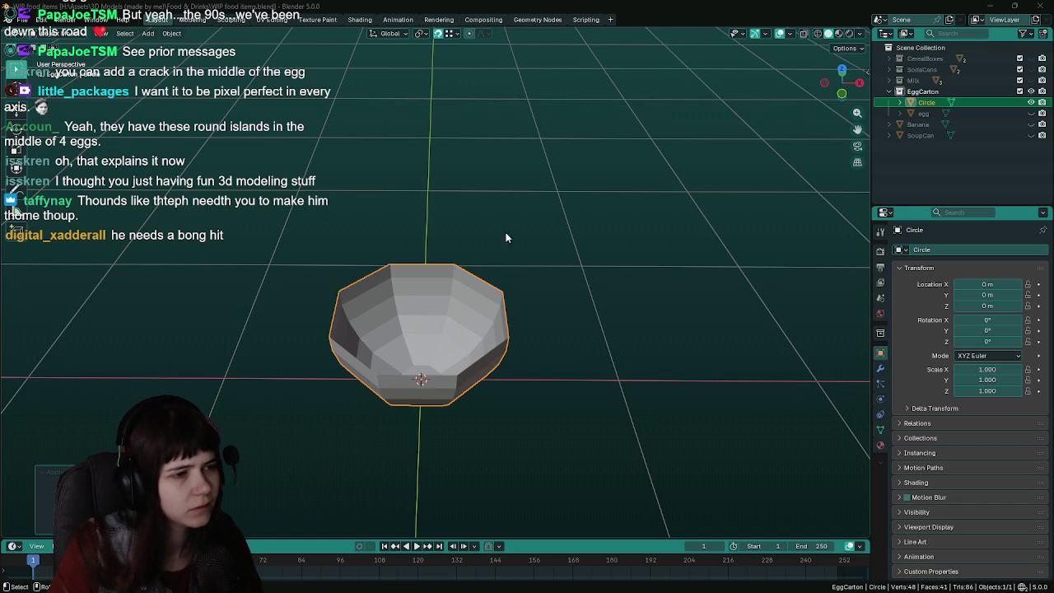
middle_drag(506, 232, 511, 308)
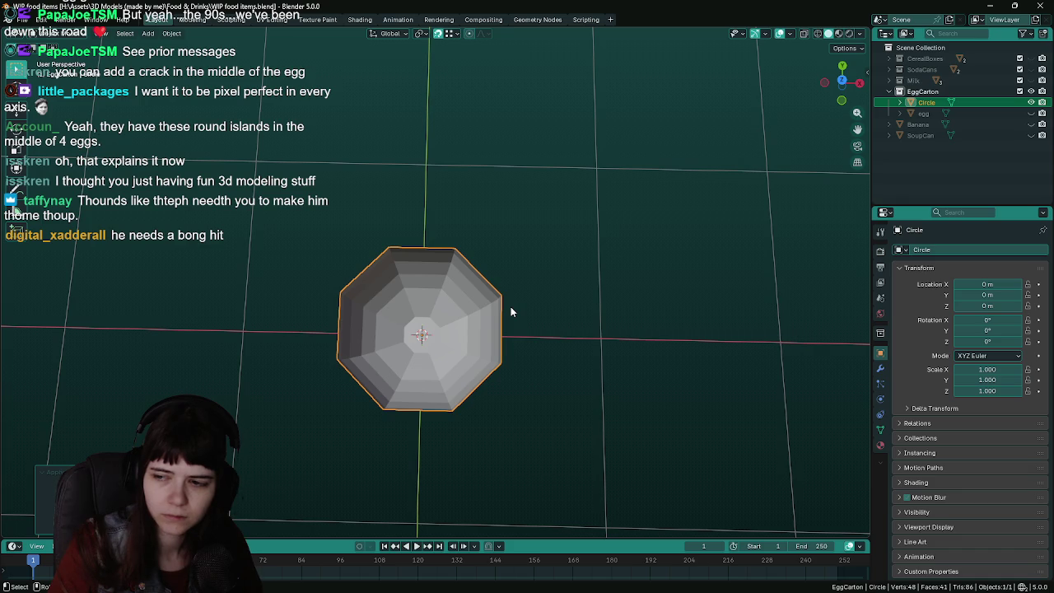
key(Tab)
key(KP_7)
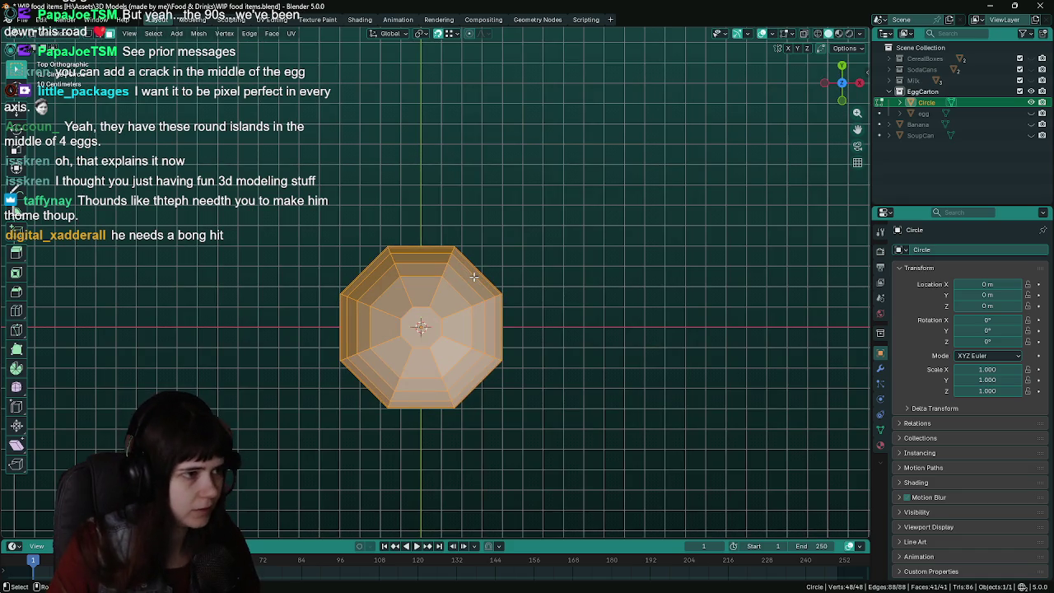
middle_drag(387, 315, 321, 273)
click(321, 275)
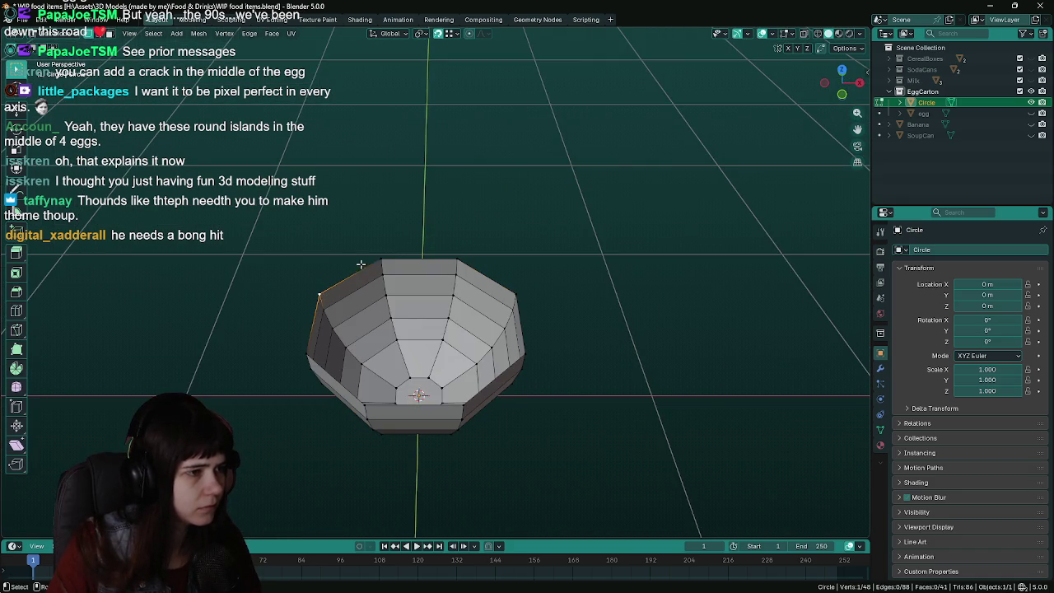
key(KP_7)
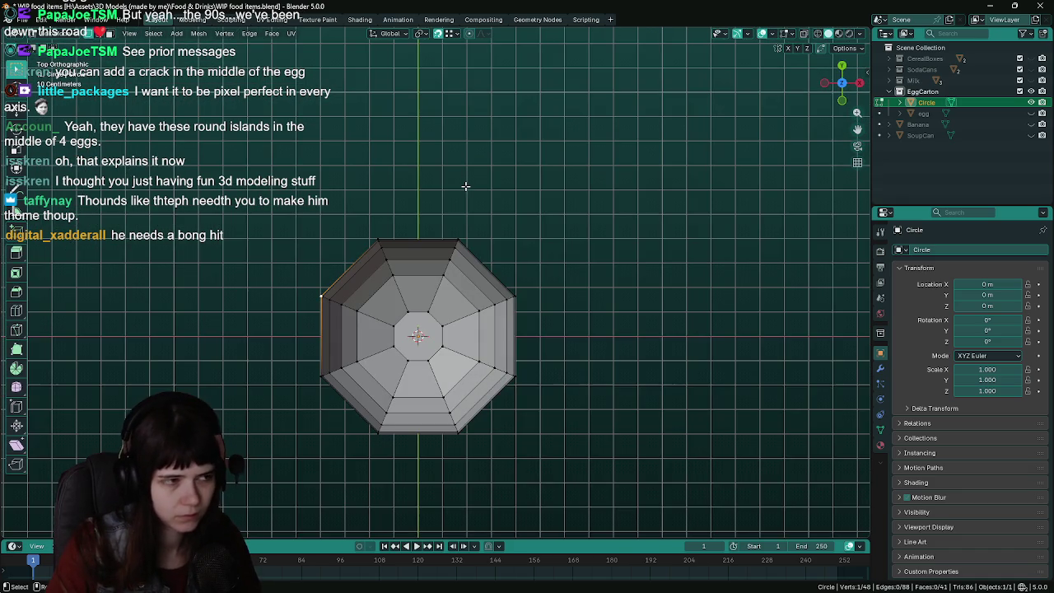
key(g)
key(y)
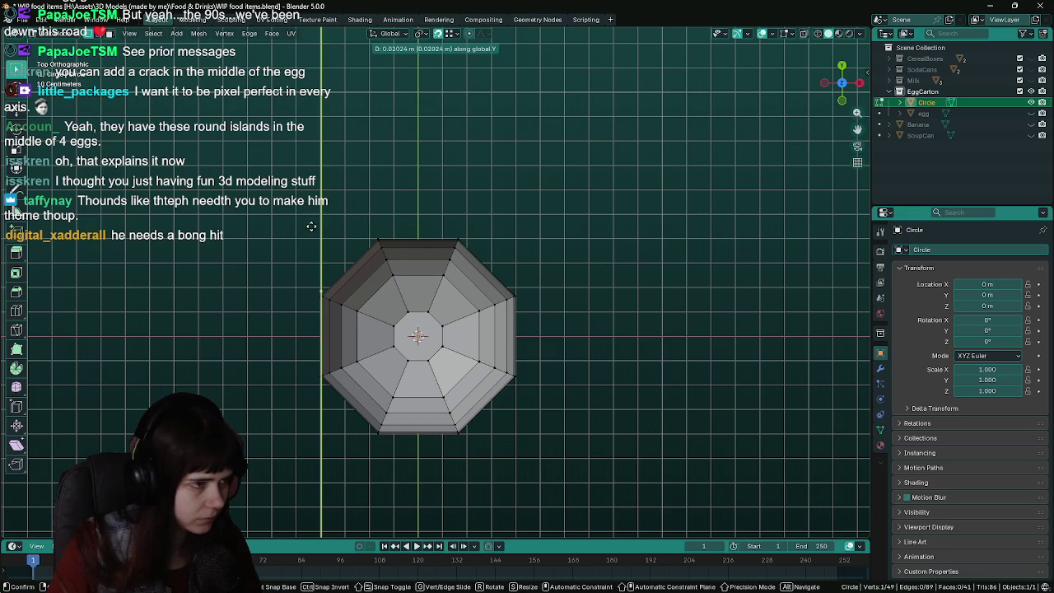
click(382, 229)
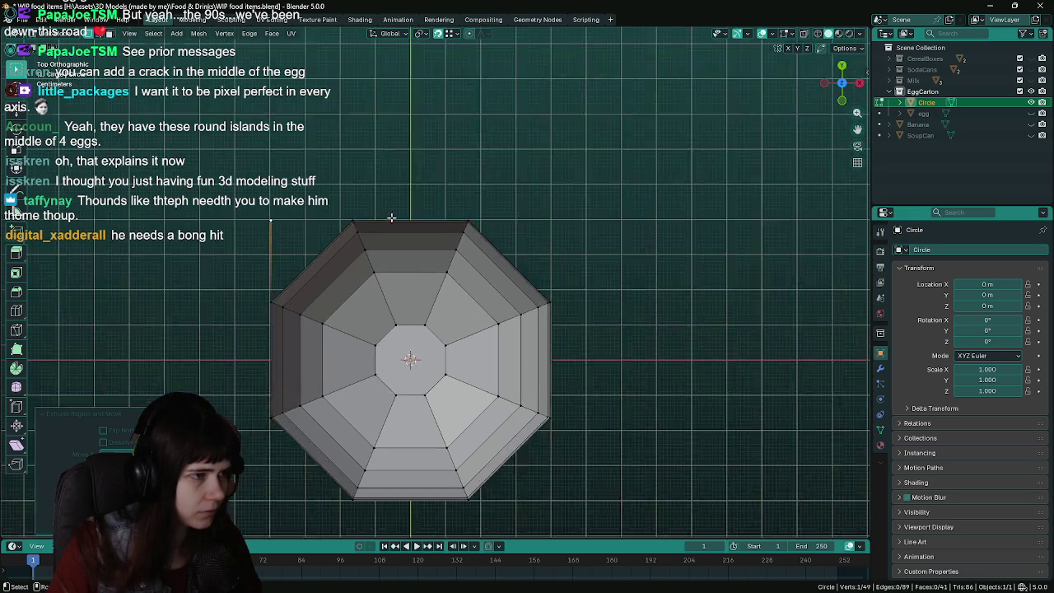
middle_drag(382, 229, 368, 227)
key(f)
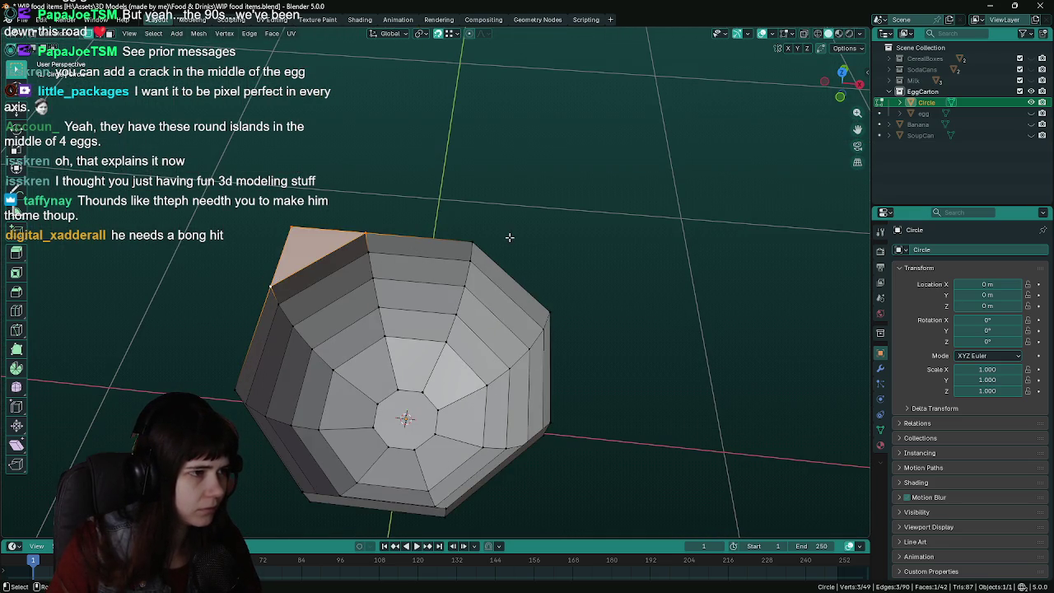
key(Tab)
key(ctrl+s)
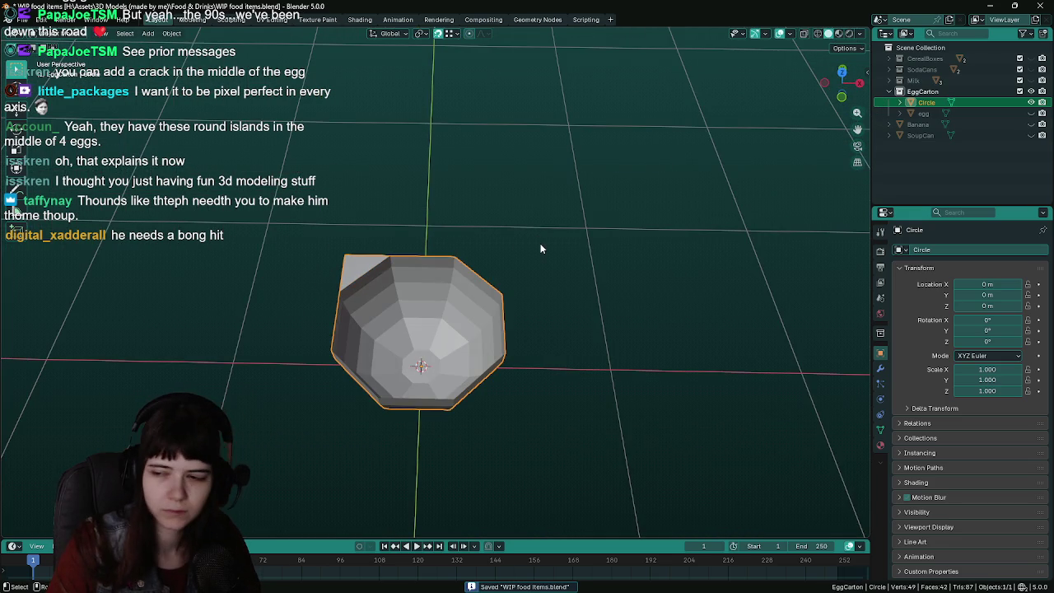
key(Tab)
scroll(541, 249, up, 1)
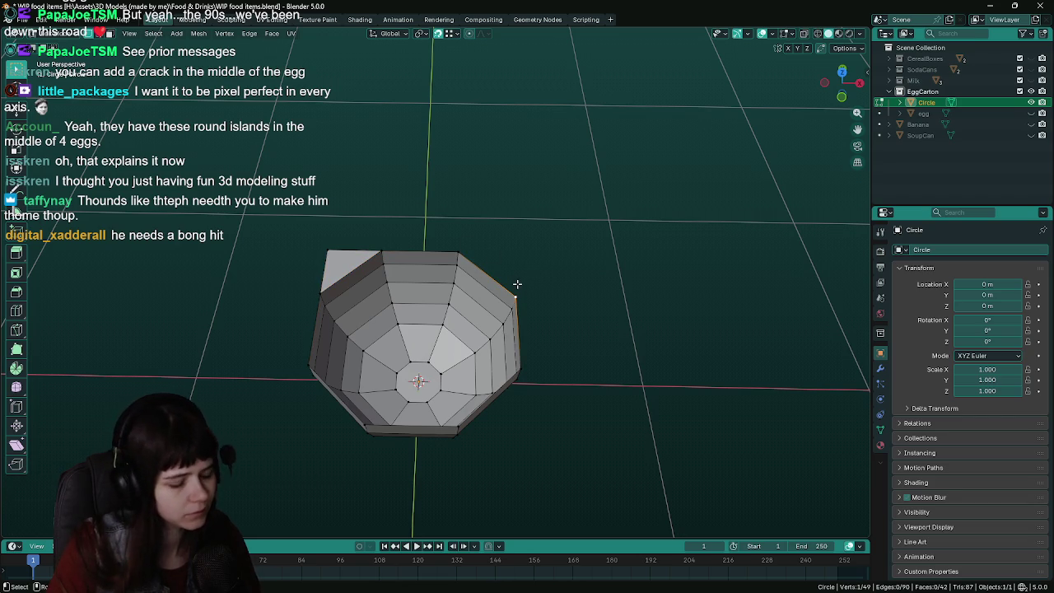
key(g)
key(y)
click(476, 246)
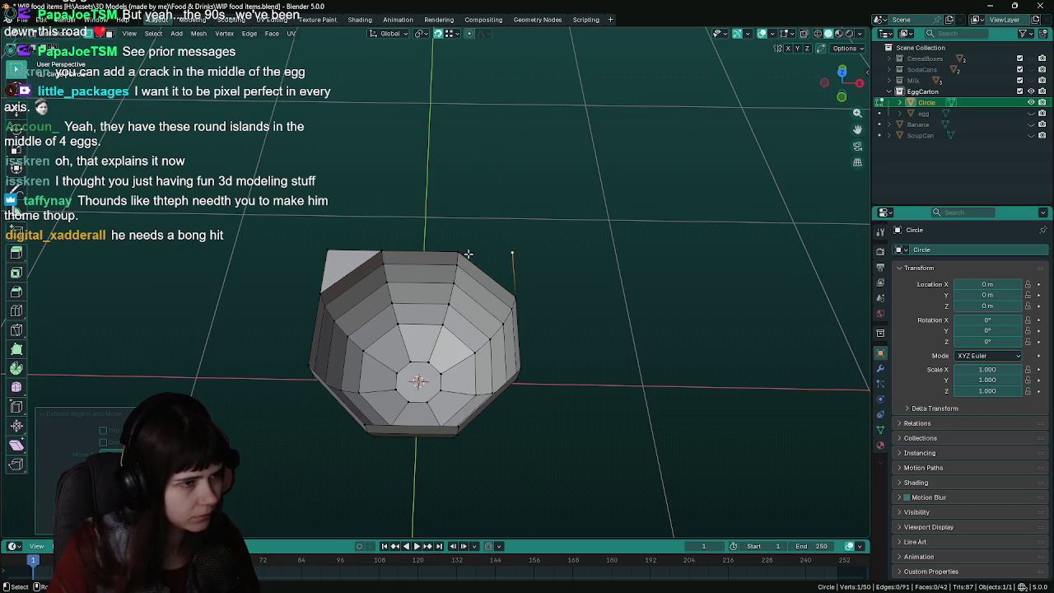
shift+click(466, 254)
key(f)
scroll(560, 287, down, 3)
key(ctrl+s)
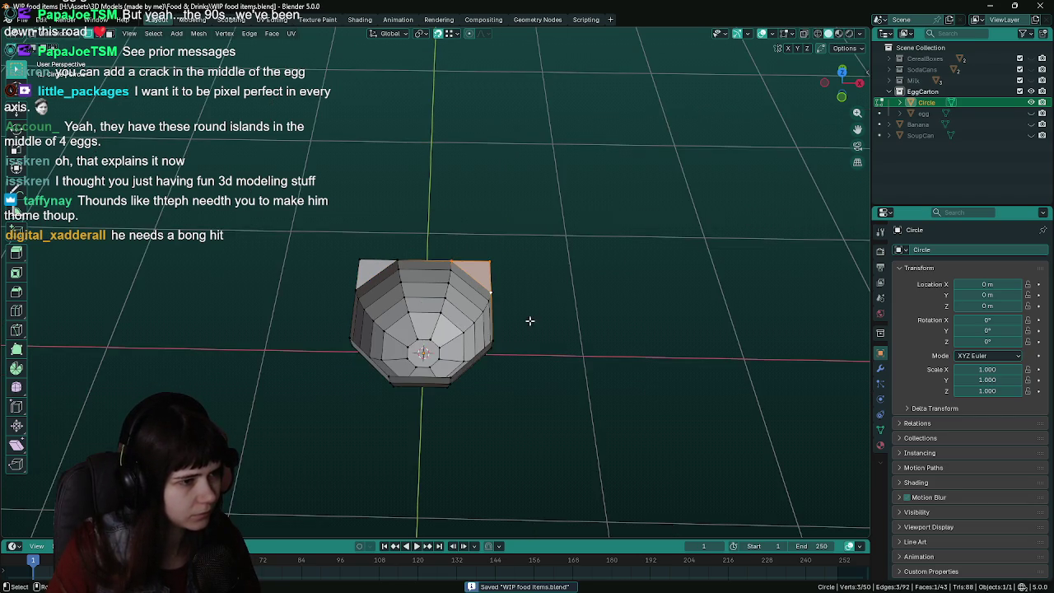
key(Tab)
scroll(536, 290, up, 1)
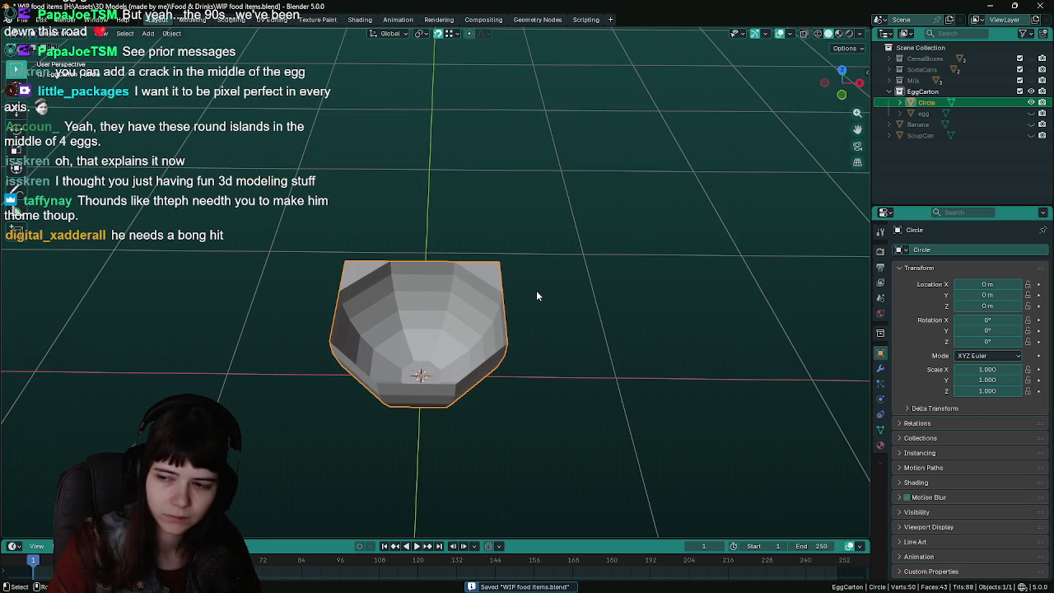
scroll(536, 290, up, 1)
key(Tab)
scroll(531, 317, up, 1)
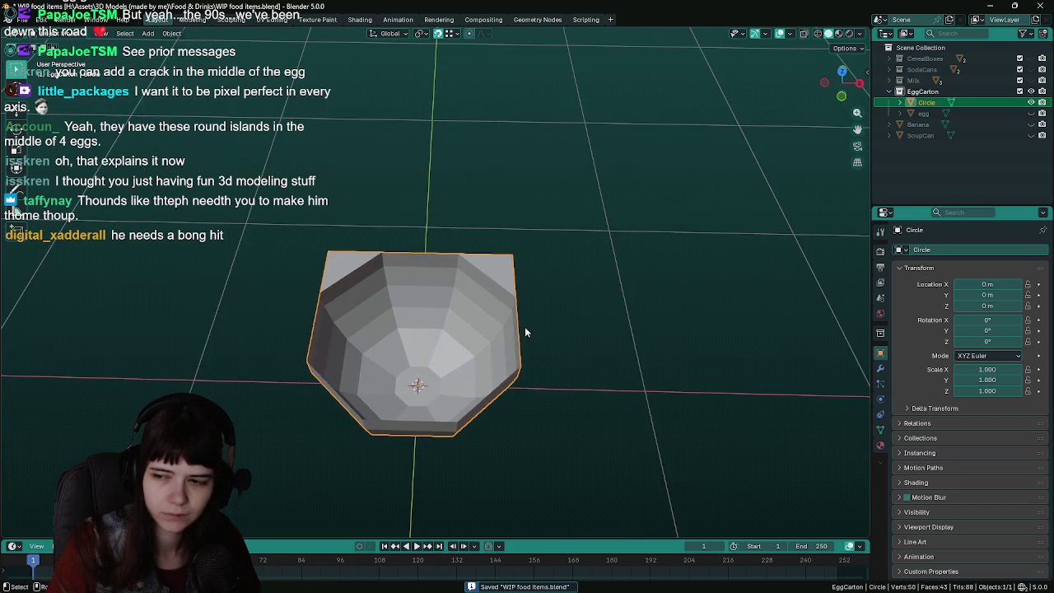
scroll(525, 326, up, 1)
middle_drag(522, 321, 466, 469)
click(458, 446)
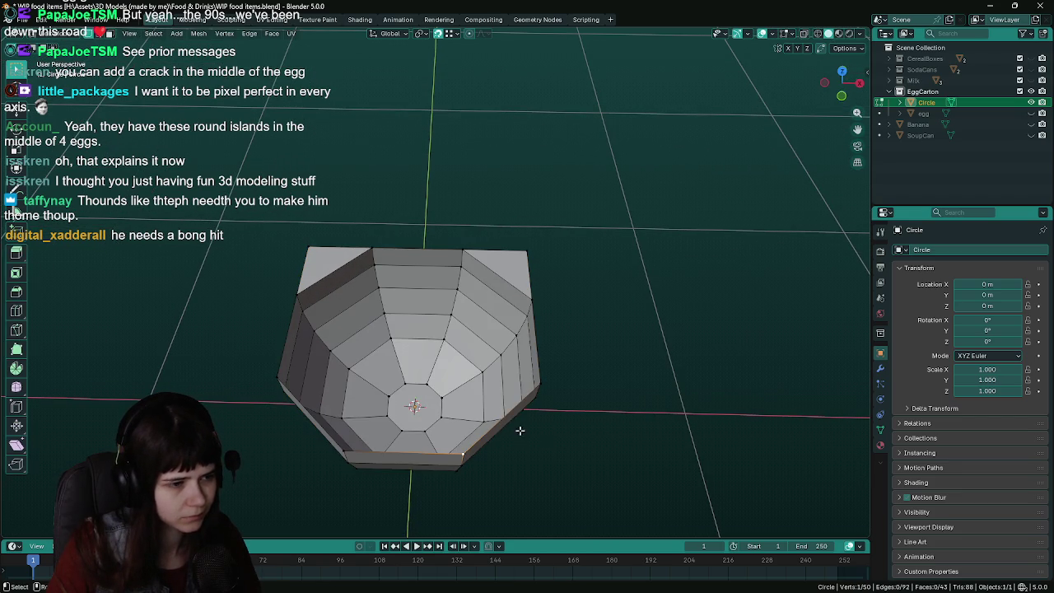
shift+click(540, 385)
key(f)
mouse_move(544, 441)
middle_down()
mouse_move(573, 372)
mouse_move(543, 354)
middle_up()
key(ctrl+s)
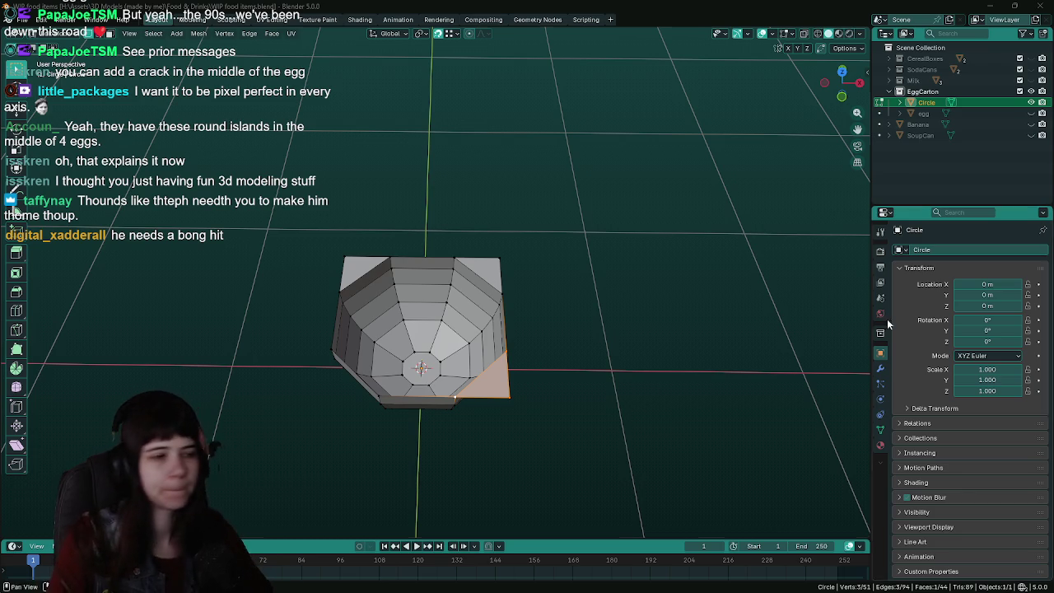
click(521, 384)
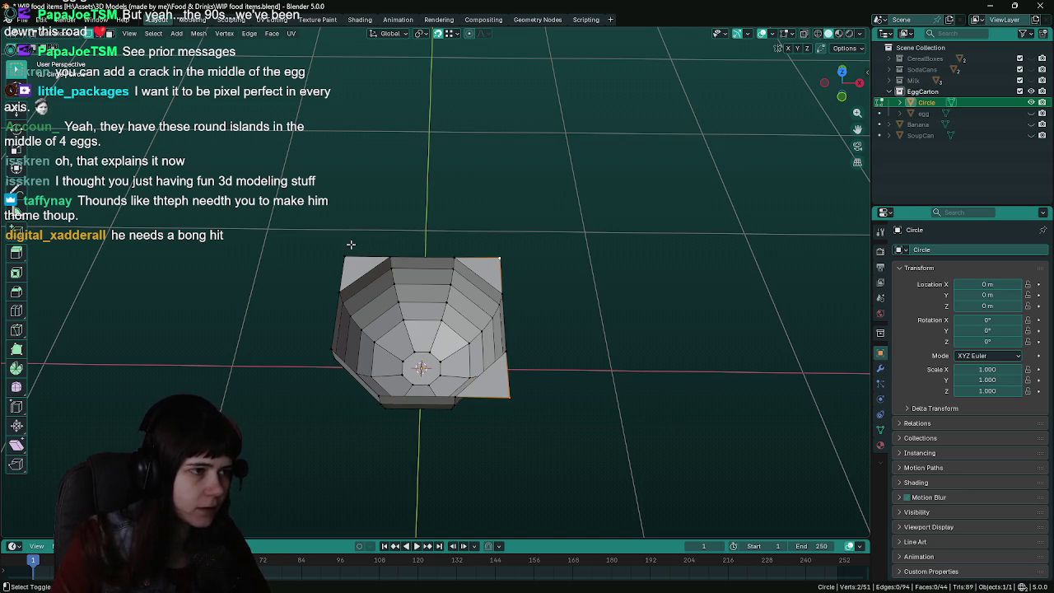
key(x)
click(549, 238)
Add an Array modifier to the bowl in Object Mode with a count of 6
key(ctrl+s)
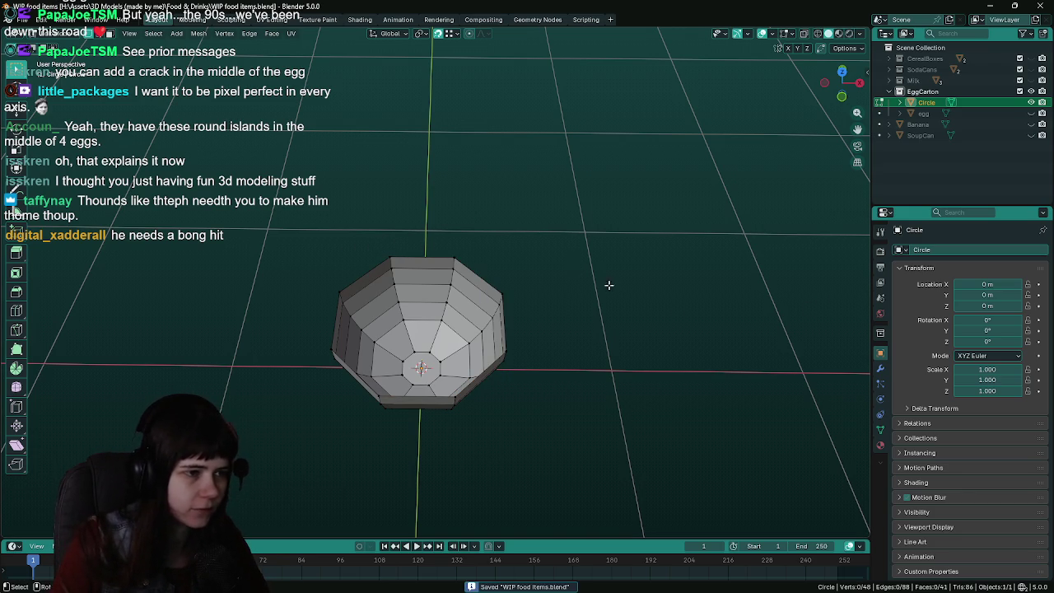
key(Tab)
click(881, 369)
click(937, 250)
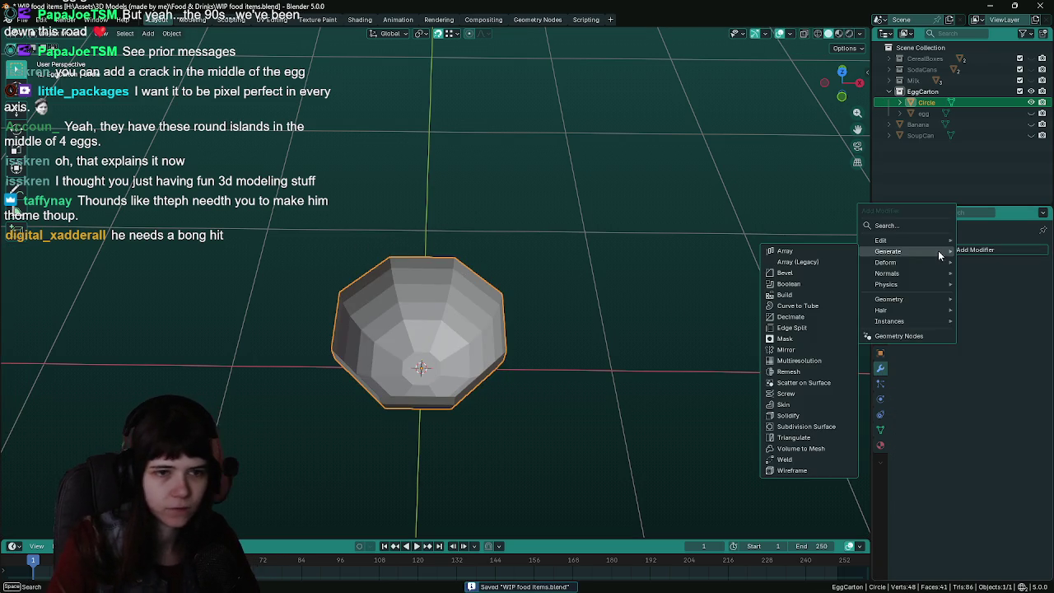
click(774, 257)
scroll(781, 271, down, 2)
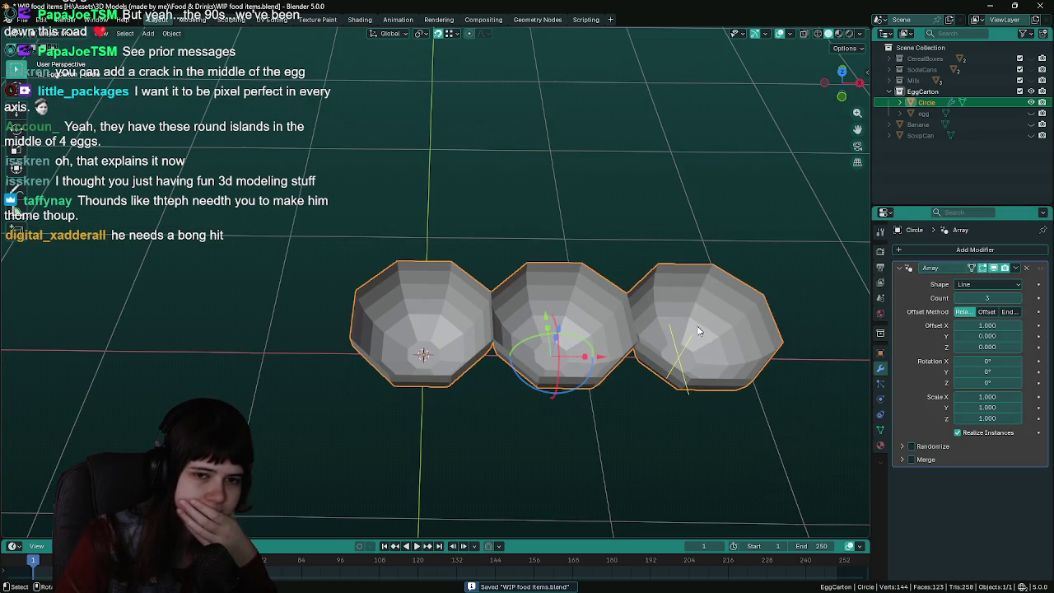
double_click(988, 298)
text(6)
key(Return)
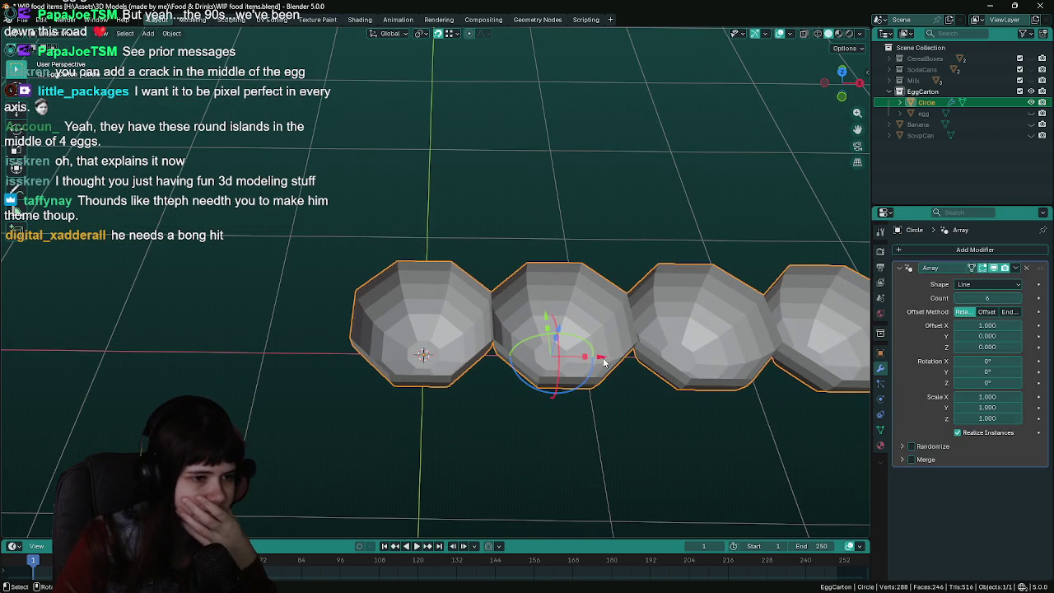
Set the array's relative X offset to 1.05 to space the six bowls
drag(604, 362, 603, 361)
double_click(988, 325)
text(1.02)
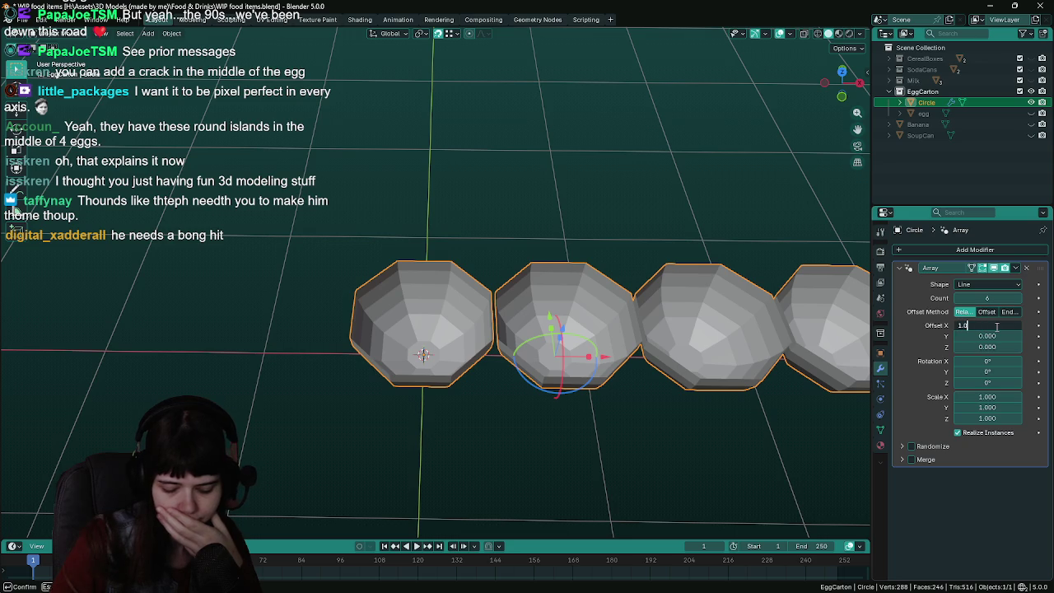
key(Return)
click(996, 326)
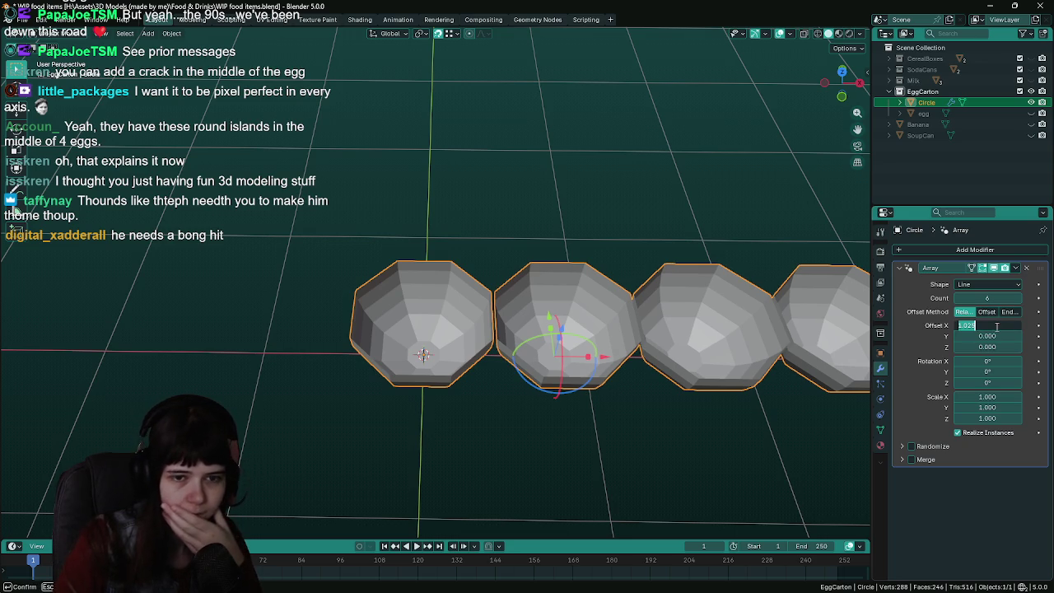
text(.05)
key(Return)
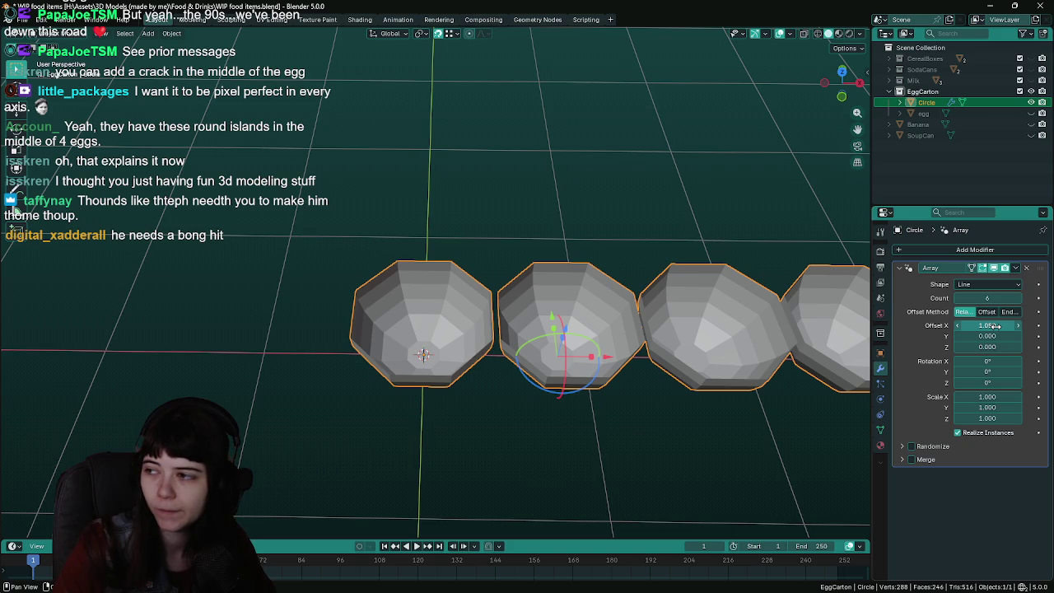
Save, collapse the Array panel and bring up the Add Modifier Generate list
mouse_move(312, 280)
middle_down()
mouse_move(456, 208)
mouse_move(580, 230)
middle_up()
key(ctrl+s)
click(899, 269)
click(913, 250)
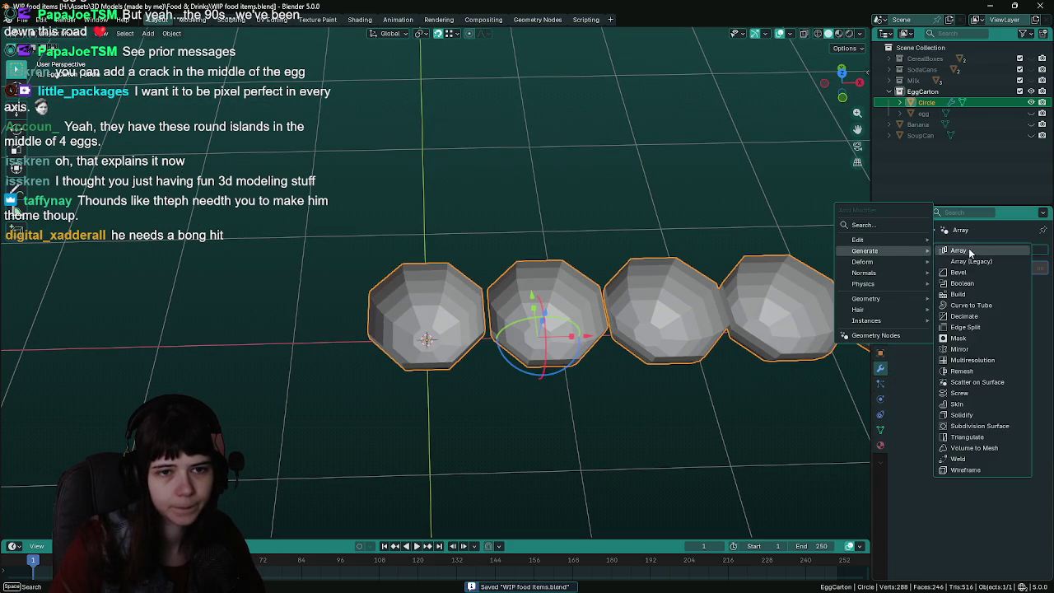
Add a second Array with count 2, X offset 0 and Y offset 1
click(959, 250)
click(982, 312)
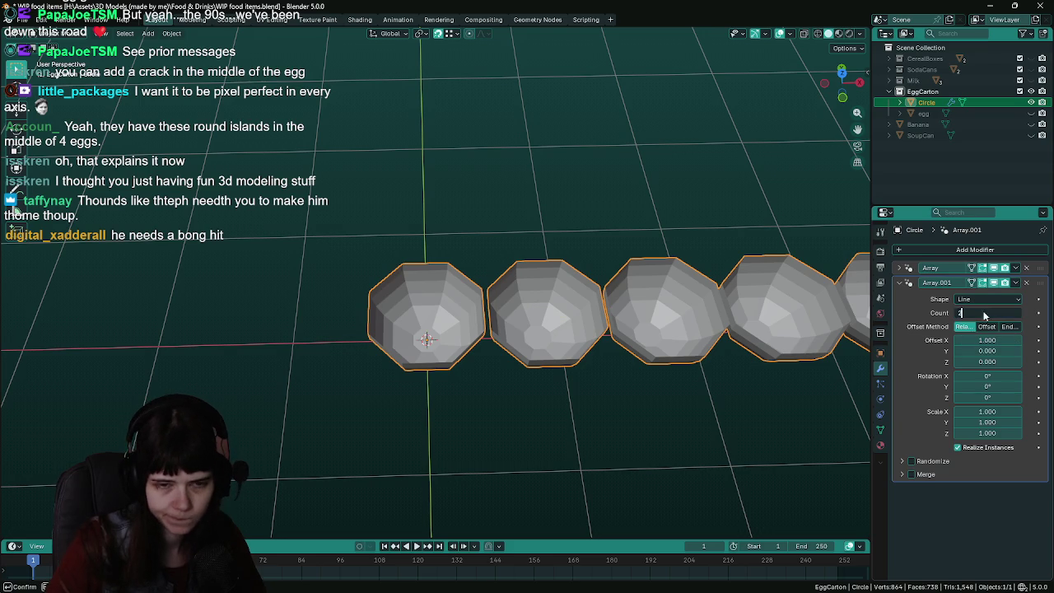
key(Return)
click(996, 340)
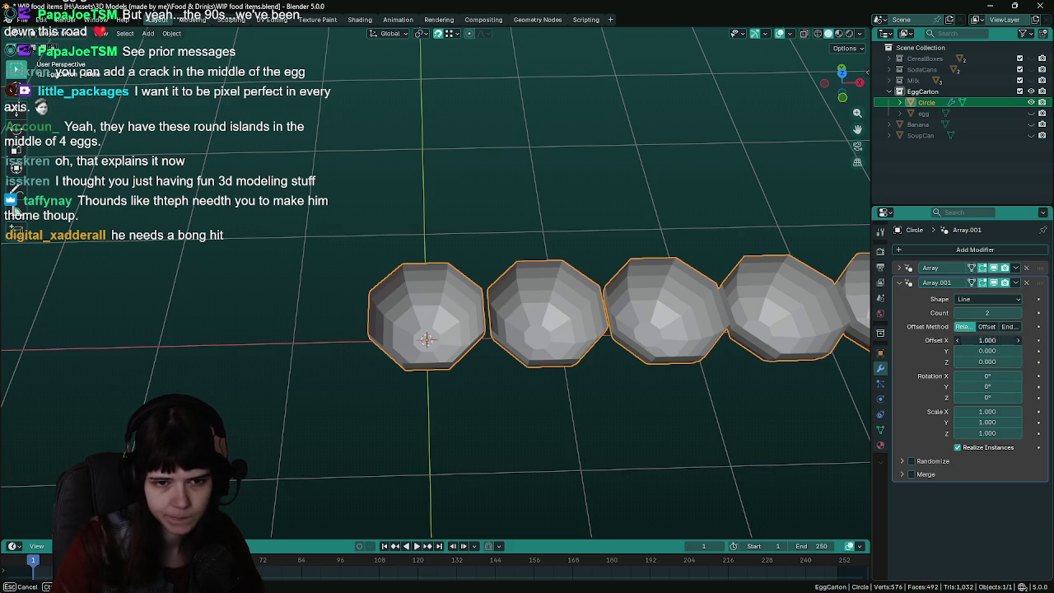
text(0)
key(Return)
click(988, 352)
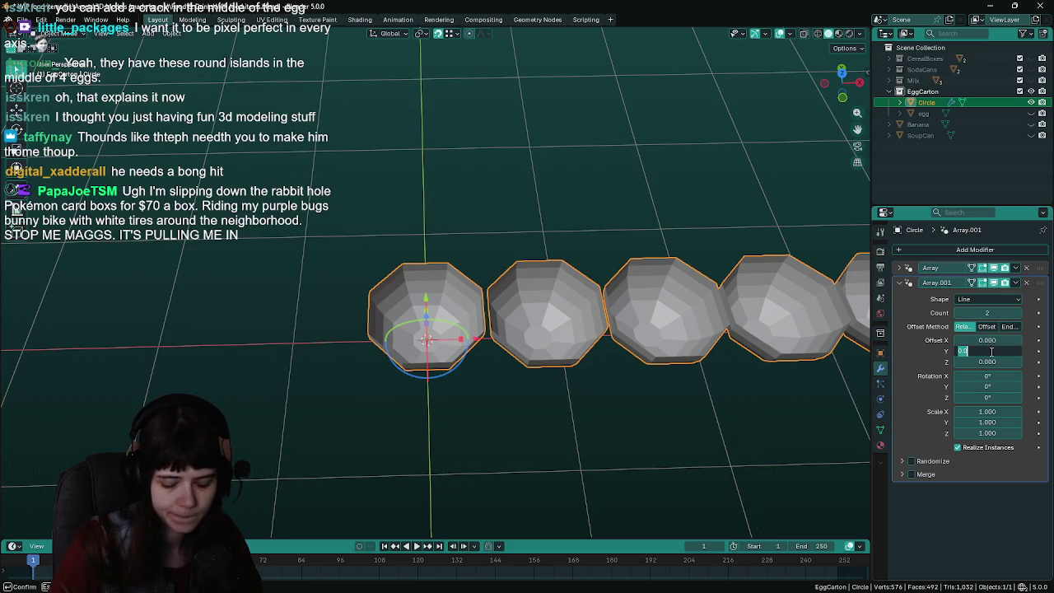
text(1)
key(Return)
Refine the second array's Y offset to 1.025 and save
middle_drag(741, 363, 578, 372)
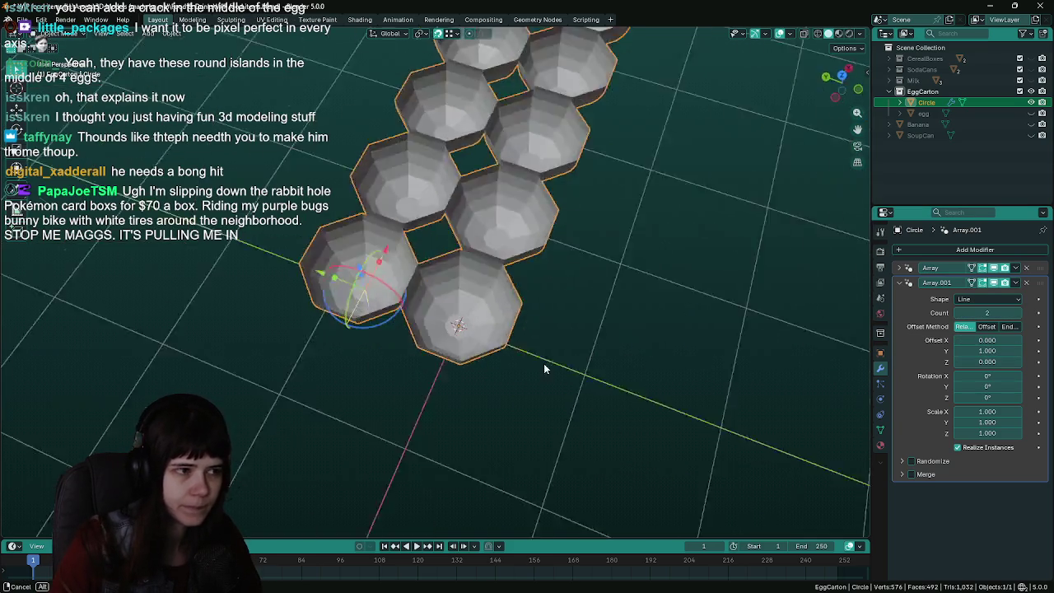
scroll(578, 371, up, 1)
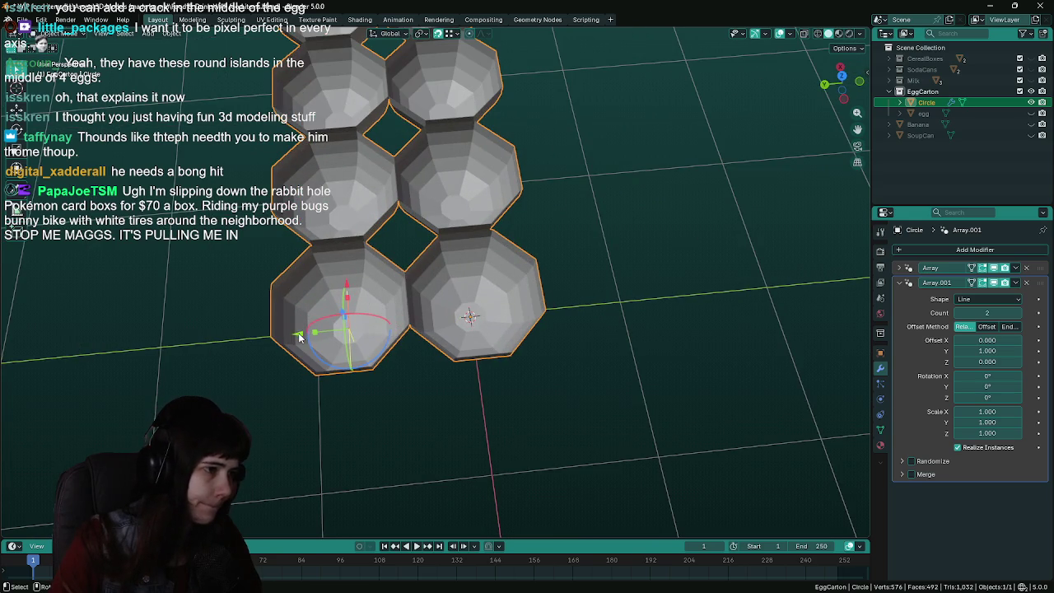
drag(299, 336, 293, 338)
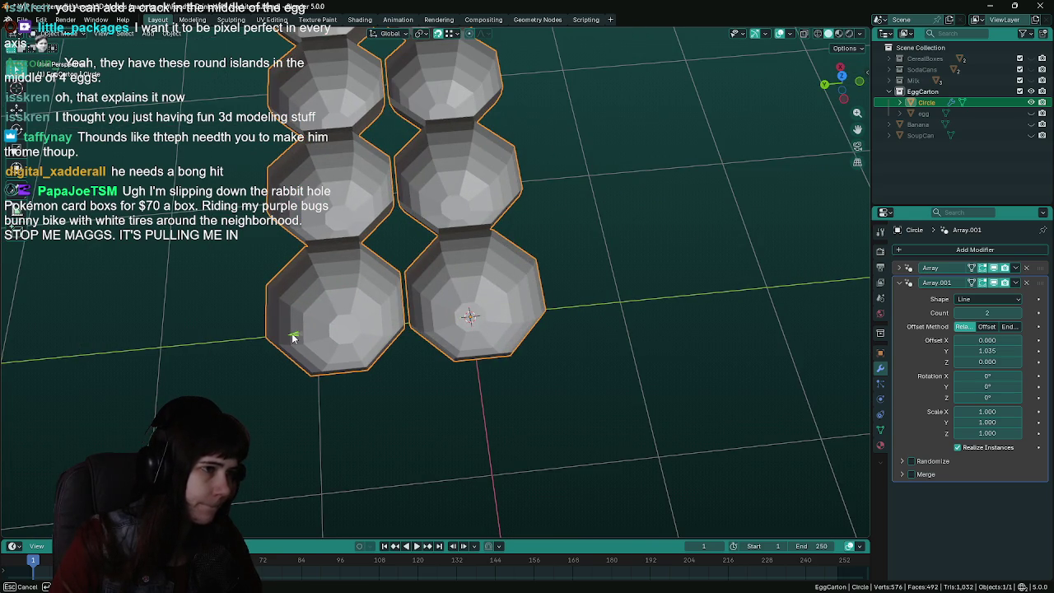
click(998, 350)
text(1.0)
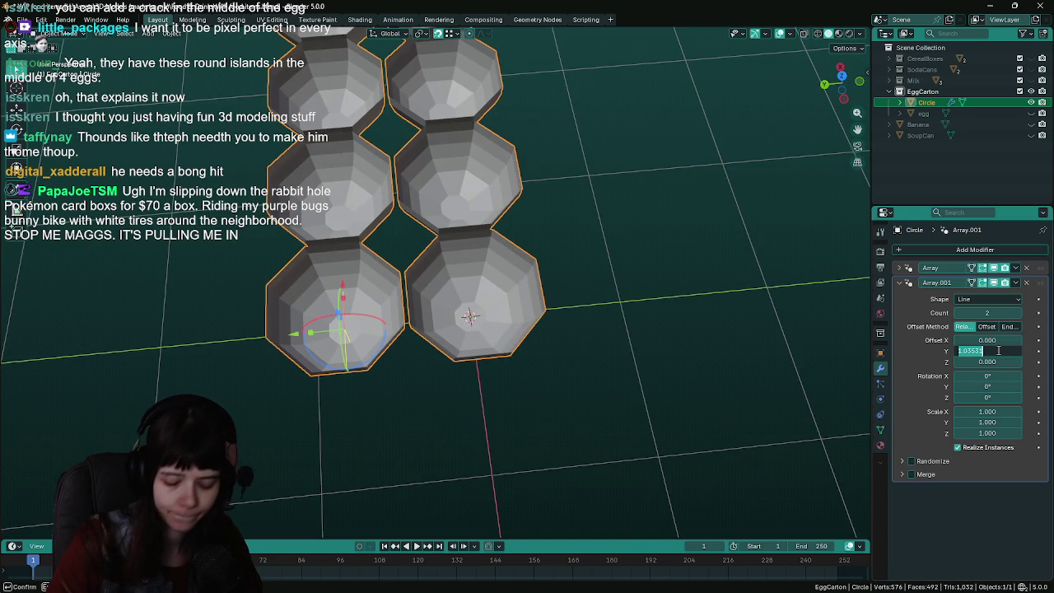
key(Return)
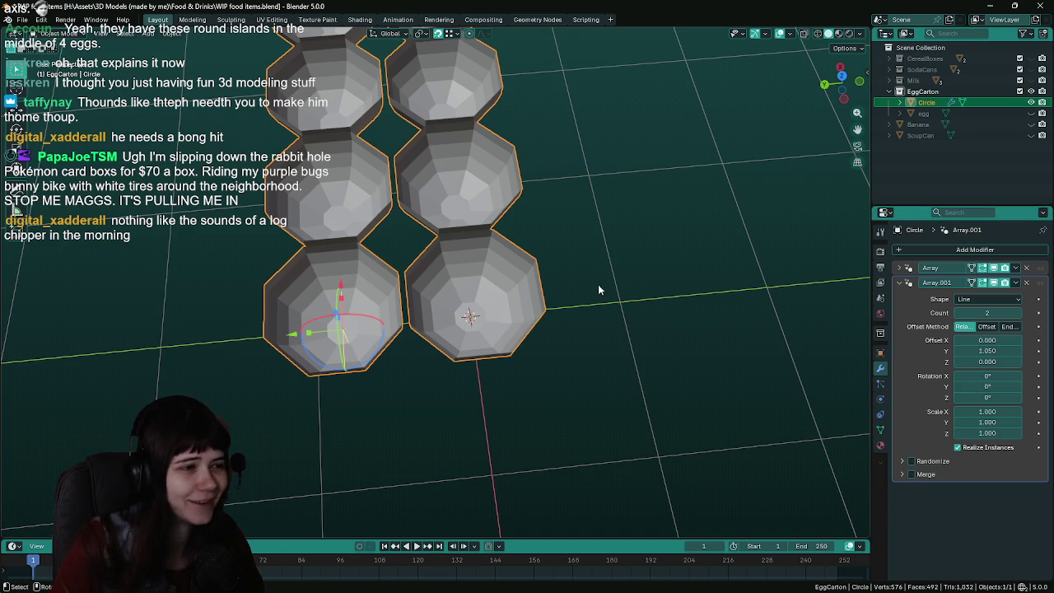
click(993, 351)
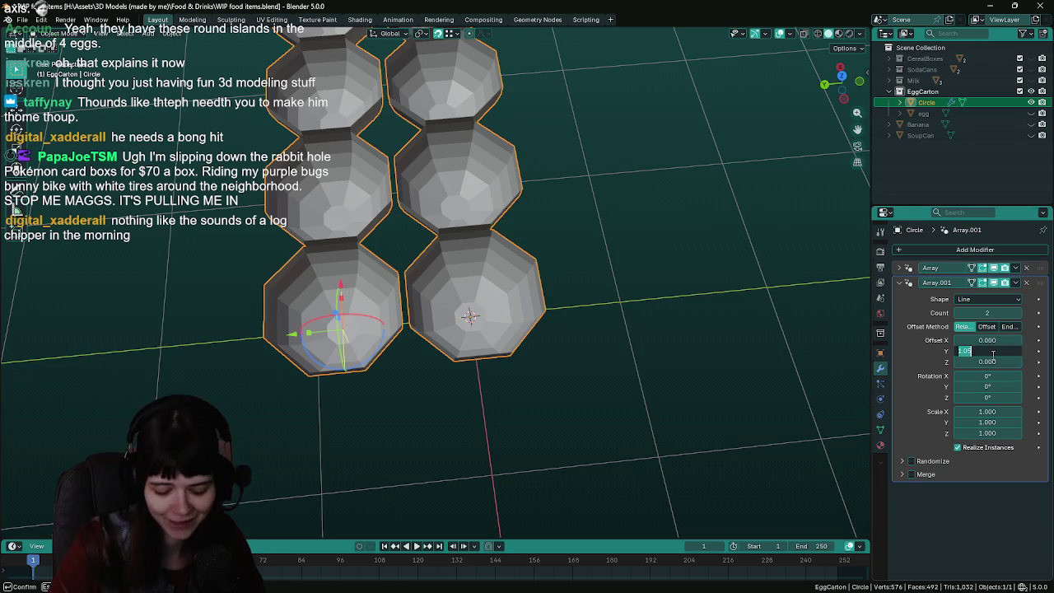
text(25)
key(Return)
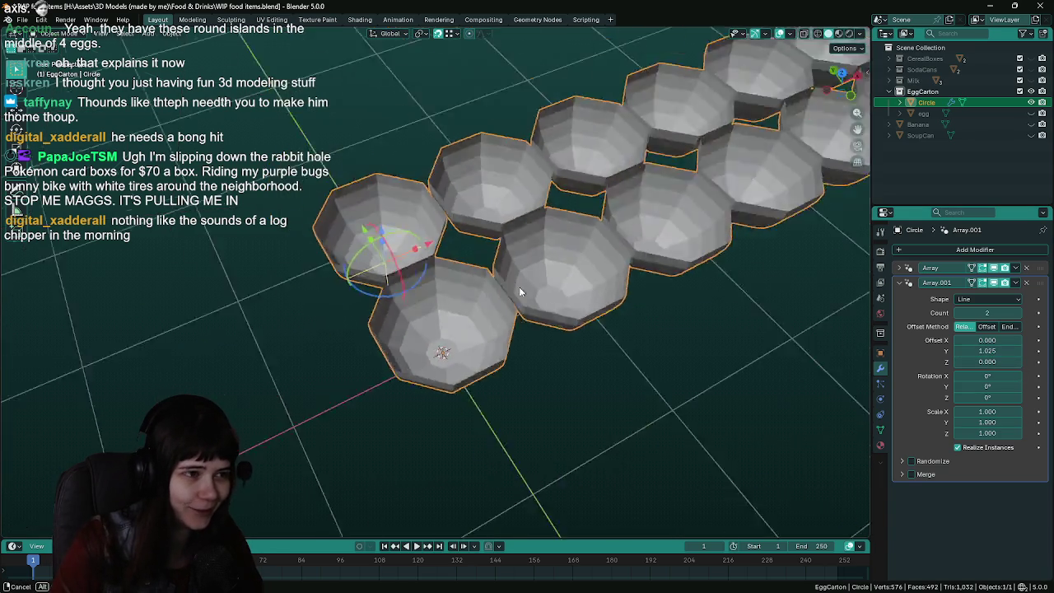
middle_drag(576, 330, 602, 318)
key(ctrl+s)
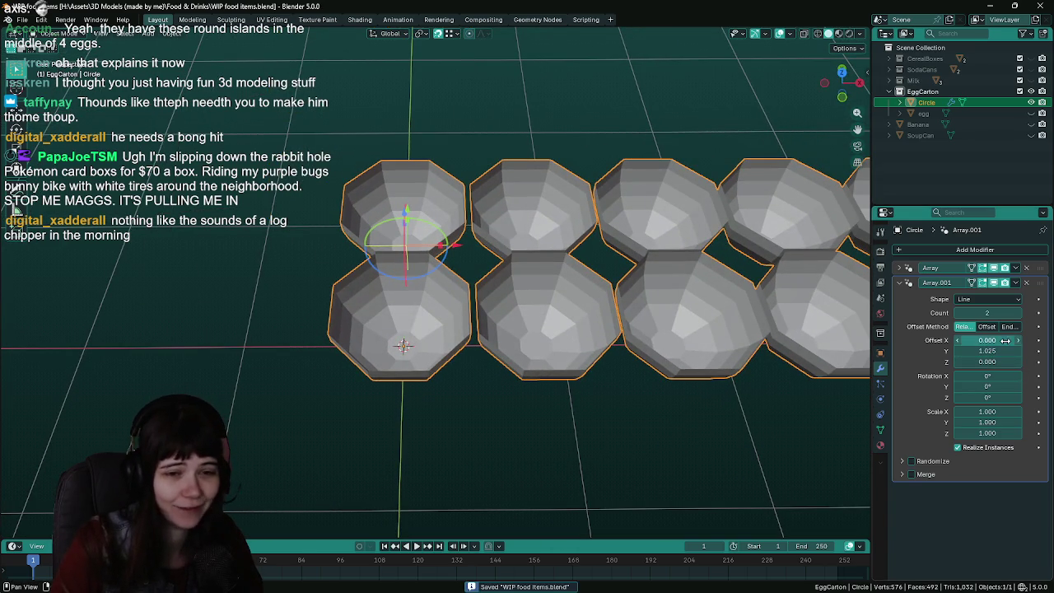
Set the first array's X offset to 1.025, save, and deselect the grid
ctrl+click(904, 269)
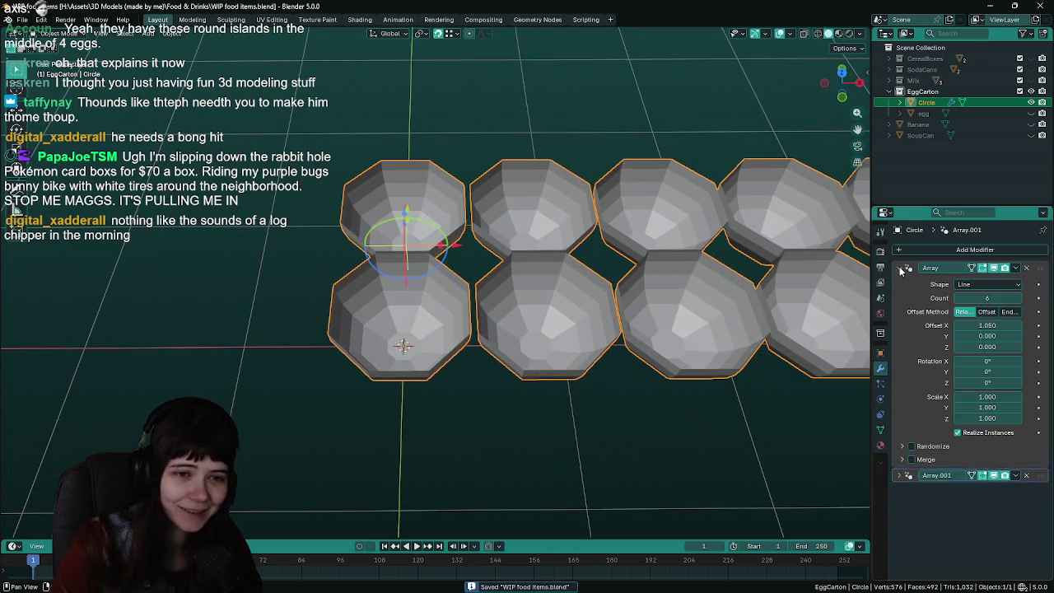
click(982, 325)
text(25)
key(Return)
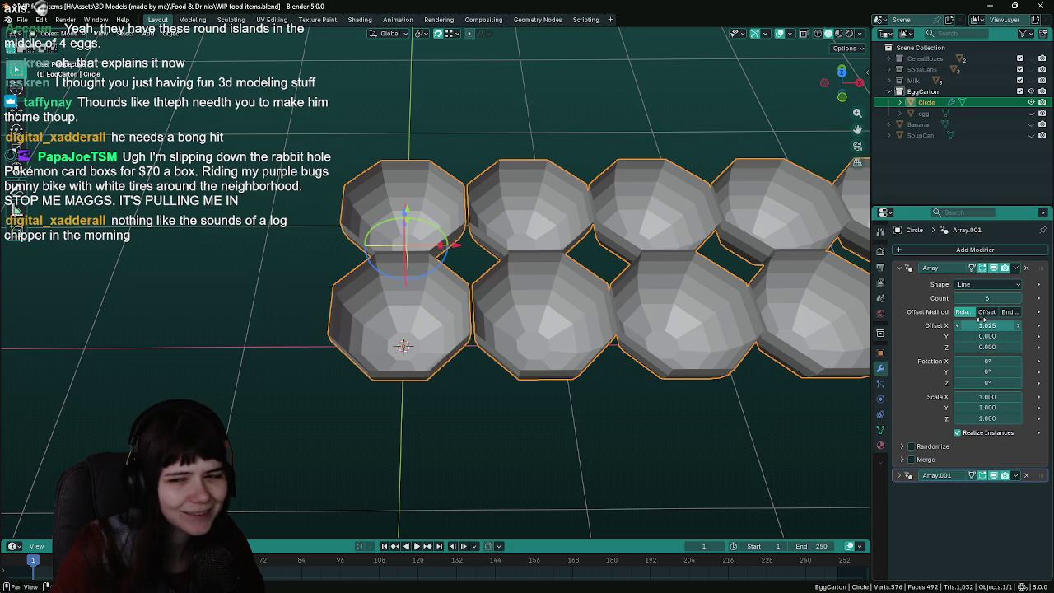
mouse_move(540, 410)
middle_down()
mouse_move(592, 401)
mouse_move(560, 341)
mouse_move(537, 335)
middle_up()
key(ctrl+s)
click(593, 400)
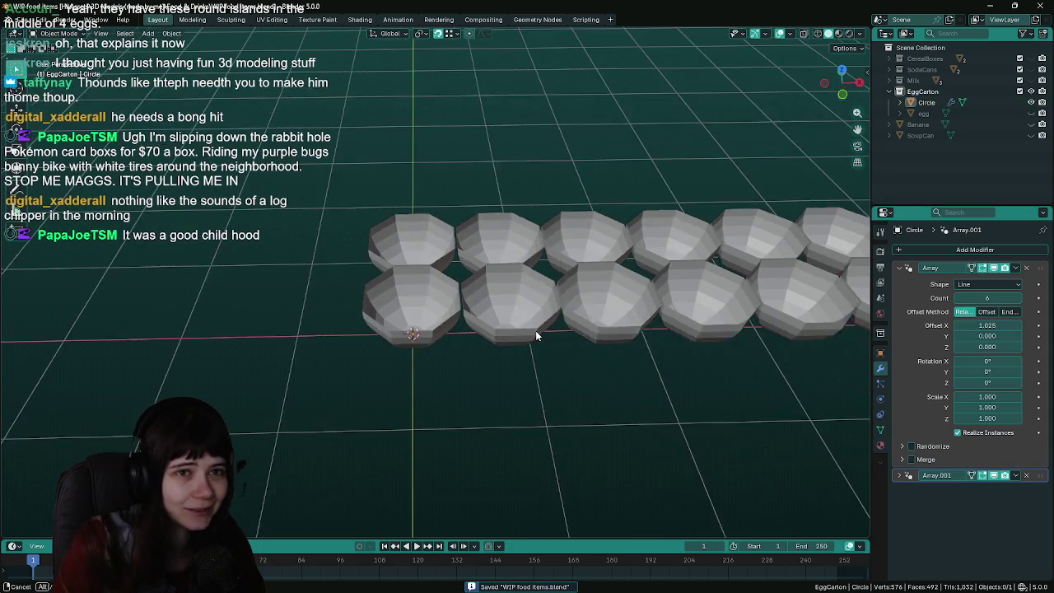
click(536, 335)
click(569, 416)
mouse_move(568, 416)
middle_down()
mouse_move(532, 402)
mouse_move(507, 416)
middle_up()
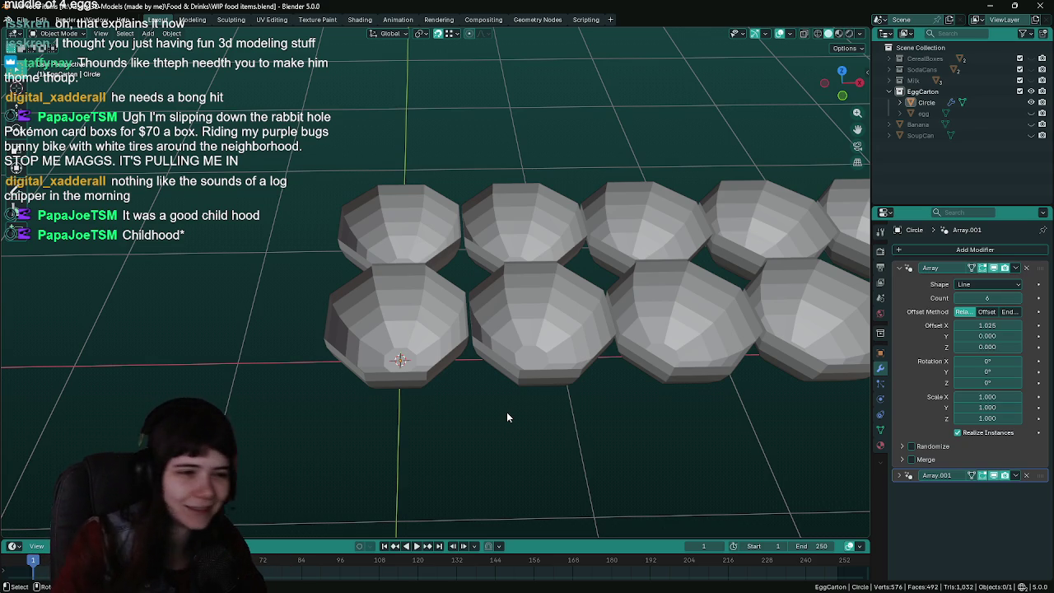
middle_drag(507, 418, 561, 421)
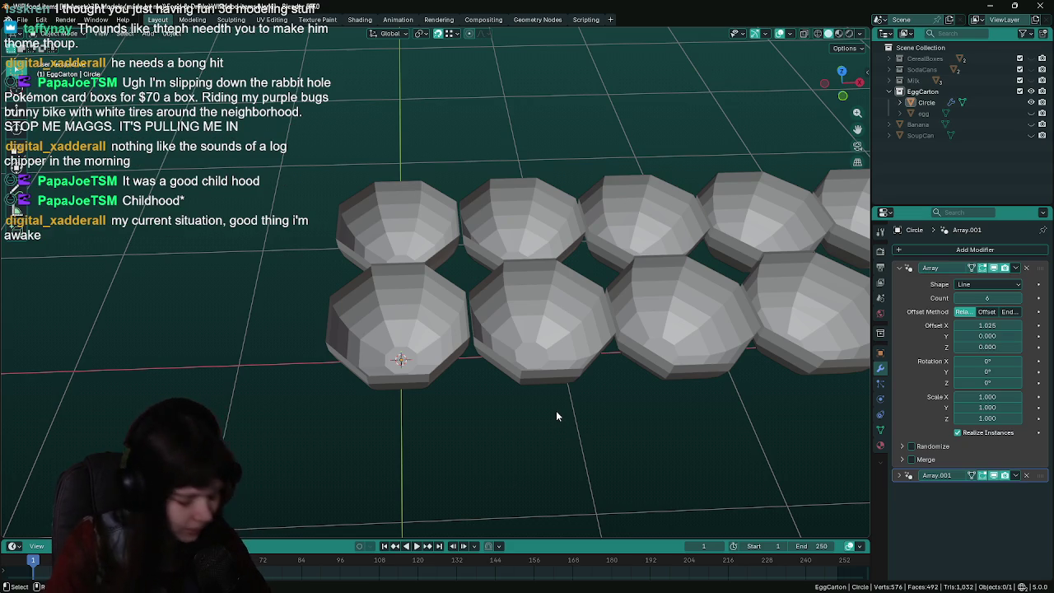
key(ctrl+s)
key(a)
mouse_move(568, 403)
middle_down()
mouse_move(590, 420)
mouse_move(566, 390)
mouse_move(689, 386)
mouse_move(611, 392)
middle_up()
click(589, 415)
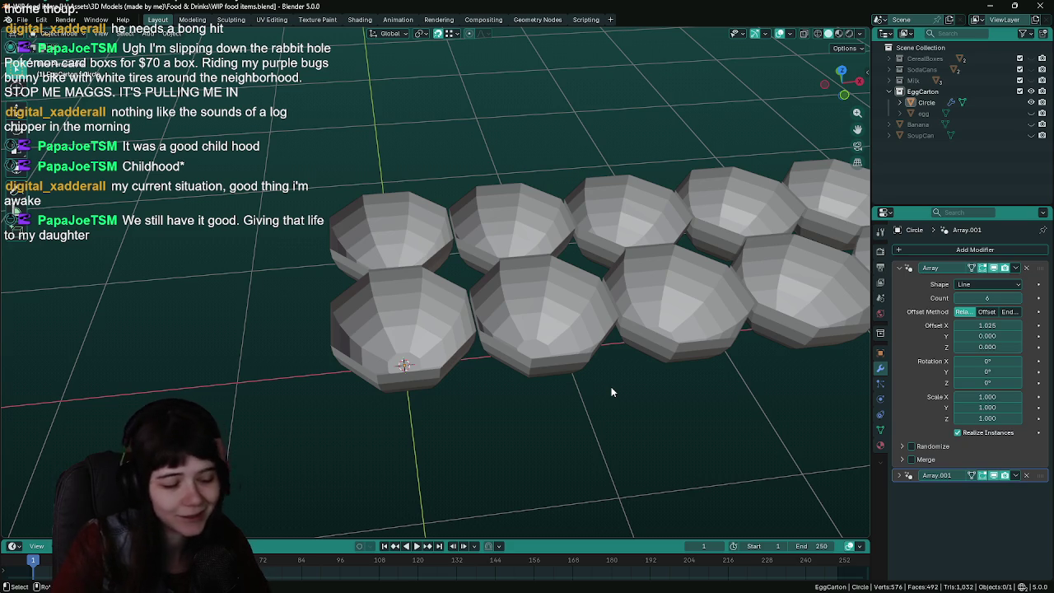
mouse_move(611, 392)
middle_down()
mouse_move(583, 380)
mouse_move(625, 375)
mouse_move(517, 344)
mouse_move(575, 344)
mouse_move(532, 418)
mouse_move(541, 415)
middle_up()
key(ctrl+s)
click(516, 344)
click(532, 418)
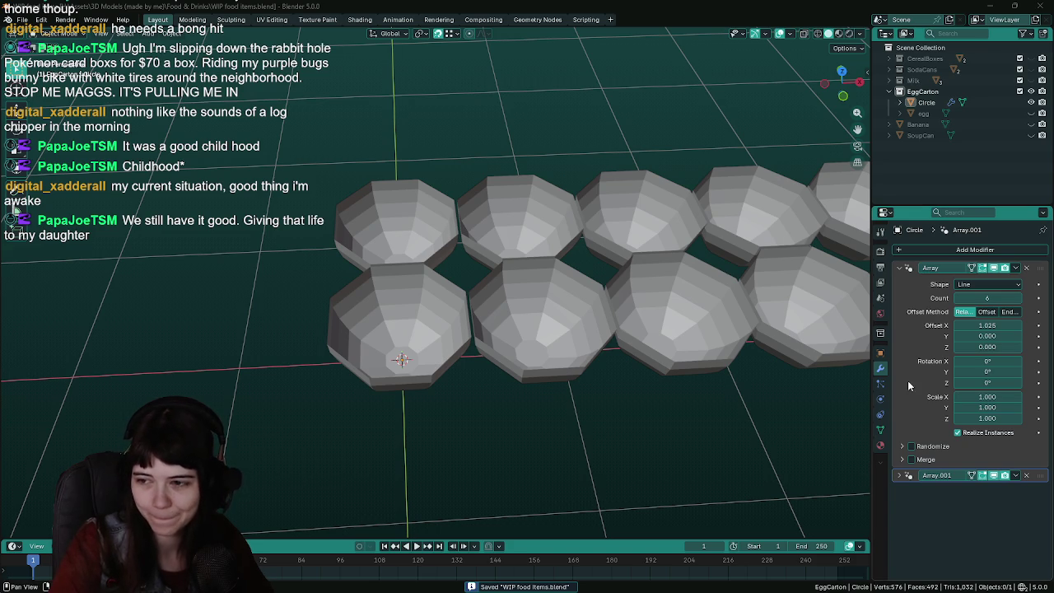
mouse_move(609, 406)
middle_down()
mouse_move(555, 296)
mouse_move(484, 316)
mouse_move(476, 338)
middle_up()
click(556, 297)
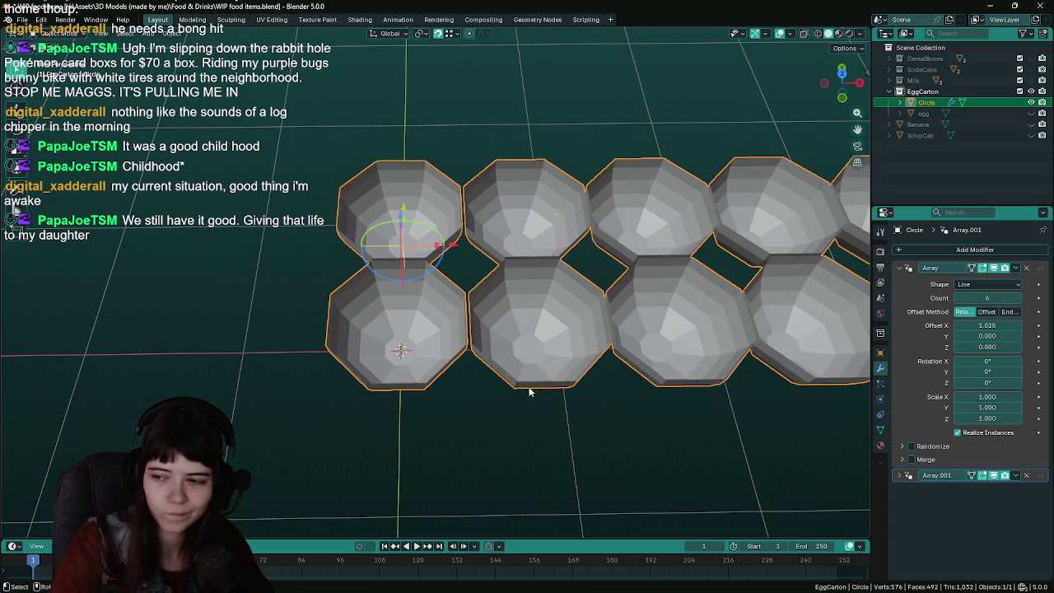
middle_drag(501, 376, 496, 412)
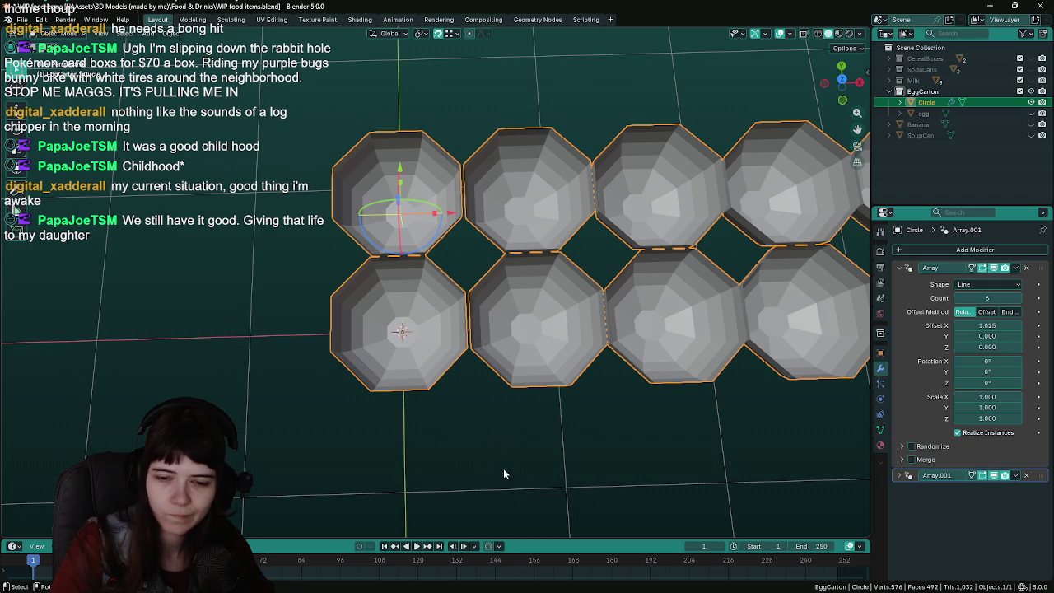
mouse_move(504, 473)
middle_down()
mouse_move(485, 306)
mouse_move(511, 409)
middle_up()
mouse_move(516, 456)
middle_down()
mouse_move(507, 441)
mouse_move(529, 391)
mouse_move(576, 380)
mouse_move(506, 384)
mouse_move(517, 375)
mouse_move(497, 365)
mouse_move(634, 369)
middle_up()
key(ctrl+s)
Discard a stray duplicate and rename Circle to 'EggCarton_bottom backup'
key(shift+d)
key(Escape)
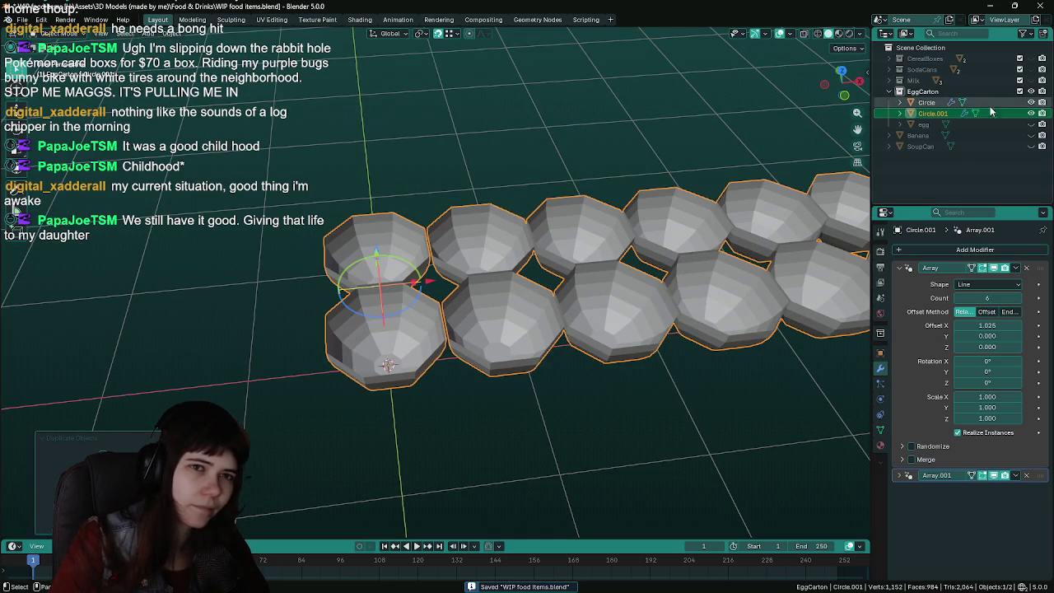
key(Delete)
click(927, 102)
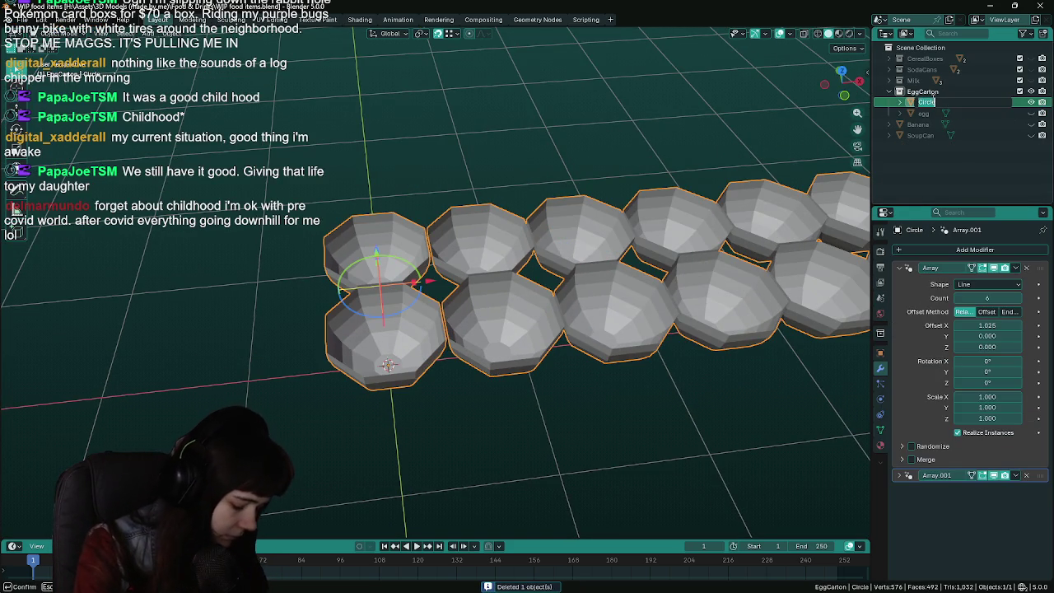
text(EggCarton)
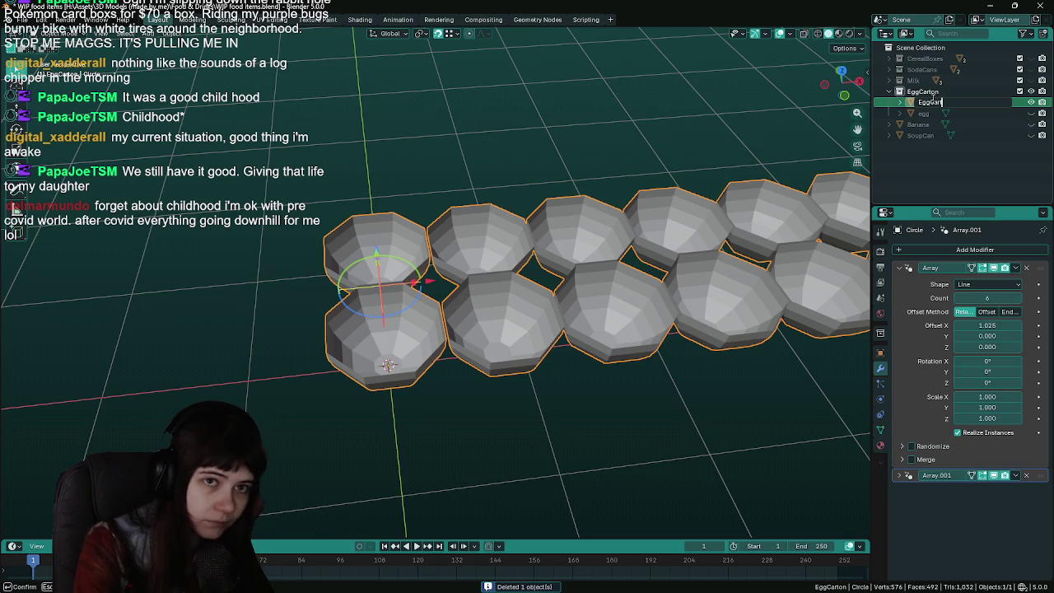
text(_bott)
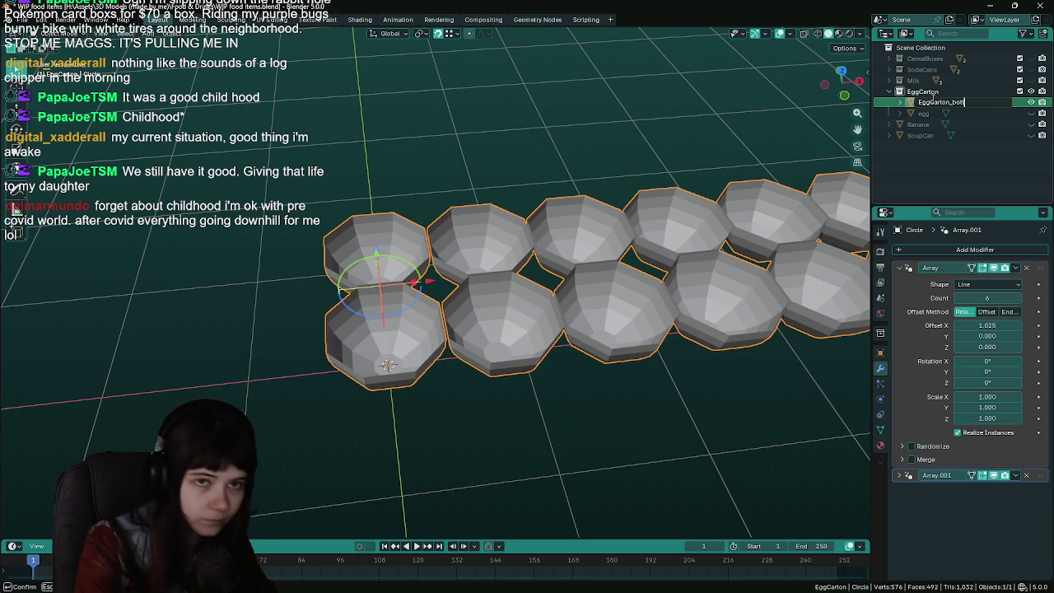
text(om backup)
key(Return)
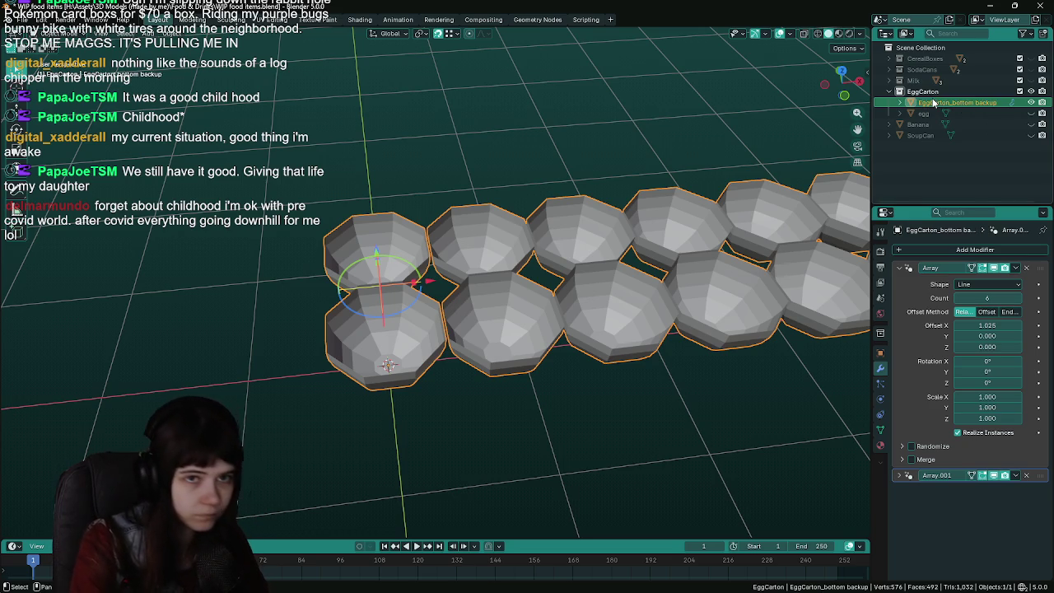
Duplicate it, hide the backup, name the copy 'EggCarton_bottom', and save
key(shift+d)
key(Escape)
click(955, 102)
key(h)
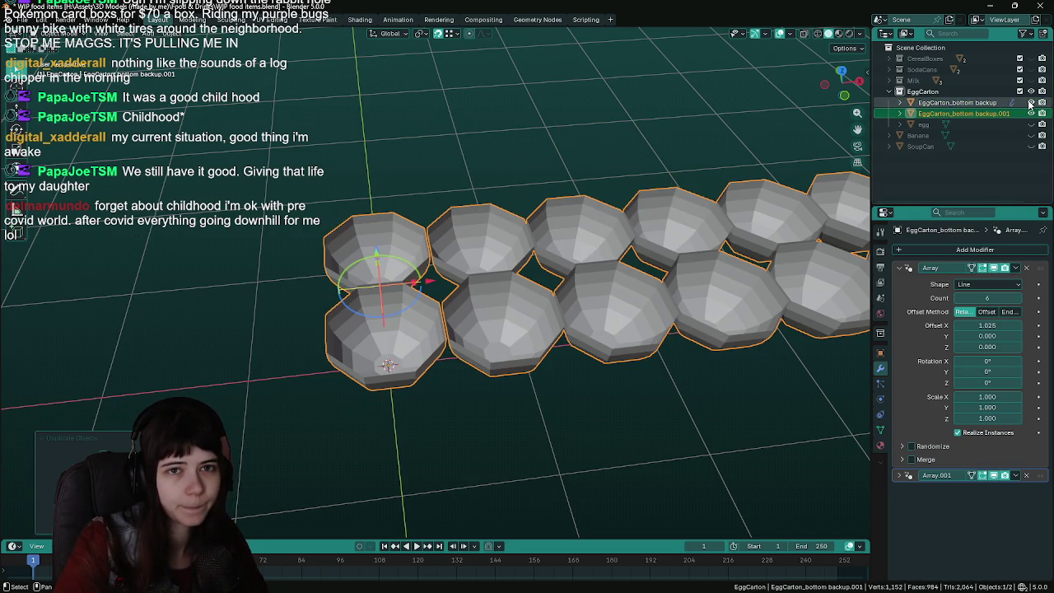
click(996, 114)
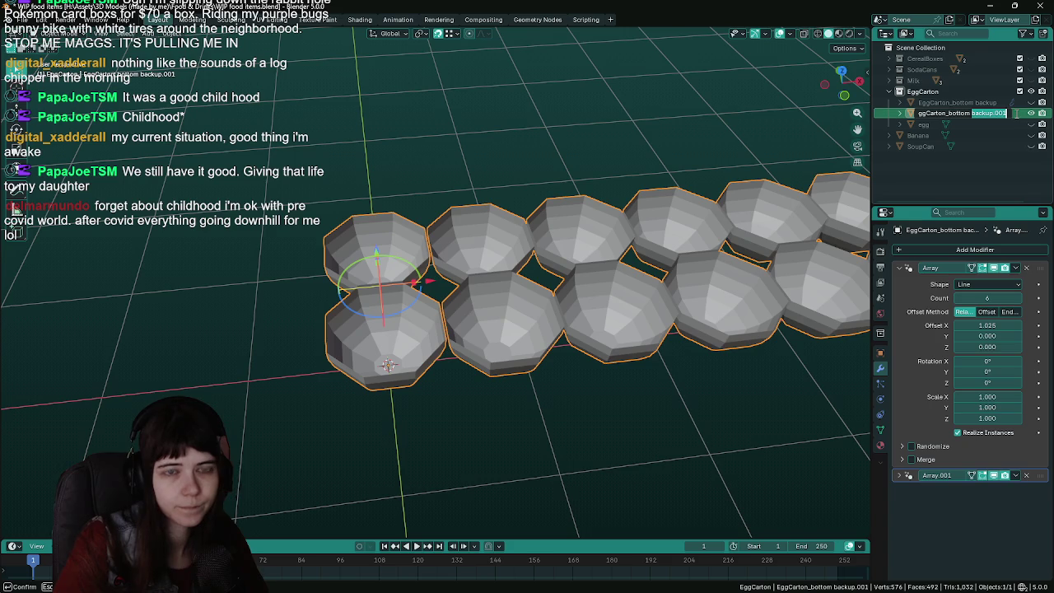
key(BackSpace)
key(Return)
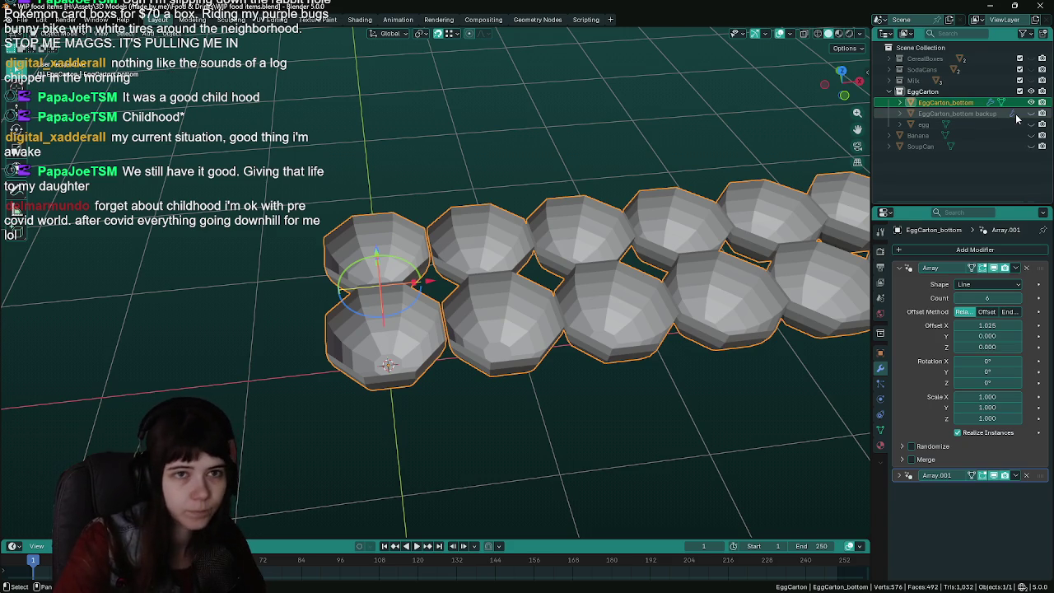
middle_drag(611, 156, 737, 301)
key(ctrl+s)
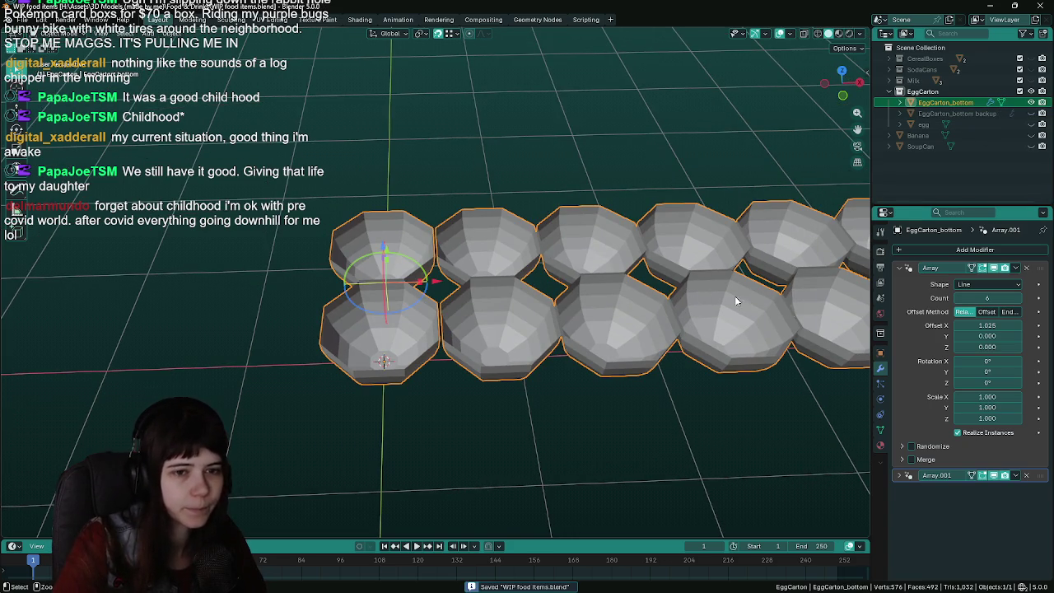
Temporarily apply the arrays to inspect the cups, then restore them unapplied and save
key(ctrl+a)
key(ctrl+a)
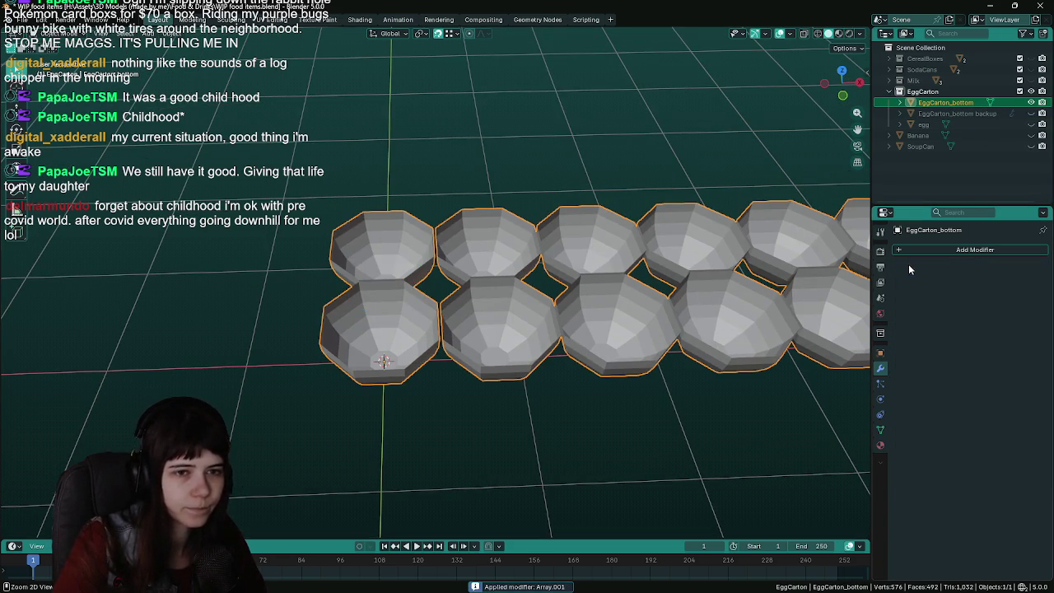
key(Tab)
mouse_move(586, 300)
middle_down()
mouse_move(440, 300)
mouse_move(536, 254)
mouse_move(526, 274)
mouse_move(436, 290)
mouse_move(445, 328)
middle_up()
scroll(536, 254, up, 3)
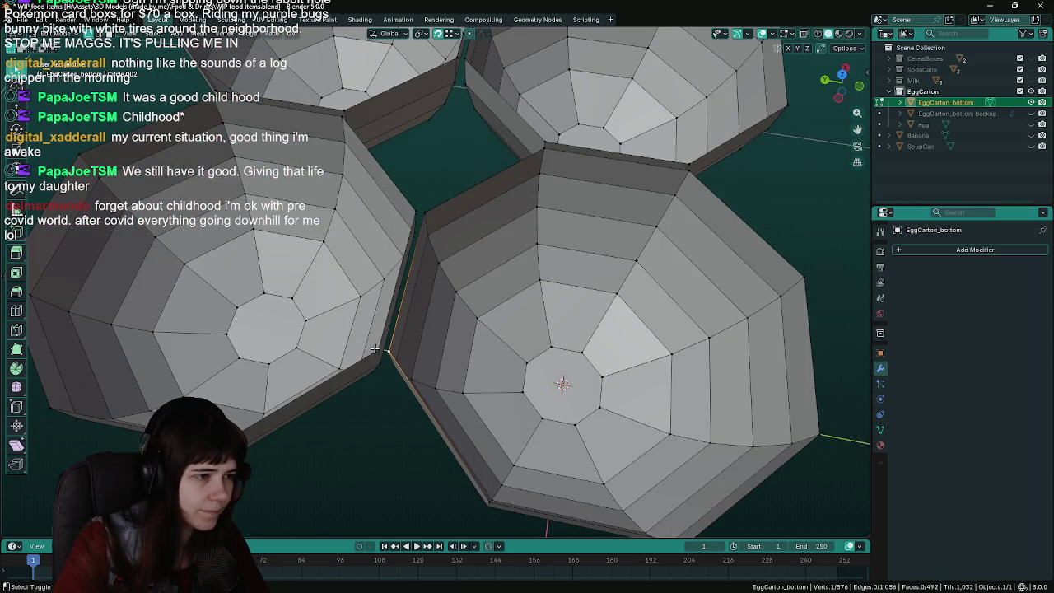
scroll(662, 306, down, 5)
middle_drag(661, 305, 661, 236)
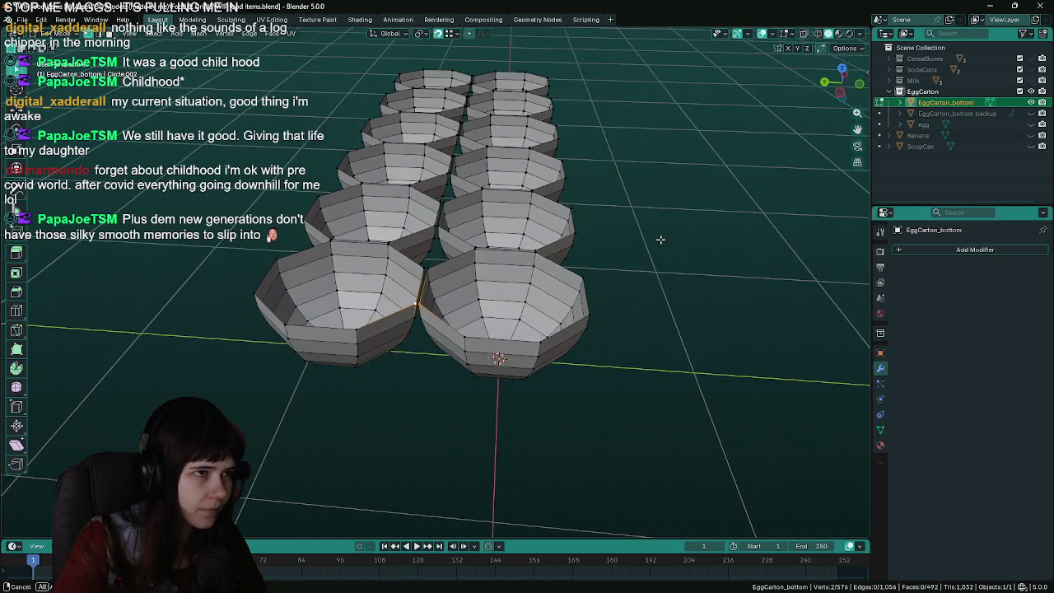
key(Tab)
click(663, 237)
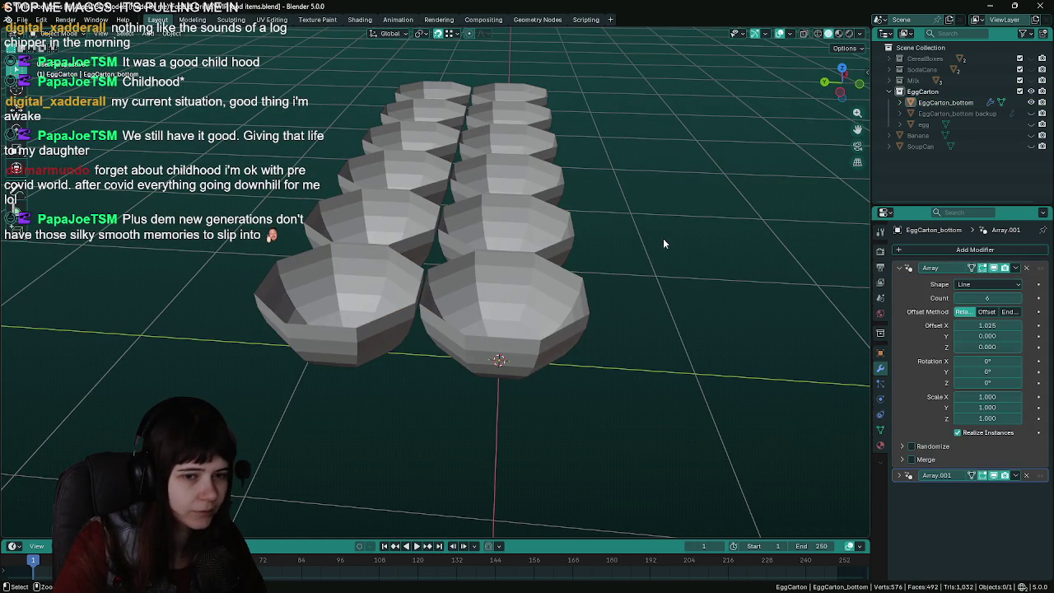
key(ctrl+s)
Inspect the edge in the gap between cups in Edit Mode, cancelling a trial axis move
scroll(663, 238, up, 3)
middle_drag(681, 265, 471, 304)
click(471, 300)
key(Tab)
scroll(473, 329, up, 3)
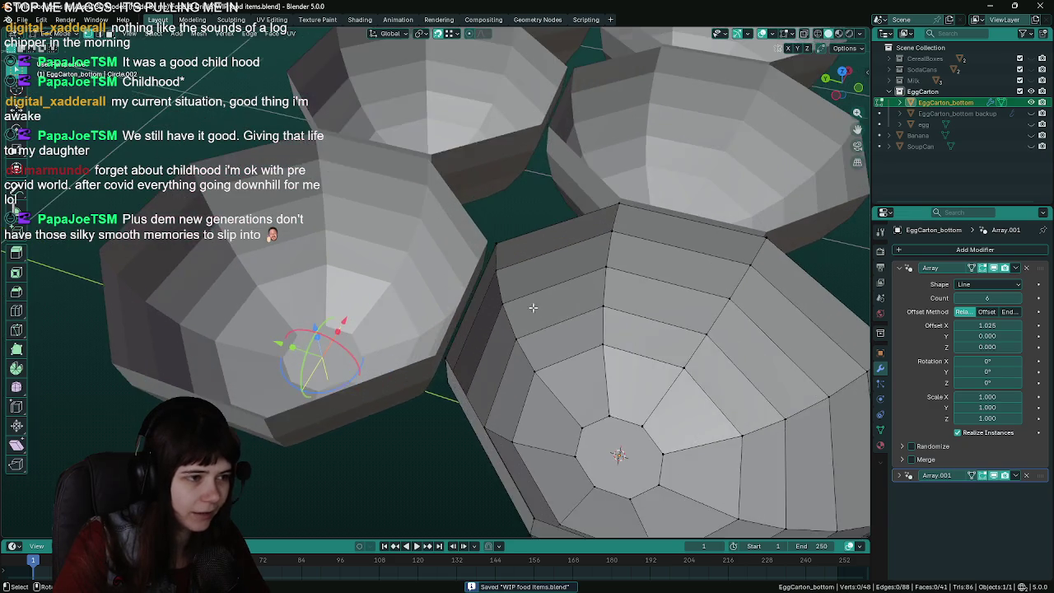
scroll(473, 343, up, 2)
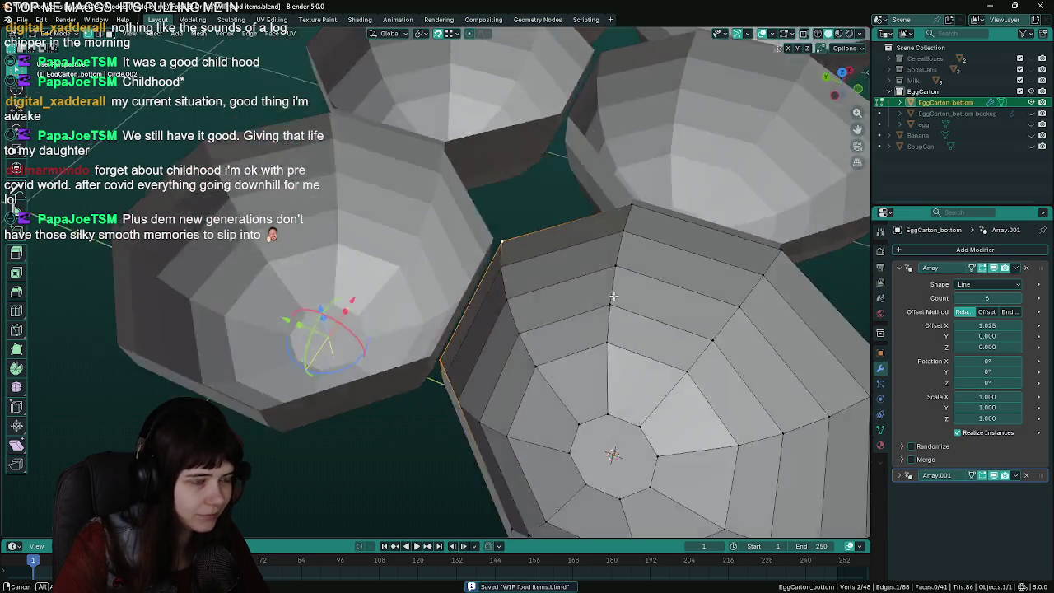
mouse_move(489, 234)
middle_down()
mouse_move(485, 257)
mouse_move(489, 153)
middle_up()
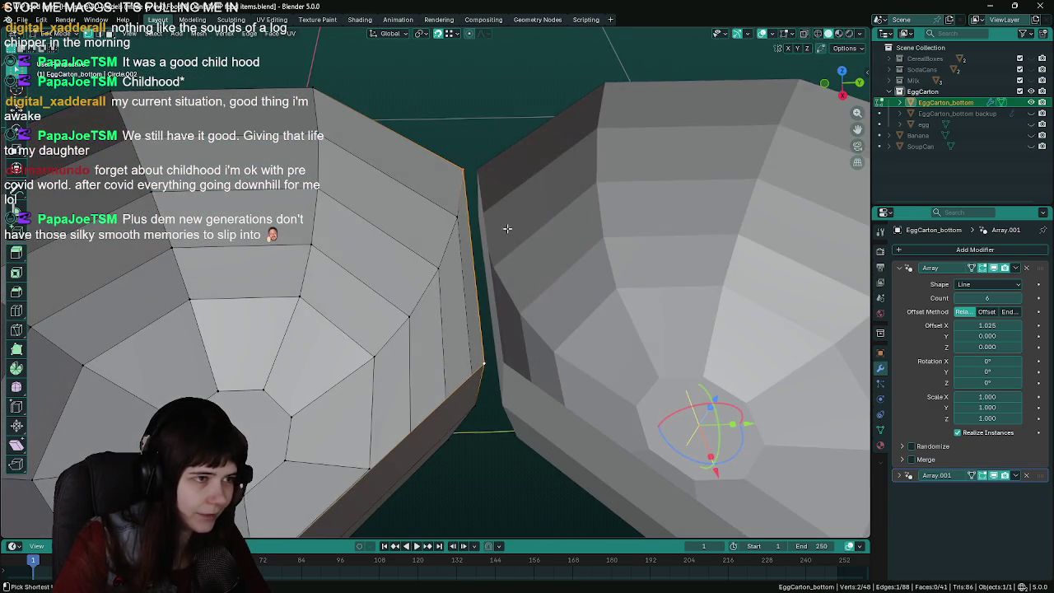
key(ctrl+s)
key(g)
key(x)
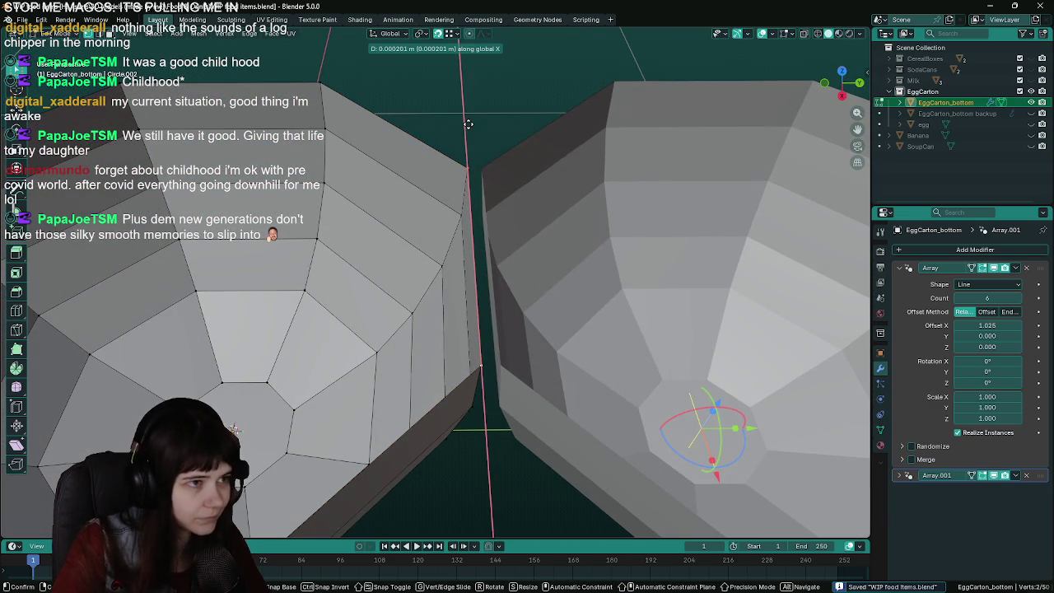
key(y)
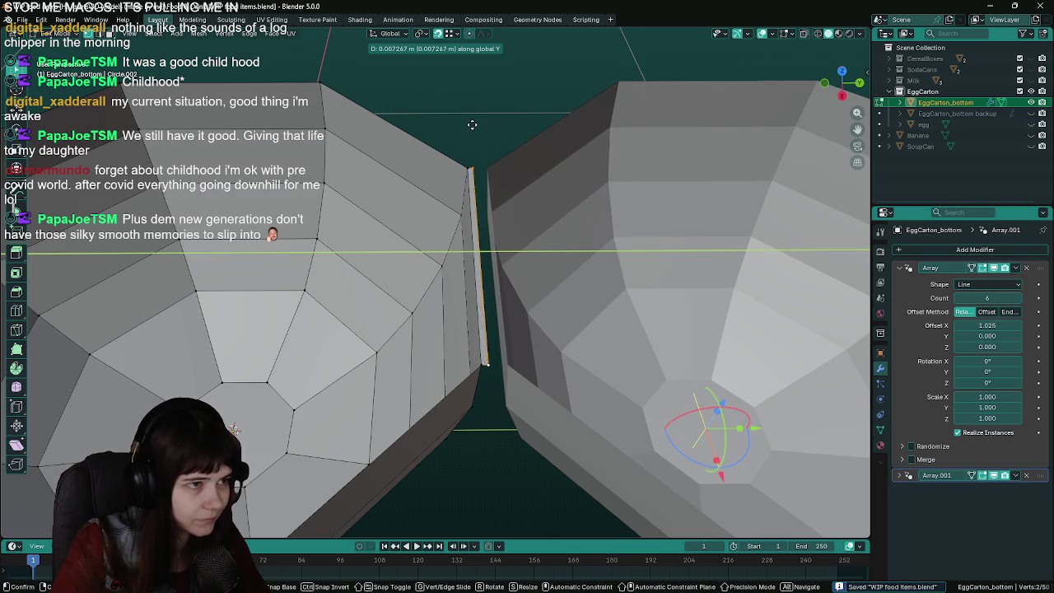
key(Escape)
scroll(471, 125, down, 2)
scroll(472, 125, down, 3)
middle_drag(472, 125, 614, 271)
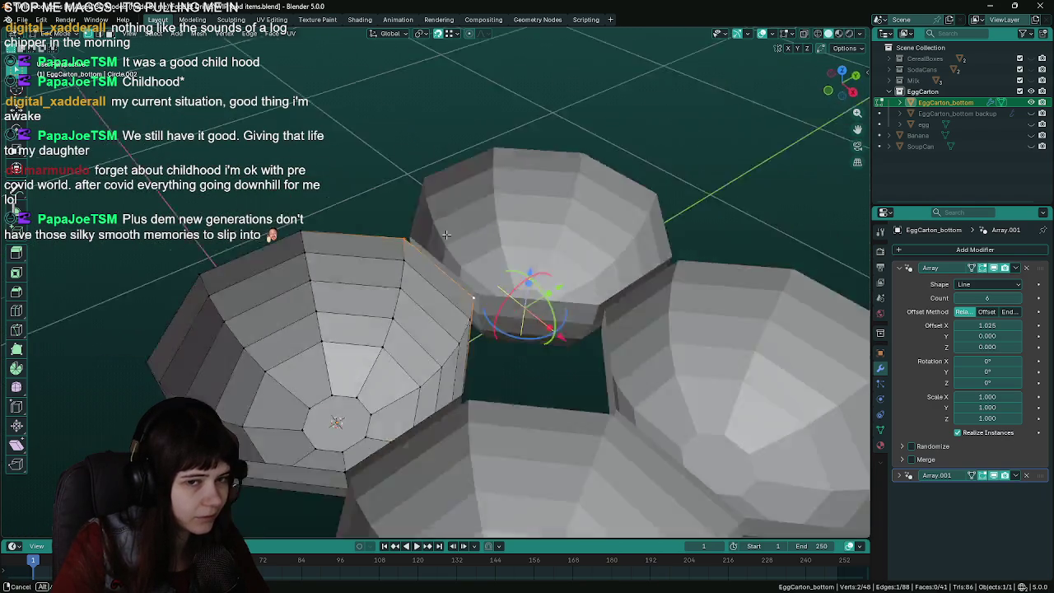
Delete the Array.001 modifier, save, and return to Object Mode
click(1023, 478)
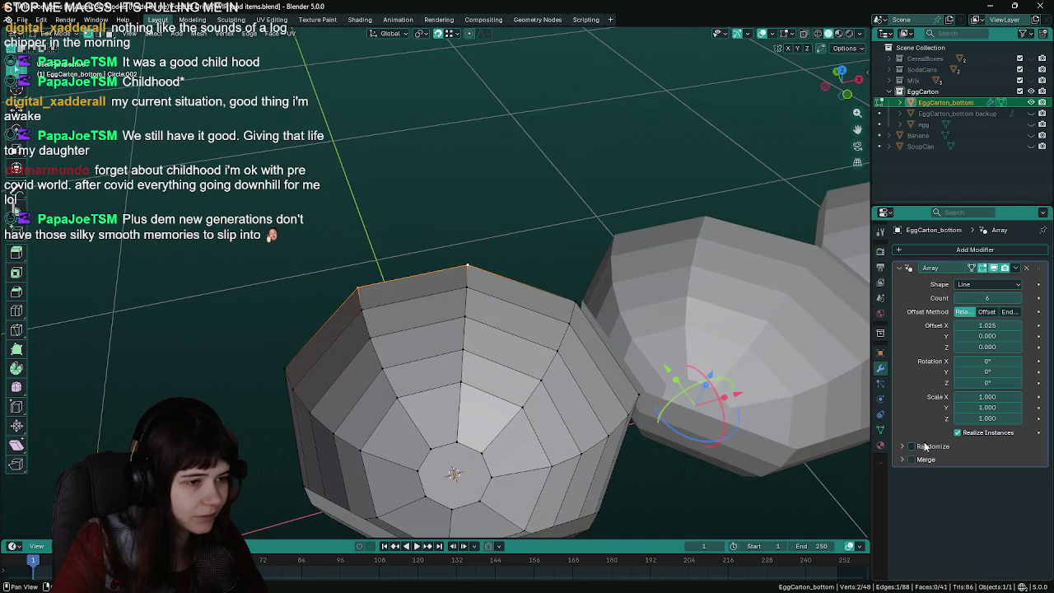
scroll(576, 370, down, 3)
middle_drag(576, 371, 601, 454)
key(ctrl+s)
scroll(568, 442, up, 1)
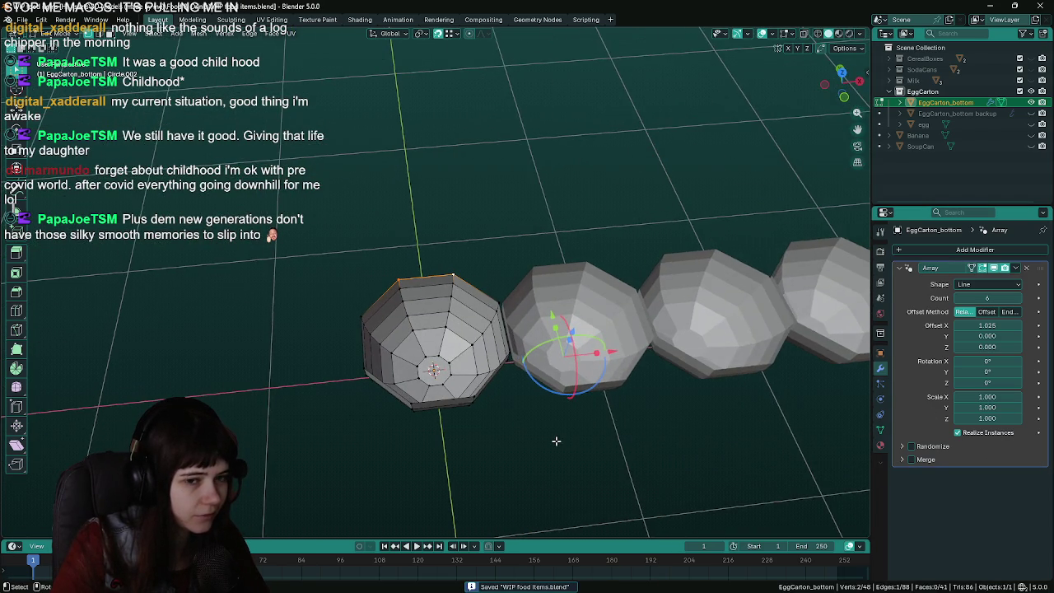
scroll(558, 440, up, 1)
middle_drag(544, 457, 560, 444)
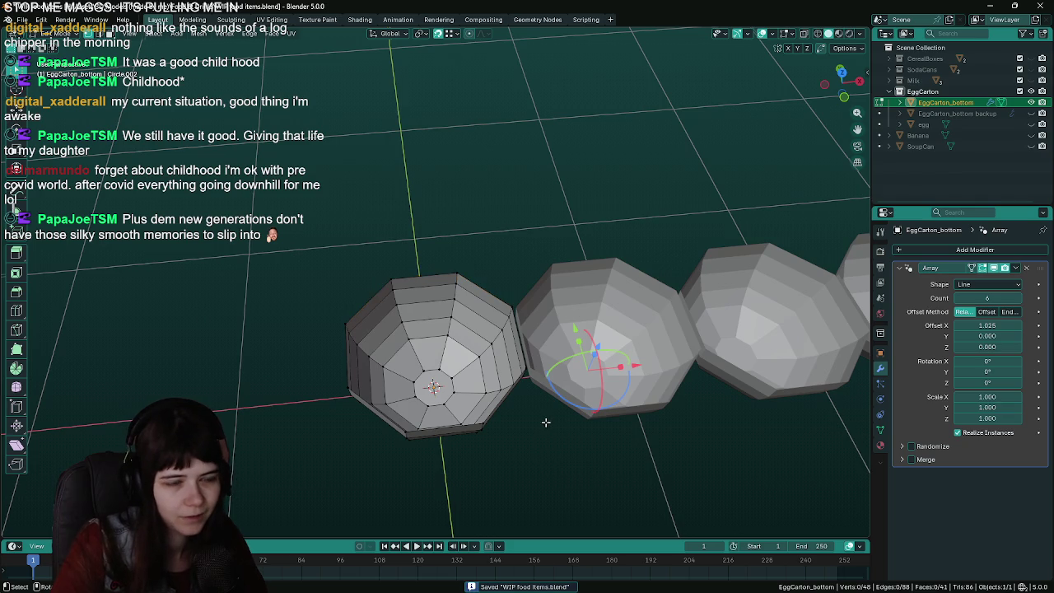
key(Tab)
Add a Mirror modifier with its axis switched from X to Y, and save
click(928, 249)
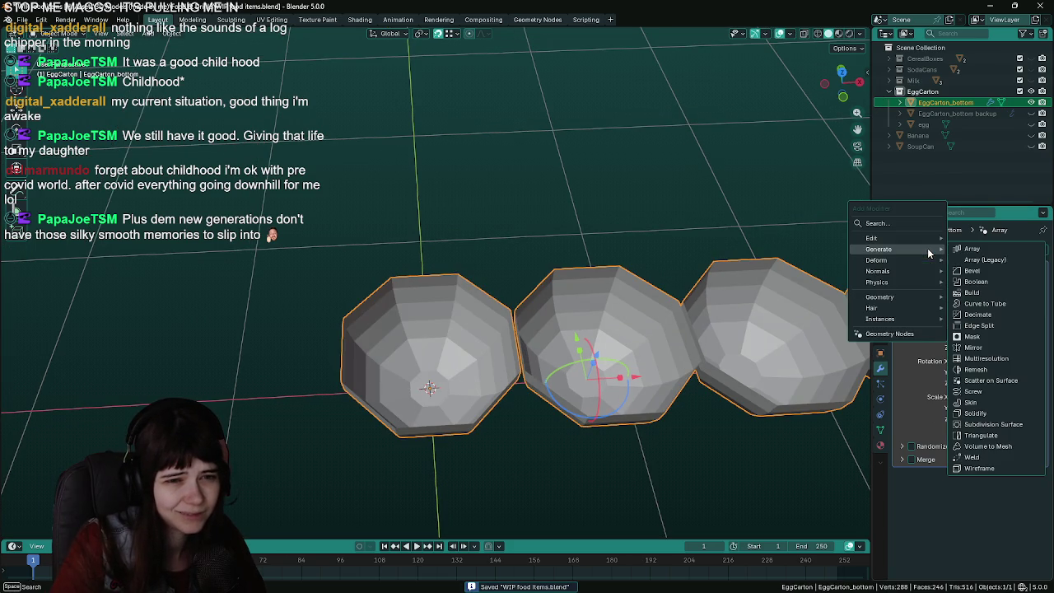
click(974, 348)
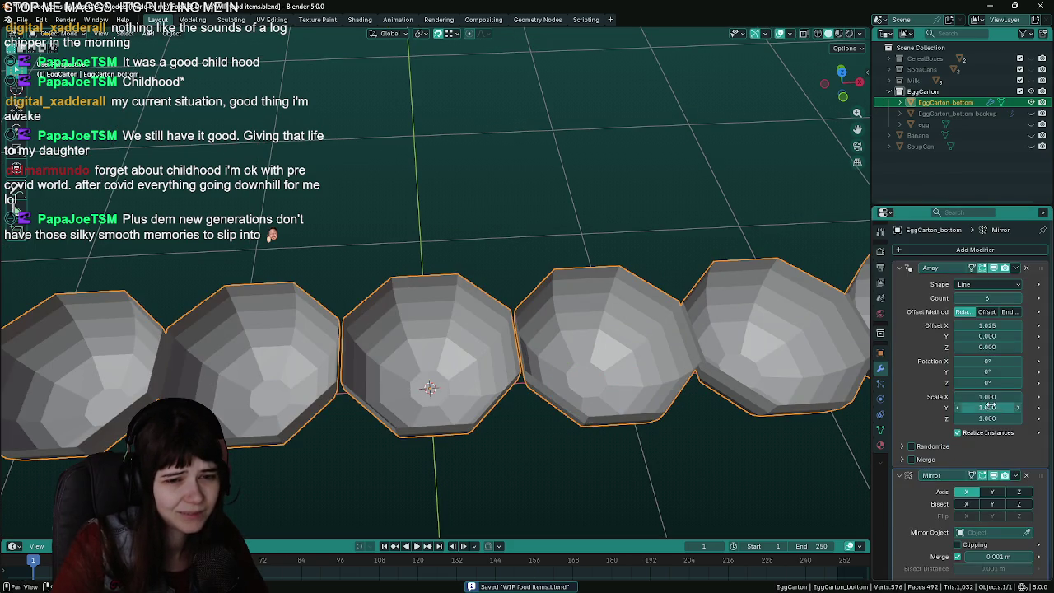
middle_drag(829, 468, 612, 394)
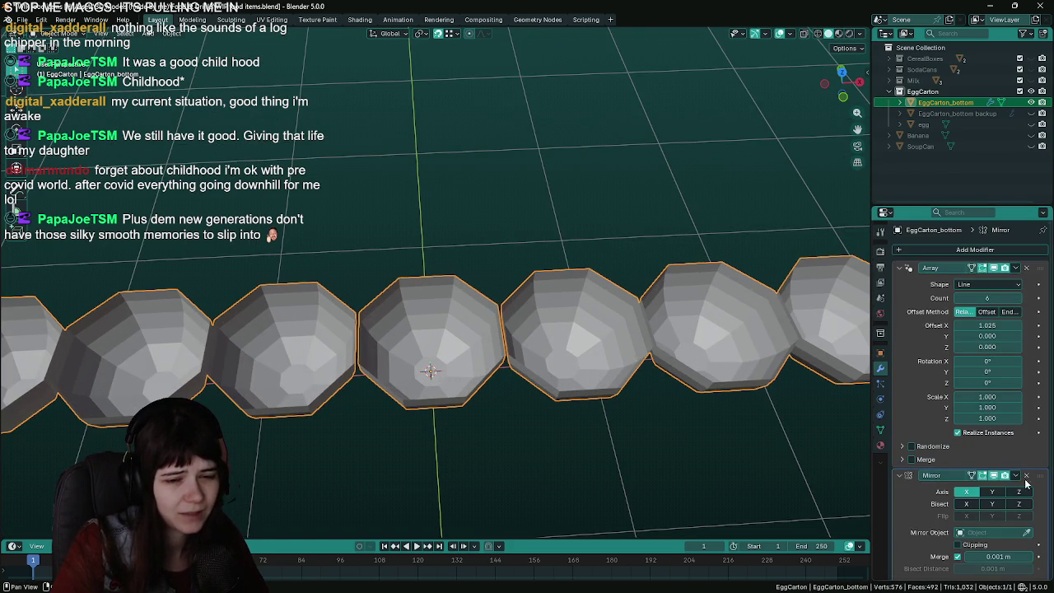
click(977, 492)
mouse_move(601, 453)
middle_down()
mouse_move(679, 394)
mouse_move(539, 315)
mouse_move(480, 319)
mouse_move(495, 332)
middle_up()
key(ctrl+s)
Check the mirrored carton in top view and Edit Mode after cancelling a Y move
key(g)
key(y)
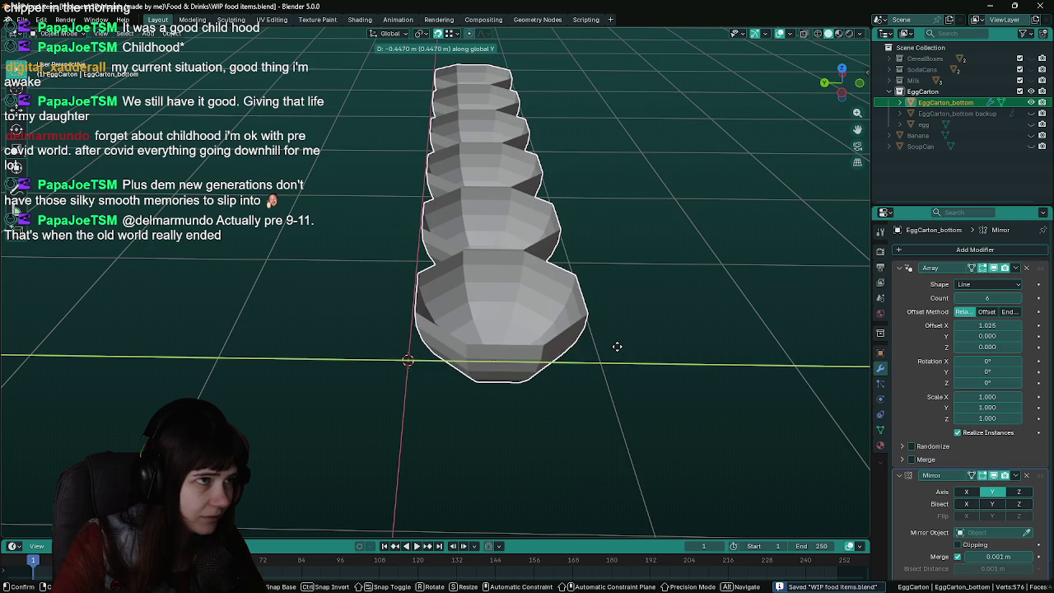
key(Escape)
key(KP_7)
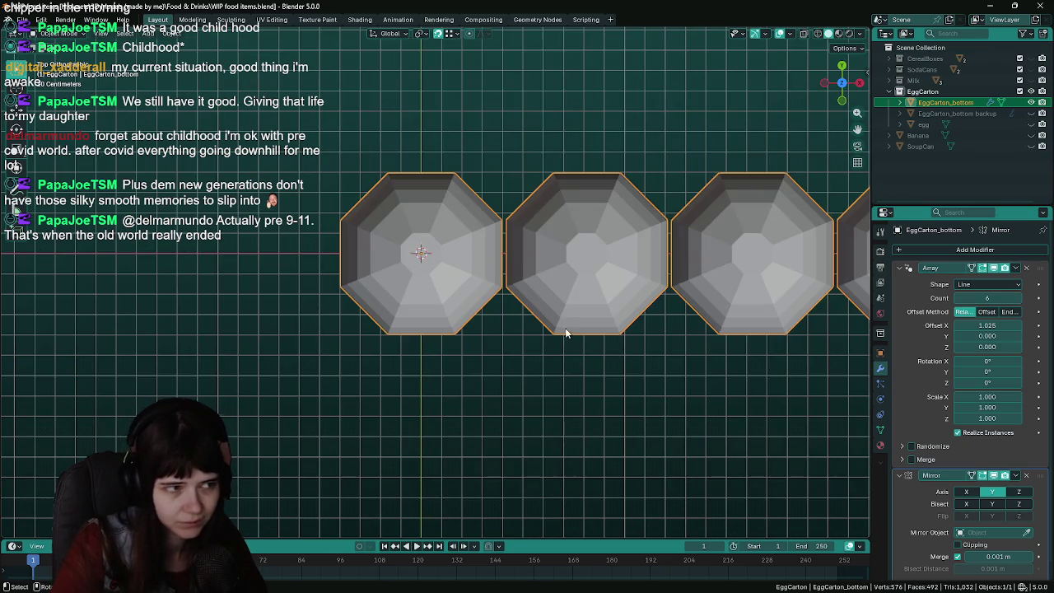
scroll(477, 124, down, 1)
scroll(471, 168, up, 1)
mouse_move(471, 168)
middle_down()
mouse_move(549, 333)
mouse_move(495, 326)
mouse_move(535, 338)
mouse_move(604, 332)
mouse_move(447, 306)
middle_up()
key(Tab)
scroll(445, 271, up, 2)
click(443, 247)
middle_drag(442, 247, 398, 346)
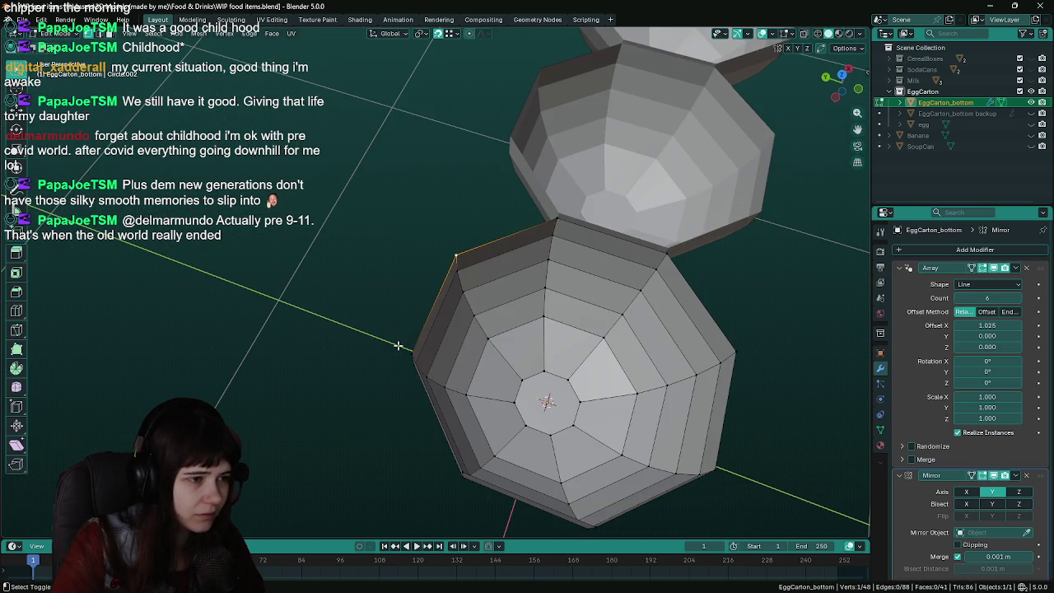
Undo back to Array.001 with count 2 and Y offset 1.025, showing its settings
key(Tab)
middle_drag(433, 302, 369, 295)
key(ctrl+z)
key(ctrl+z)
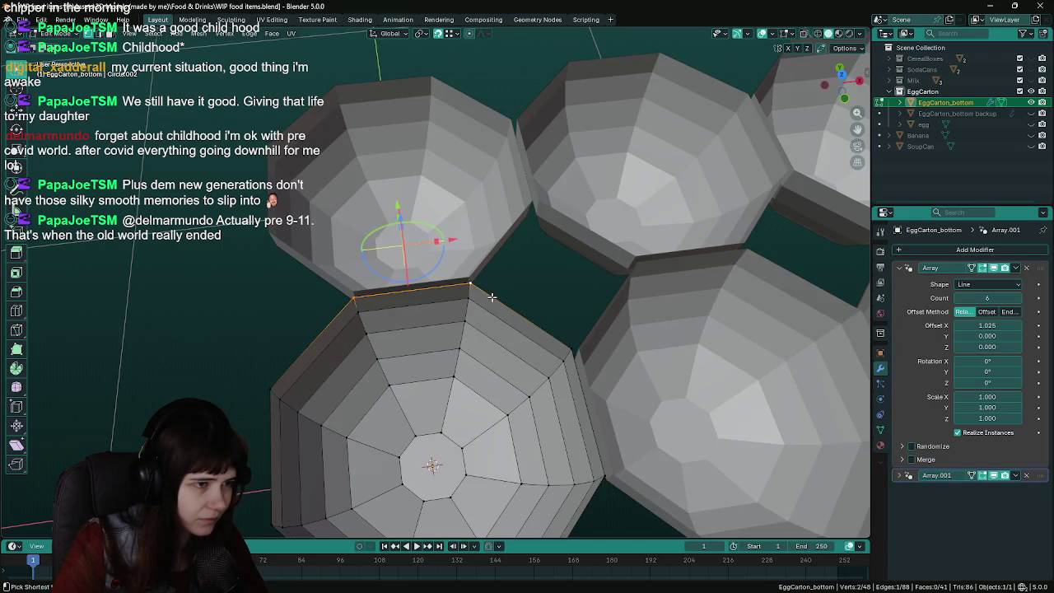
mouse_move(575, 295)
middle_down()
mouse_move(442, 297)
mouse_move(442, 391)
mouse_move(454, 384)
mouse_move(437, 384)
middle_up()
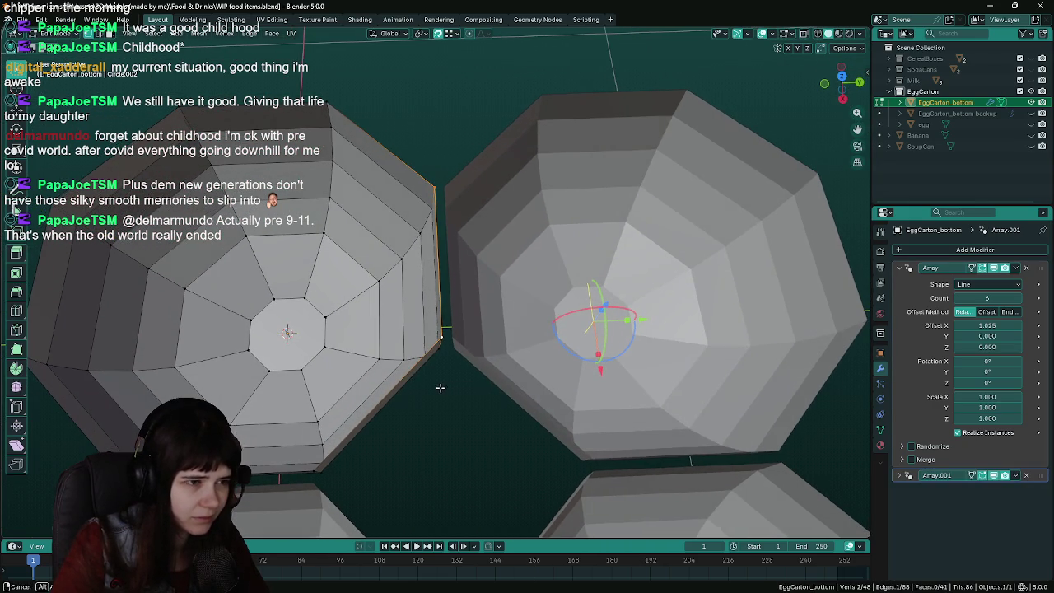
click(900, 476)
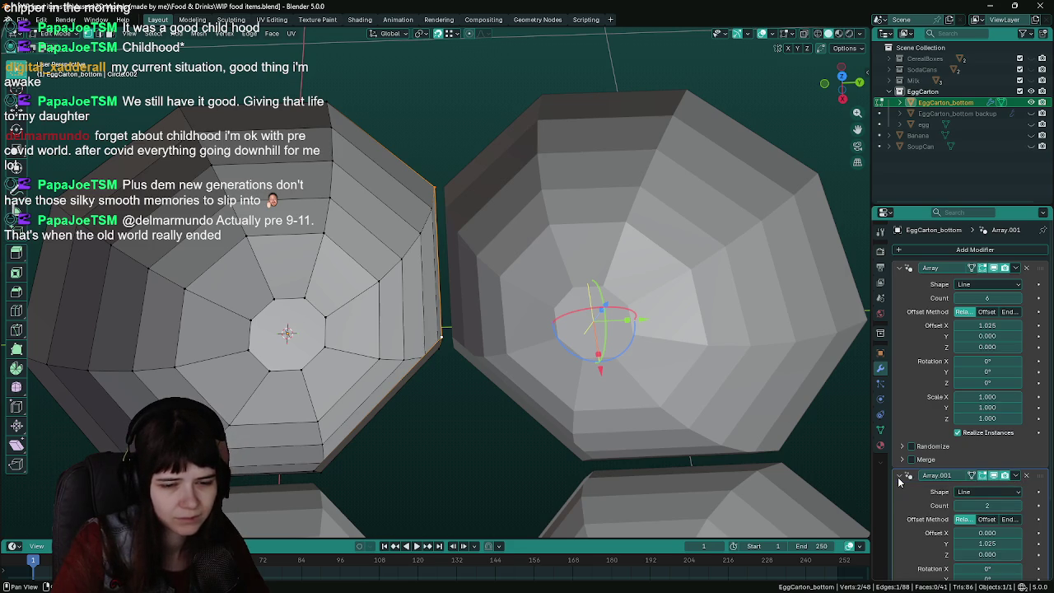
scroll(914, 499, down, 3)
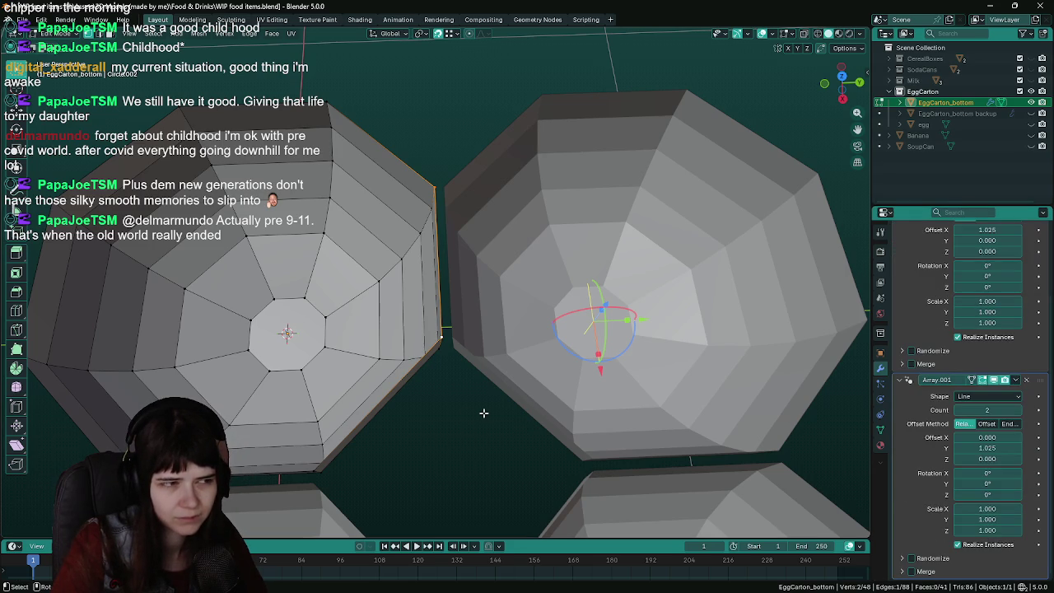
scroll(469, 412, down, 1)
In top view, move the carton along the Y axis and confirm its new position
key(KP_7)
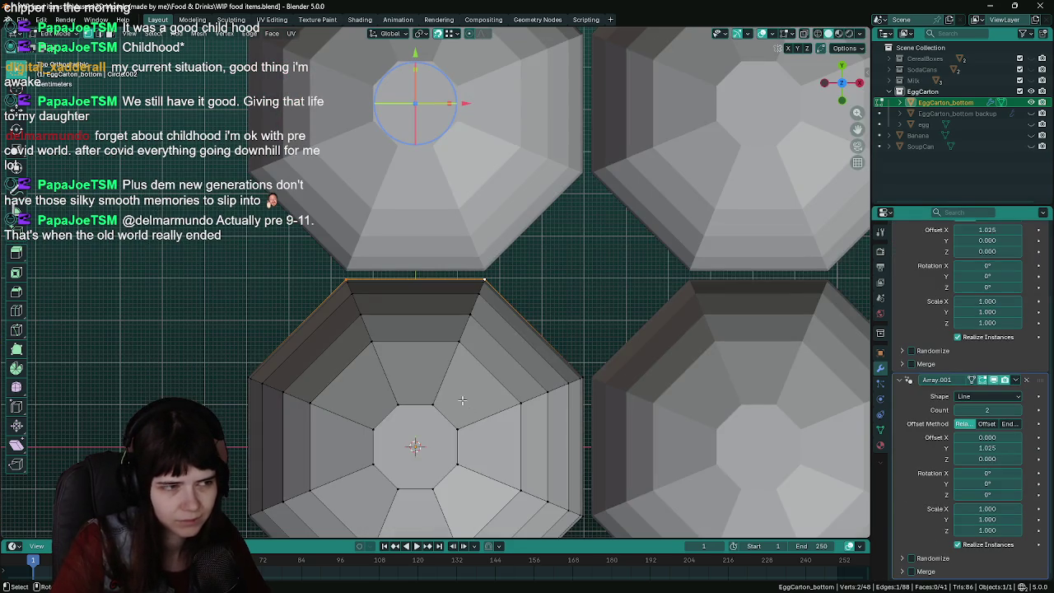
key(Tab)
scroll(462, 401, down, 6)
scroll(402, 333, up, 4)
key(g)
key(y)
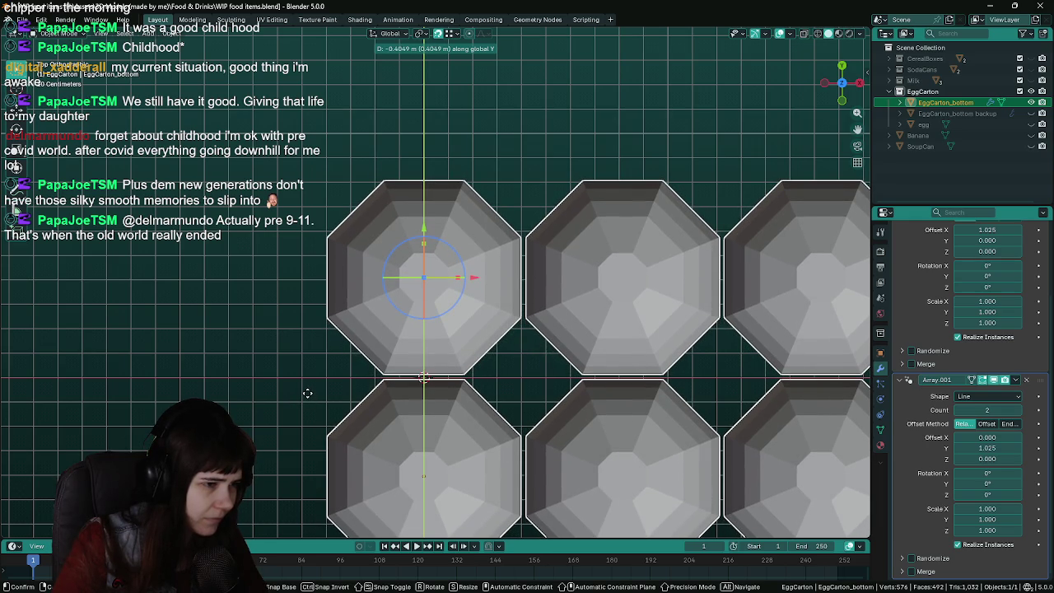
click(307, 393)
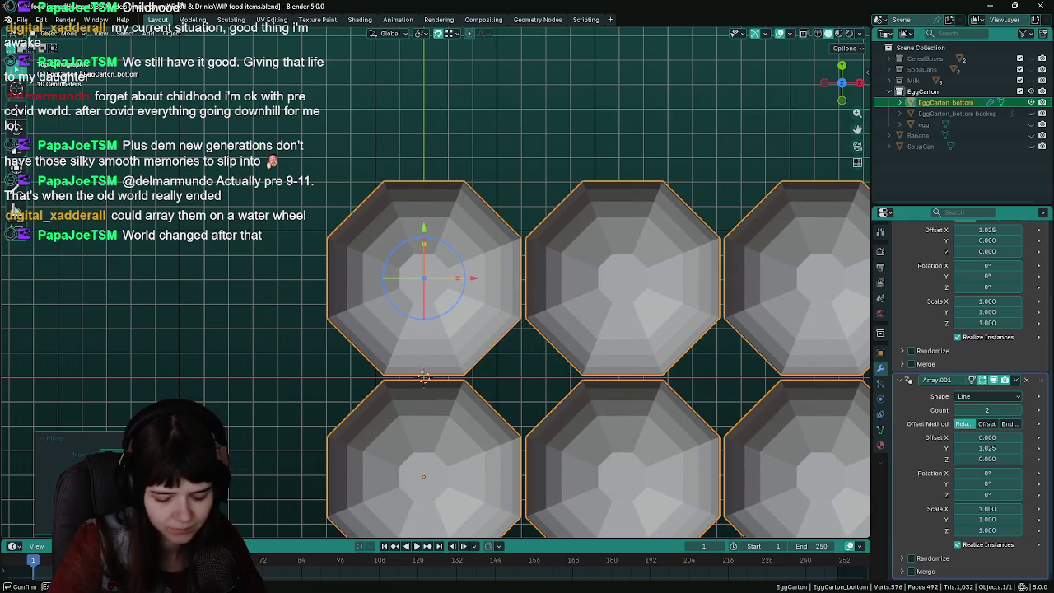
key(Return)
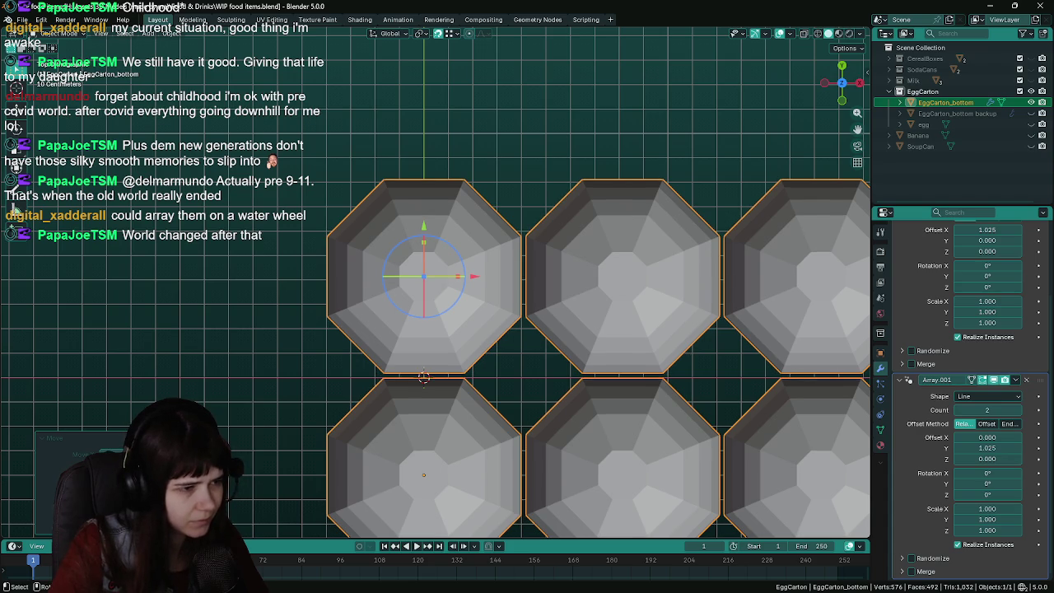
scroll(412, 378, up, 2)
scroll(438, 359, up, 2)
scroll(420, 374, up, 1)
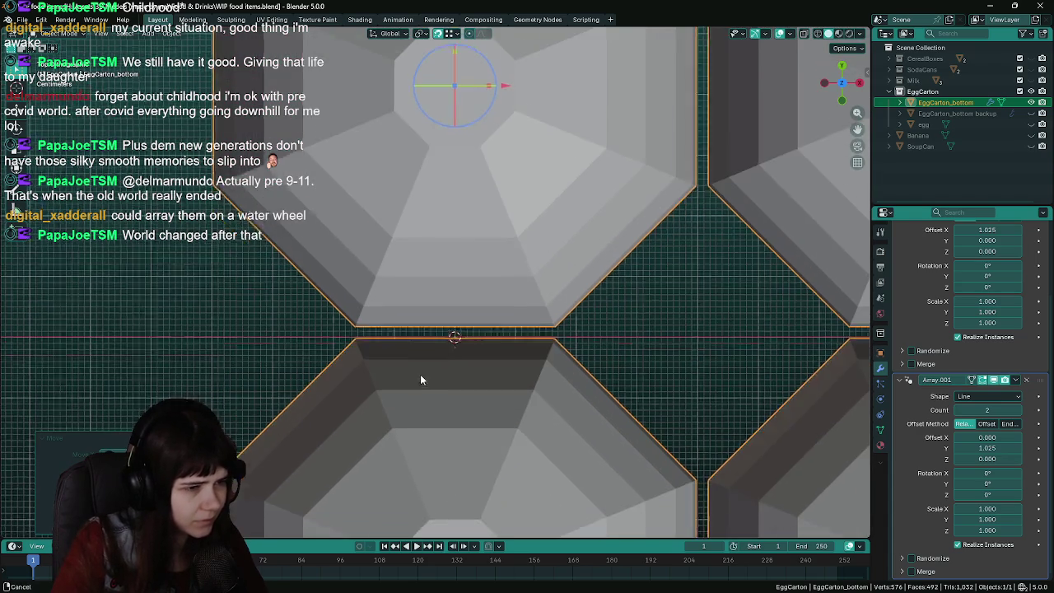
scroll(420, 370, up, 2)
scroll(420, 364, down, 2)
scroll(420, 364, down, 3)
Save the file and bring both rows of cups into view
key(ctrl+s)
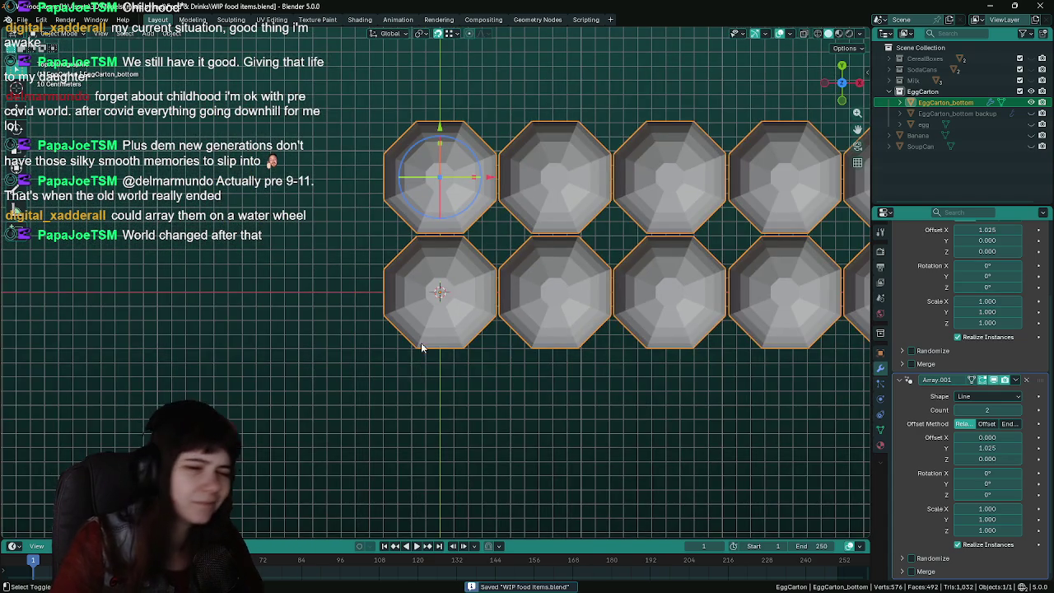
shift+middle_drag(420, 364, 417, 403)
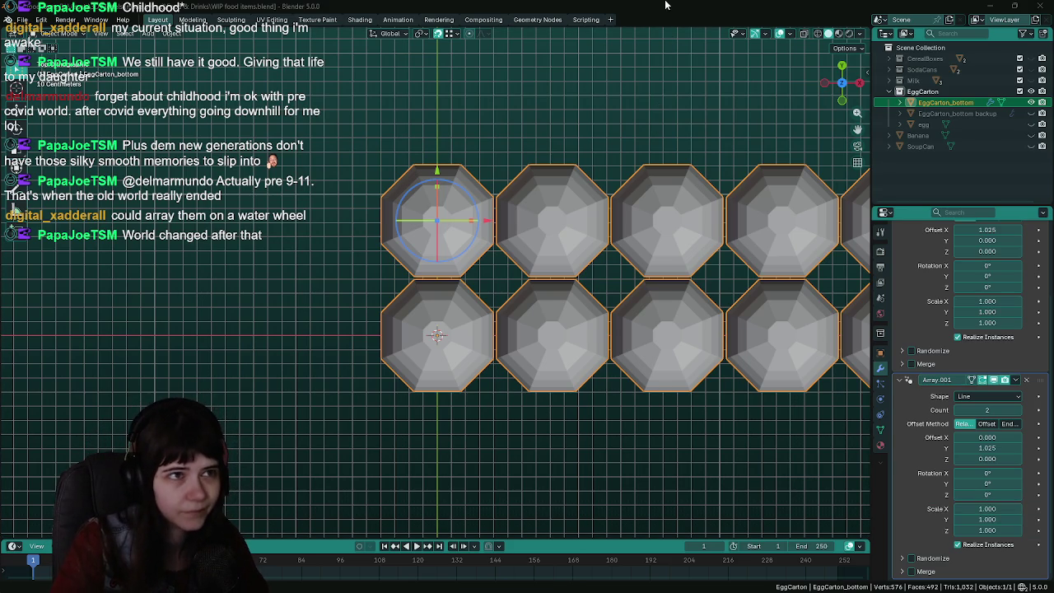
scroll(453, 303, up, 1)
scroll(453, 302, up, 5)
scroll(461, 296, up, 1)
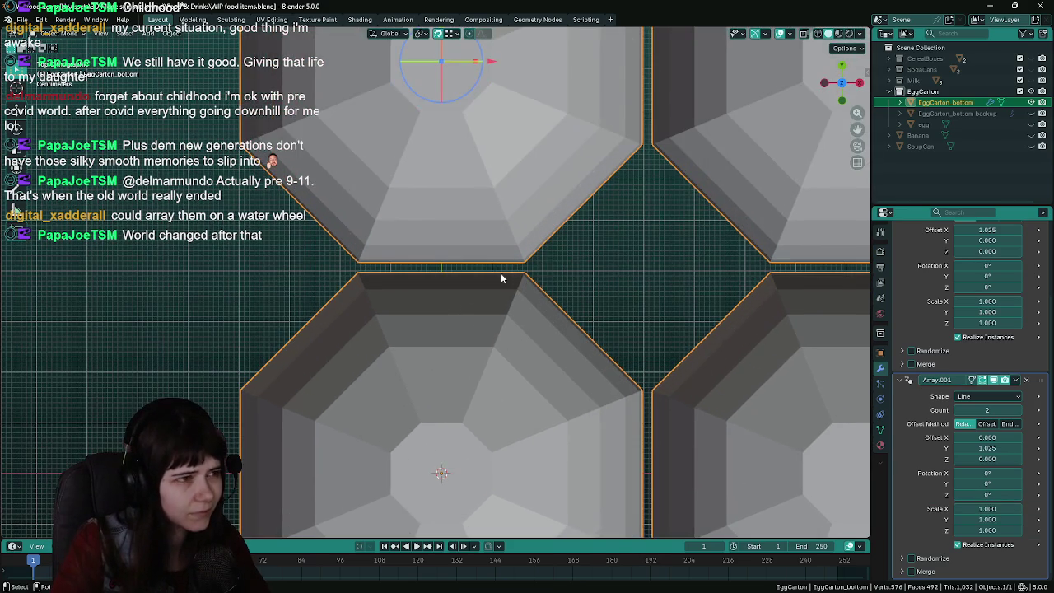
key(ctrl+s)
Move the second row of cups along the Y axis
key(g)
key(y)
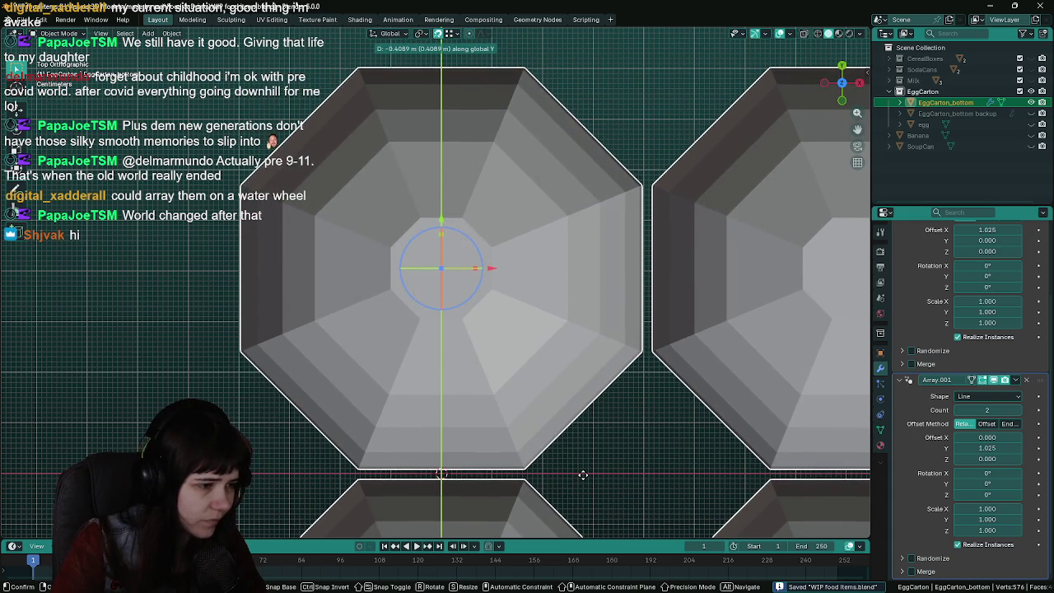
click(582, 474)
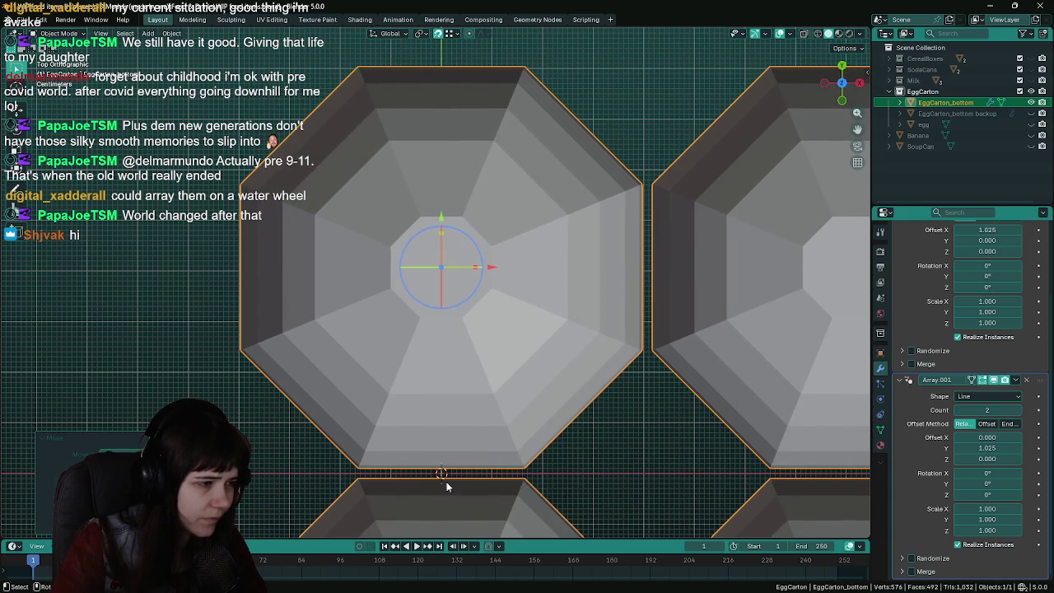
Enter Edit Mode on the carton and select the lower cup's top rim edge
mouse_move(511, 525)
shift+middle_down()
mouse_move(546, 341)
mouse_move(499, 212)
mouse_move(470, 324)
shift+middle_up()
key(Tab)
scroll(335, 270, up, 4)
click(335, 270)
scroll(497, 294, up, 2)
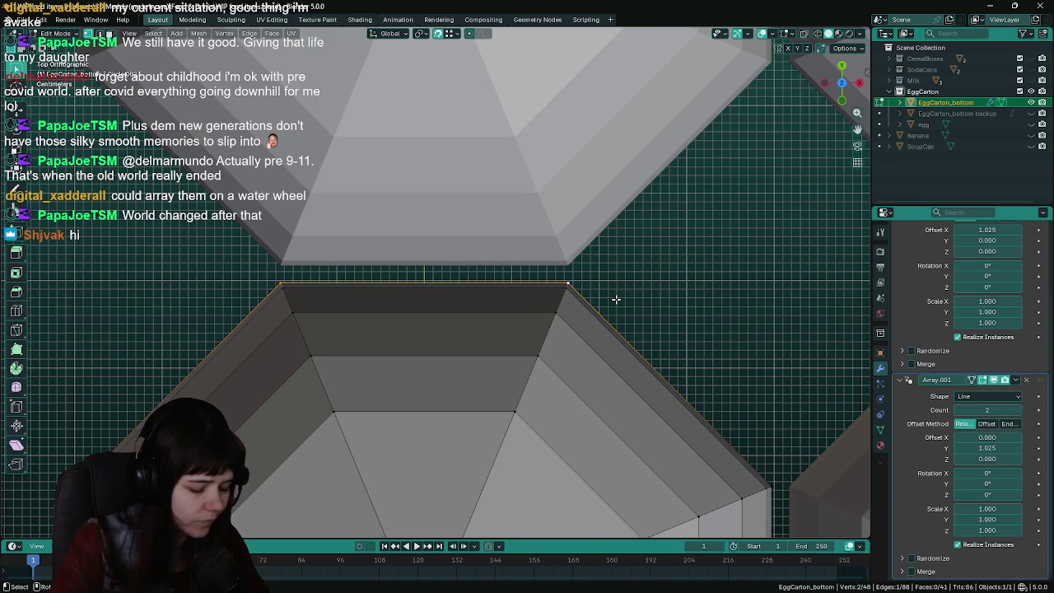
Extrude the rim edge along Y into a thin strip face toward the upper row
key(e)
key(y)
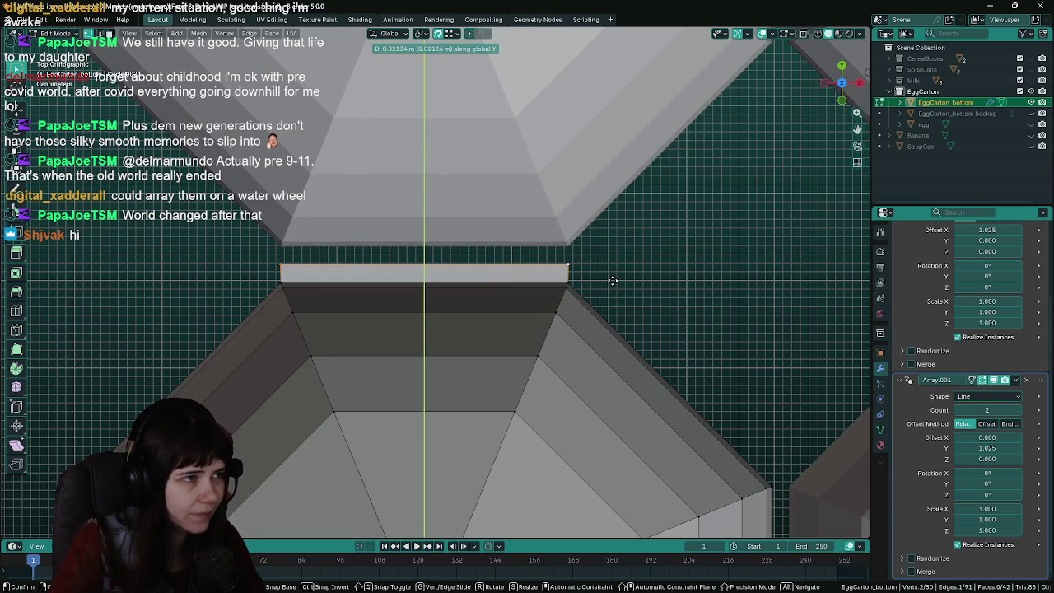
click(612, 281)
scroll(599, 297, down, 1)
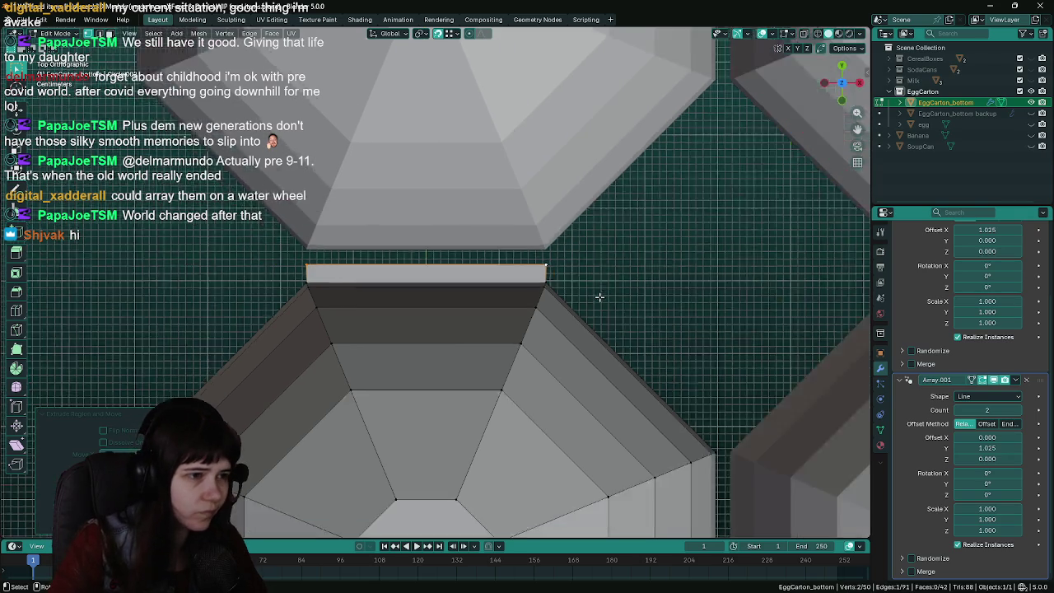
scroll(527, 275, down, 5)
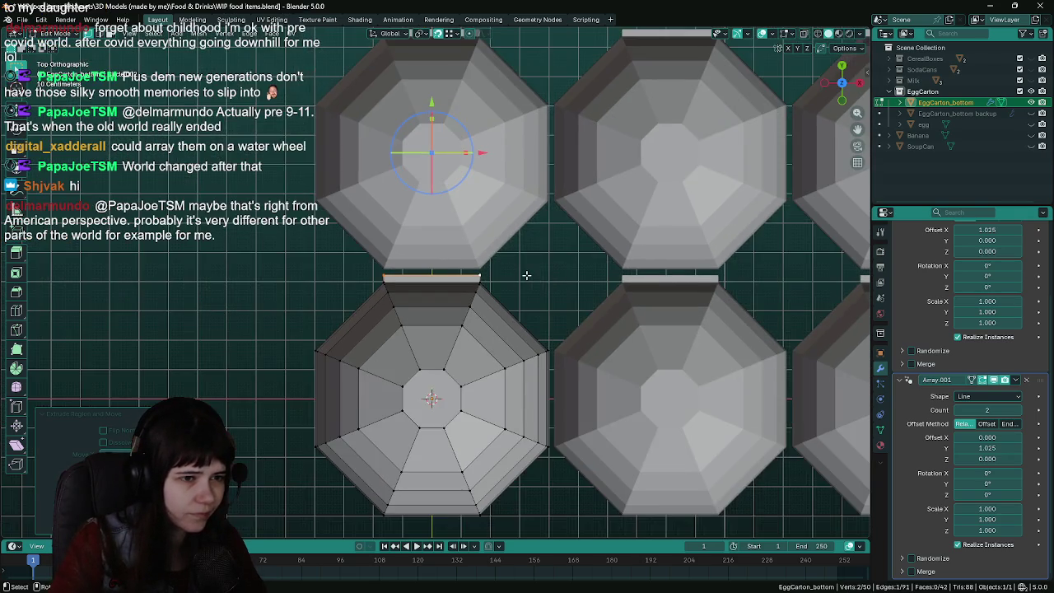
mouse_move(527, 275)
middle_down()
mouse_move(461, 280)
mouse_move(445, 214)
middle_up()
scroll(461, 280, up, 3)
Try snapping the selection to the 3D cursor, then undo it
click(200, 33)
mouse_move(216, 68)
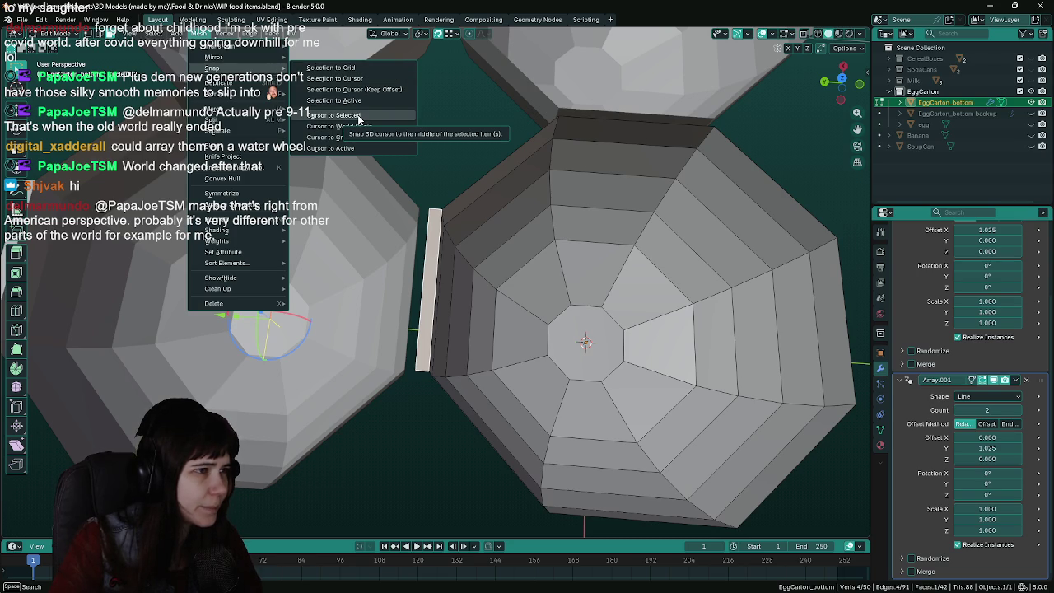
click(357, 80)
key(ctrl+z)
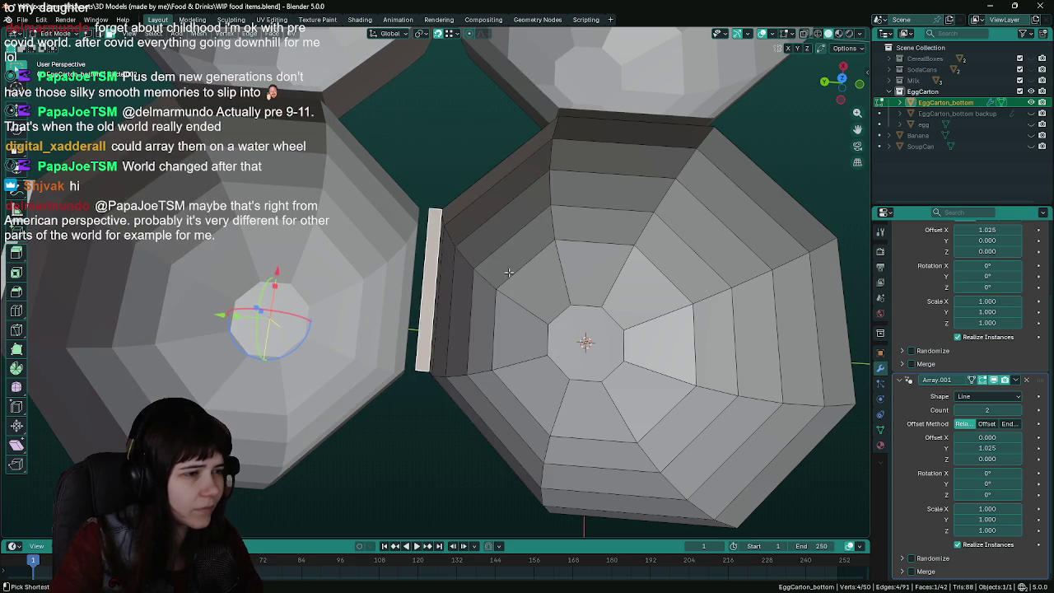
click(198, 33)
mouse_move(215, 68)
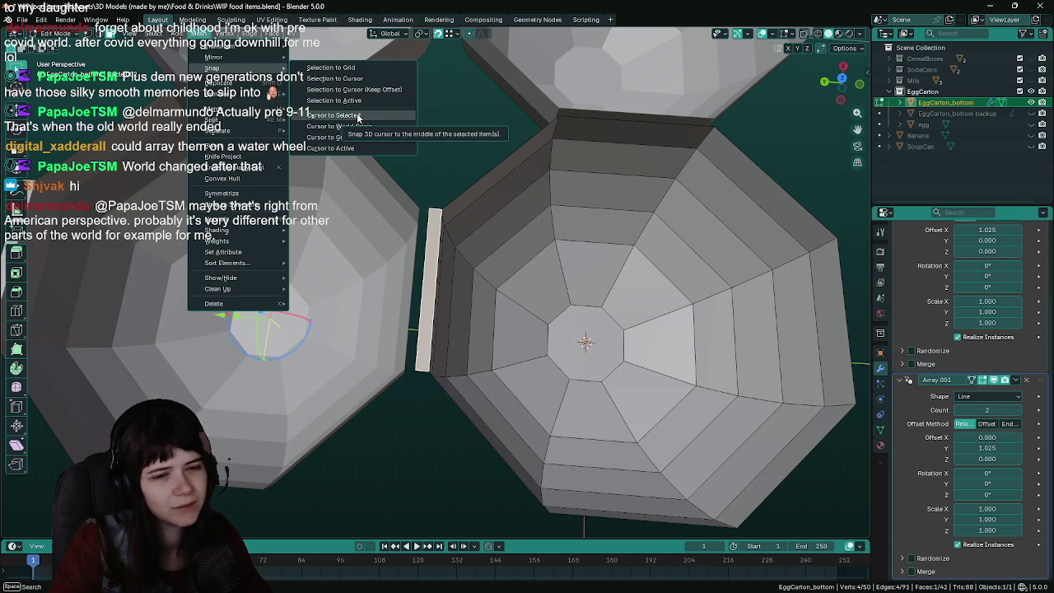
mouse_move(498, 134)
middle_down()
mouse_move(423, 182)
mouse_move(454, 183)
middle_up()
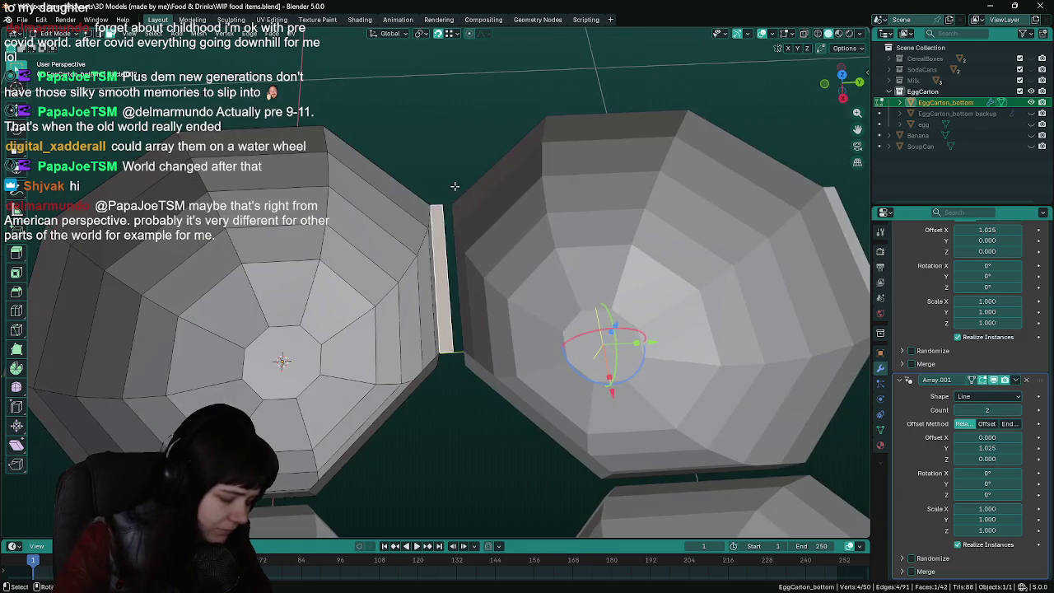
Separate the selected strip into its own object, EggCarton_bottom.001
key(p)
click(454, 186)
middle_drag(492, 236, 468, 240)
key(Tab)
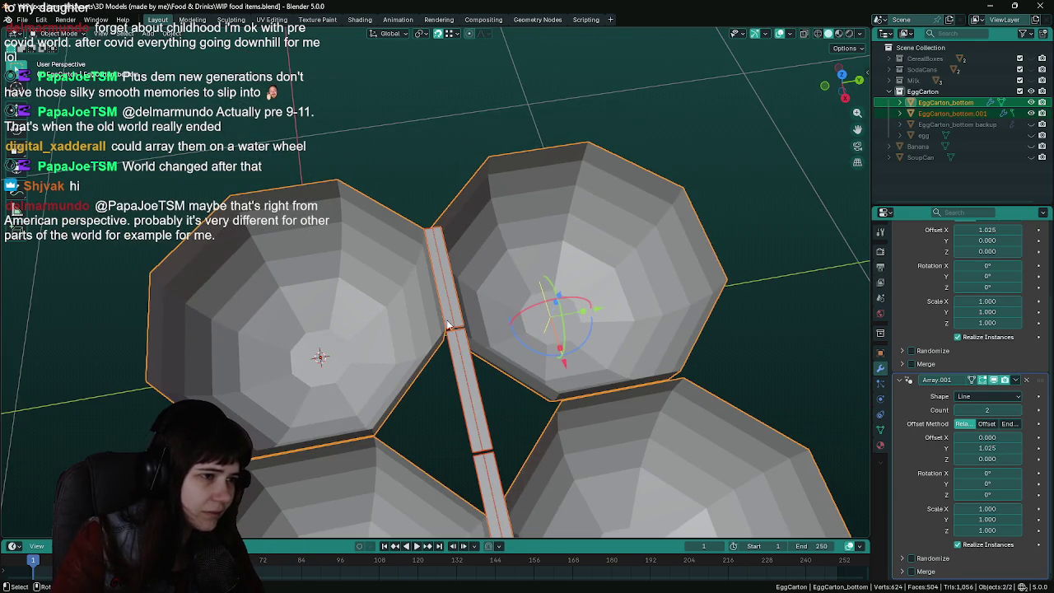
Remove both Array modifiers from the EggCarton_bottom.001 strip
click(468, 402)
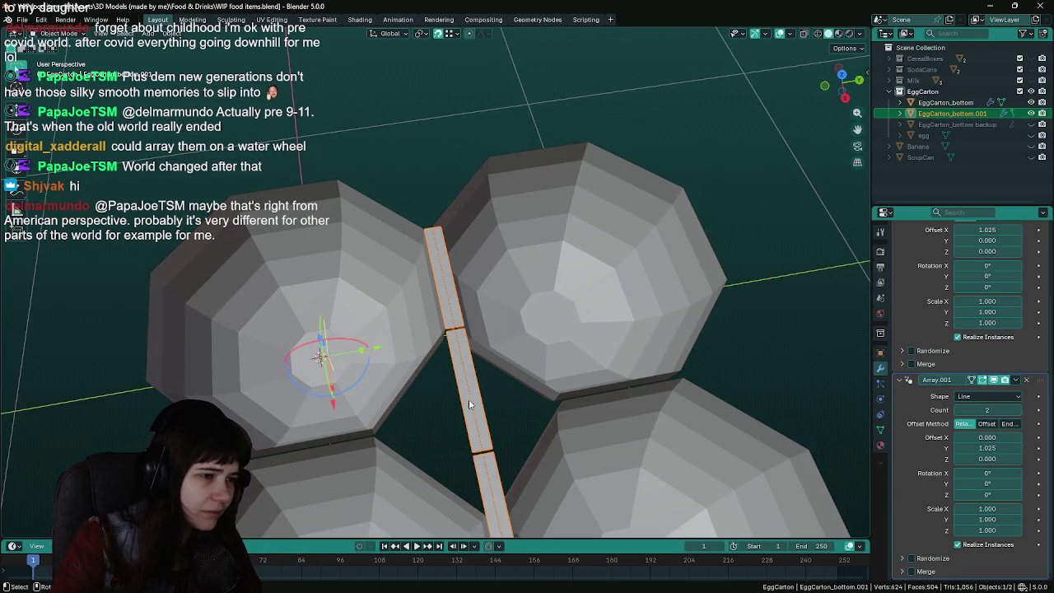
click(1025, 380)
mouse_move(494, 366)
middle_down()
mouse_move(657, 383)
mouse_move(578, 308)
mouse_move(621, 269)
middle_up()
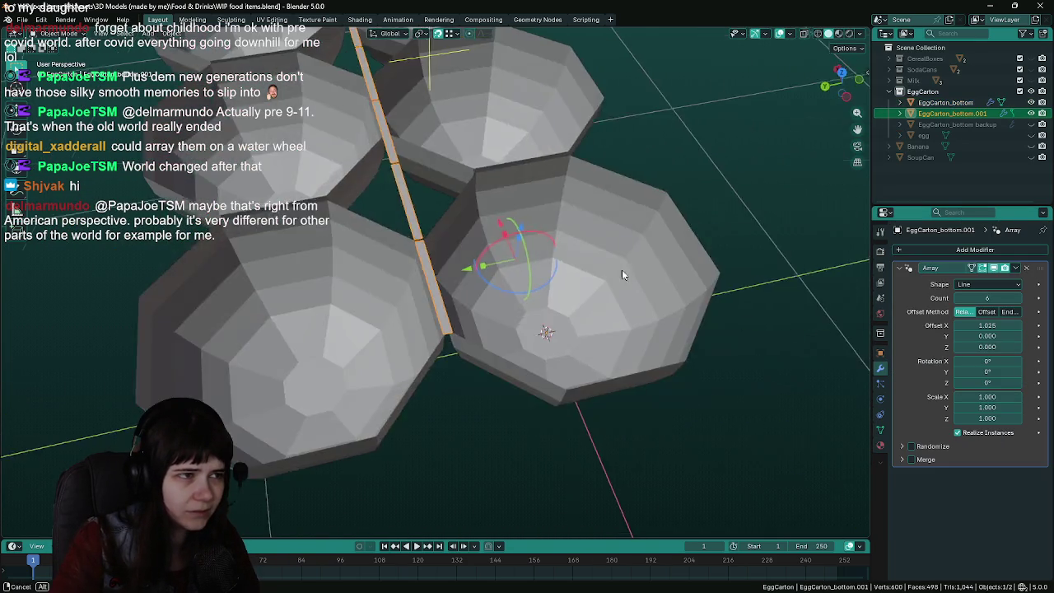
key(KP_1)
click(1027, 270)
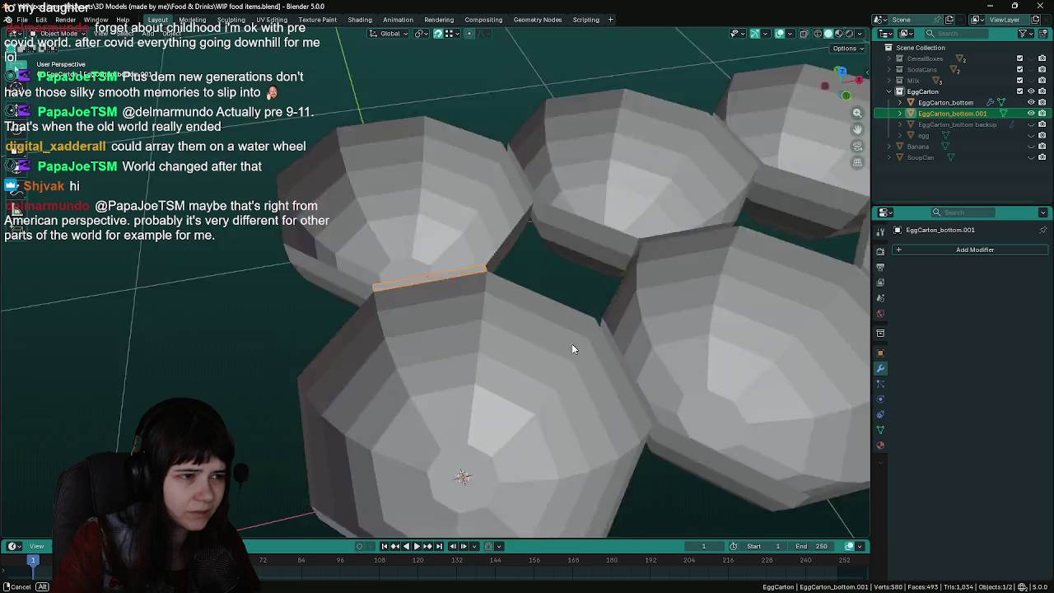
middle_drag(572, 343, 594, 344)
Reselect the strip, switch to top view and select its corner vertex in Edit Mode
click(494, 298)
scroll(439, 285, up, 2)
middle_drag(439, 291, 441, 333)
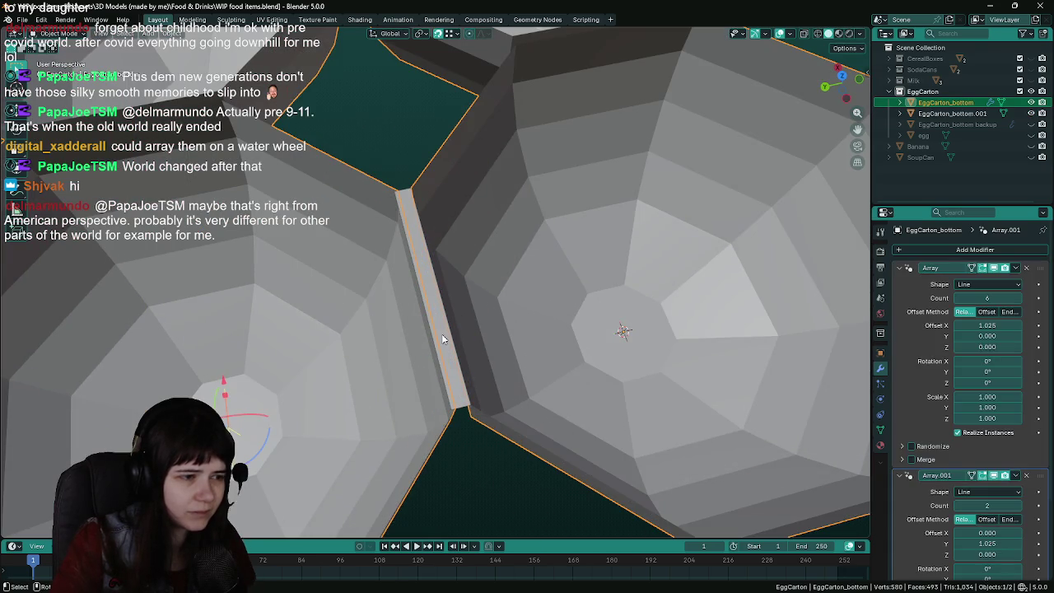
click(441, 333)
key(KP_7)
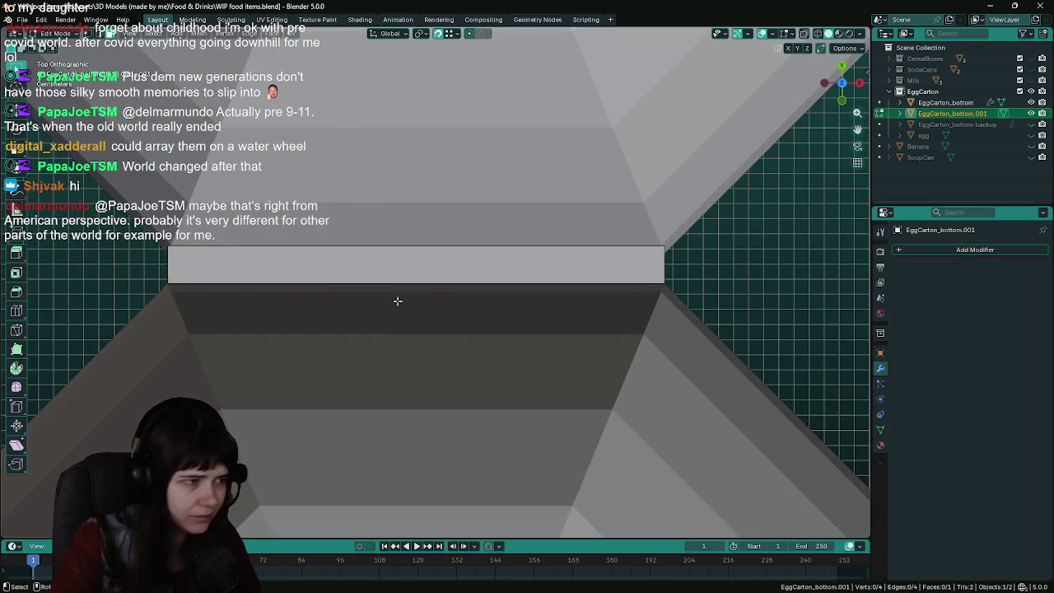
key(Tab)
click(211, 250)
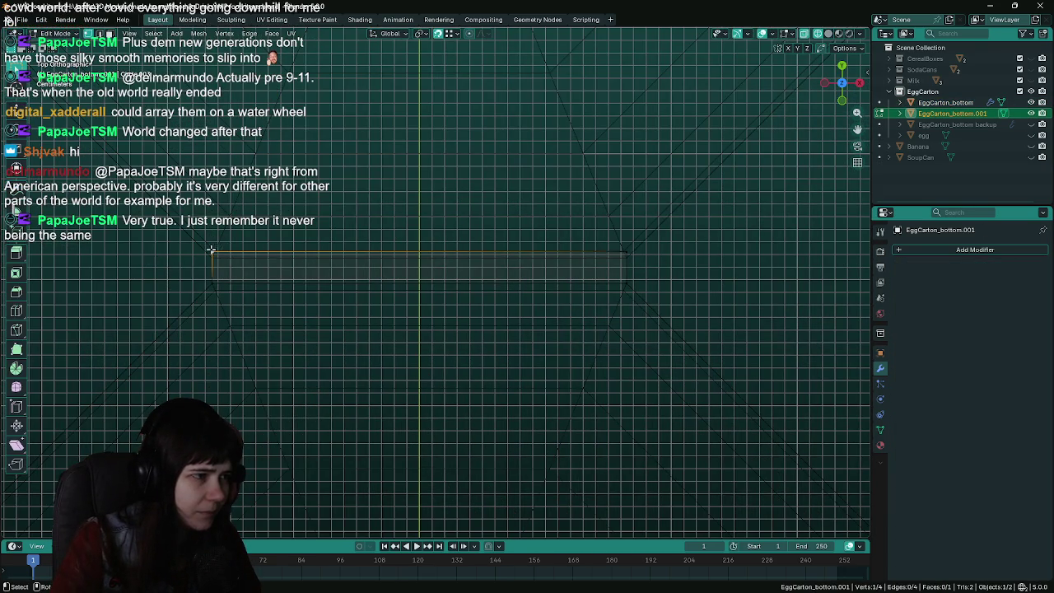
scroll(494, 232, up, 1)
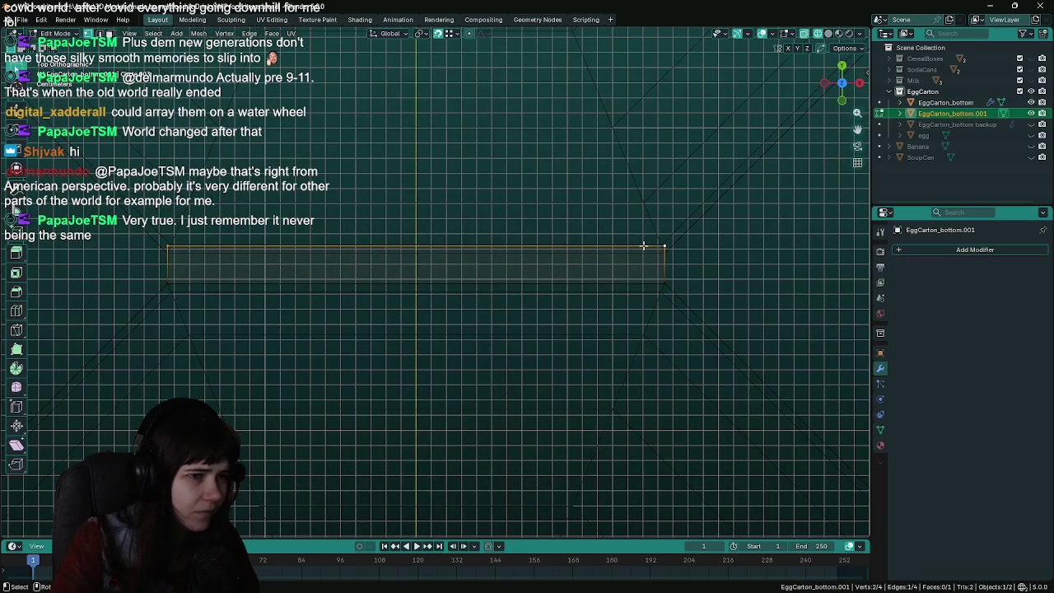
Test Z- and Y-constrained moves on the strip vertex, cancelling each without change
key(g)
key(z)
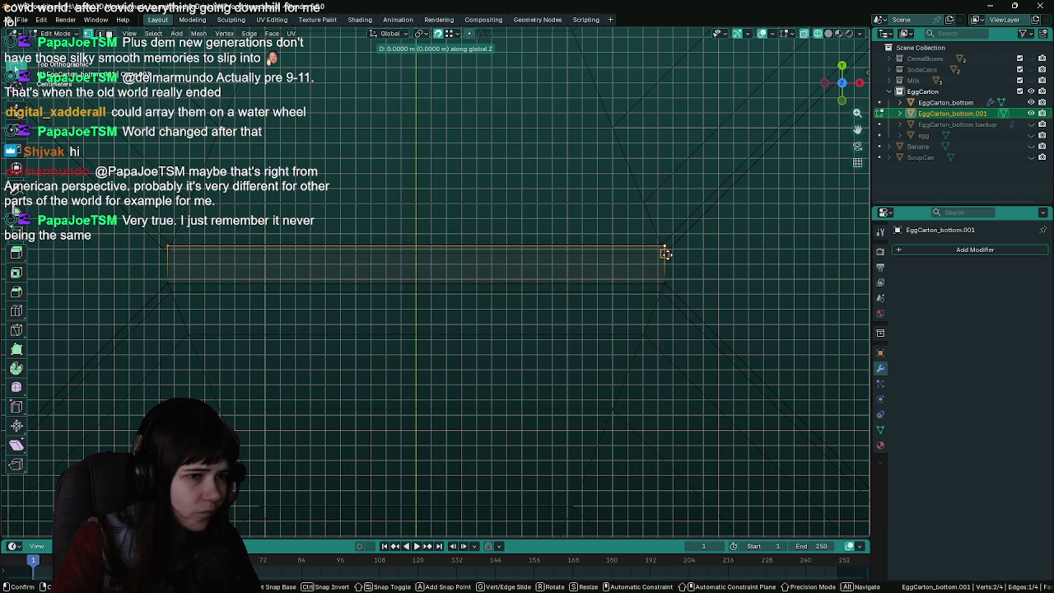
key(Escape)
key(g)
key(z)
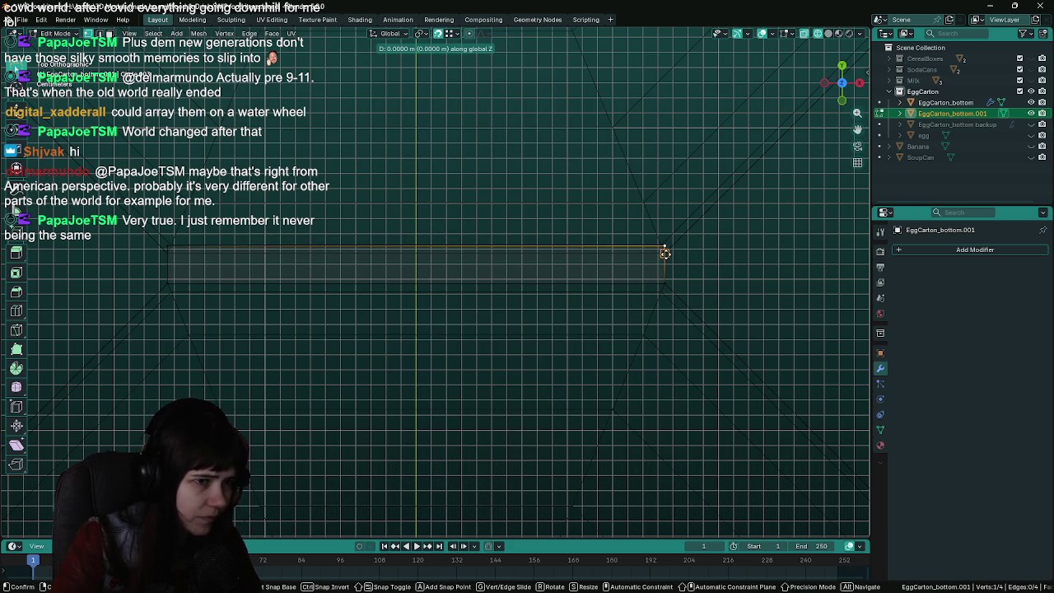
key(Escape)
key(g)
key(y)
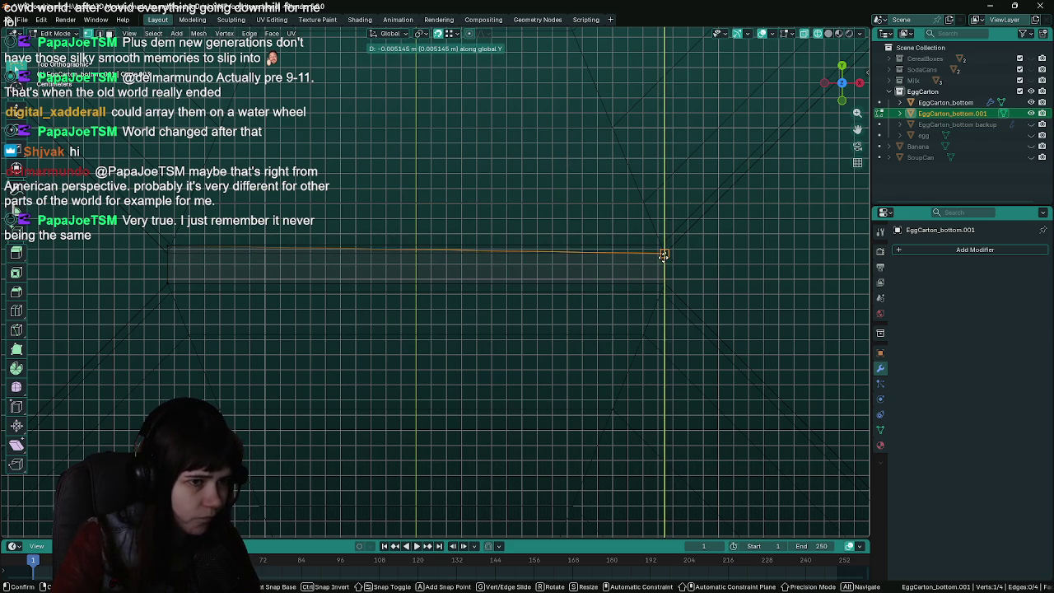
key(Escape)
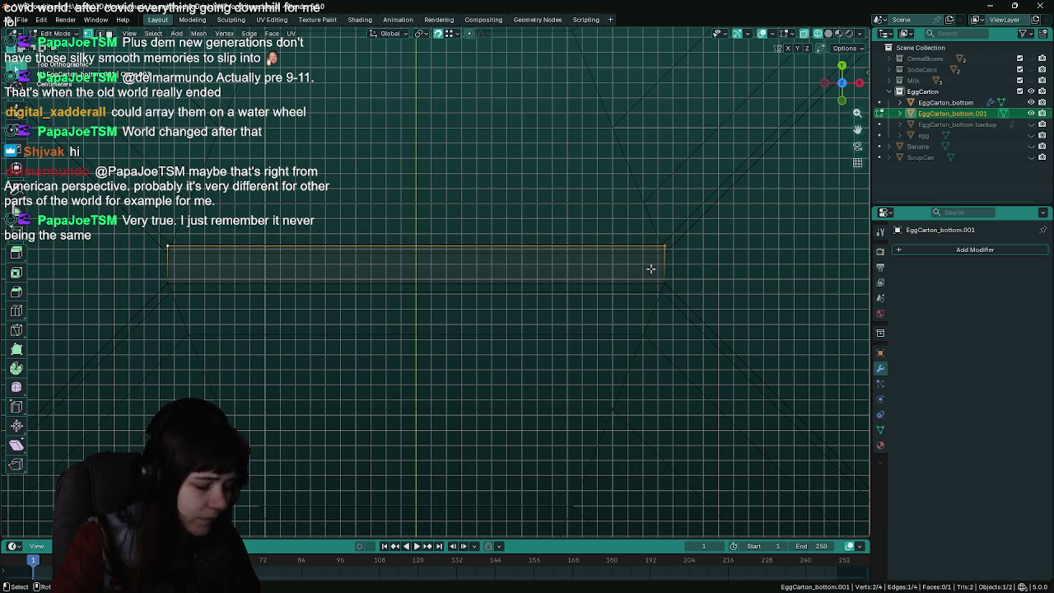
key(g)
key(y)
Select the strip's bottom edge, test a move, cancel it, and save the file
click(664, 256)
click(663, 283)
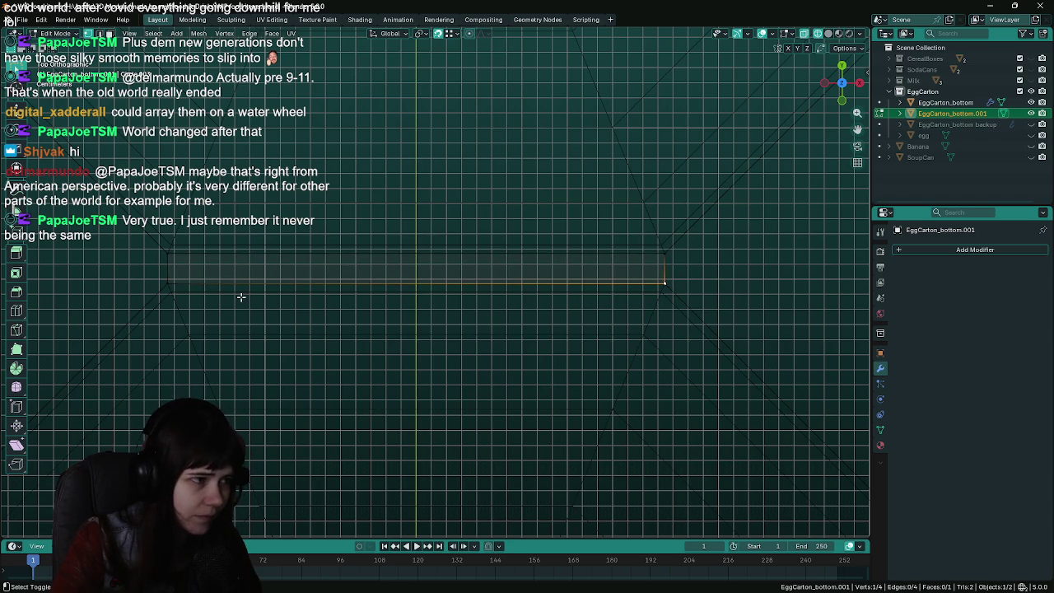
key(g)
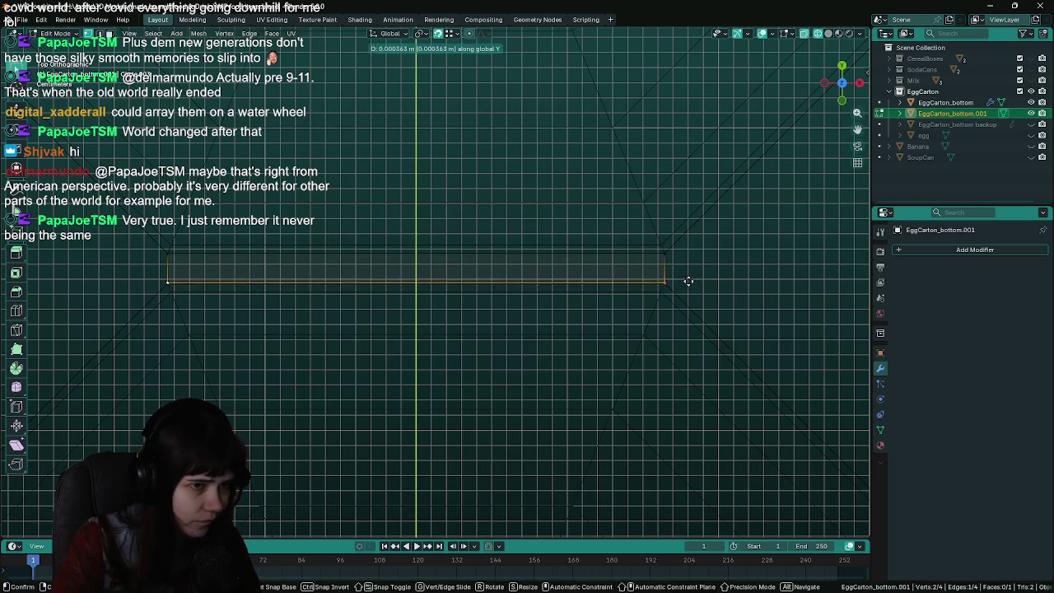
key(Escape)
scroll(696, 278, down, 6)
key(ctrl+s)
Return to Object Mode with solid shading and view the cups from above
mouse_move(493, 293)
middle_down()
mouse_move(600, 261)
mouse_move(579, 296)
mouse_move(505, 294)
middle_up()
key(Tab)
key(shift+z)
mouse_move(667, 303)
middle_down()
mouse_move(517, 308)
mouse_move(566, 310)
middle_up()
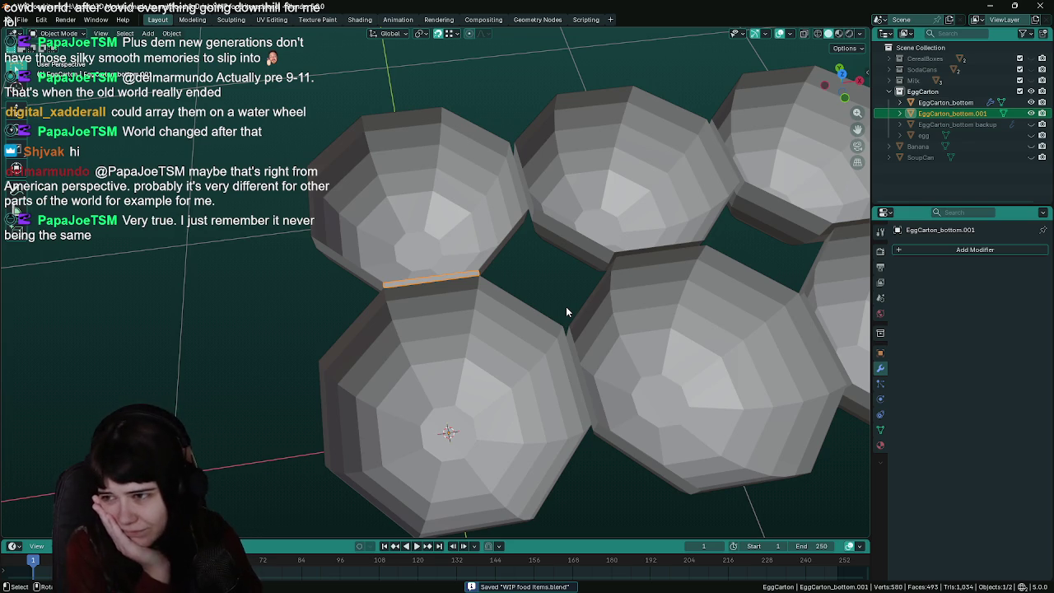
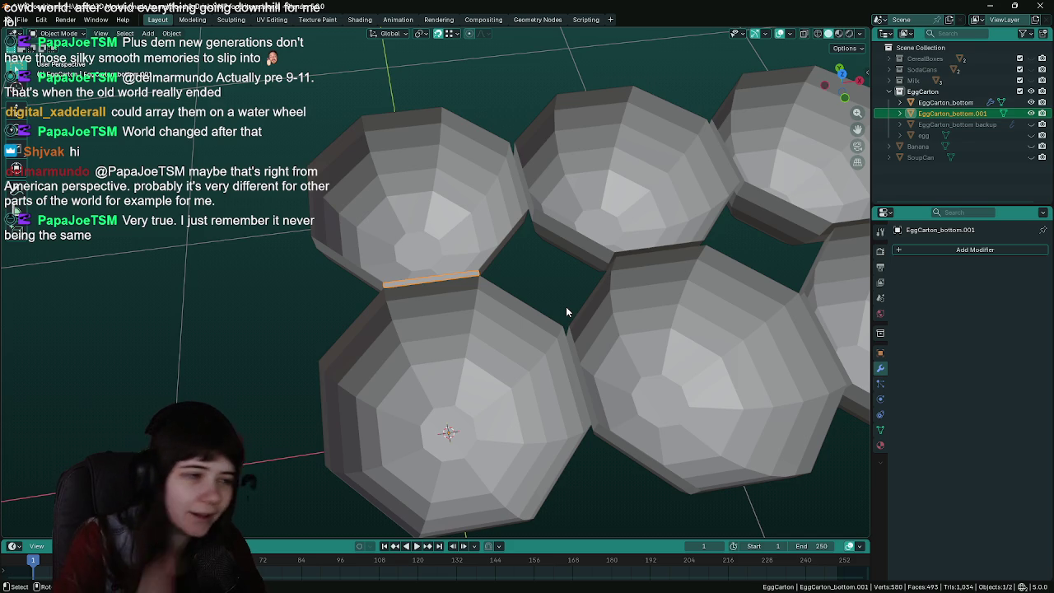
Select both carton objects and switch to a top orthographic view of the cups
scroll(566, 306, down, 5)
mouse_move(567, 306)
middle_down()
mouse_move(641, 282)
mouse_move(675, 290)
mouse_move(685, 265)
mouse_move(466, 462)
mouse_move(573, 350)
mouse_move(529, 456)
mouse_move(491, 439)
mouse_move(391, 481)
mouse_move(565, 473)
mouse_move(483, 421)
middle_up()
key(ctrl+s)
click(655, 284)
click(466, 463)
key(a)
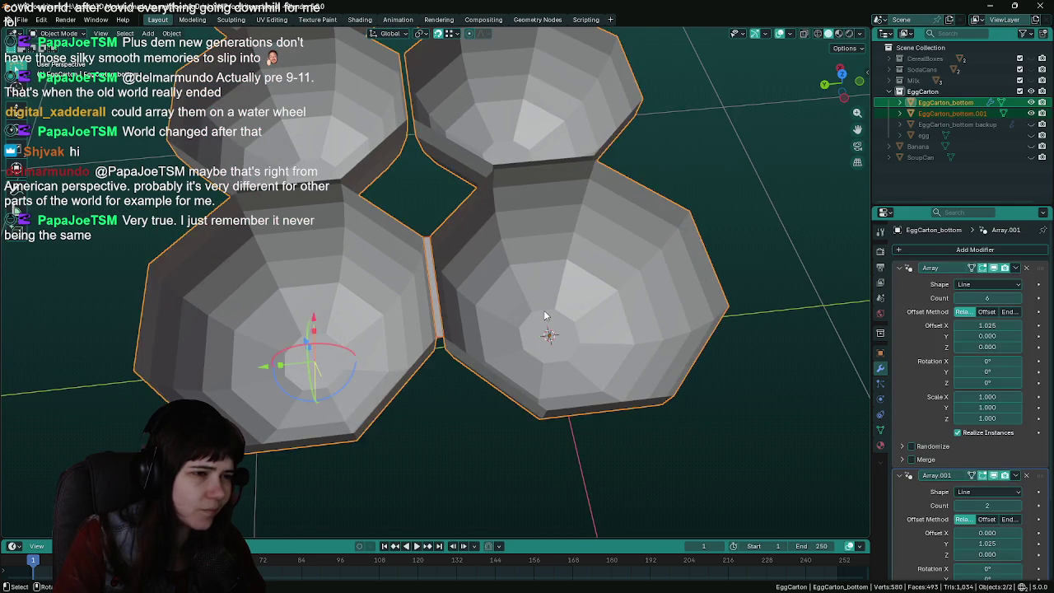
mouse_move(548, 315)
middle_down()
mouse_move(675, 318)
mouse_move(658, 330)
middle_up()
key(KP_7)
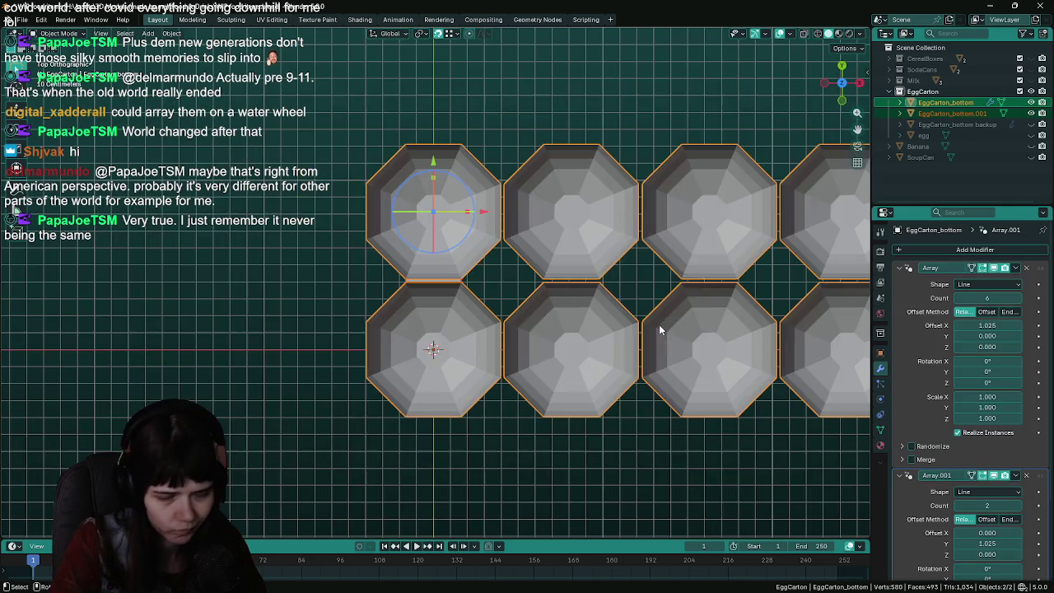
scroll(511, 297, up, 4)
Set the connecting strip's origin to its geometry and check its Location Y (0.407027 m)
click(462, 283)
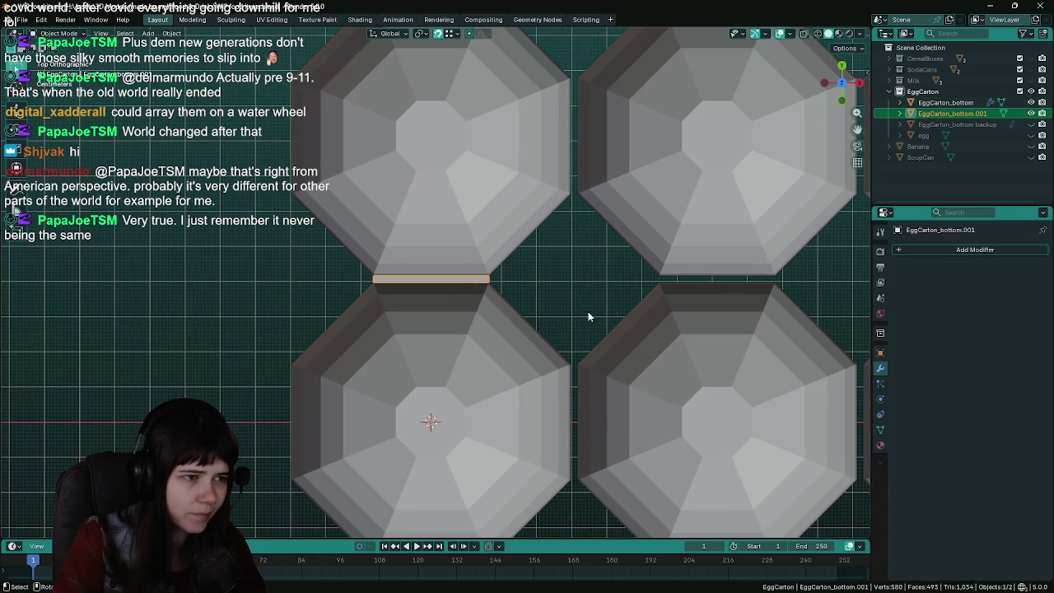
click(171, 33)
mouse_move(198, 79)
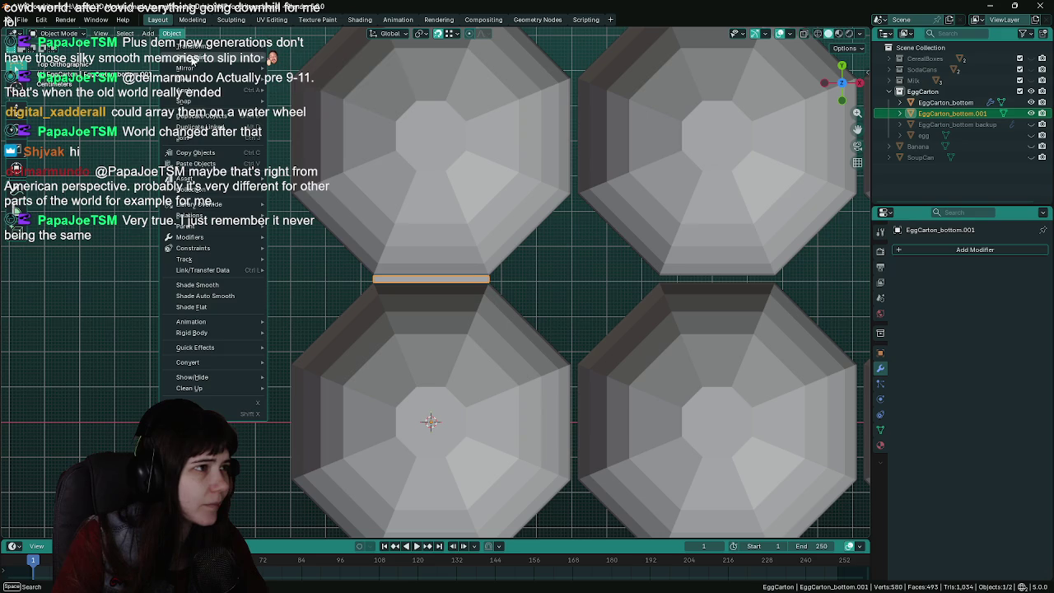
click(325, 71)
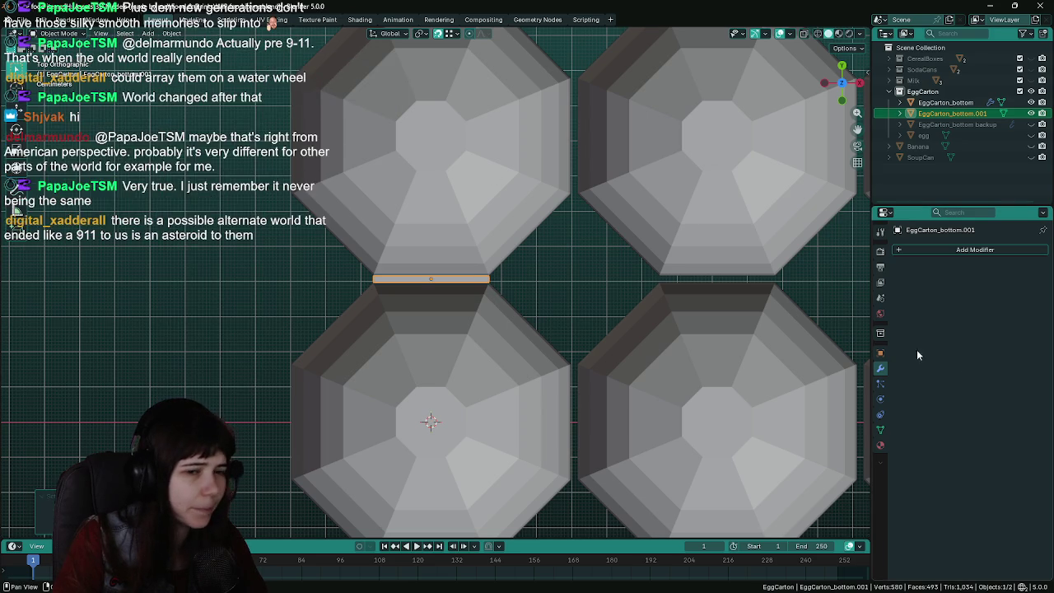
click(881, 352)
scroll(603, 299, down, 1)
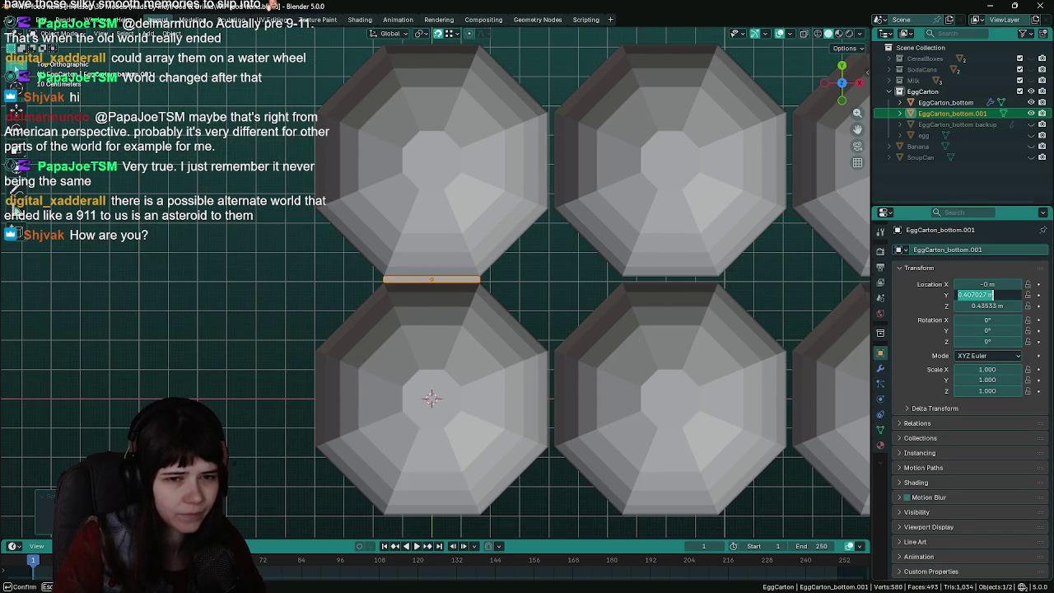
Move both carton objects along Y so the connecting strip sits at Y 0
key(Return)
click(540, 303)
key(a)
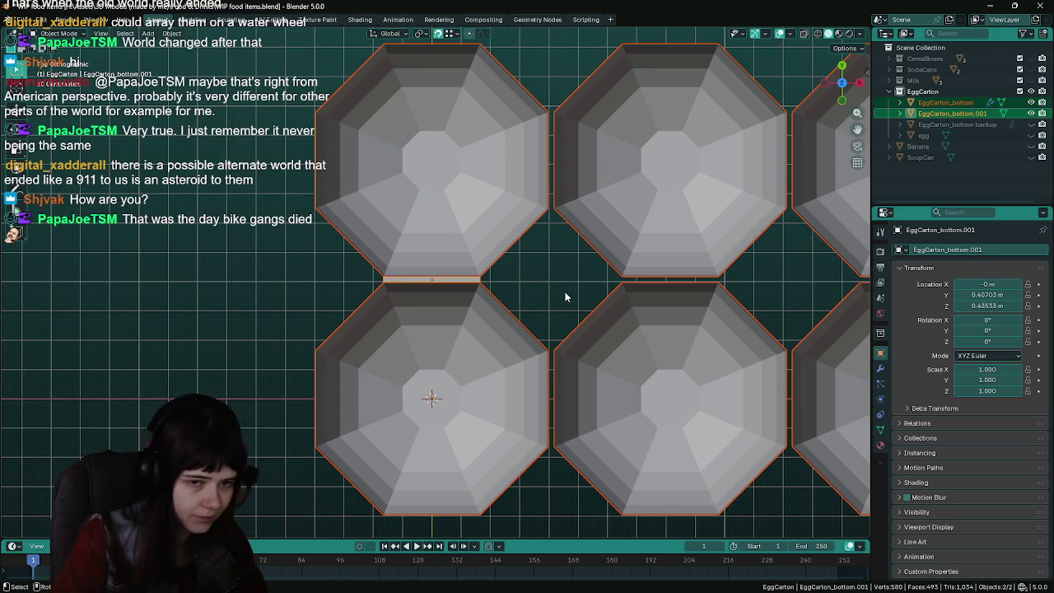
key(g)
key(y)
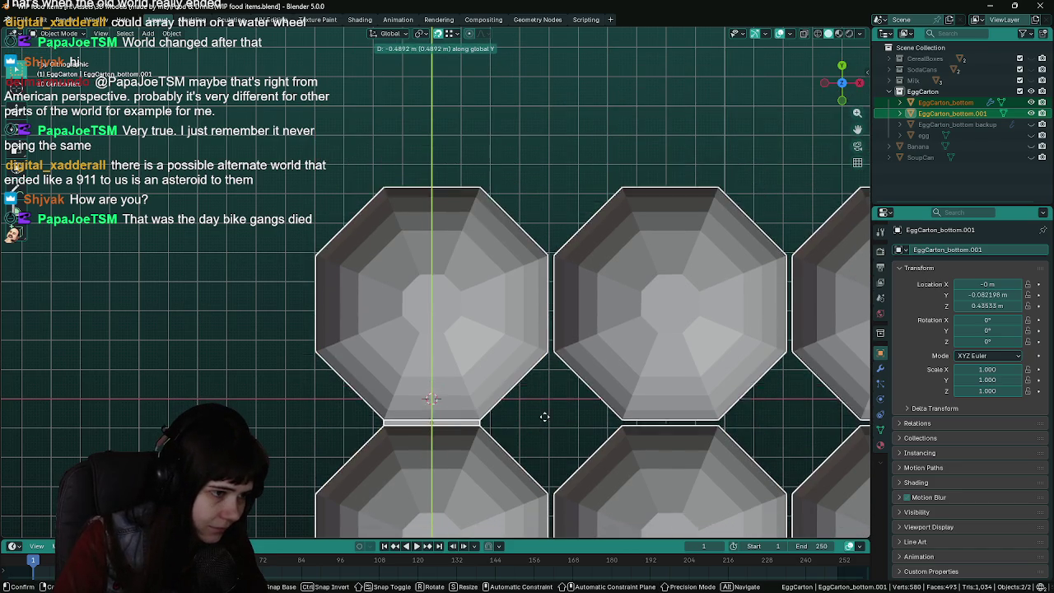
click(526, 406)
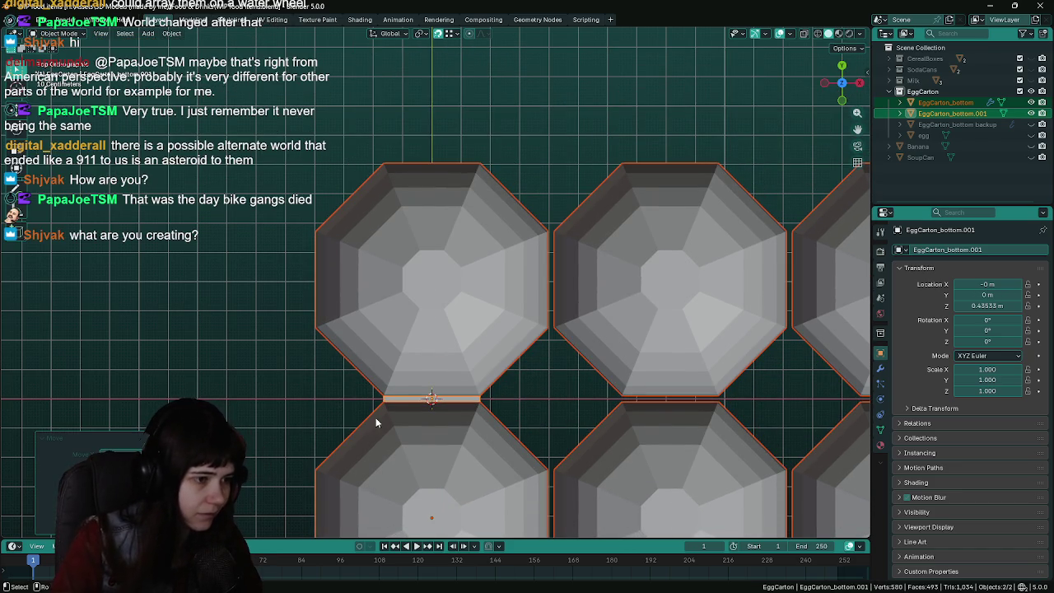
Save, then delete EggCarton_bottom's second Array modifier to leave one row of cups
scroll(509, 425, up, 2)
mouse_move(579, 386)
middle_down()
mouse_move(583, 346)
mouse_move(647, 310)
mouse_move(568, 313)
mouse_move(483, 370)
middle_up()
key(ctrl+s)
key(KP_7)
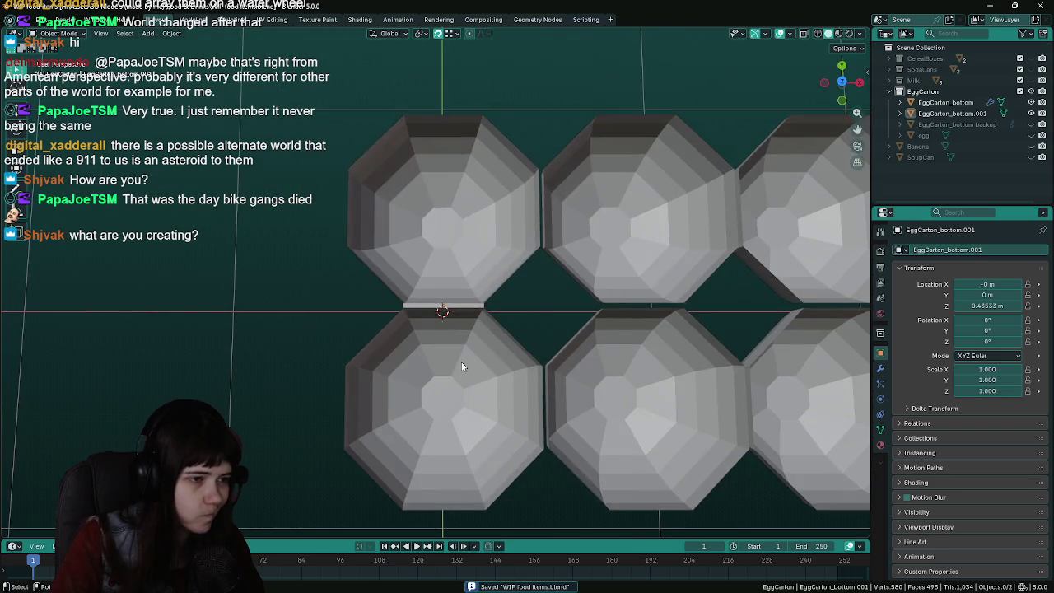
click(647, 284)
click(880, 368)
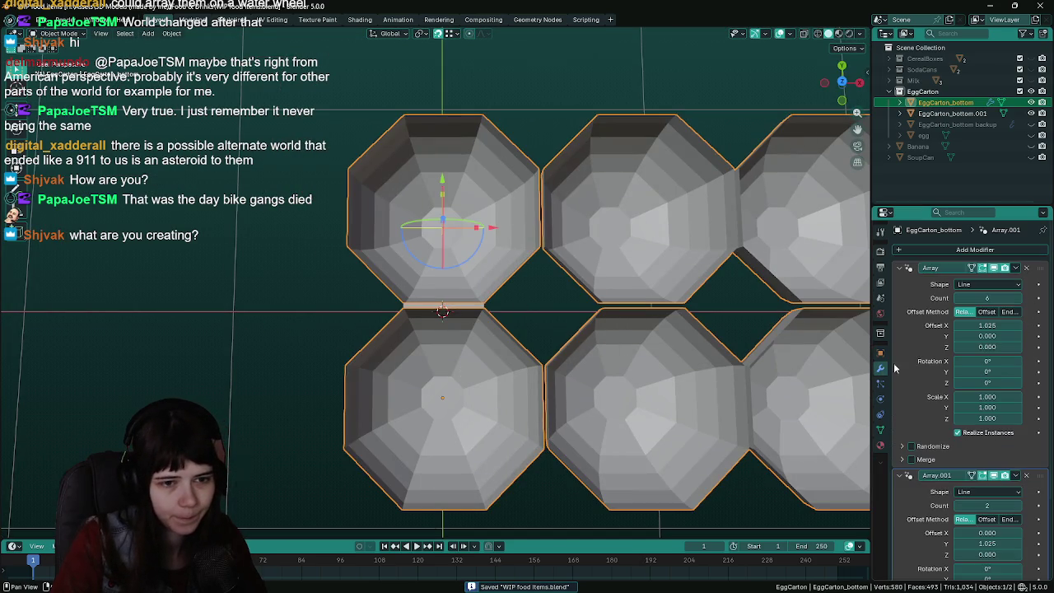
click(1026, 475)
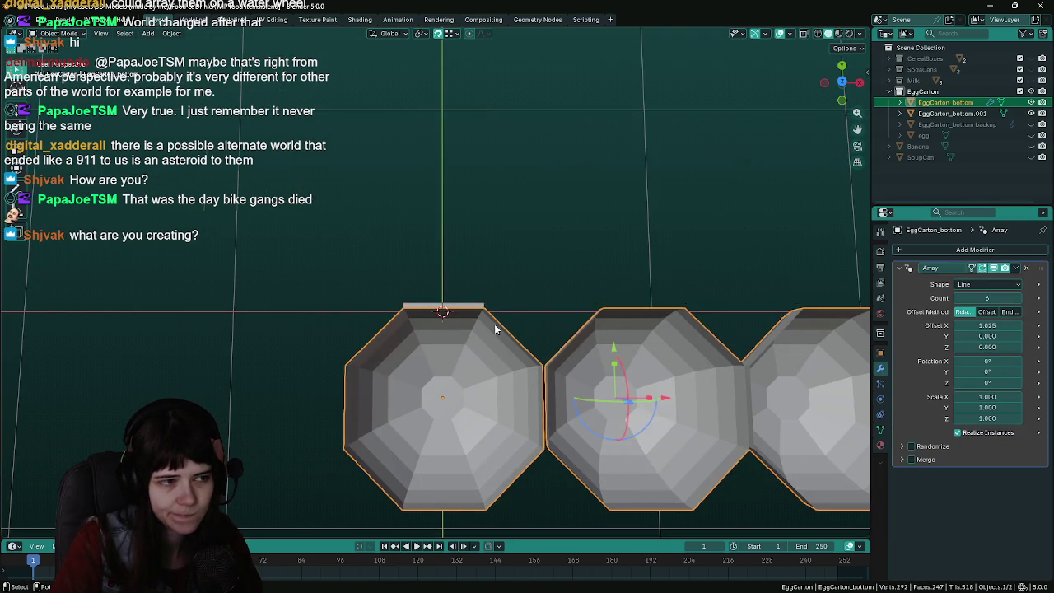
Add a Mirror modifier on the Y axis only, with an eyedropper-picked mirror object
click(904, 268)
click(922, 249)
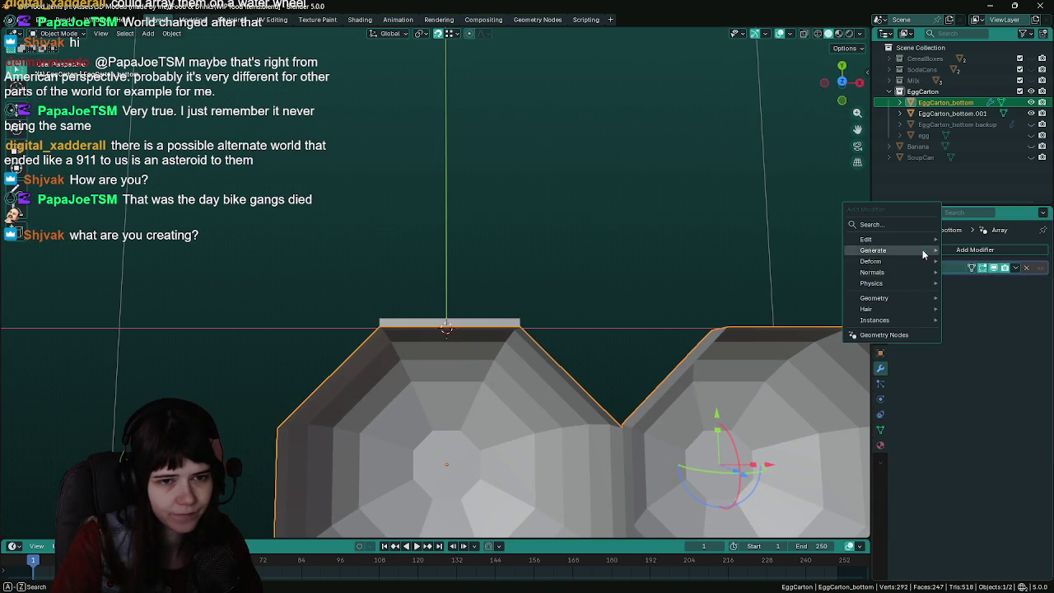
mouse_move(872, 250)
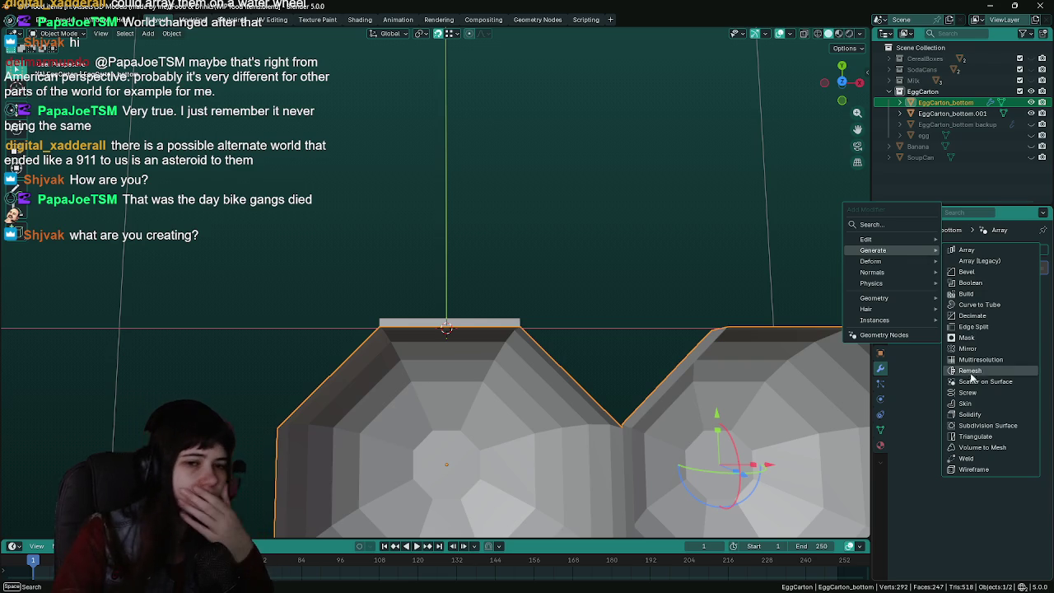
click(968, 349)
scroll(581, 341, down, 5)
click(967, 299)
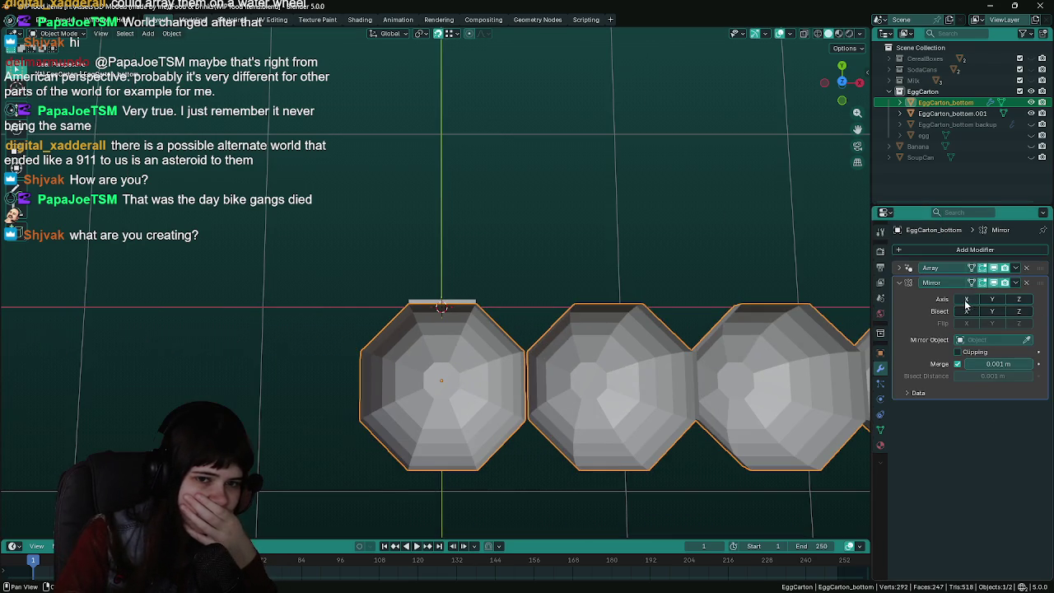
click(992, 299)
scroll(728, 316, up, 5)
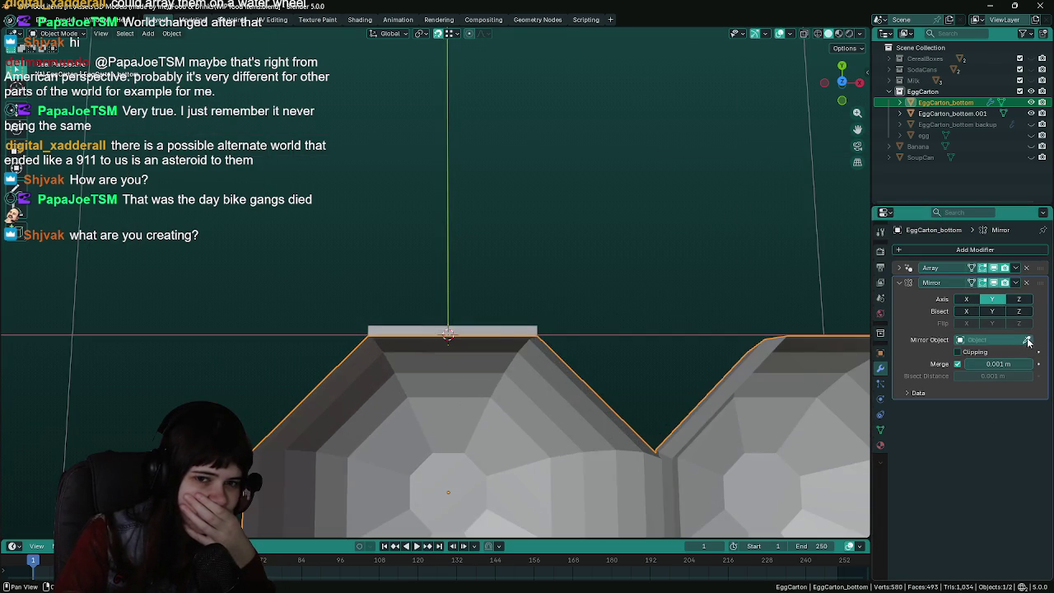
click(508, 323)
mouse_move(508, 331)
middle_down()
mouse_move(504, 297)
mouse_move(623, 308)
mouse_move(544, 311)
middle_up()
scroll(504, 324, up, 2)
key(ctrl+s)
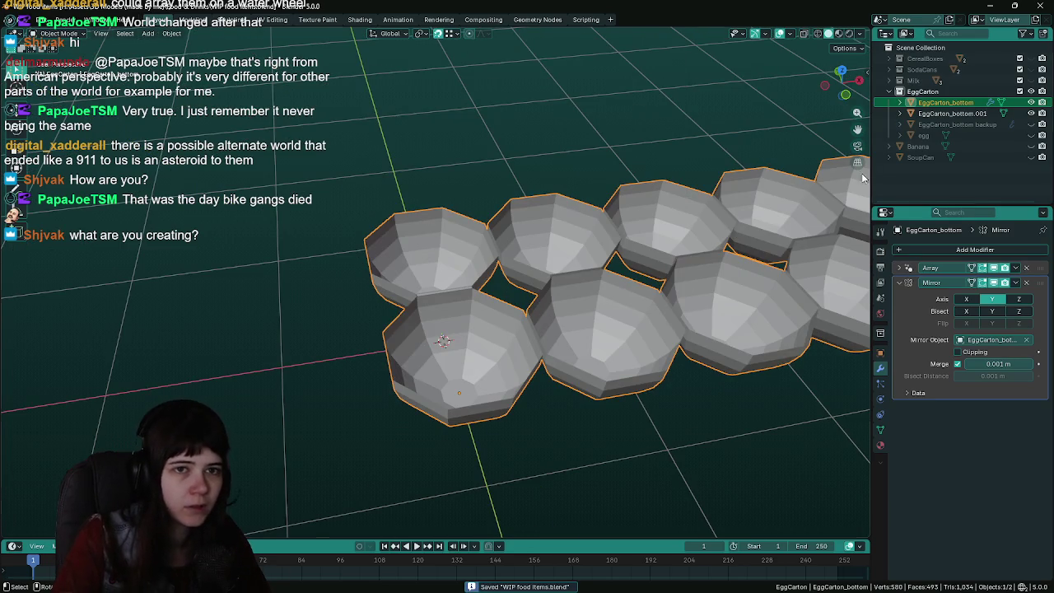
Inspect the mirrored cups from several angles, reselecting the main carton and saving
click(952, 112)
scroll(453, 286, up, 3)
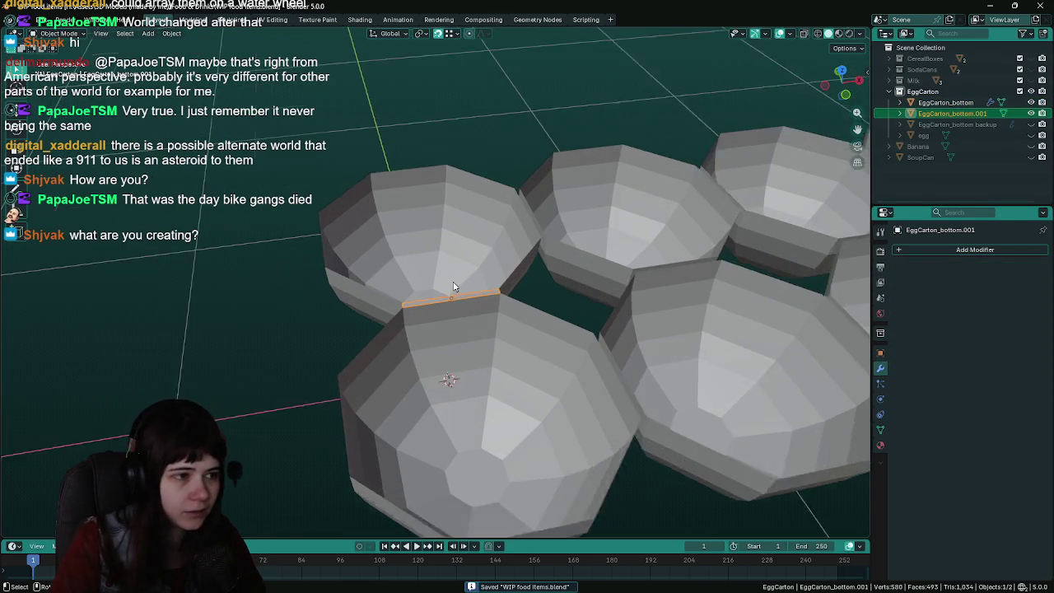
scroll(453, 285, up, 1)
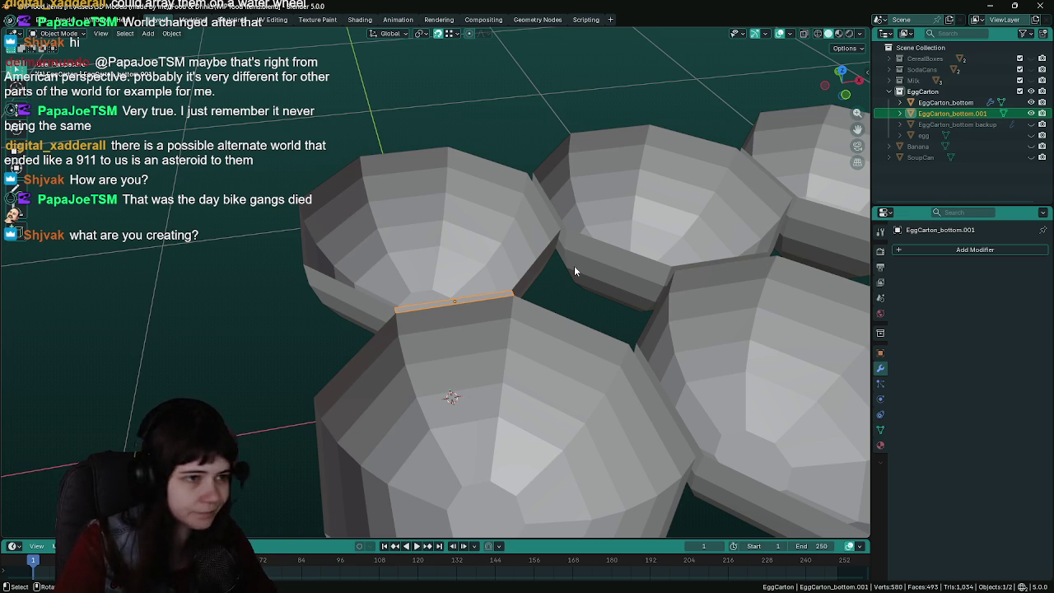
mouse_move(574, 268)
middle_down()
mouse_move(551, 310)
mouse_move(494, 304)
mouse_move(577, 296)
mouse_move(479, 310)
middle_up()
key(ctrl+s)
click(588, 309)
scroll(588, 309, up, 3)
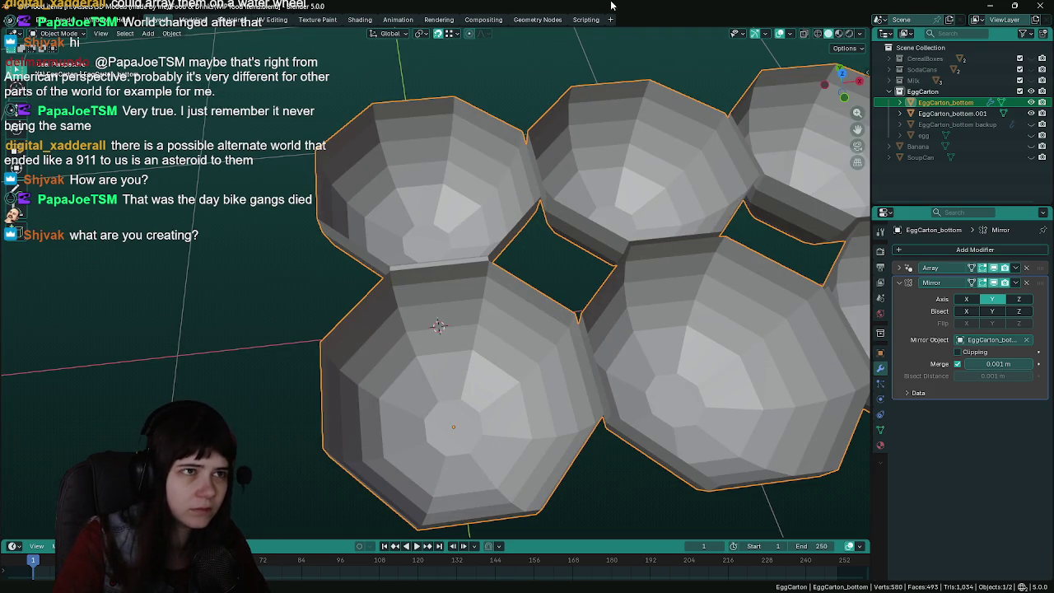
mouse_move(516, 239)
middle_down()
mouse_move(516, 209)
mouse_move(675, 207)
middle_up()
key(ctrl+s)
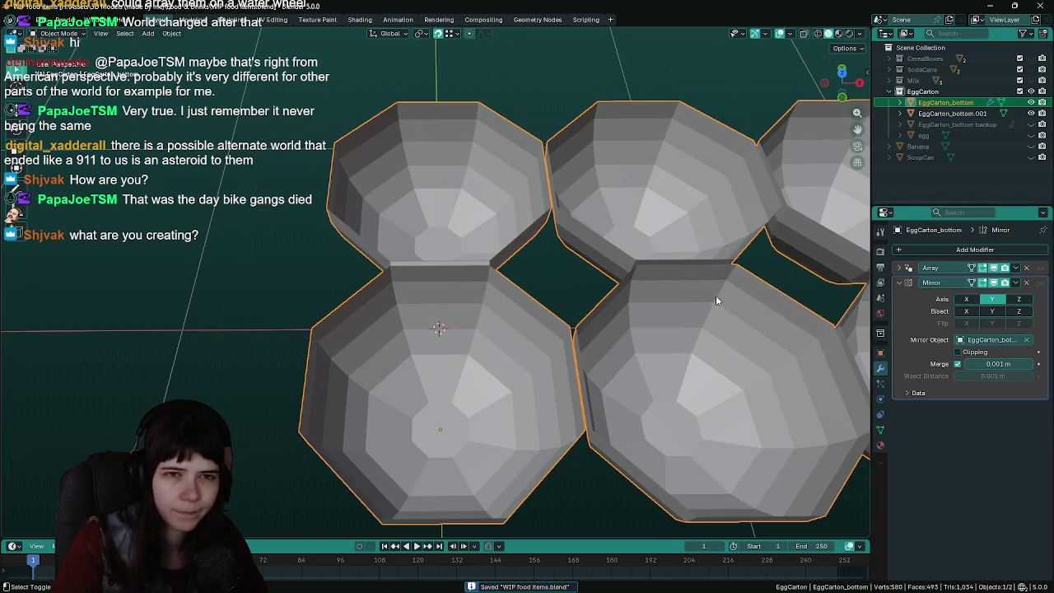
Duplicate the carton in place and delete the old EggCarton_bottom backup
key(shift+d)
key(Escape)
click(1034, 137)
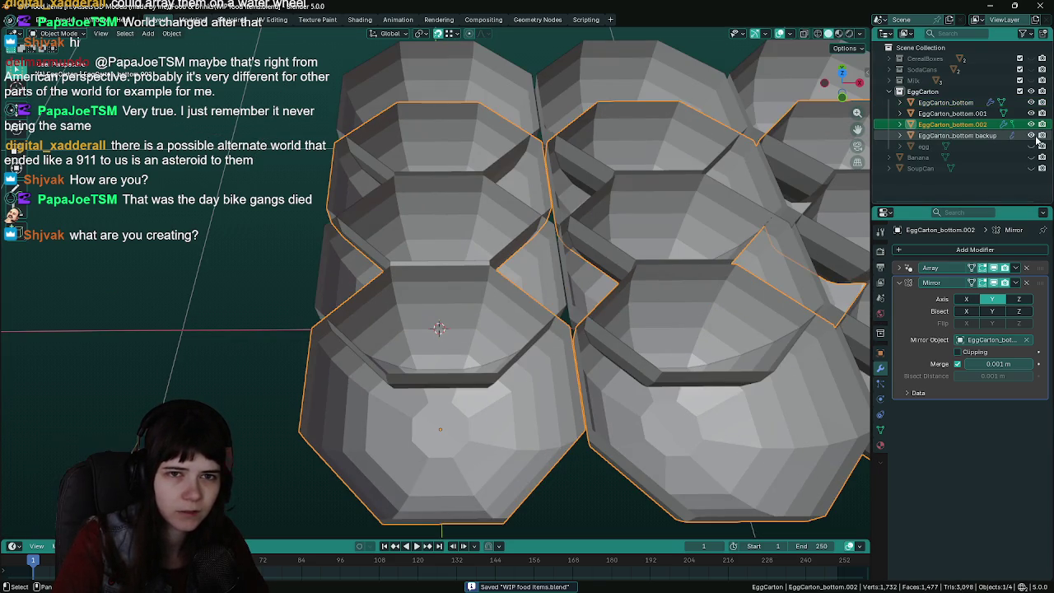
click(988, 135)
key(Delete)
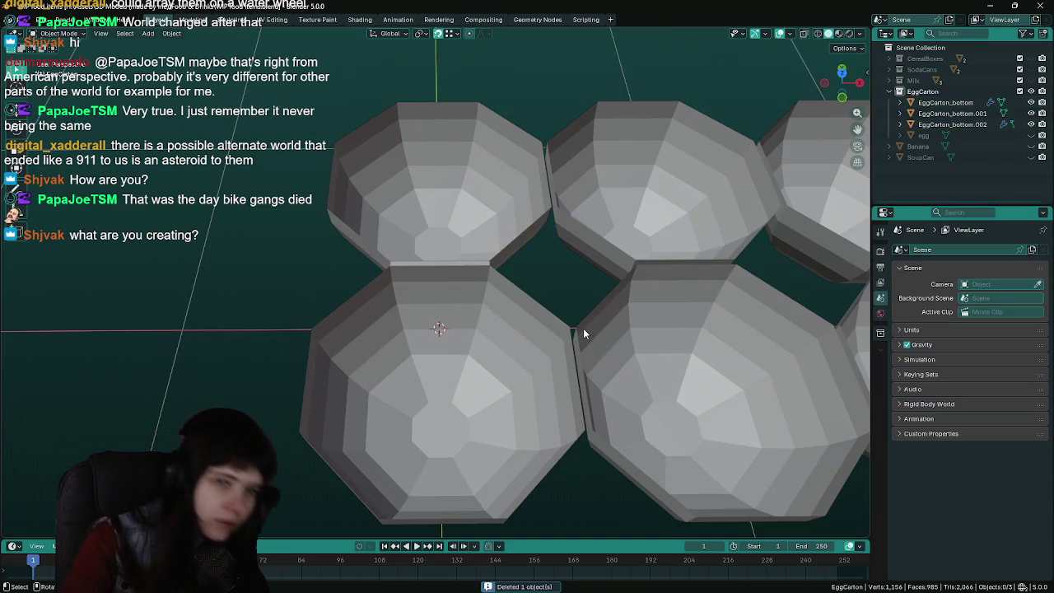
Rename the copy to 'EggCarton_bottom backup' and hide it
click(704, 338)
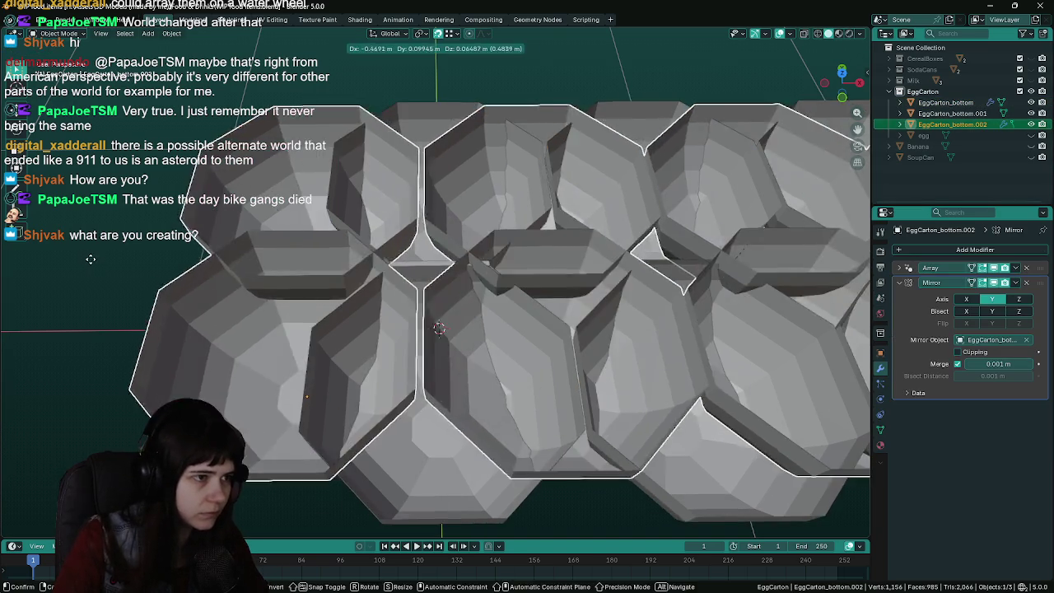
key(BackSpace)
key(BackSpace)
key(BackSpace)
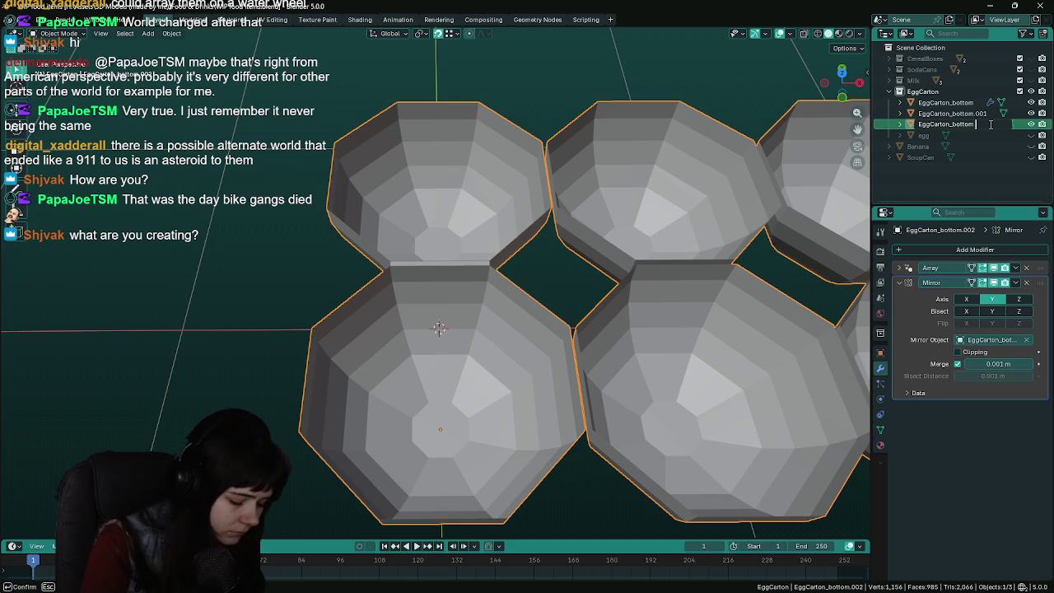
click(956, 123)
text(_backup)
key(Return)
key(alt+a)
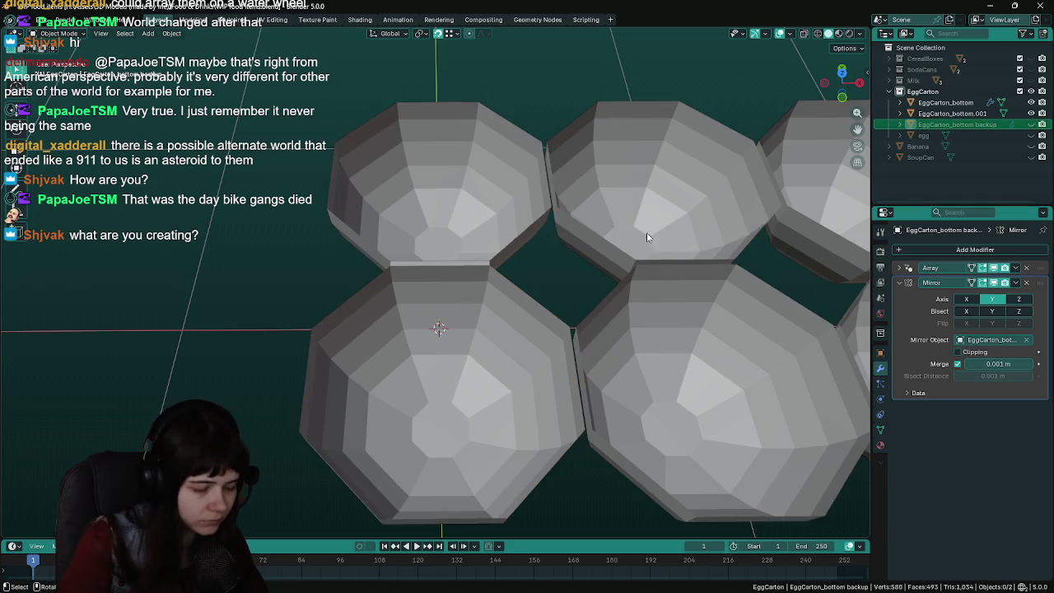
Save and apply the Array modifier on EggCarton_bottom, then enter Edit Mode
click(514, 220)
key(ctrl+s)
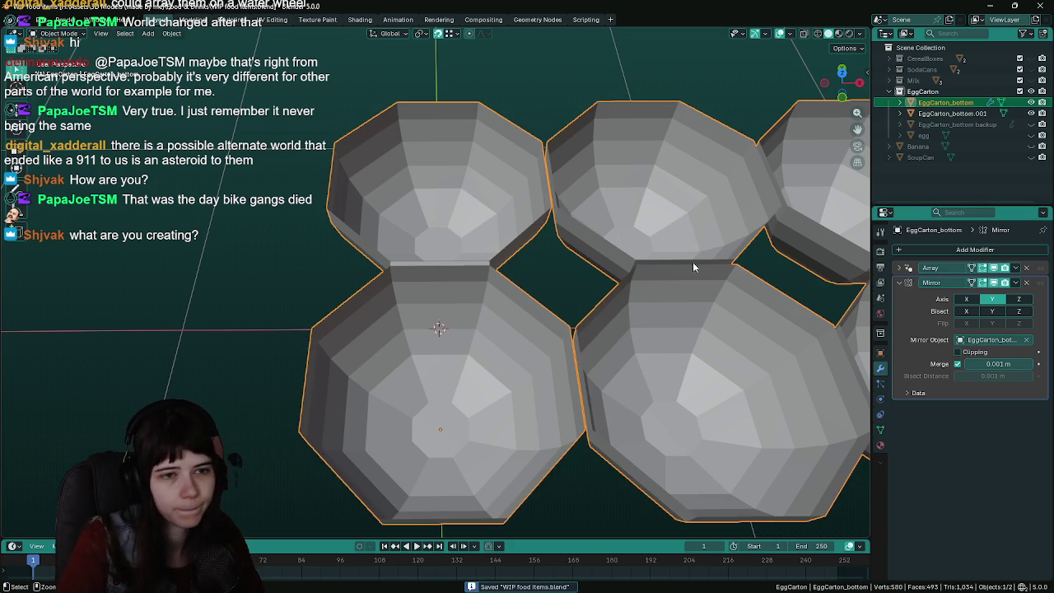
key(ctrl+a)
key(Tab)
Fill the gap between the cups with a new face
mouse_move(412, 313)
middle_down()
mouse_move(414, 268)
mouse_move(525, 265)
middle_up()
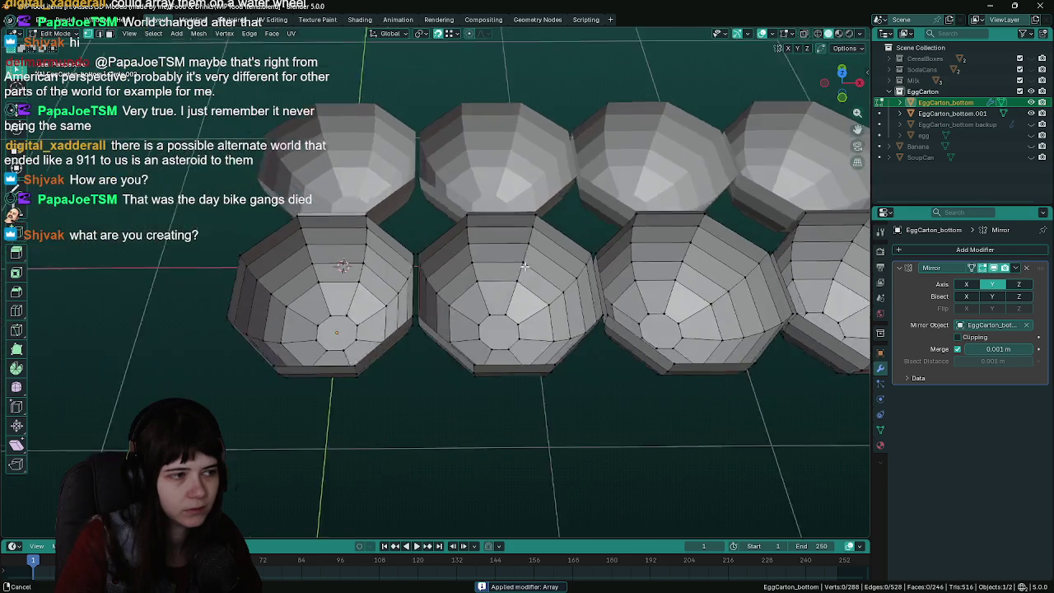
scroll(525, 265, up, 5)
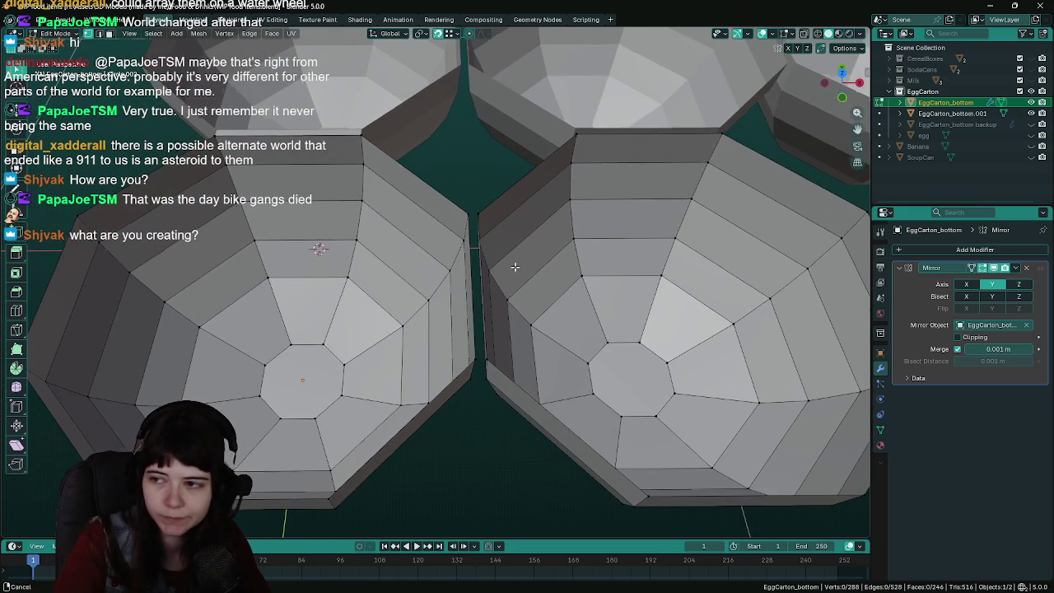
key(ctrl+s)
scroll(466, 223, up, 2)
shift+click(474, 198)
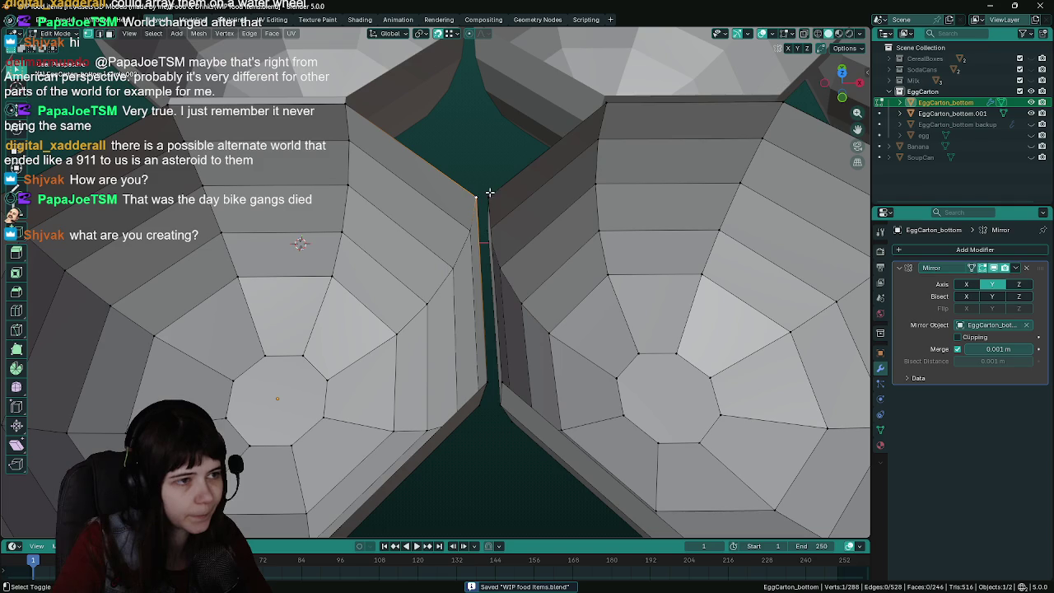
key(f)
middle_drag(493, 386, 528, 295)
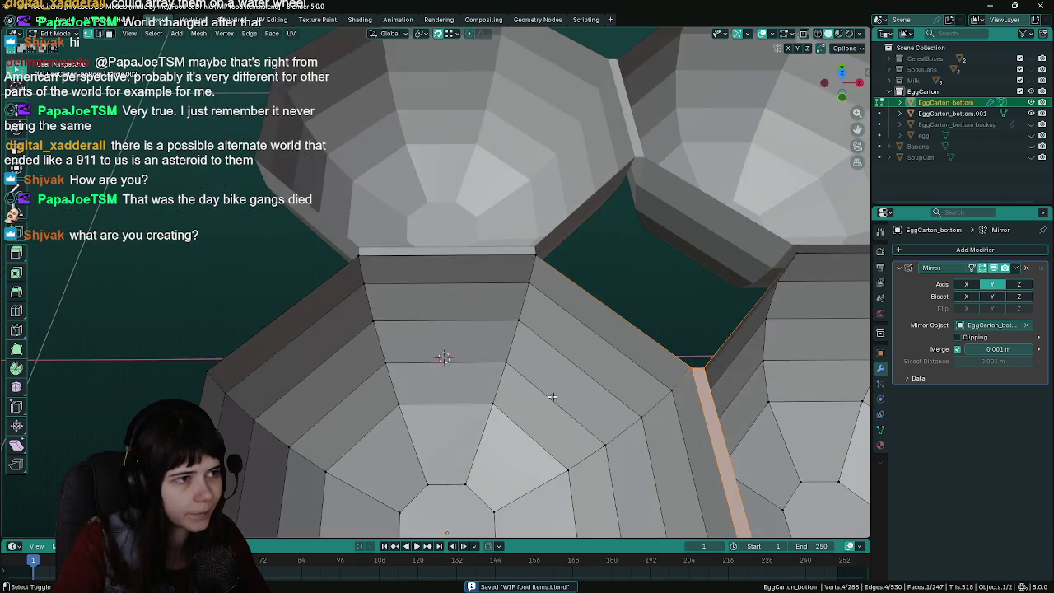
scroll(528, 294, up, 3)
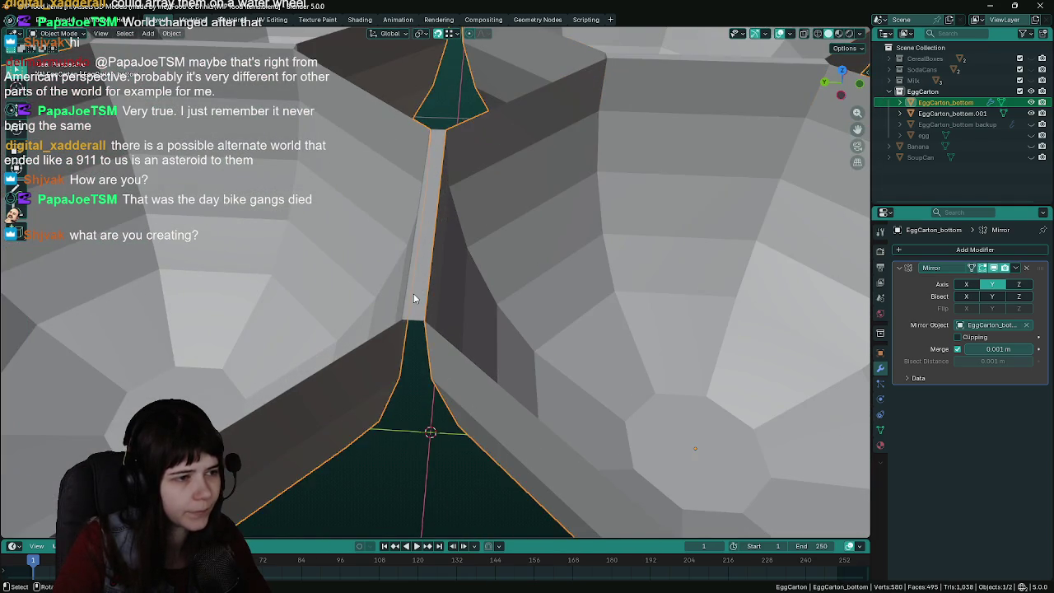
Separate the gap face into its own object and return to Object Mode
key(p)
click(414, 293)
mouse_move(452, 275)
middle_down()
mouse_move(435, 275)
mouse_move(509, 261)
middle_up()
key(Tab)
Try joining the strip back into the tray, then undo to keep it separate
shift+click(509, 261)
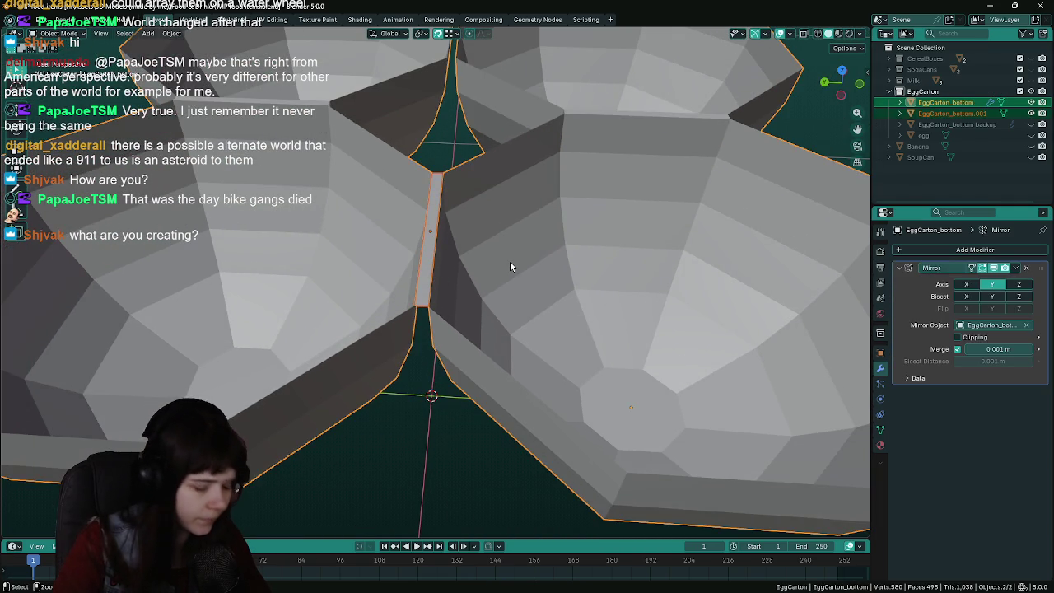
key(ctrl+s)
key(ctrl+j)
key(Tab)
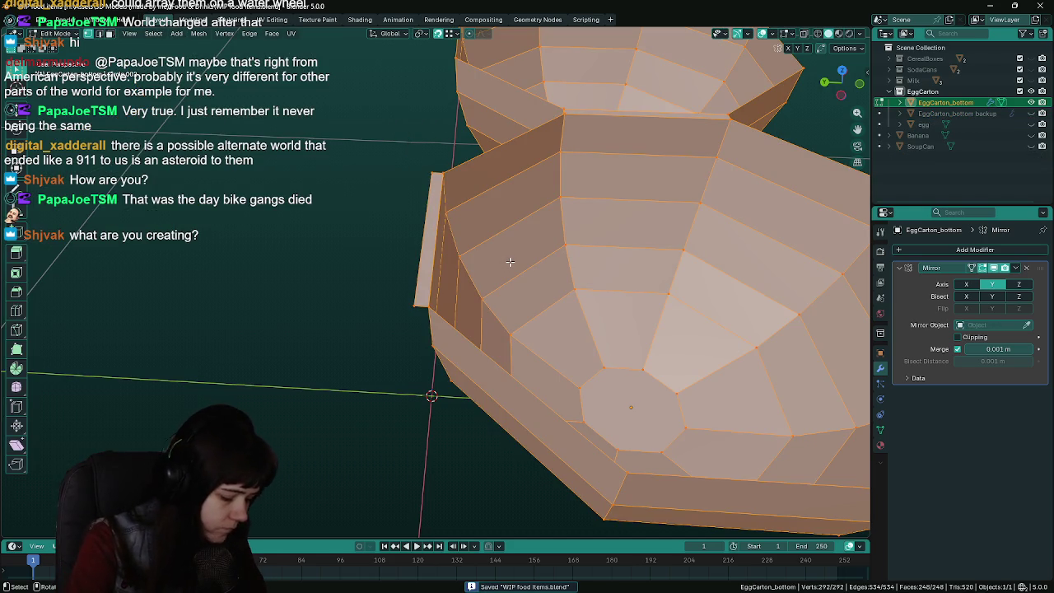
key(Tab)
key(Tab)
key(Tab)
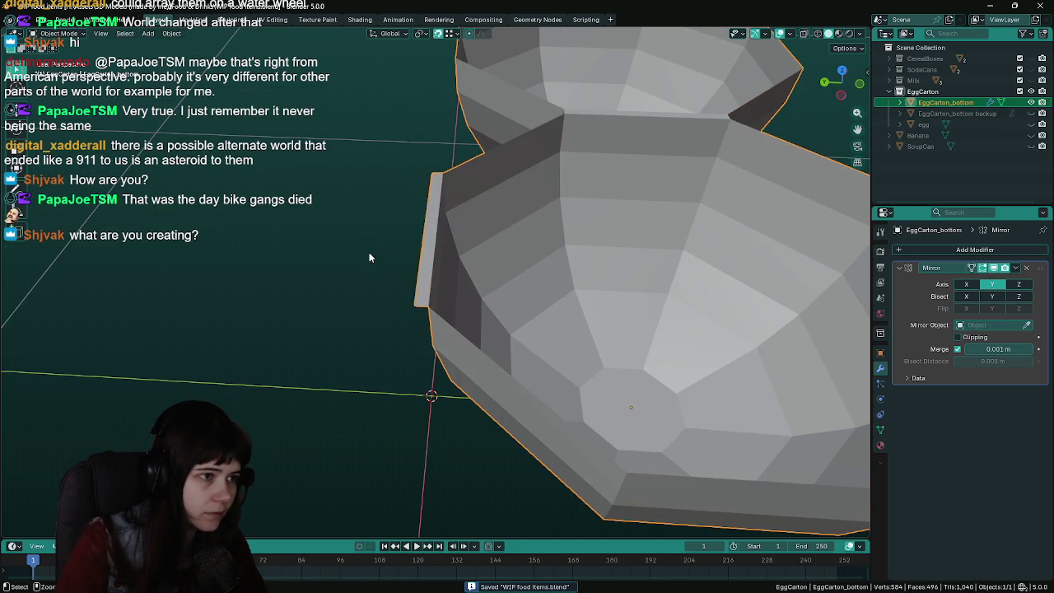
key(ctrl+z)
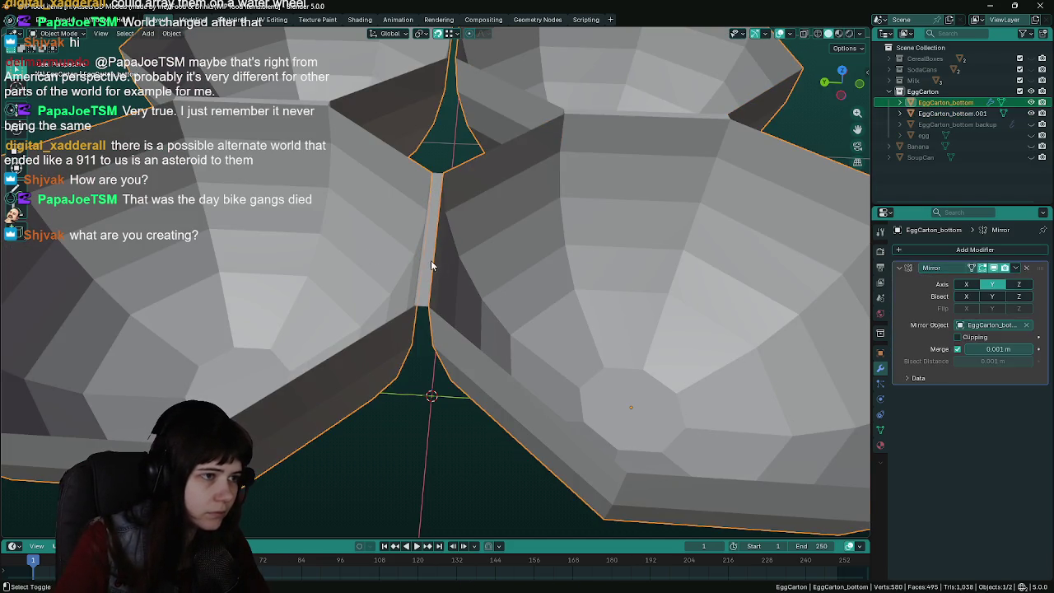
Add the strip piece to the selection and join the selected pieces into one object
shift+click(429, 261)
key(ctrl+s)
key(ctrl+j)
scroll(427, 261, down, 5)
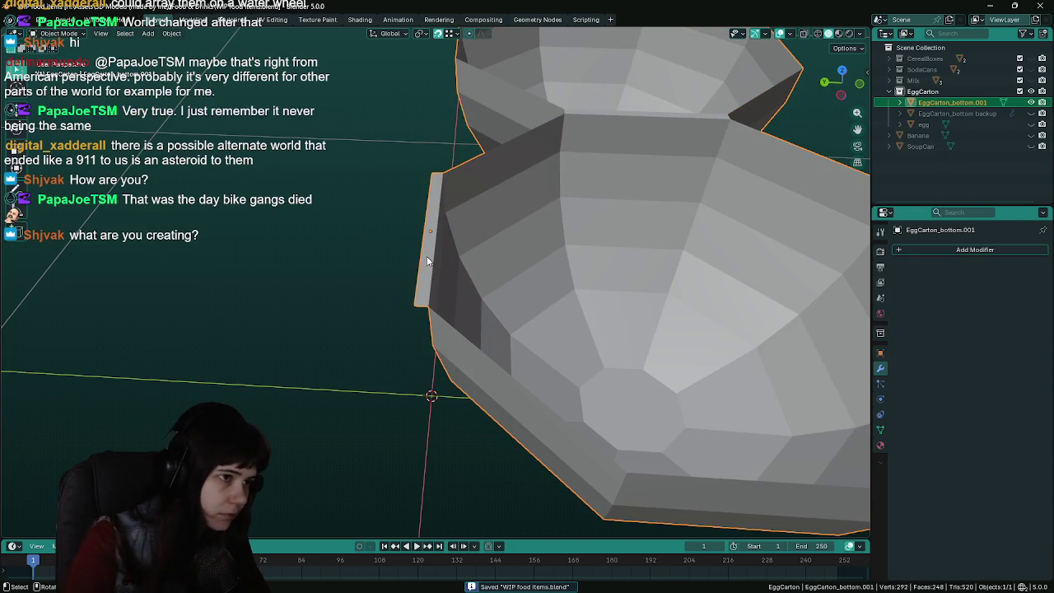
scroll(839, 331, down, 3)
click(947, 251)
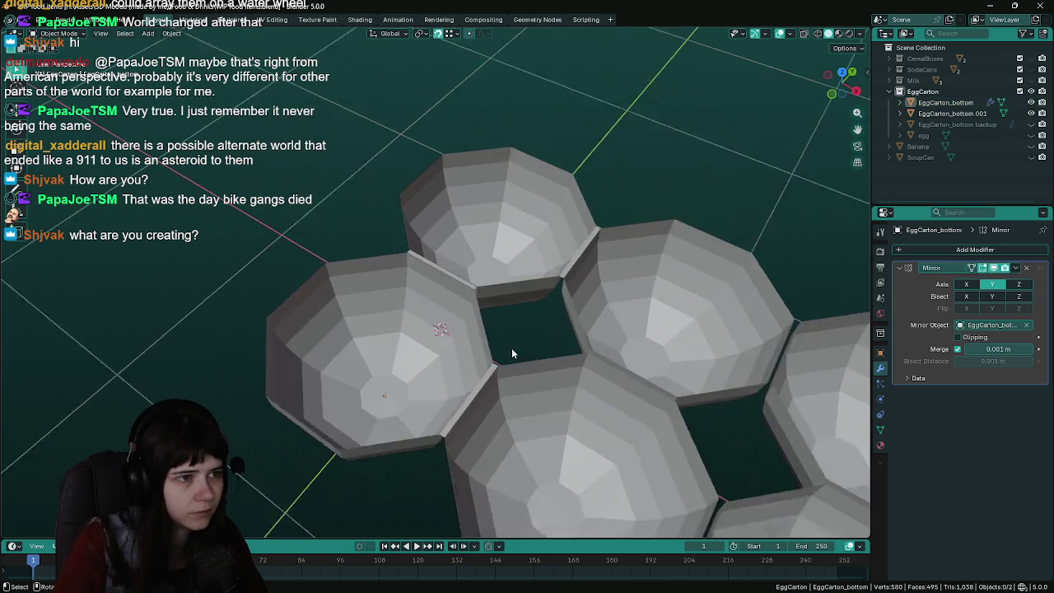
Fill the gap between two edges in the tray mesh and enable Mirror Clipping
click(430, 345)
key(ctrl+s)
scroll(536, 349, up, 3)
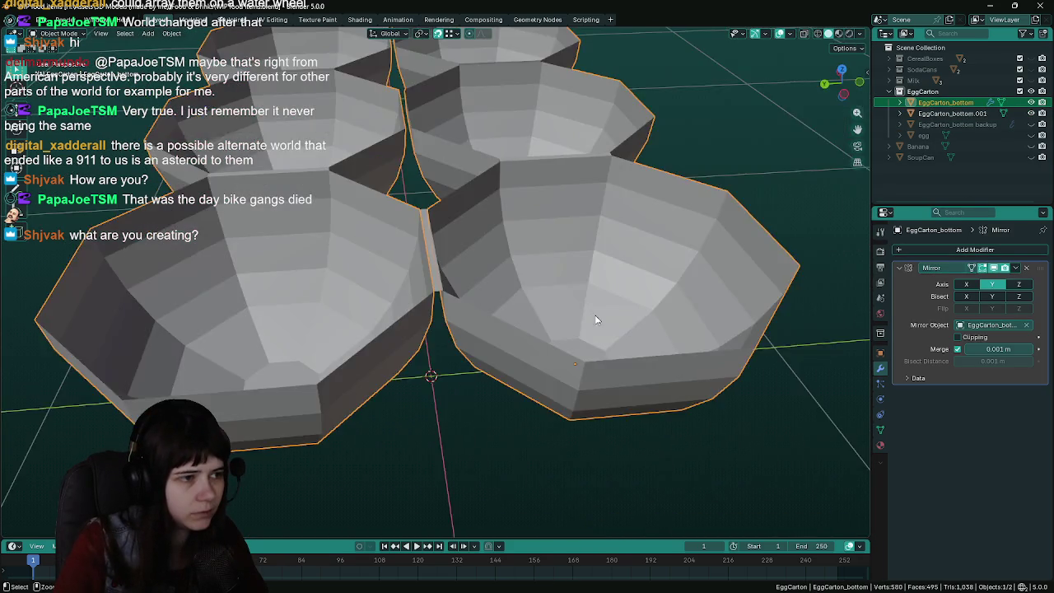
mouse_move(595, 322)
middle_down()
mouse_move(461, 360)
mouse_move(505, 354)
mouse_move(421, 331)
middle_up()
scroll(462, 361, down, 3)
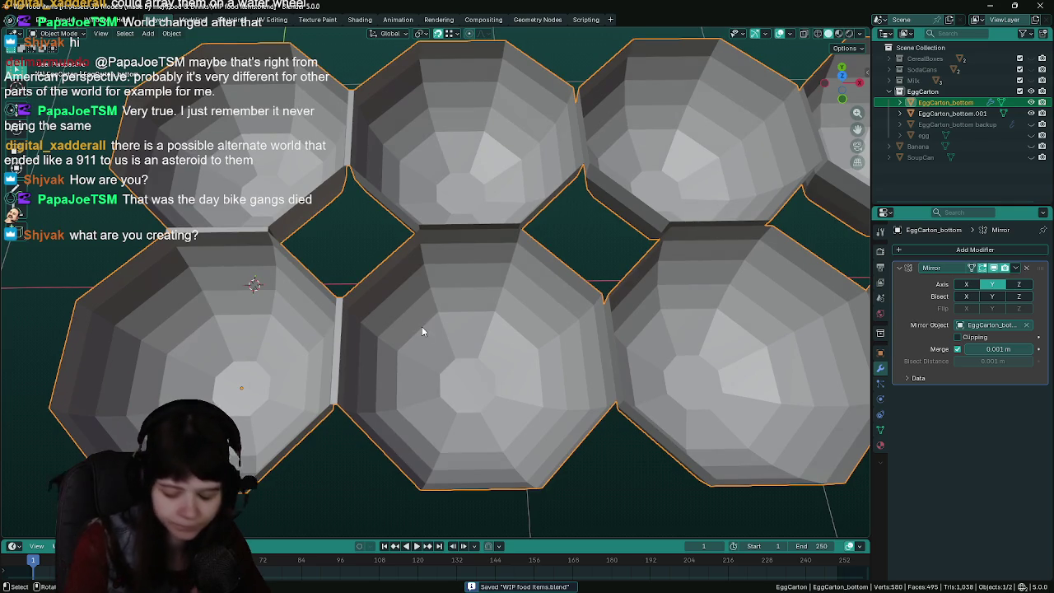
key(Tab)
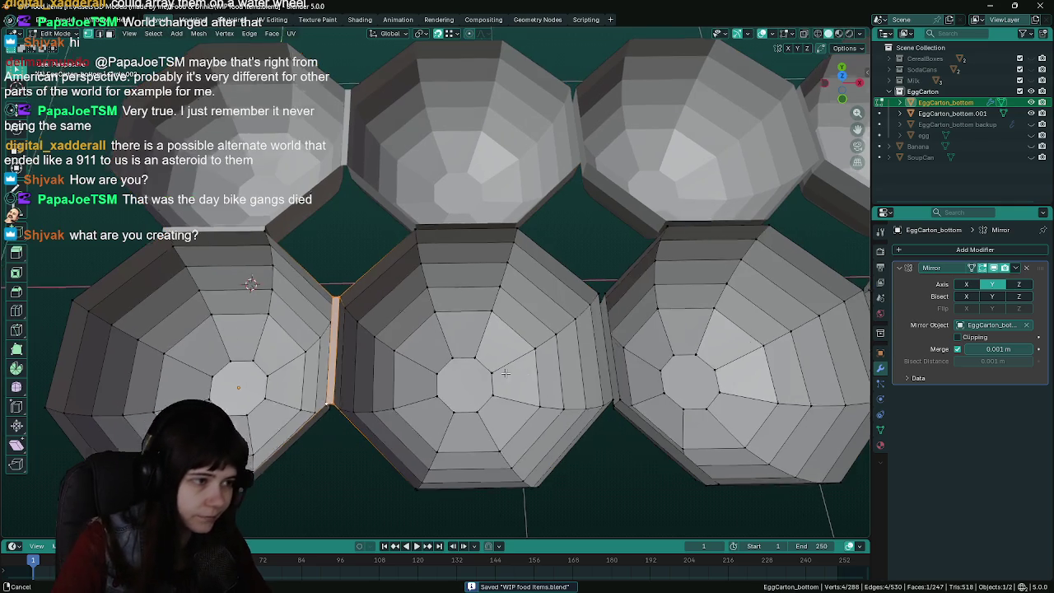
scroll(377, 354, up, 4)
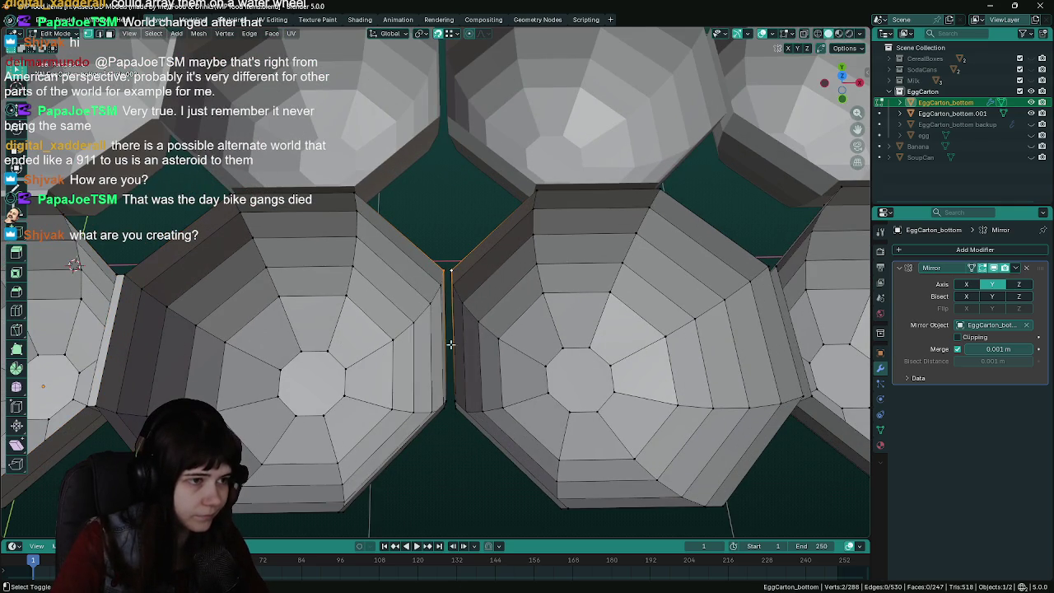
shift+middle_drag(673, 395, 398, 383)
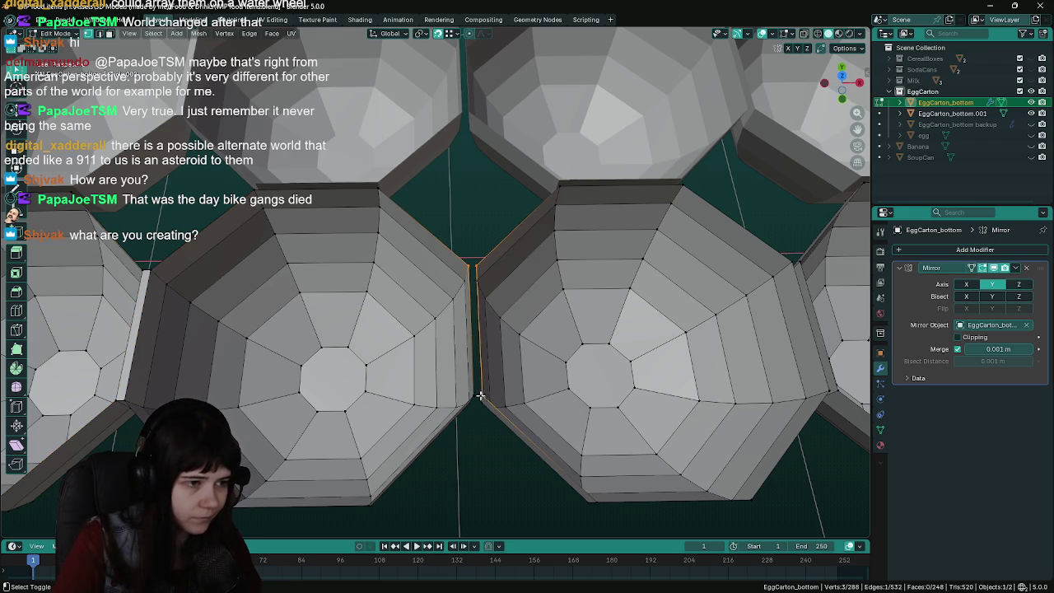
shift+middle_drag(674, 325, 398, 327)
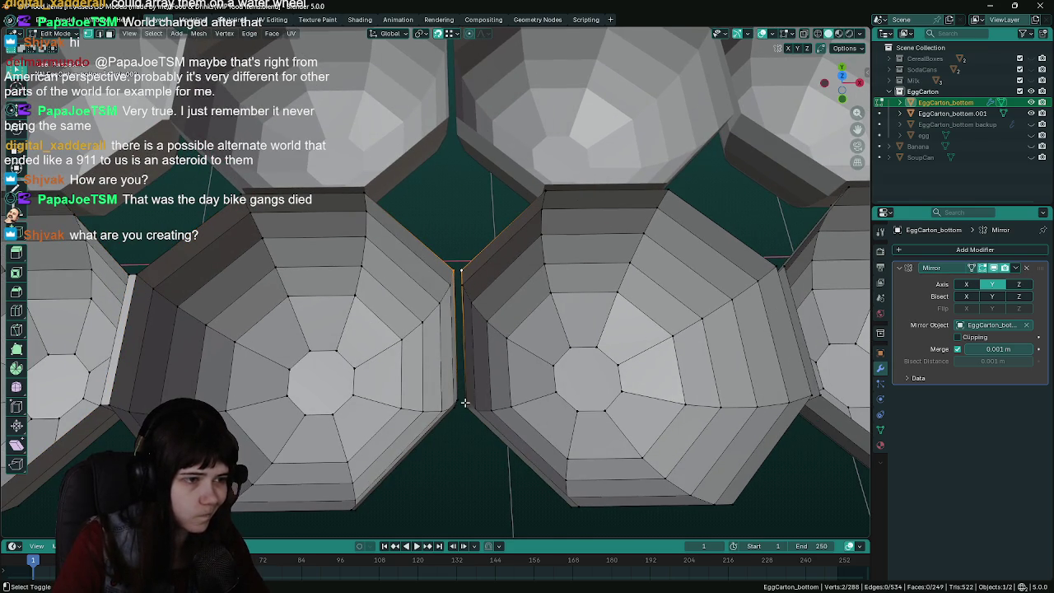
key(f)
click(957, 337)
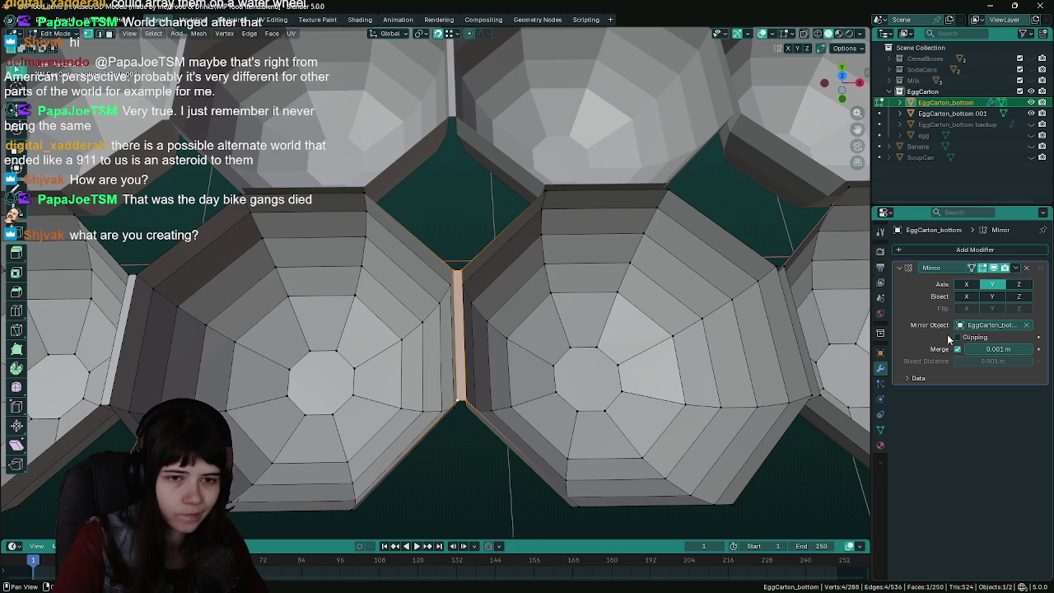
Fill the remaining gap between the cup corners with a face and return to Object Mode
shift+middle_drag(642, 363, 356, 351)
click(504, 258)
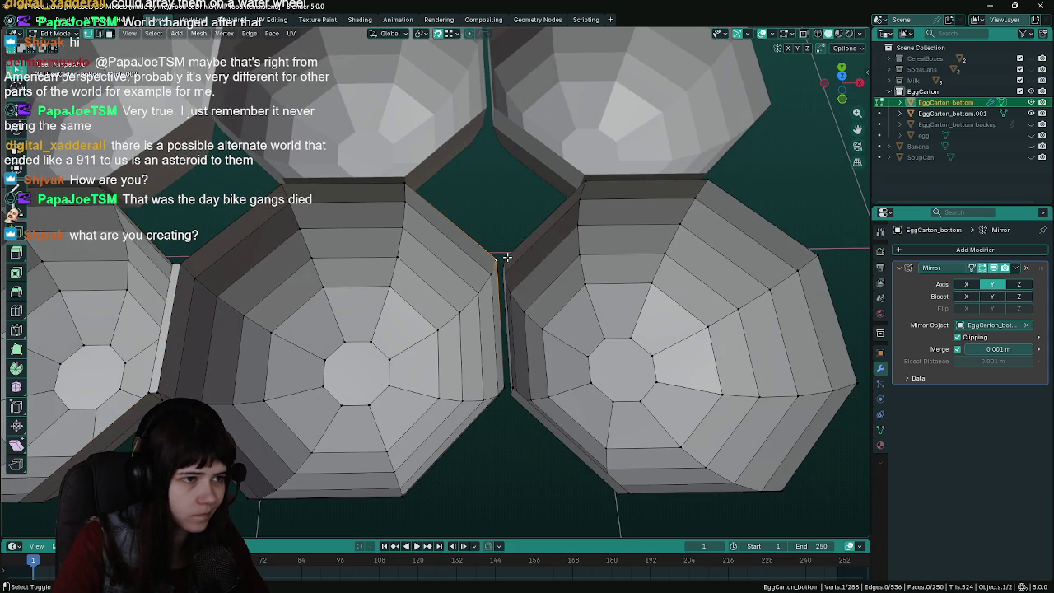
shift+click(506, 387)
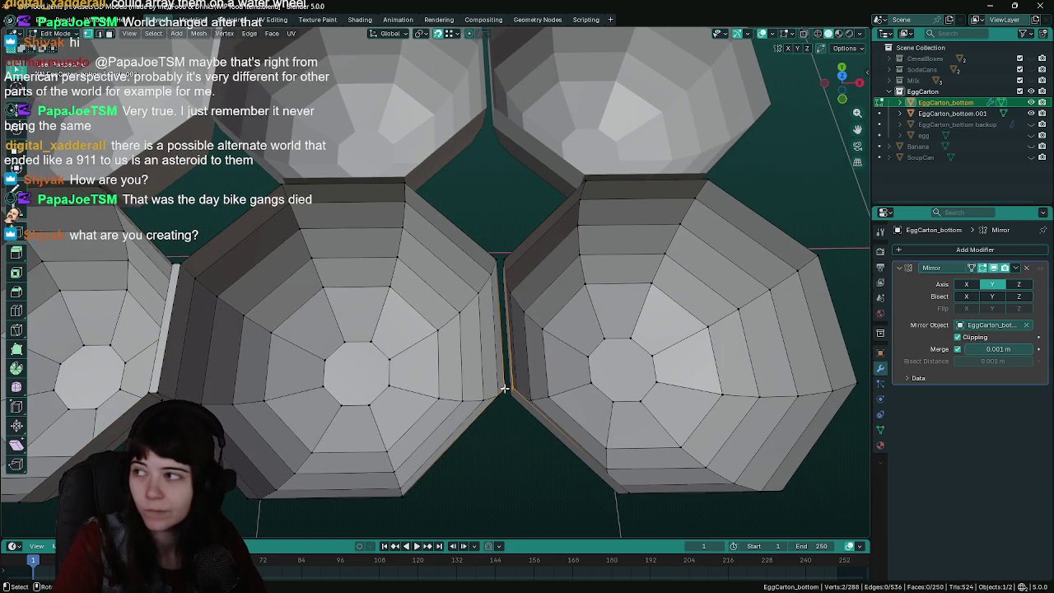
shift+click(501, 261)
key(f)
scroll(501, 260, down, 2)
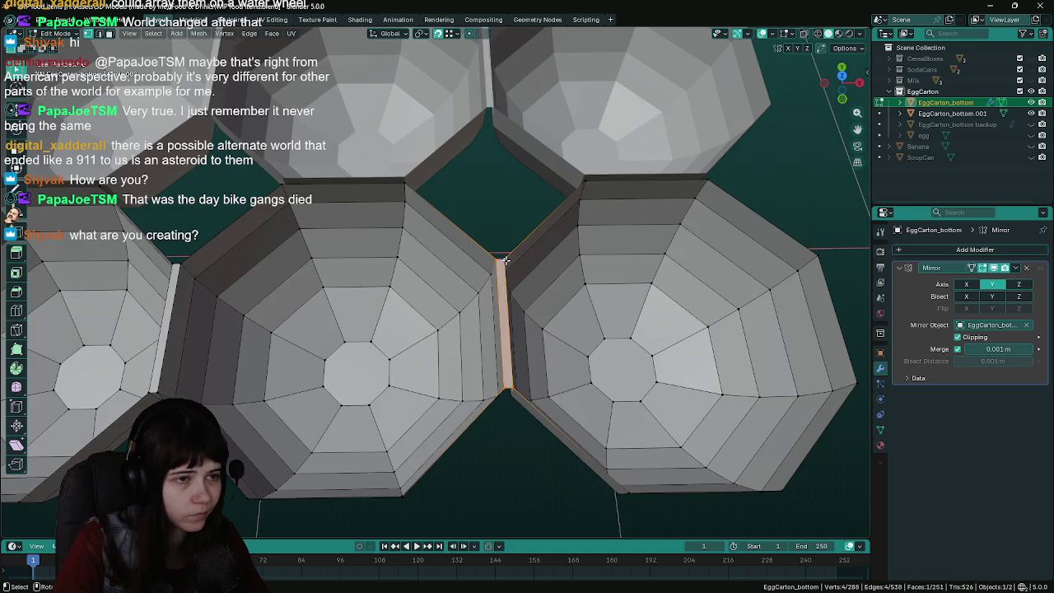
scroll(500, 260, down, 3)
scroll(378, 285, up, 2)
mouse_move(378, 286)
middle_down()
mouse_move(570, 326)
mouse_move(439, 324)
middle_up()
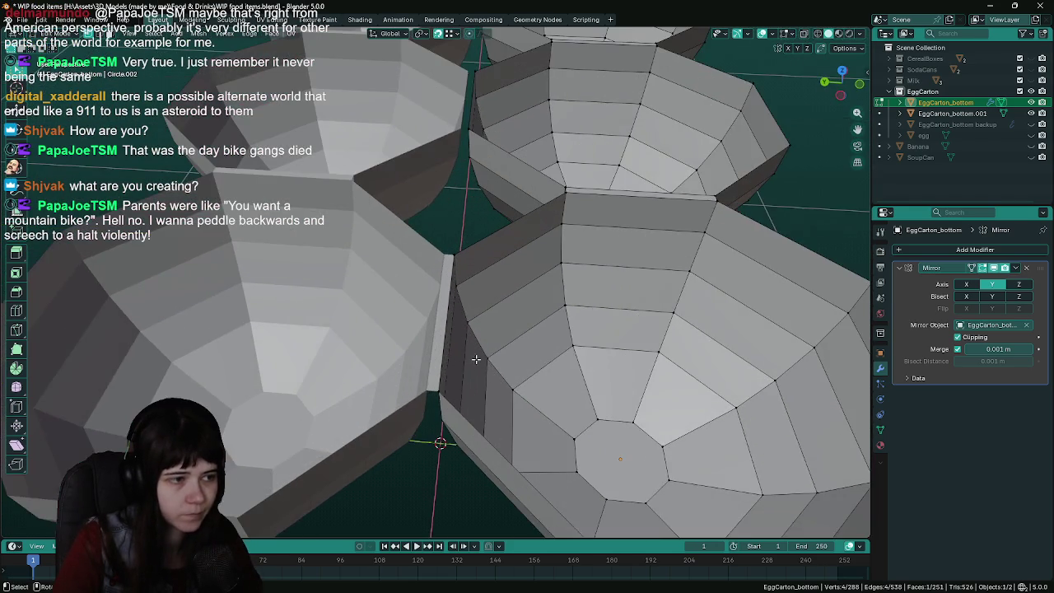
key(Tab)
Rename the thin strip object to 'middle'
click(443, 324)
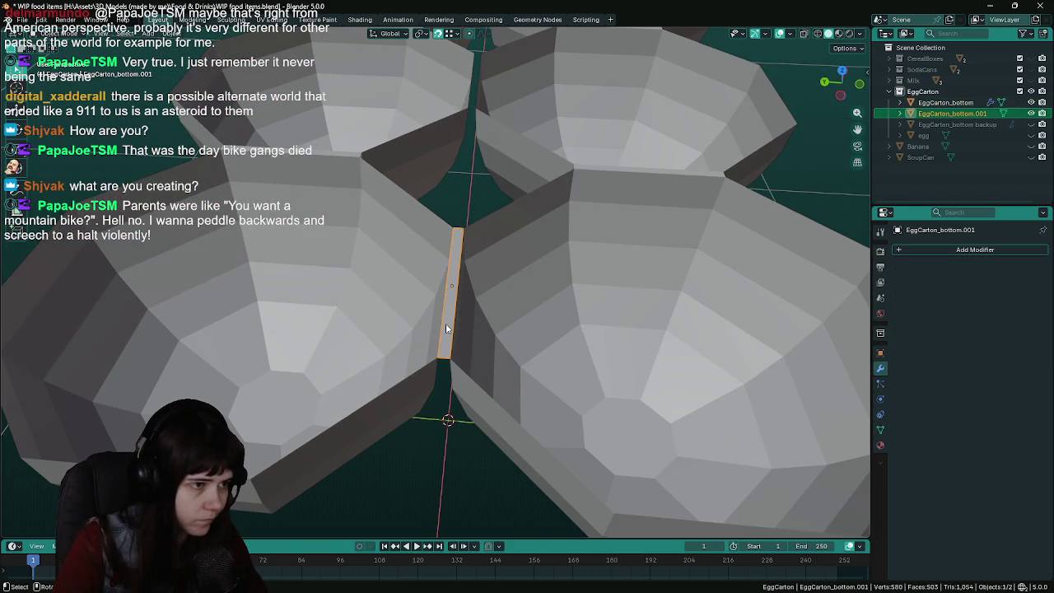
double_click(998, 113)
key(End)
key(BackSpace)
key(BackSpace)
key(BackSpace)
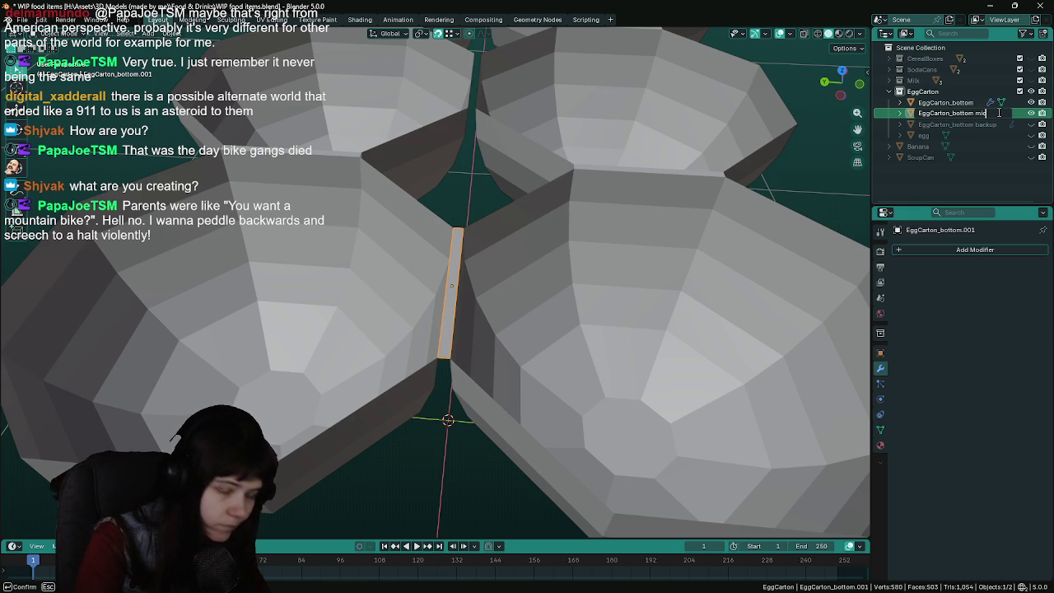
text(middle)
key(Return)
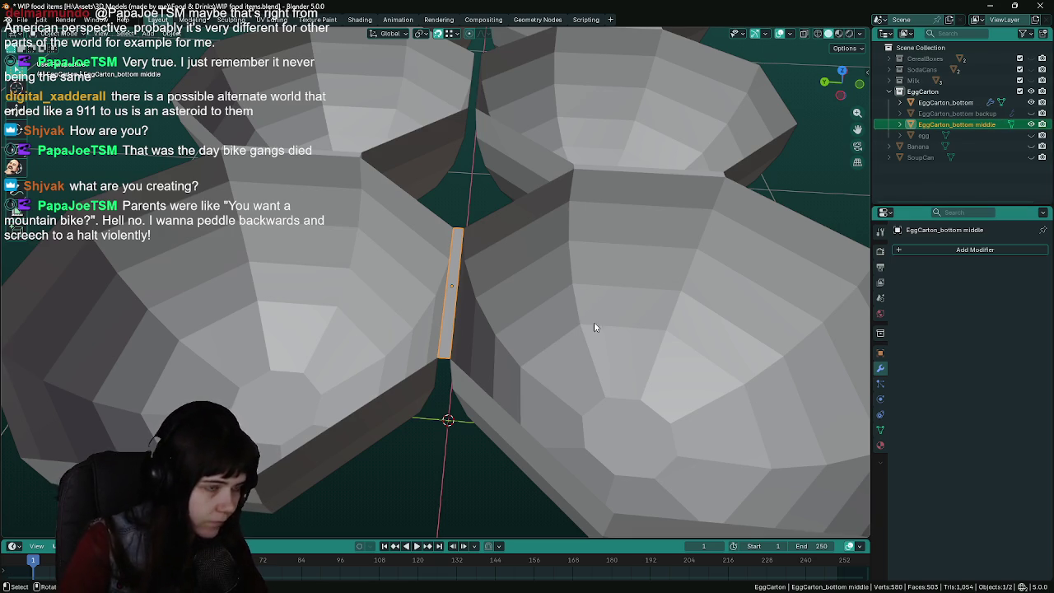
Hide the middle strip, enter Edit Mode on the bottom tray, and save the file
key(h)
click(594, 321)
key(Tab)
scroll(527, 310, down, 4)
scroll(446, 224, up, 4)
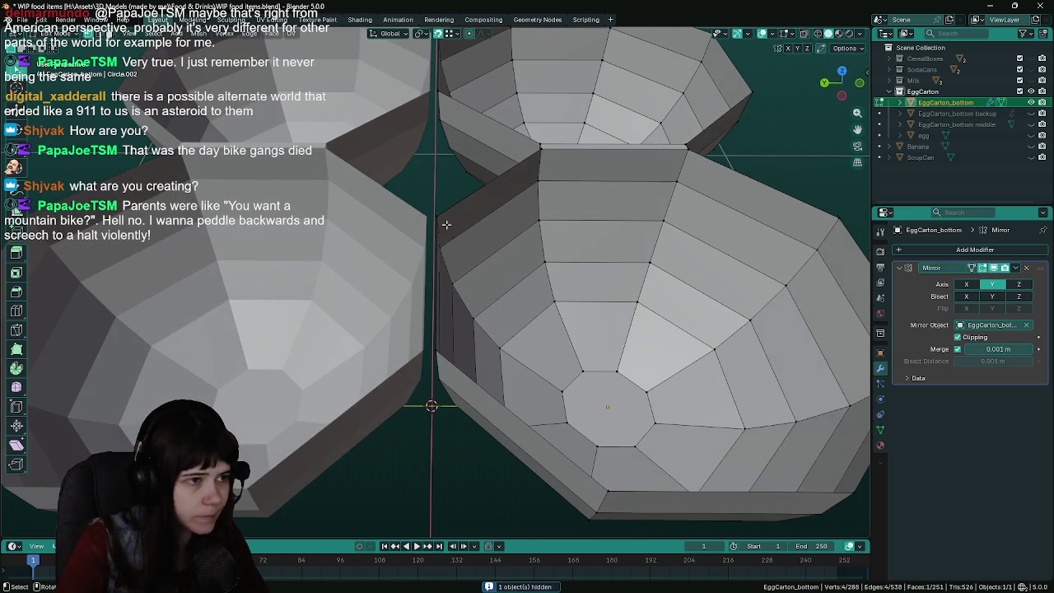
mouse_move(432, 350)
middle_down()
mouse_move(663, 268)
mouse_move(652, 275)
middle_up()
key(ctrl+s)
Try extruding the tray's rim edges, then undo the extrusion
scroll(663, 268, up, 2)
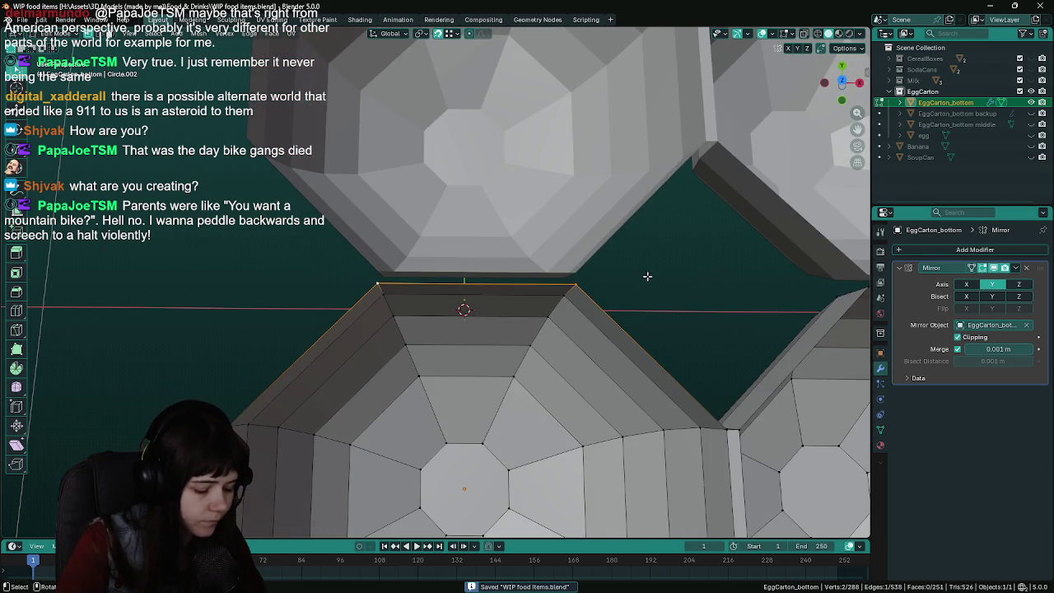
key(e)
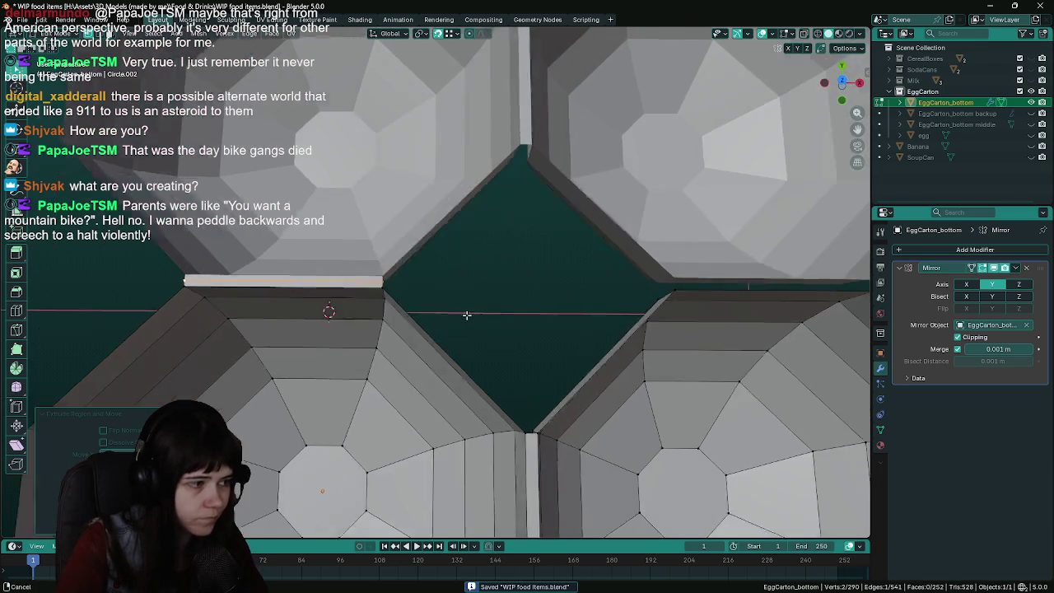
mouse_move(467, 315)
middle_down()
mouse_move(400, 310)
mouse_move(397, 297)
middle_up()
click(436, 300)
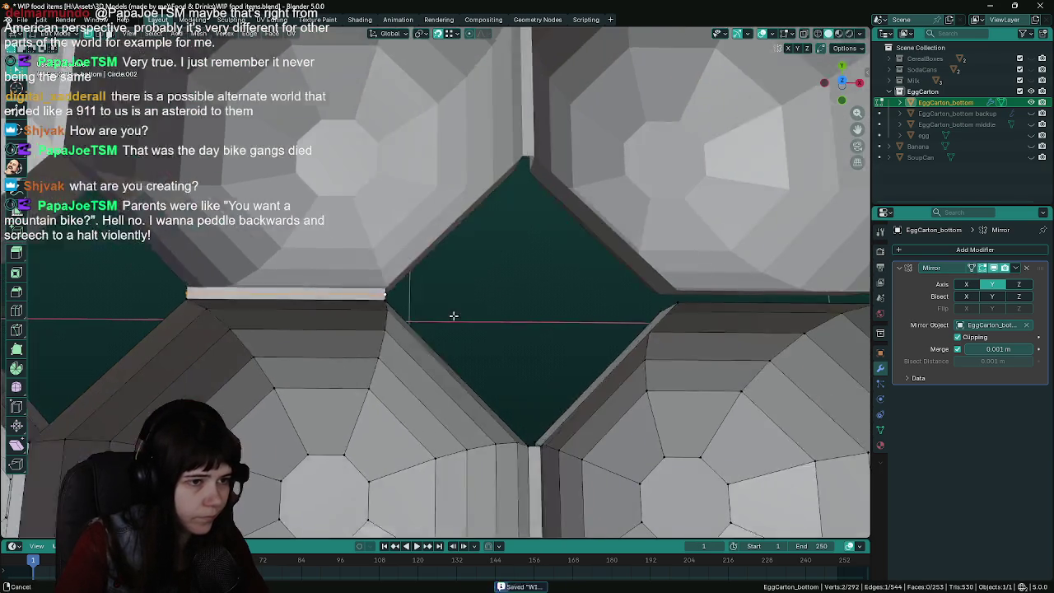
middle_drag(625, 298, 424, 319)
click(457, 305)
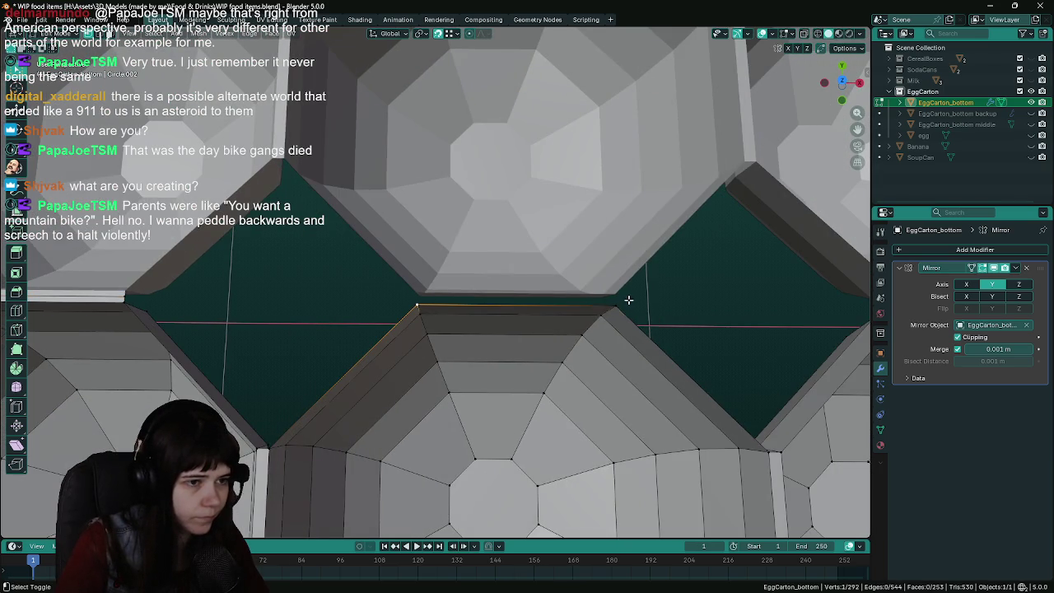
scroll(629, 299, down, 3)
scroll(642, 324, up, 3)
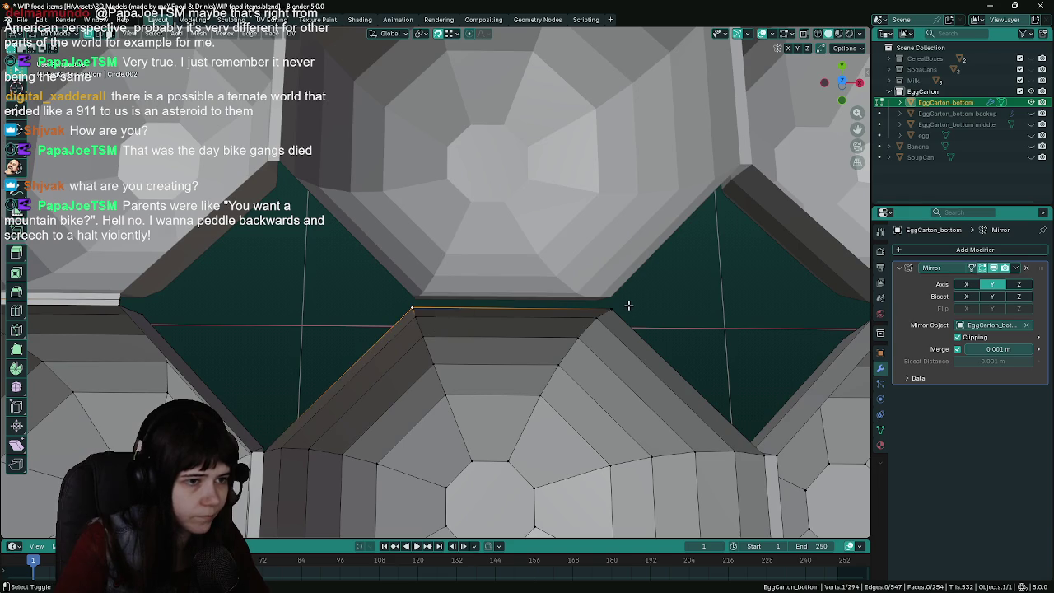
key(ctrl+z)
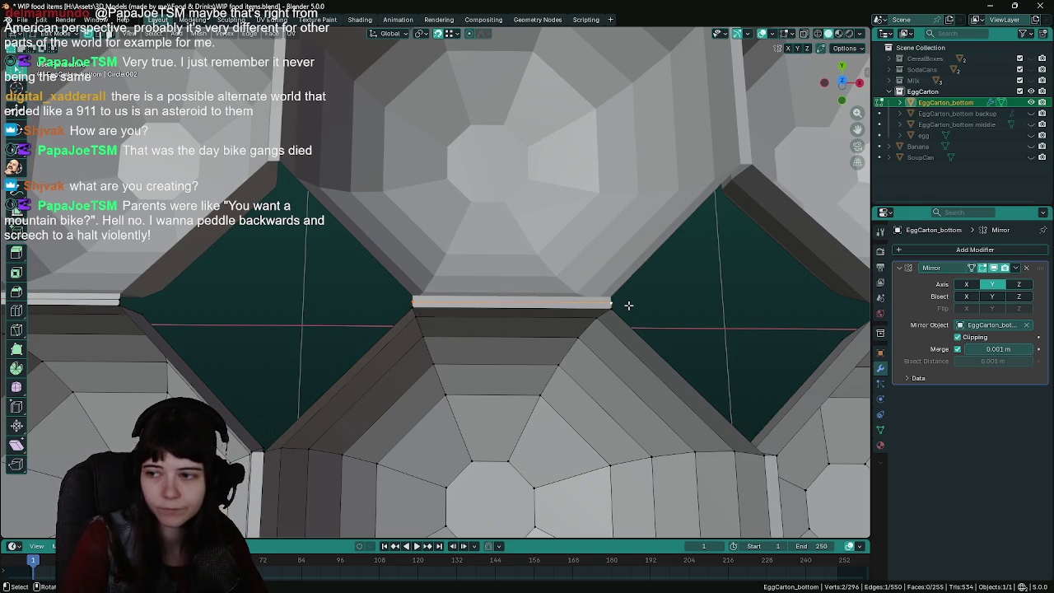
Select the rim edges at a cup corner and reframe the view across the cups
middle_drag(628, 305, 288, 302)
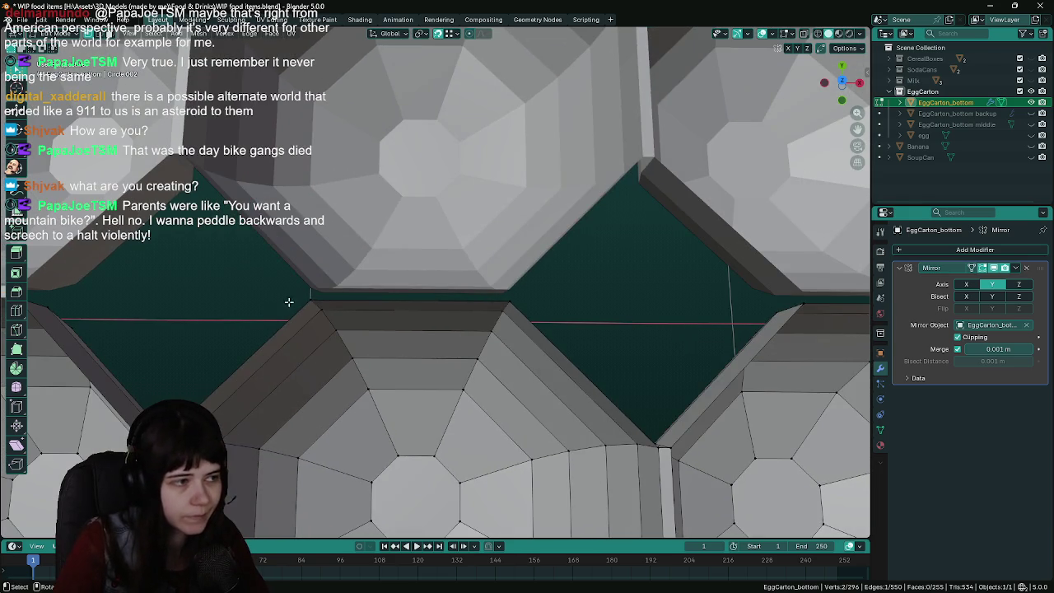
alt+shift+click(463, 303)
alt+shift+click(520, 306)
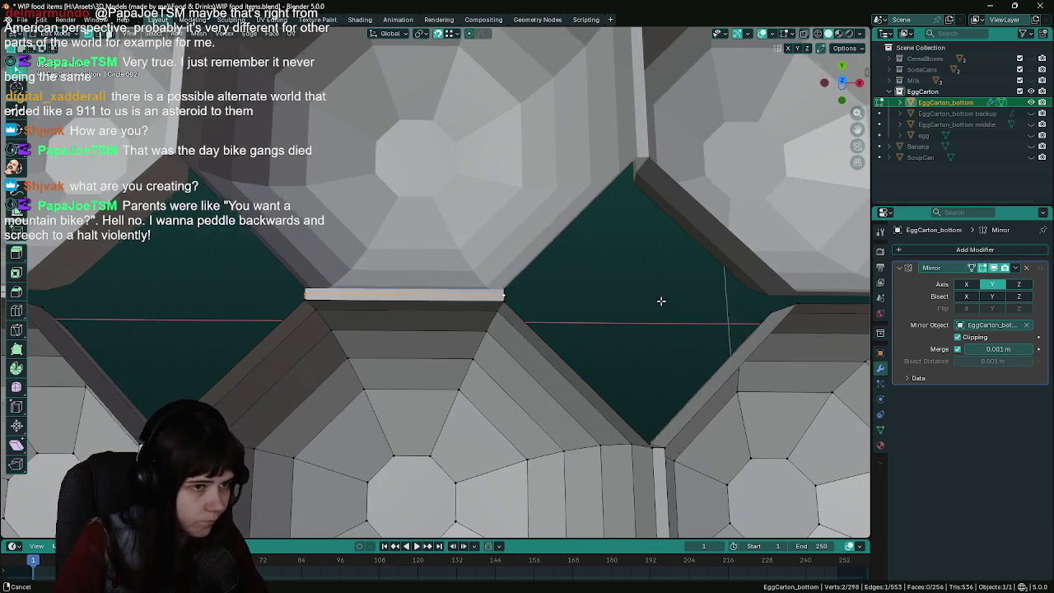
middle_drag(658, 301, 336, 312)
scroll(609, 298, down, 4)
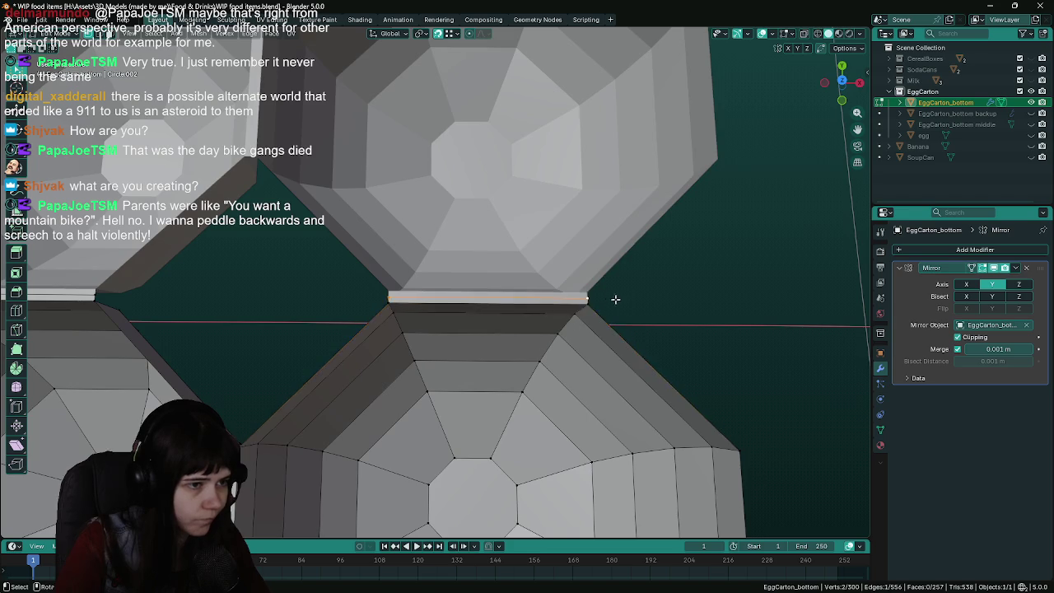
scroll(494, 307, down, 3)
middle_drag(355, 293, 243, 268)
scroll(243, 268, up, 2)
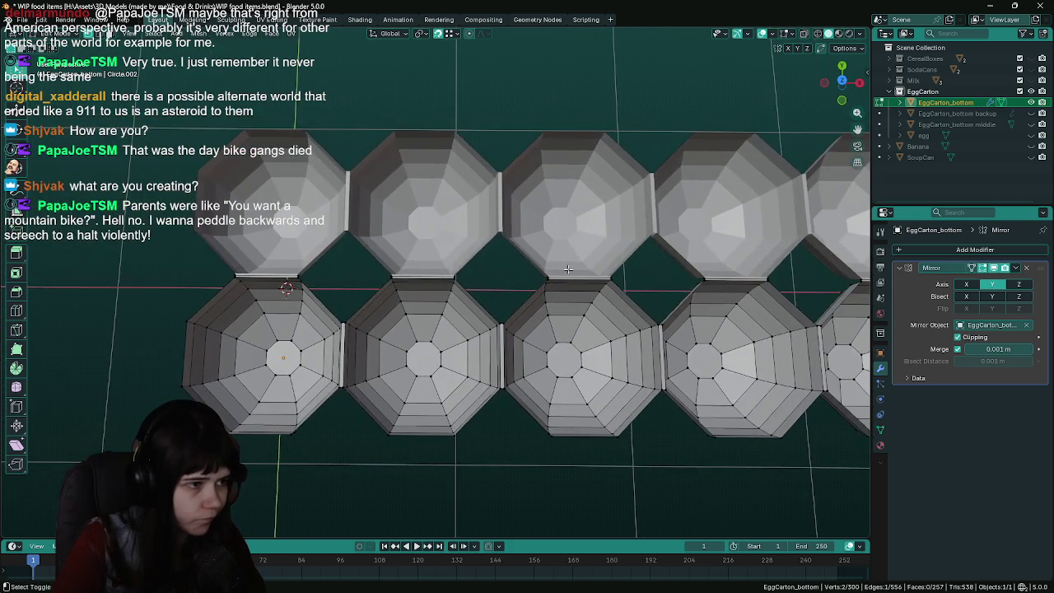
scroll(454, 277, up, 2)
scroll(481, 281, up, 4)
shift+middle_drag(481, 279, 436, 259)
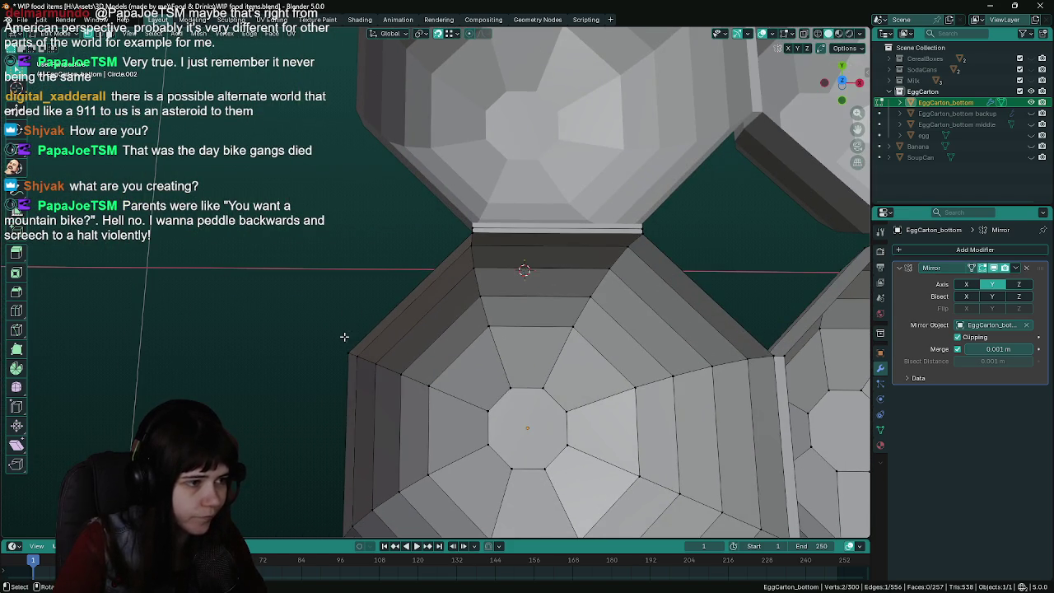
Slide the cup's left corner vertex 0.2804 m along Y
click(344, 337)
scroll(344, 336, down, 3)
scroll(332, 296, up, 2)
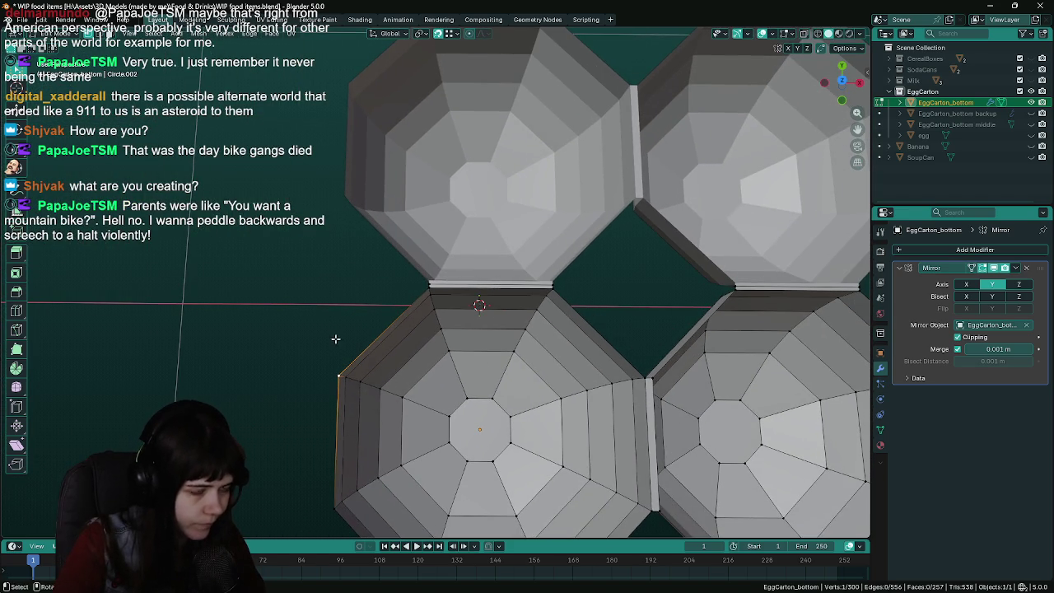
key(g)
key(y)
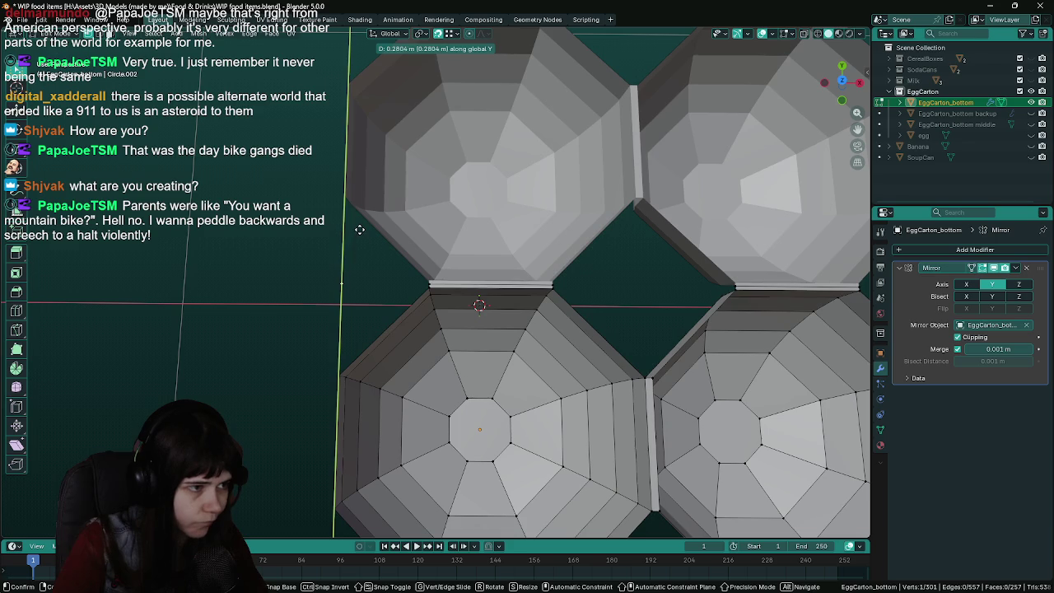
click(360, 230)
scroll(391, 288, up, 3)
Fill a new face between the moved vertex and the rim strip's corner vertices
shift+click(412, 287)
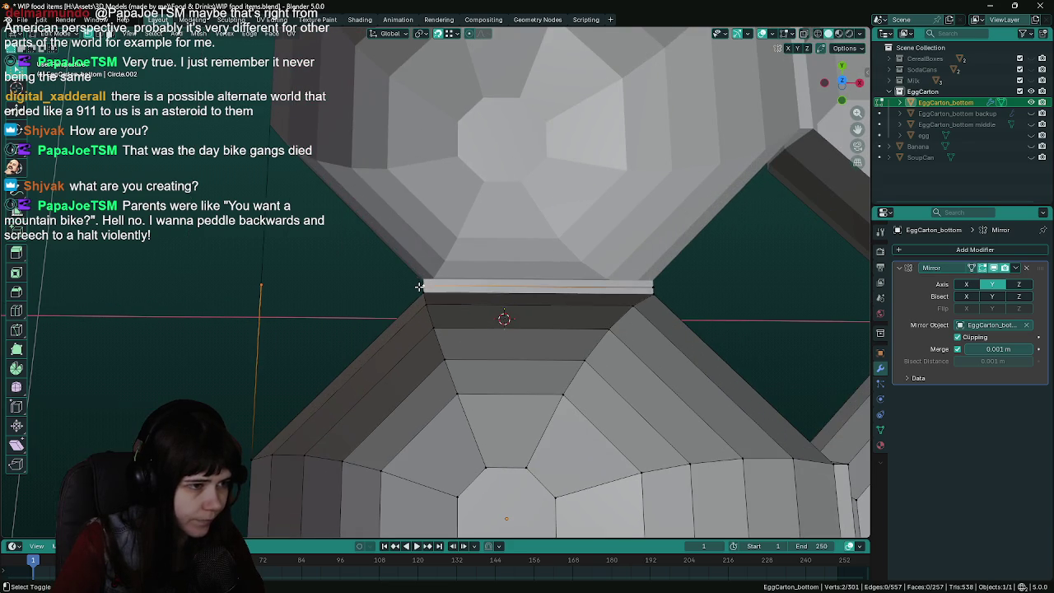
mouse_move(404, 324)
middle_down()
mouse_move(396, 318)
mouse_move(475, 239)
middle_up()
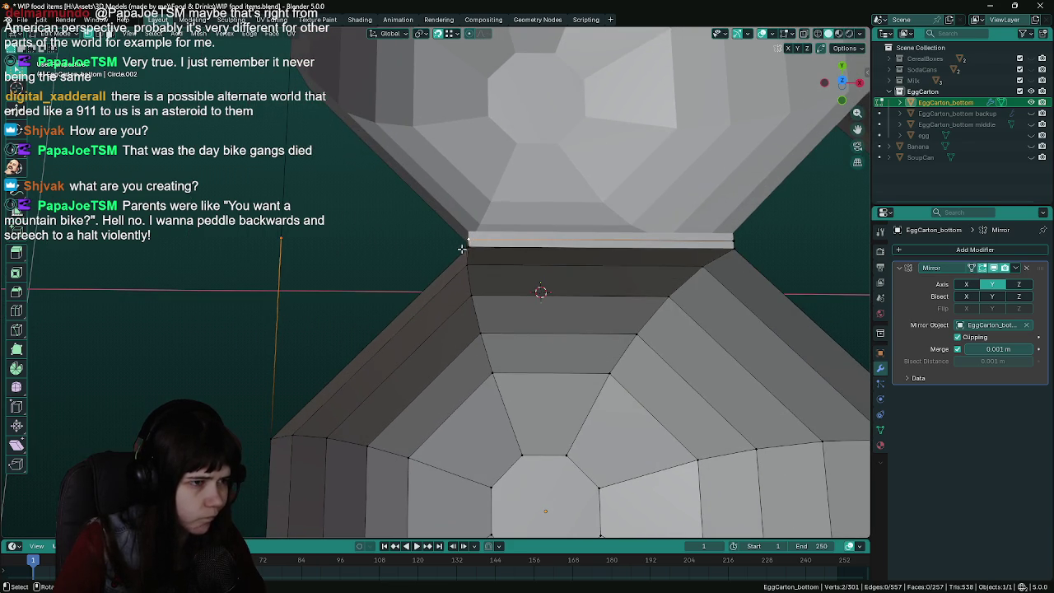
shift+click(464, 240)
key(f)
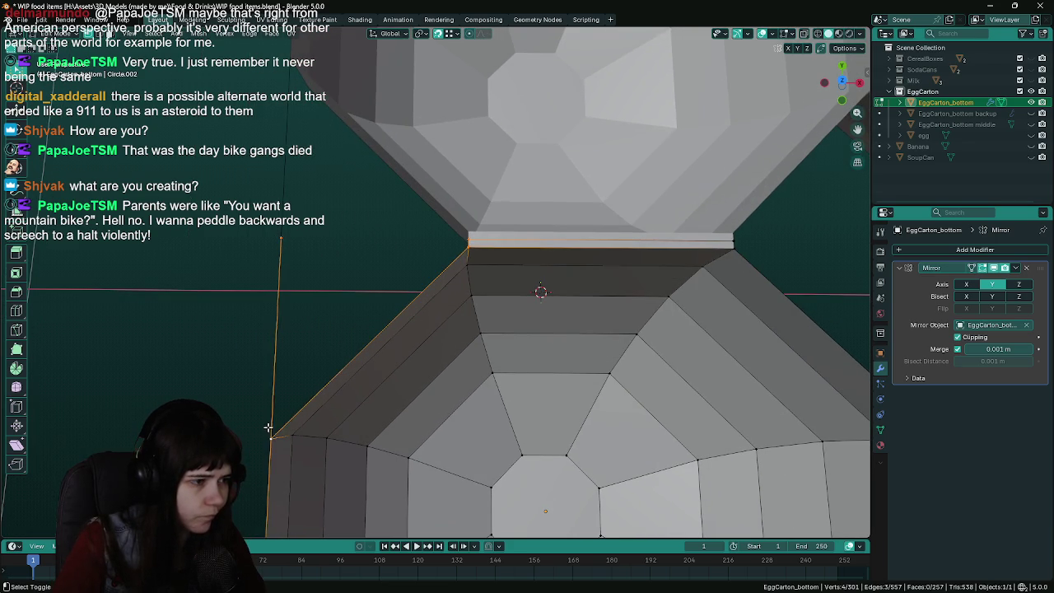
scroll(530, 289, down, 2)
scroll(466, 285, down, 2)
scroll(353, 321, down, 2)
click(353, 321)
scroll(353, 321, up, 1)
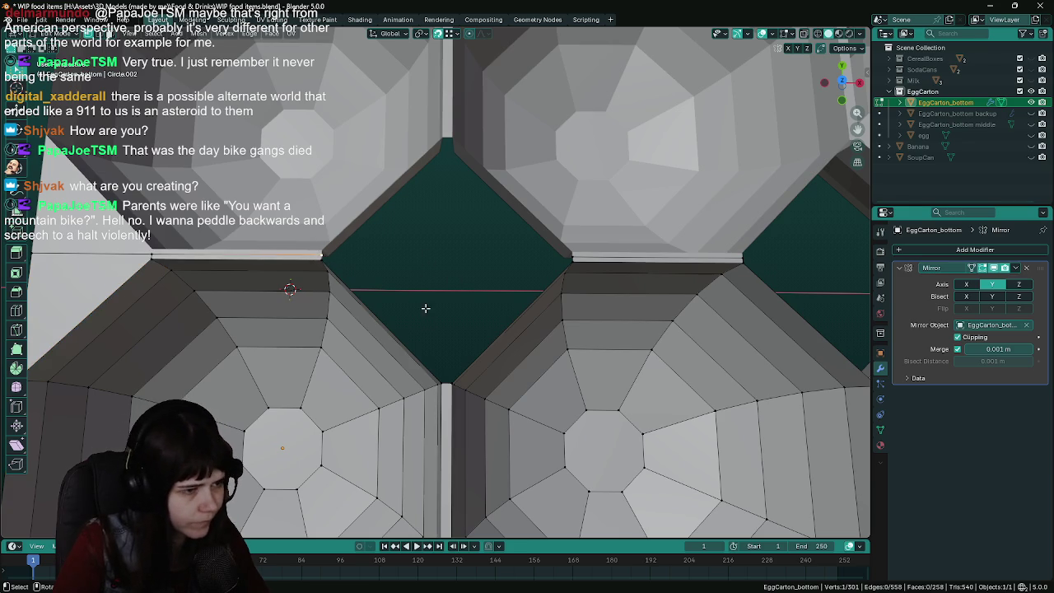
Extrude the selected vertex along Y and fill a face across the first gap
key(e)
key(y)
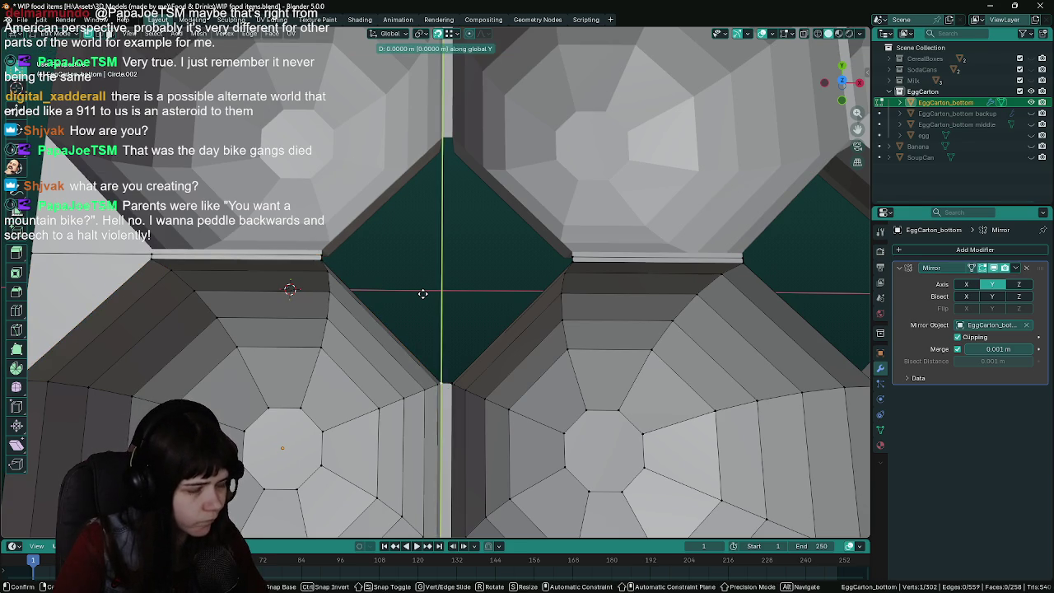
click(442, 134)
shift+click(323, 258)
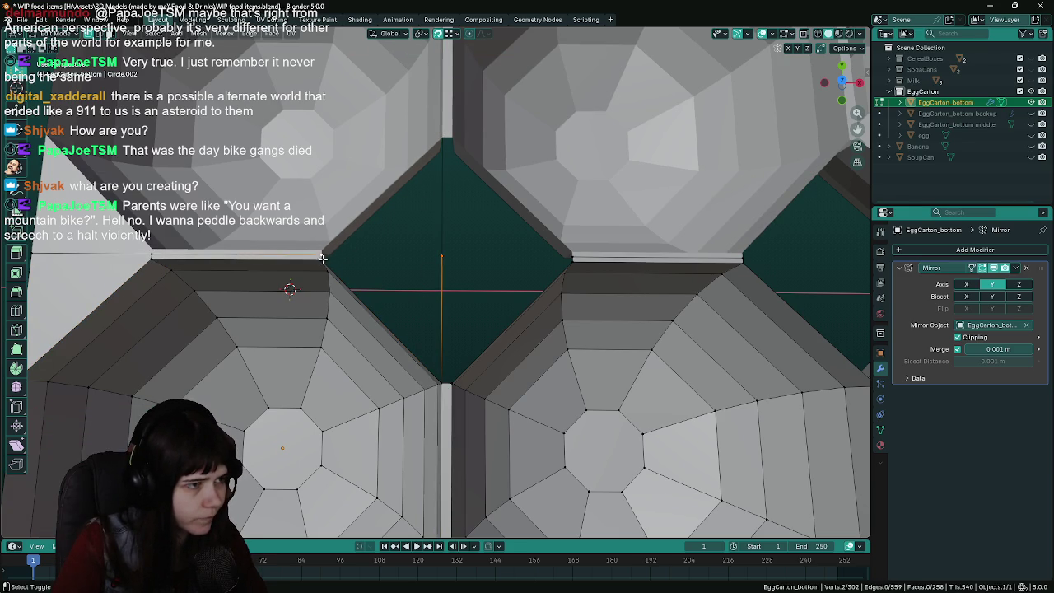
shift+click(439, 384)
key(f)
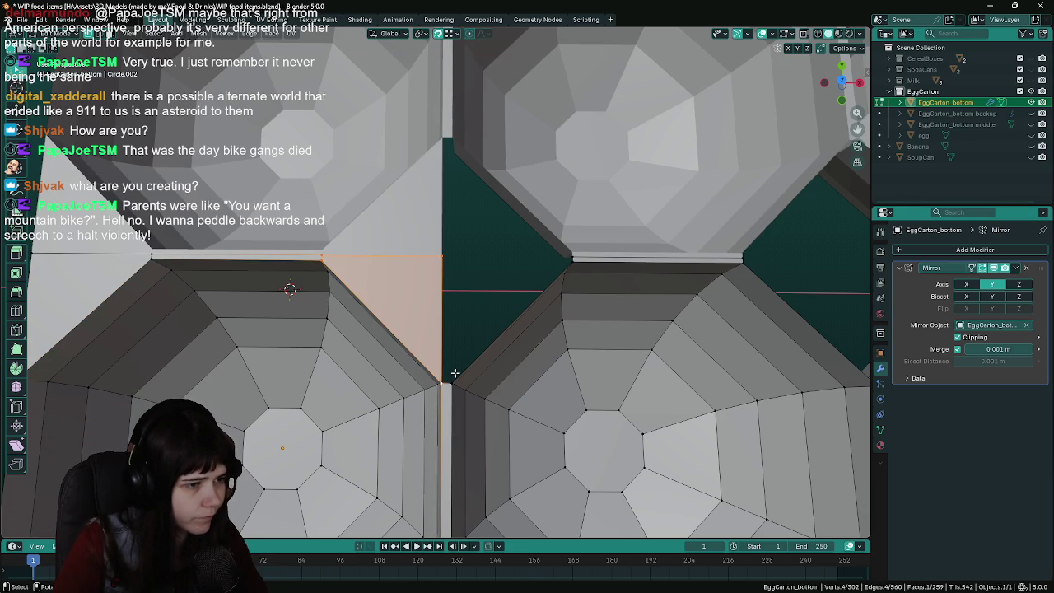
Extrude another gap-edge vertex along Y and fill the triangular gap with faces
click(449, 381)
key(e)
key(y)
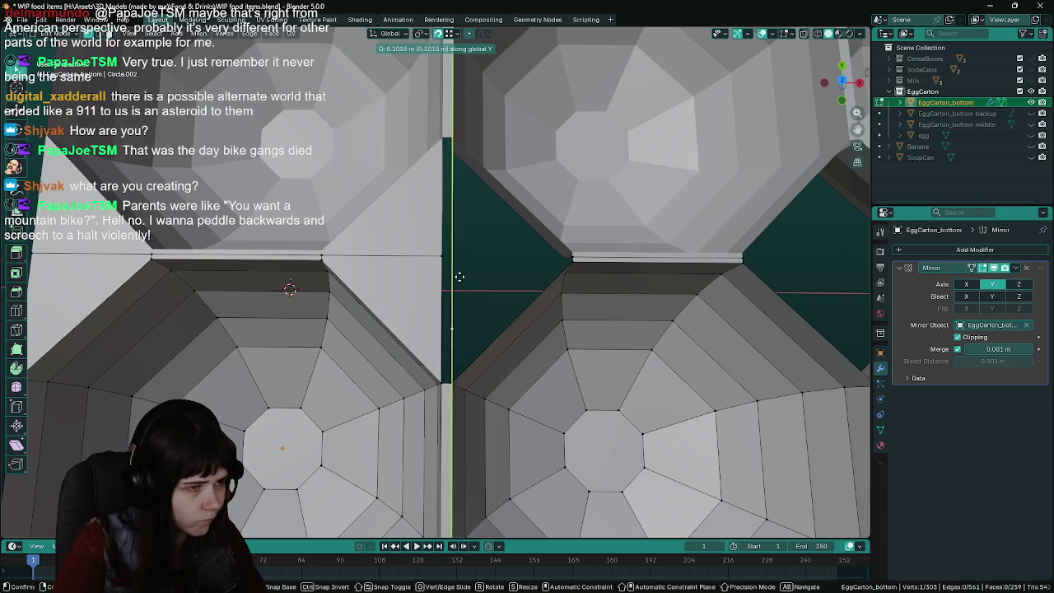
click(457, 255)
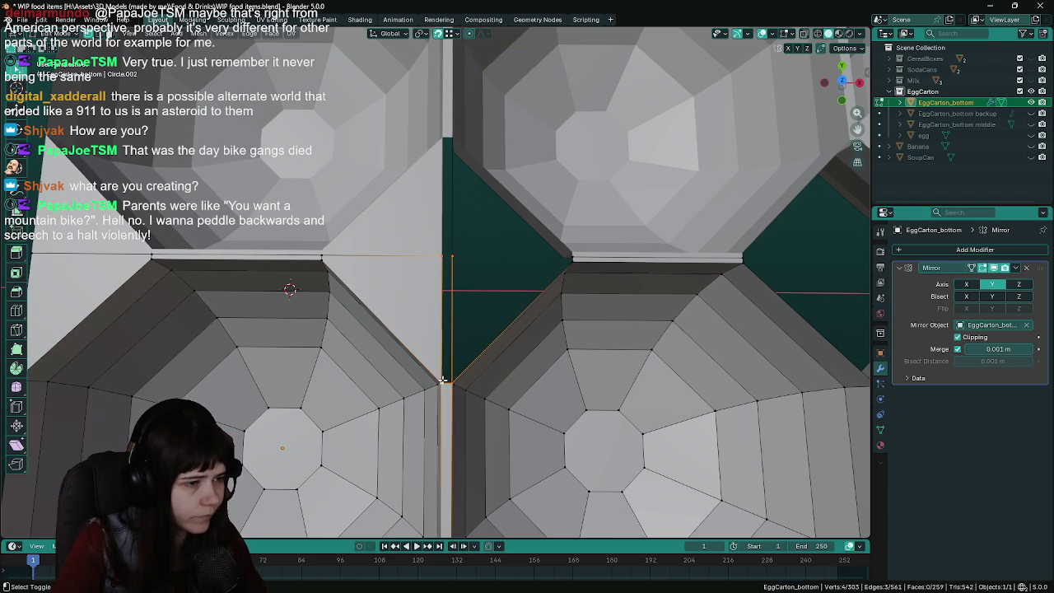
key(f)
click(457, 255)
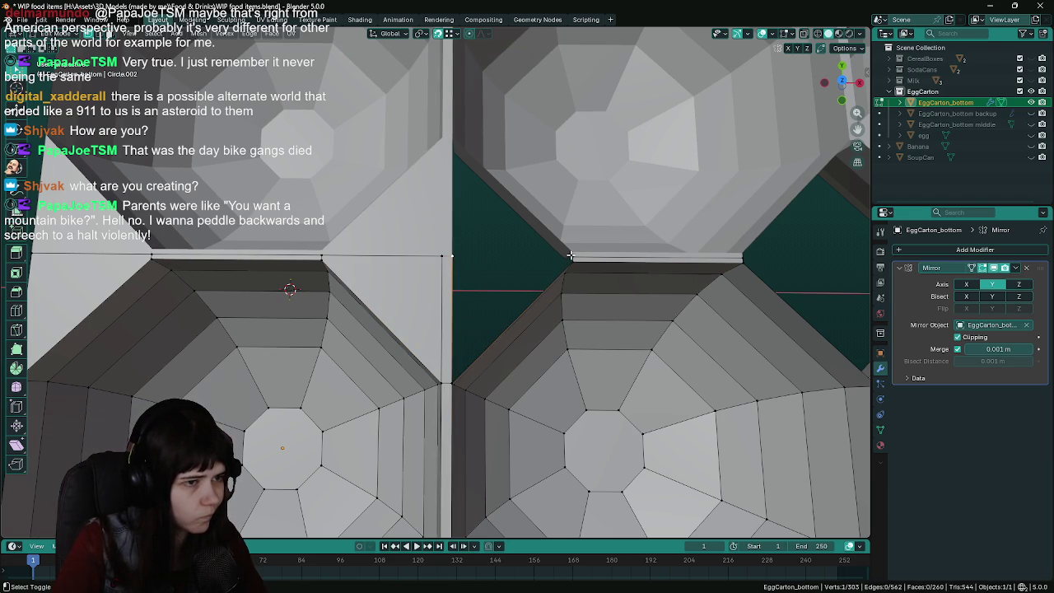
key(f)
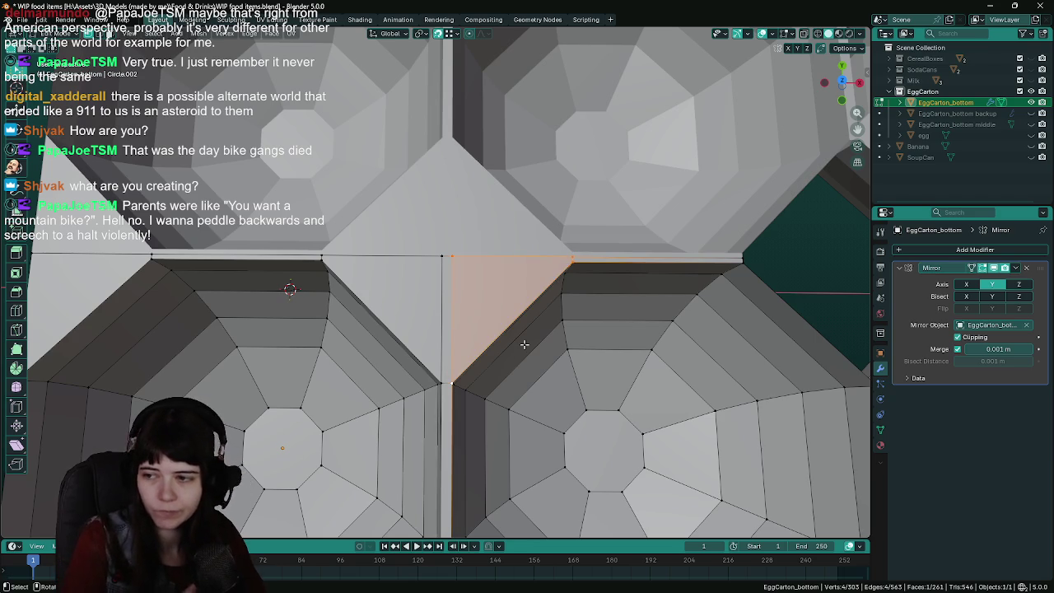
Extrude the diamond gap's lower corner vertex along Y and fill a face to the rim corner
middle_drag(525, 344, 373, 296)
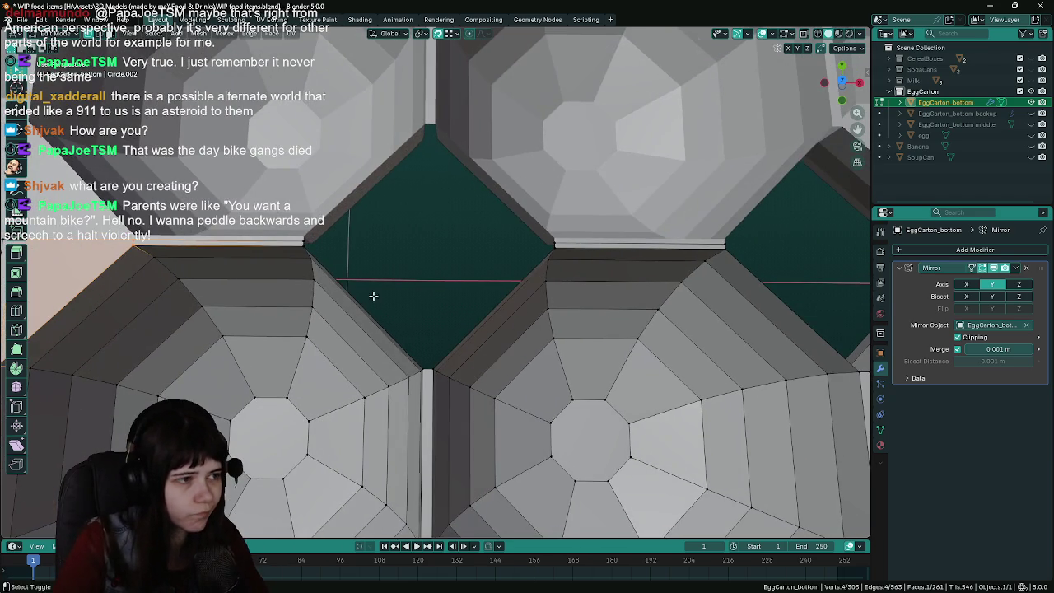
click(421, 365)
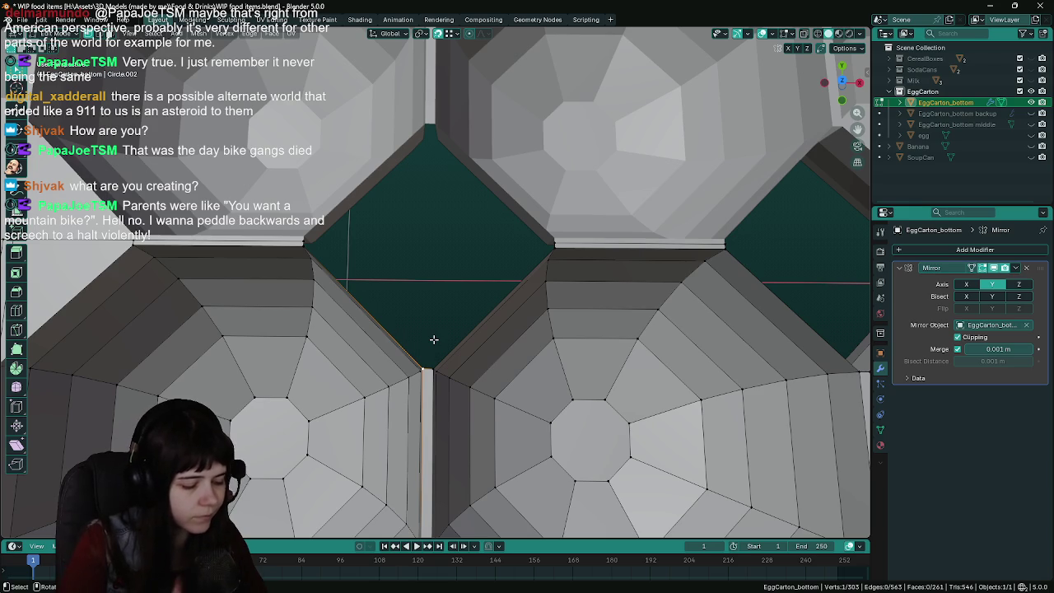
key(e)
key(y)
click(429, 197)
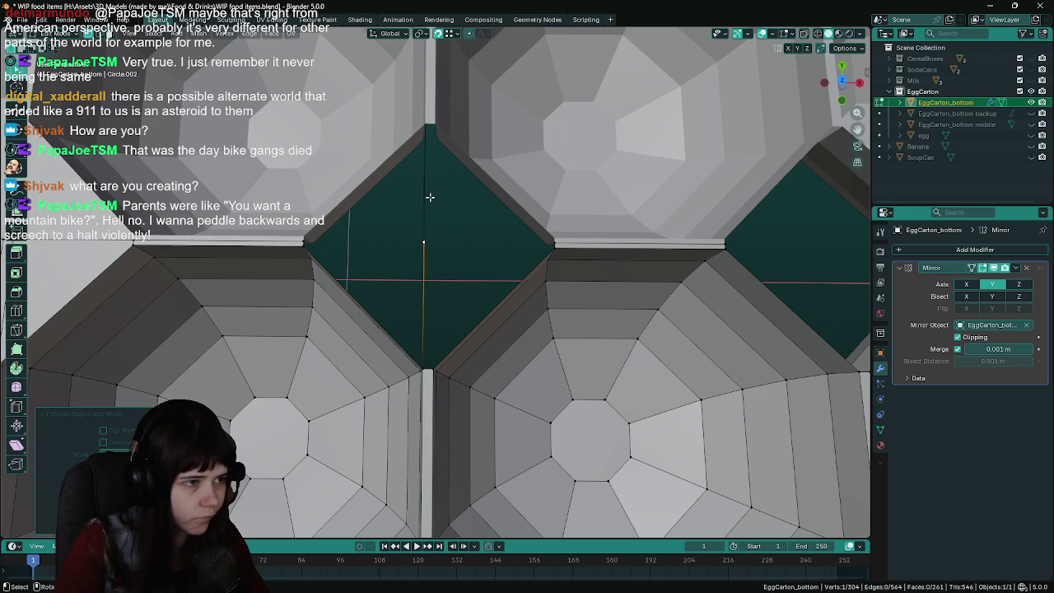
shift+click(303, 243)
key(f)
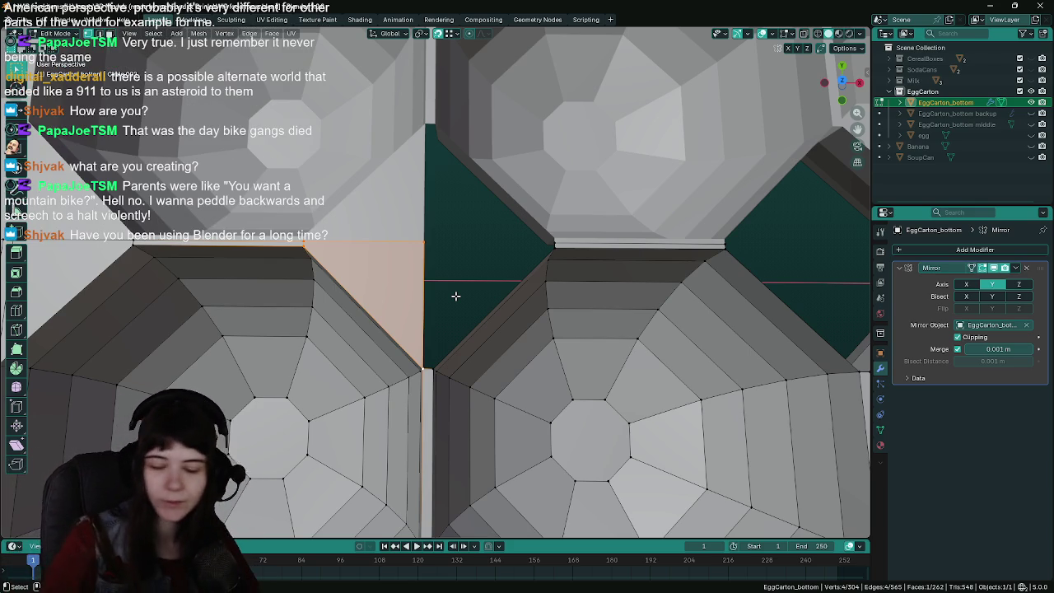
Extrude from the right cup's rim edge, fill the remaining gap faces, and save
click(557, 239)
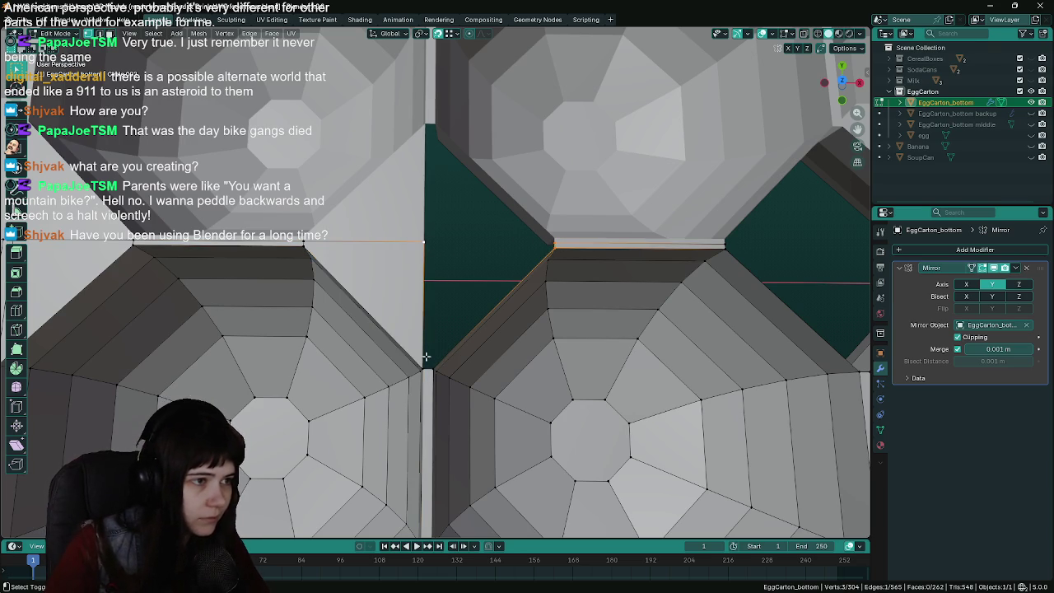
key(e)
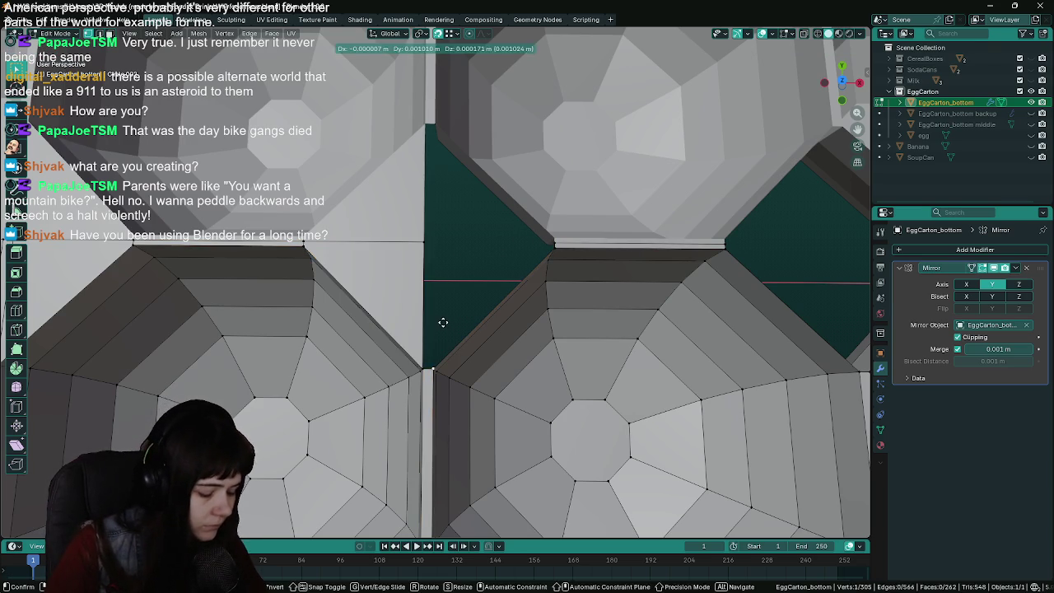
click(451, 190)
click(436, 238)
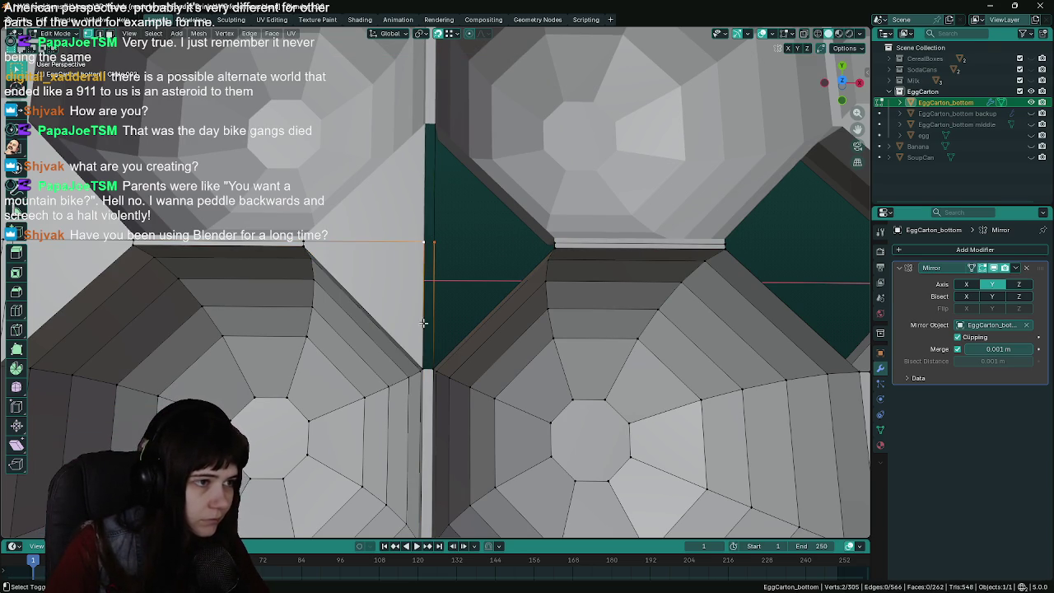
key(f)
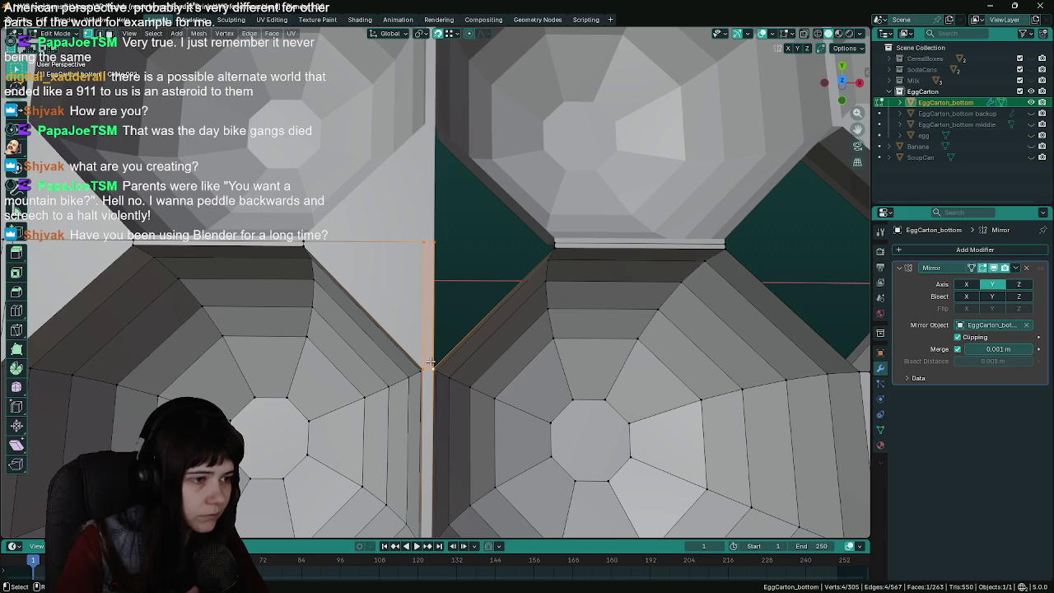
click(556, 249)
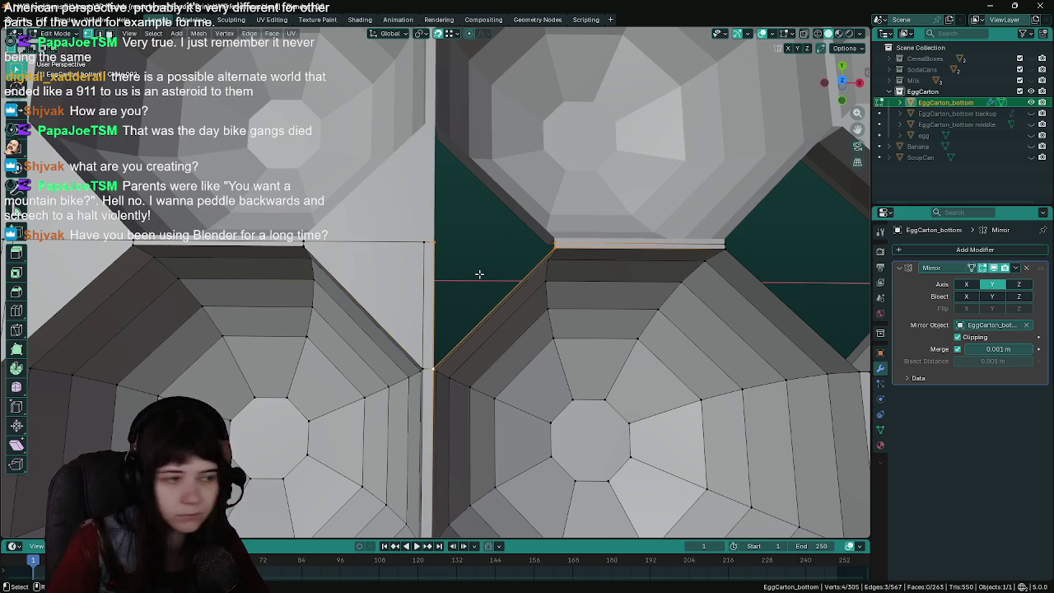
key(f)
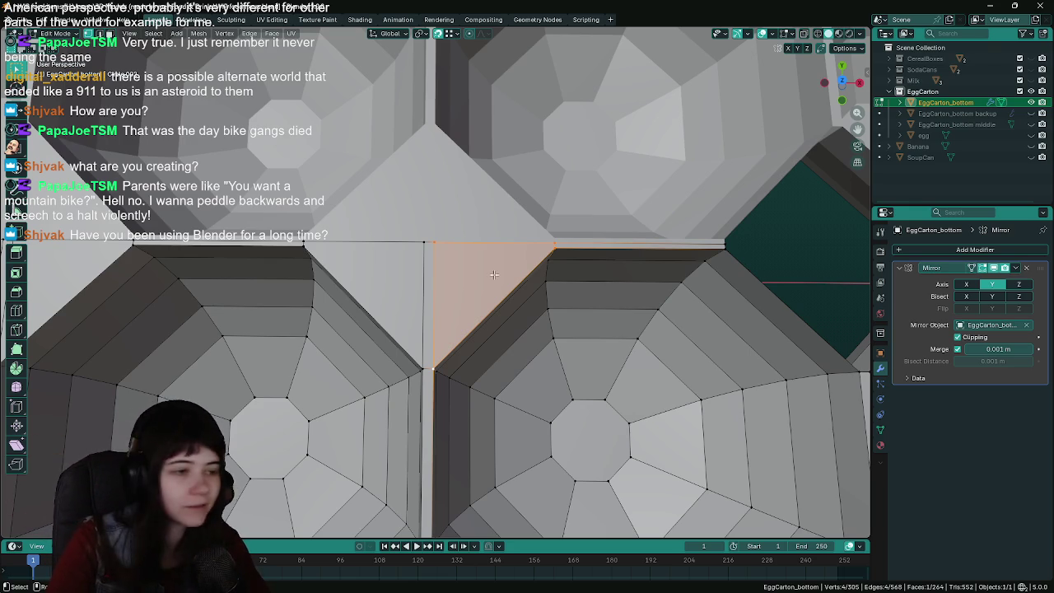
middle_drag(639, 271, 329, 268)
key(ctrl+s)
Extrude the next diamond gap's bottom vertex and fill its triangle and leftover gap
click(362, 267)
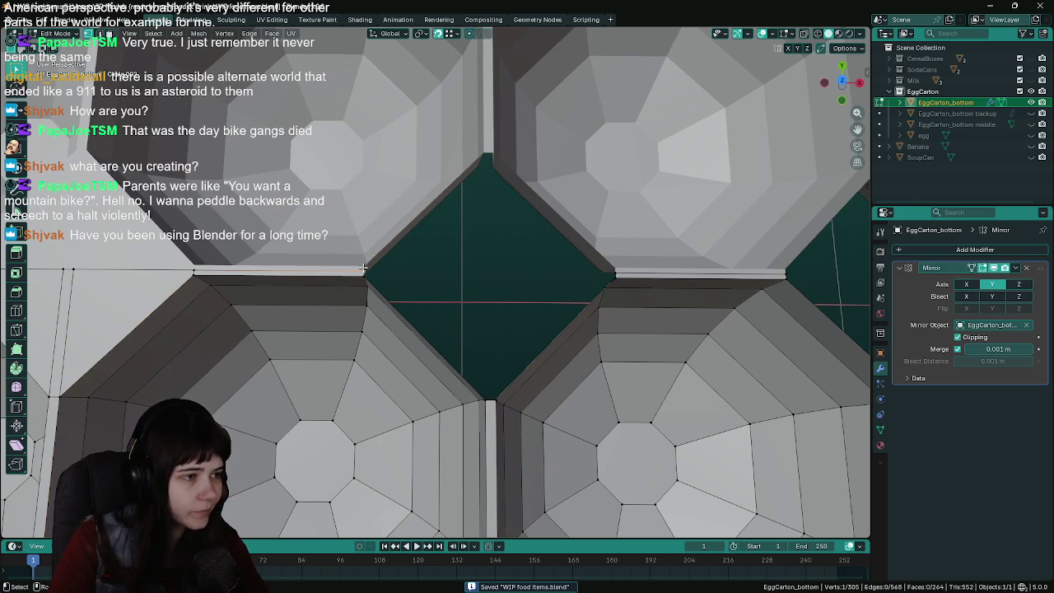
shift+click(486, 403)
middle_drag(486, 402, 499, 378)
mouse_move(485, 337)
middle_down()
mouse_move(494, 351)
mouse_move(489, 304)
middle_up()
key(e)
click(499, 147)
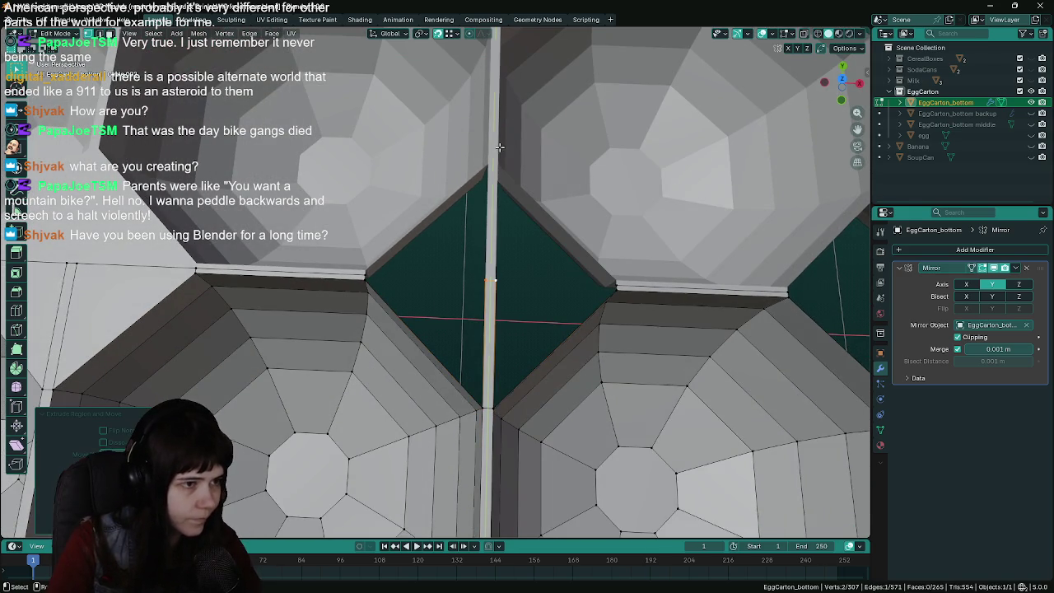
click(365, 280)
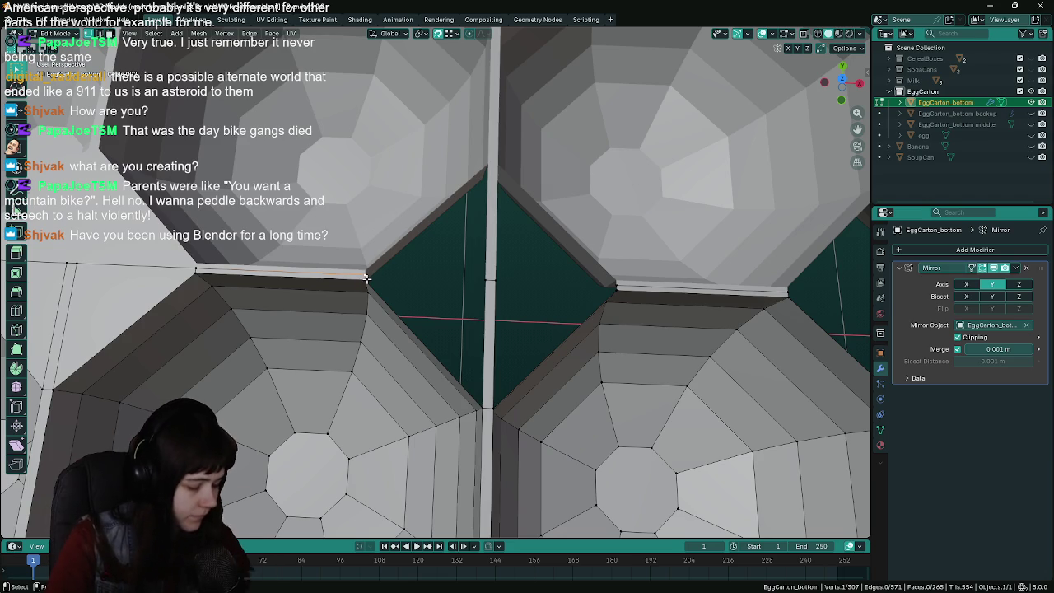
shift+click(369, 277)
shift+click(484, 405)
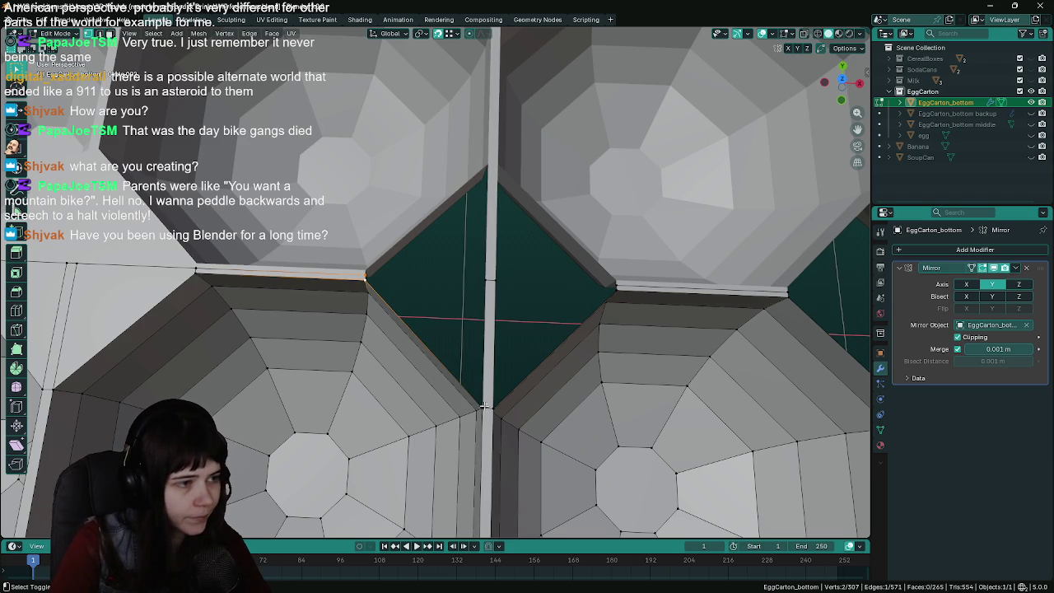
key(f)
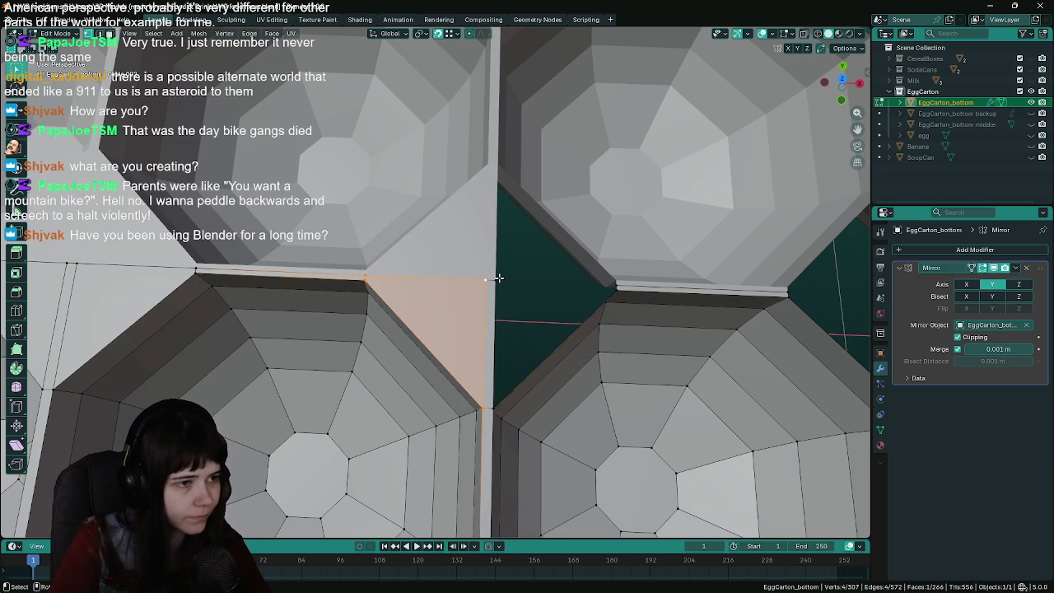
click(555, 357)
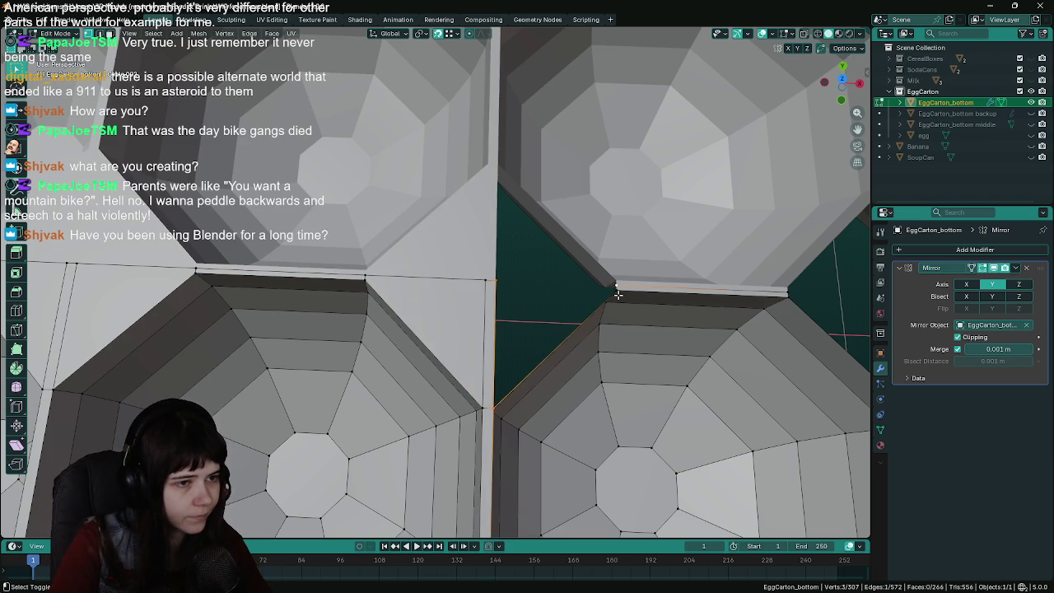
key(f)
Extrude the next gap's tip vertex along Y and fill a face to the adjacent corner
mouse_move(676, 306)
middle_down()
mouse_move(487, 268)
mouse_move(342, 296)
middle_up()
click(405, 376)
middle_drag(411, 334, 489, 337)
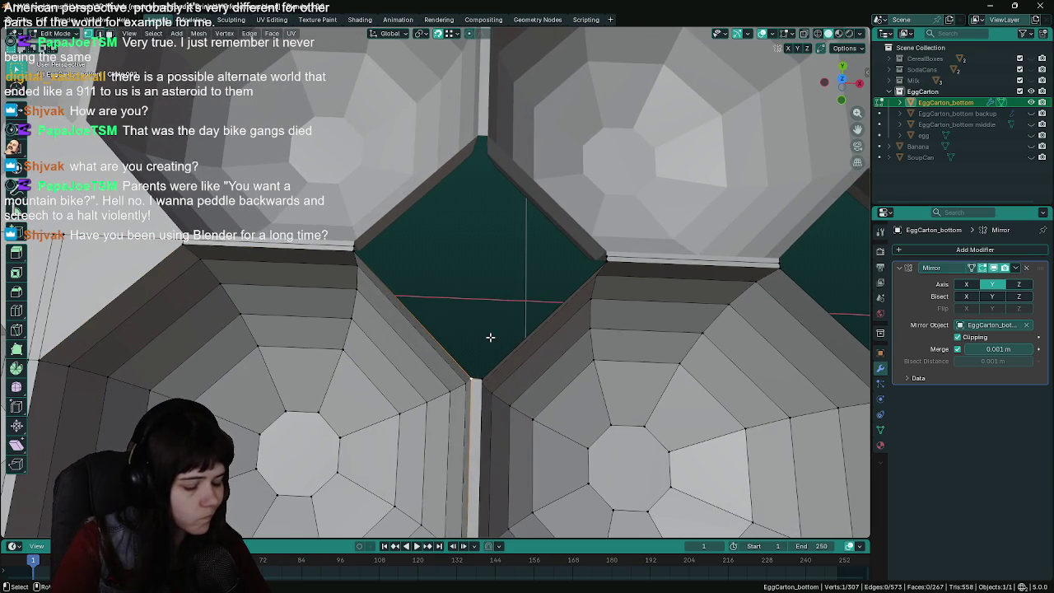
key(e)
key(y)
click(484, 206)
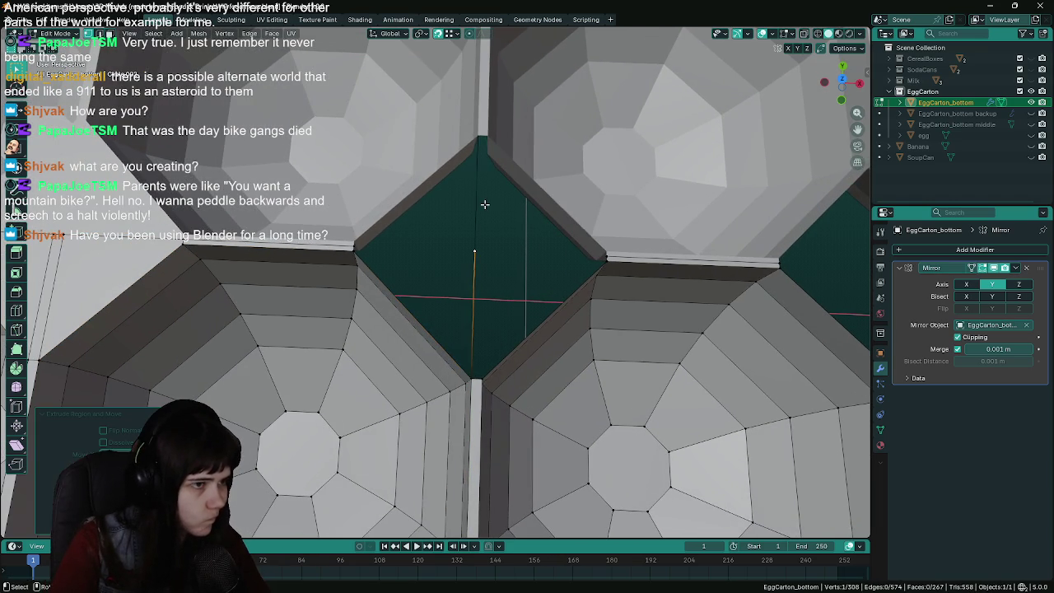
shift+click(354, 248)
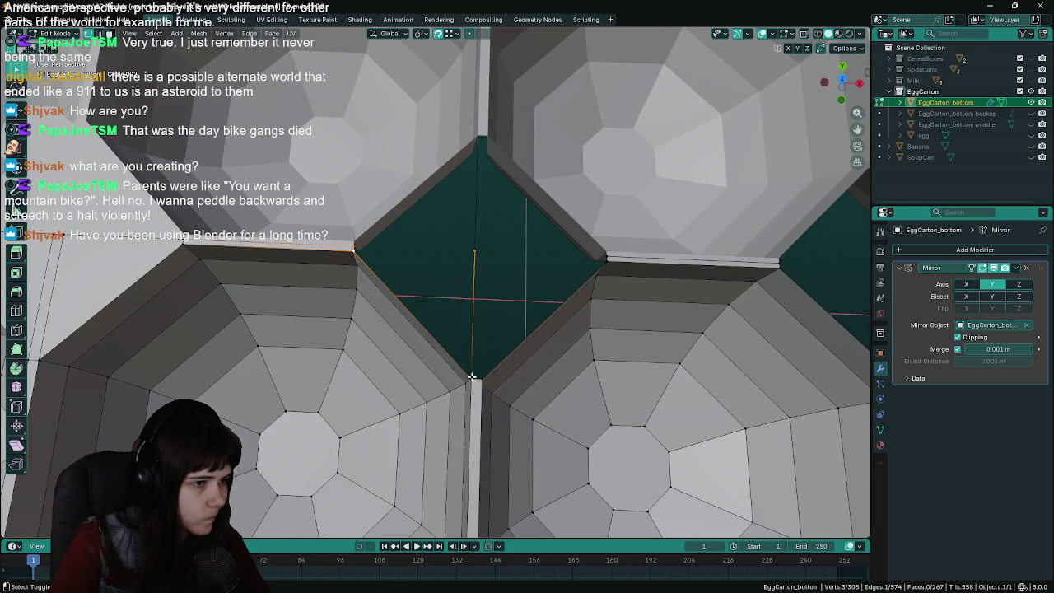
key(f)
Add a connected vertex and fill the wedges beside the seam with faces, then save
click(491, 345)
key(e)
key(y)
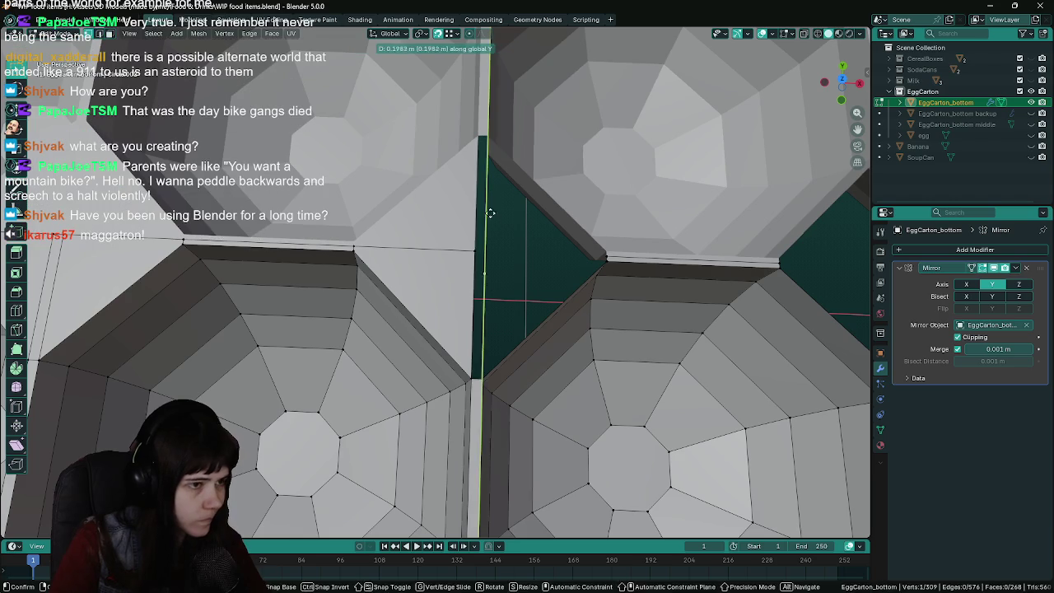
click(492, 200)
key(ctrl+z)
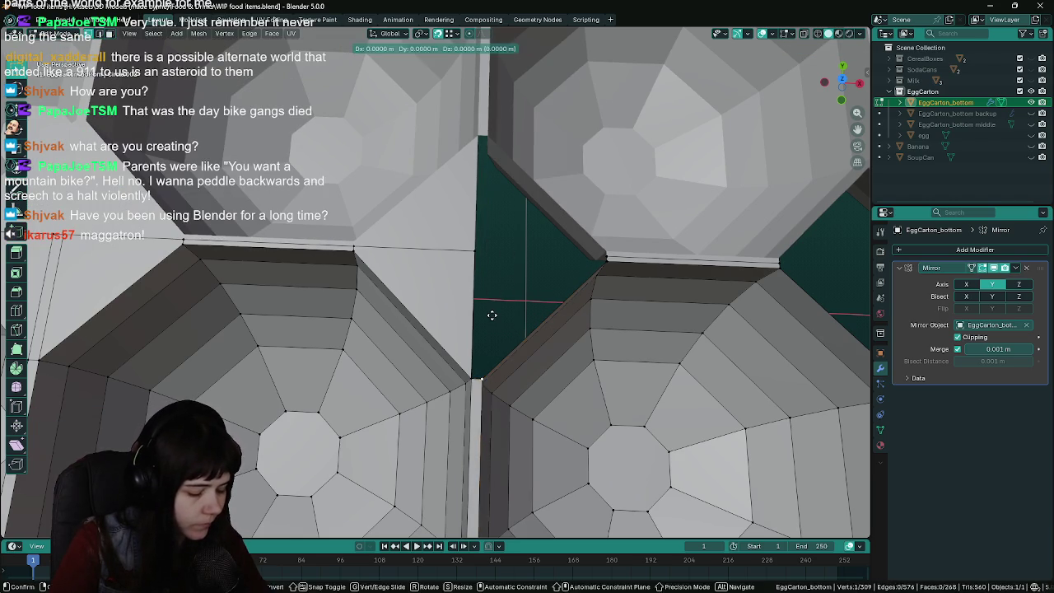
ctrl+right_click(485, 250)
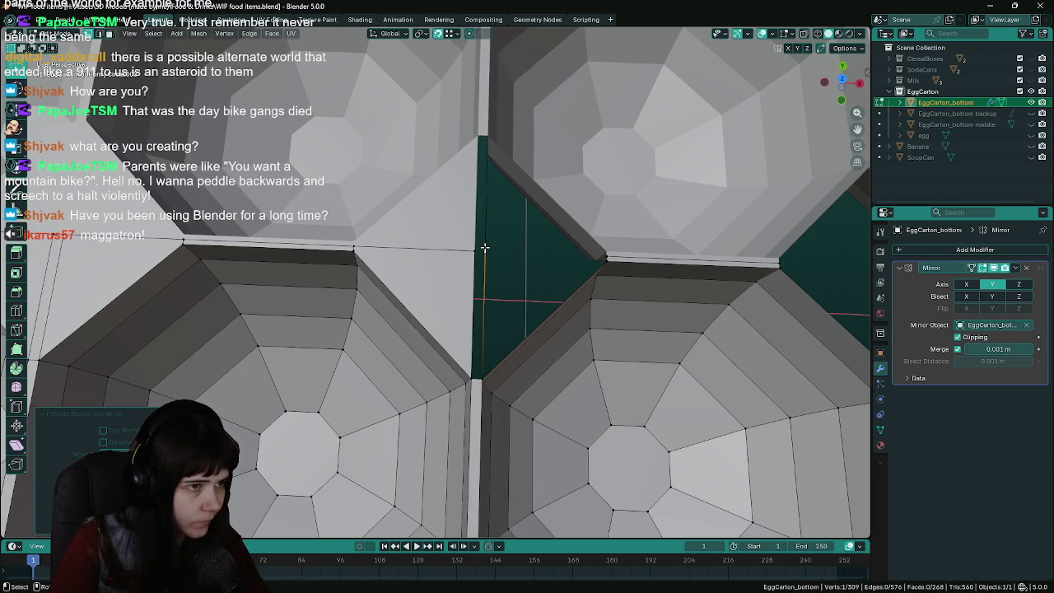
shift+click(467, 380)
key(f)
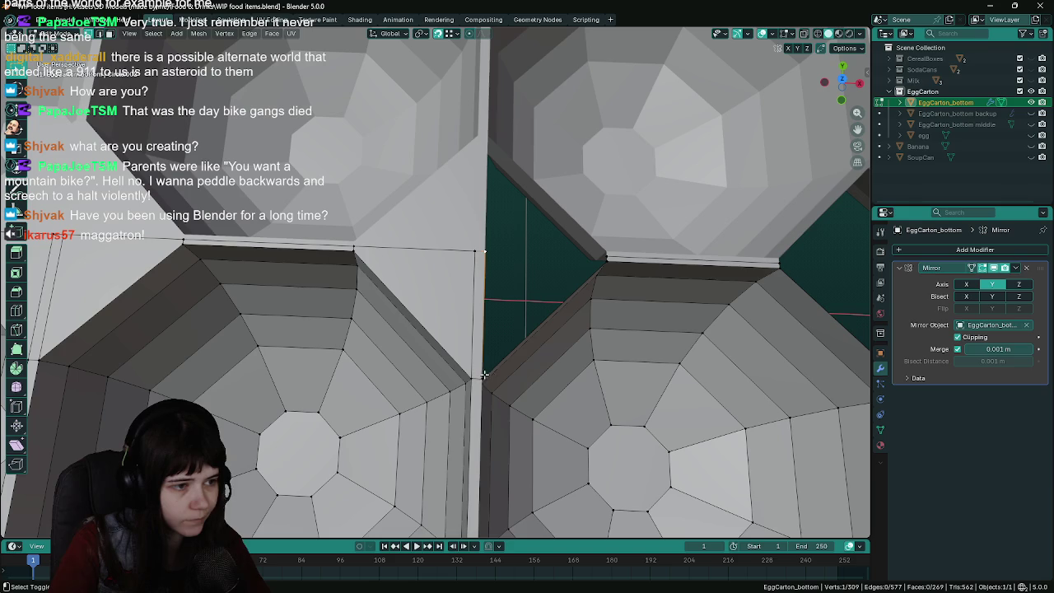
shift+click(576, 287)
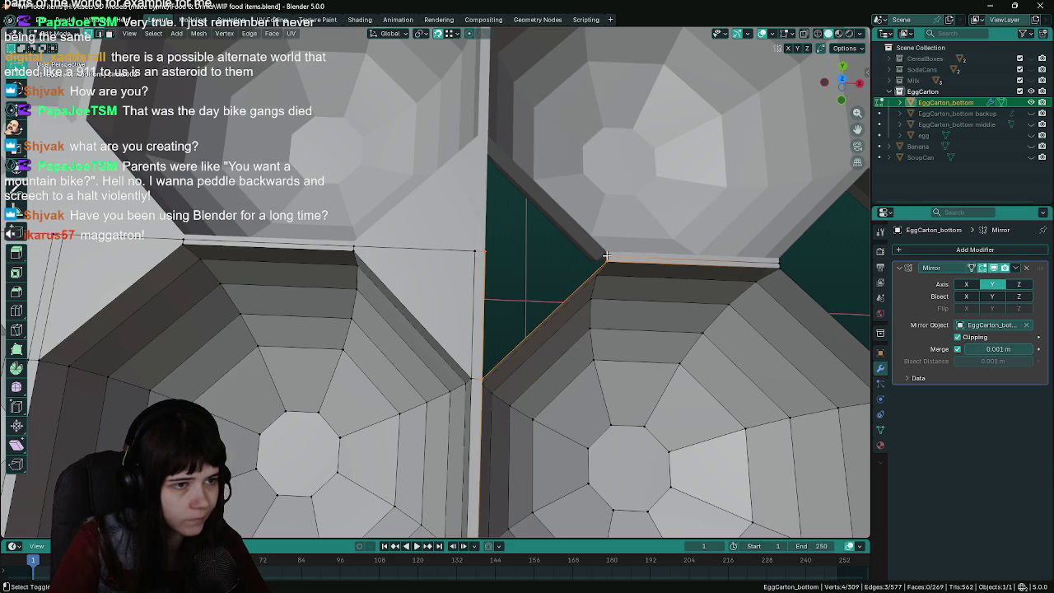
key(f)
mouse_move(606, 257)
shift+middle_down()
mouse_move(492, 285)
mouse_move(401, 291)
mouse_move(430, 297)
shift+middle_up()
key(ctrl+s)
Move the next gap's bottom vertex along Y and fill that gap and its dark triangle
click(549, 393)
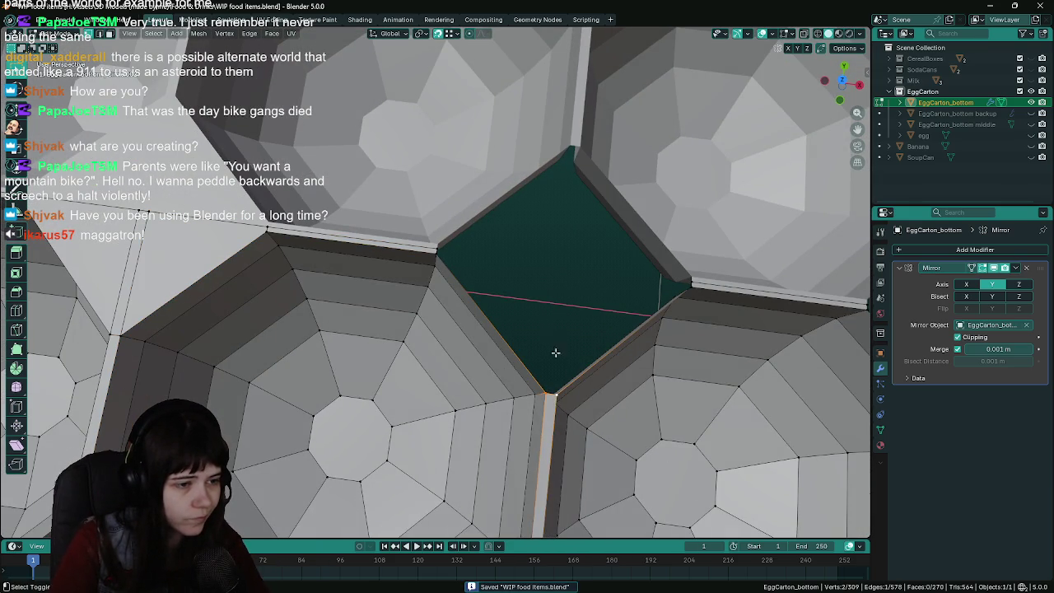
key(g)
key(y)
click(568, 147)
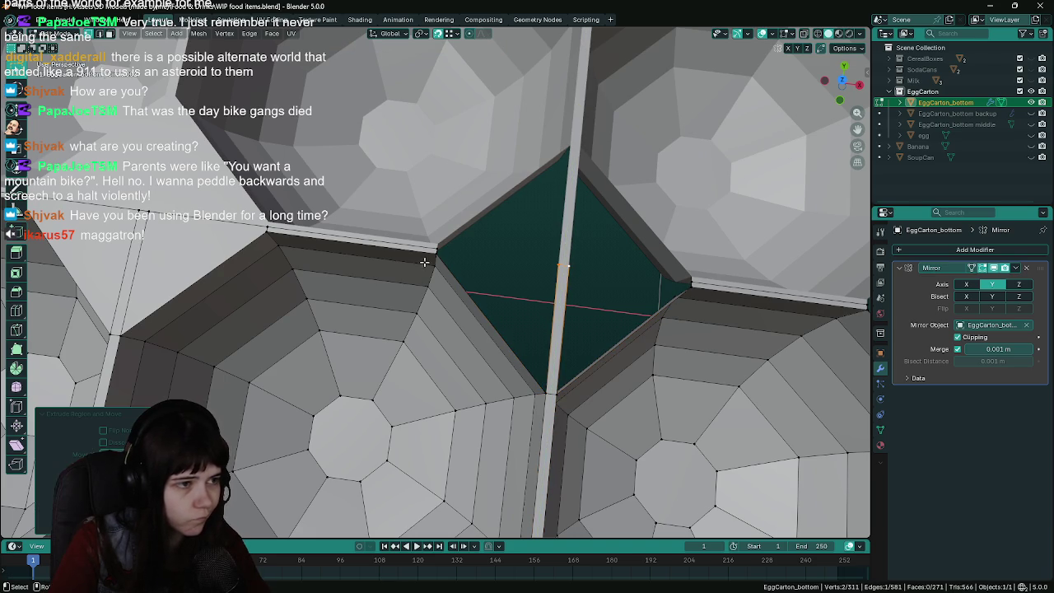
shift+click(441, 245)
shift+click(547, 395)
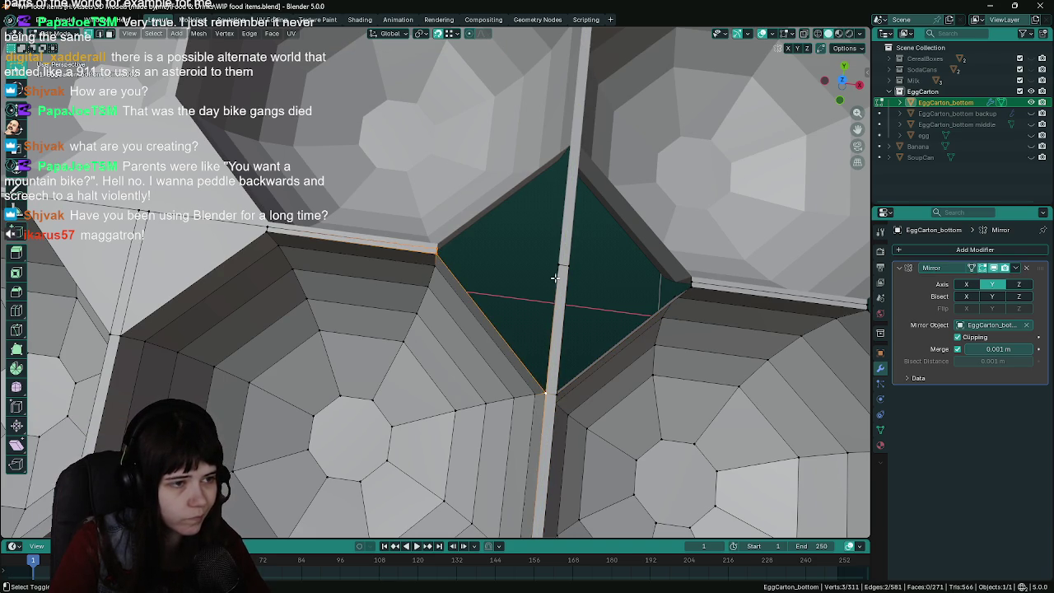
key(f)
middle_drag(547, 395, 459, 383)
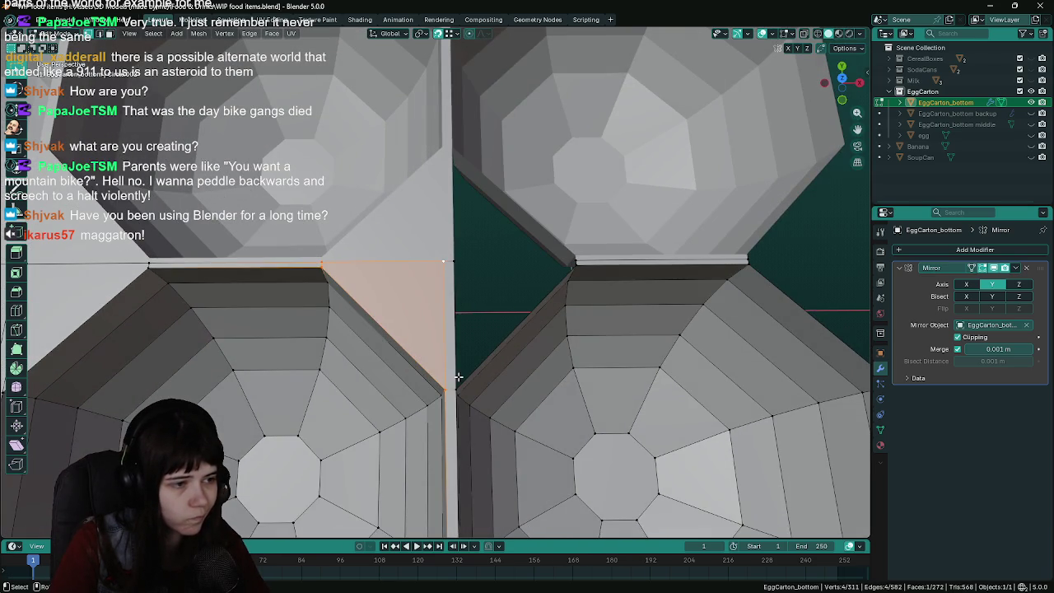
click(458, 377)
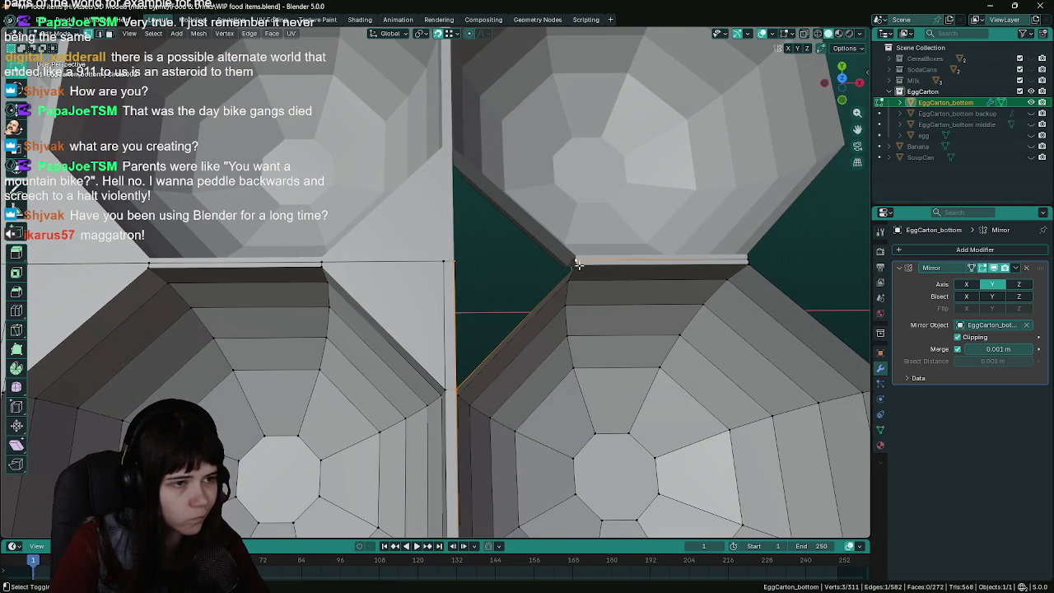
key(f)
Extrude the end cup's corner vertex 0.2945 m along Y and fill the end gap
mouse_move(647, 298)
middle_down()
mouse_move(313, 299)
mouse_move(528, 319)
middle_up()
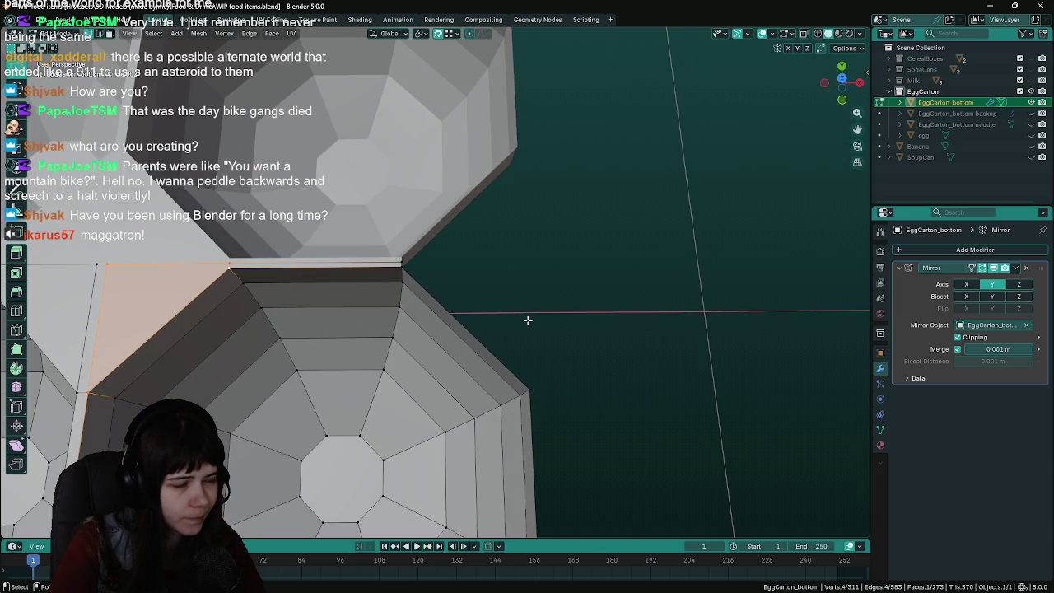
click(529, 388)
key(e)
key(y)
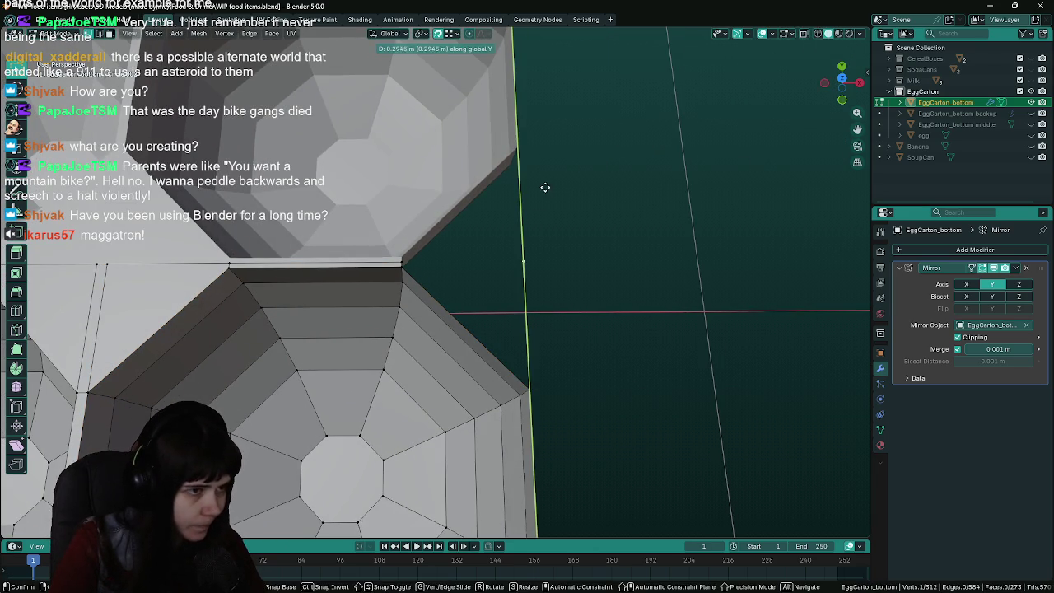
click(545, 187)
shift+click(402, 263)
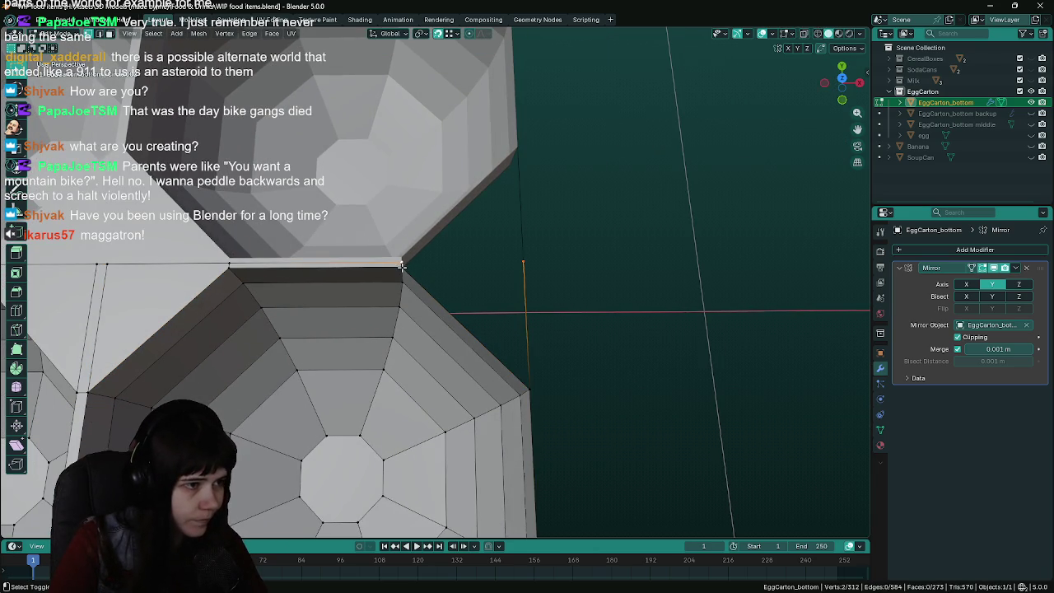
shift+click(528, 386)
key(f)
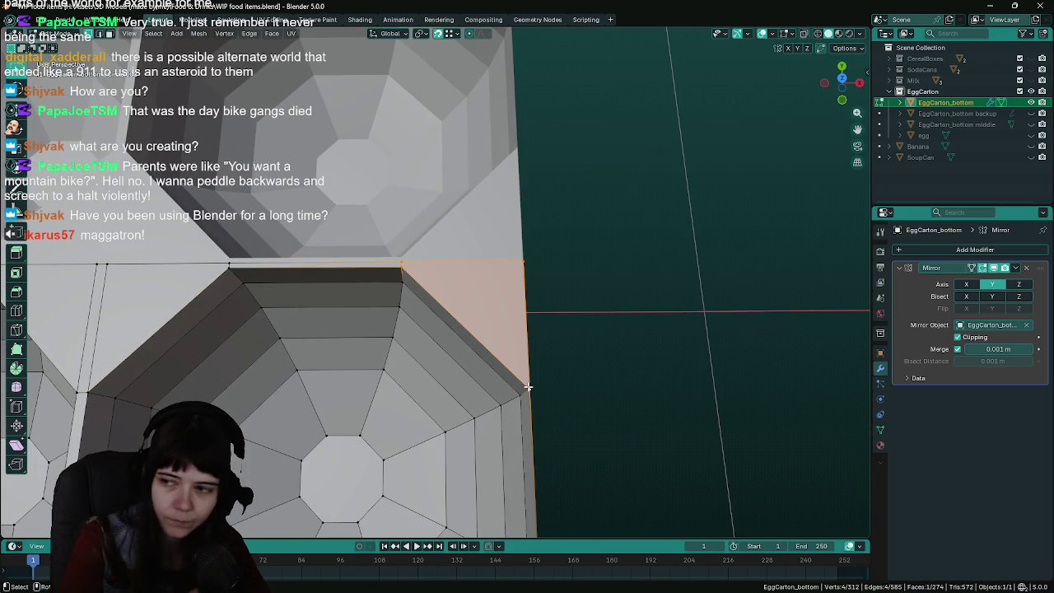
scroll(539, 374, down, 6)
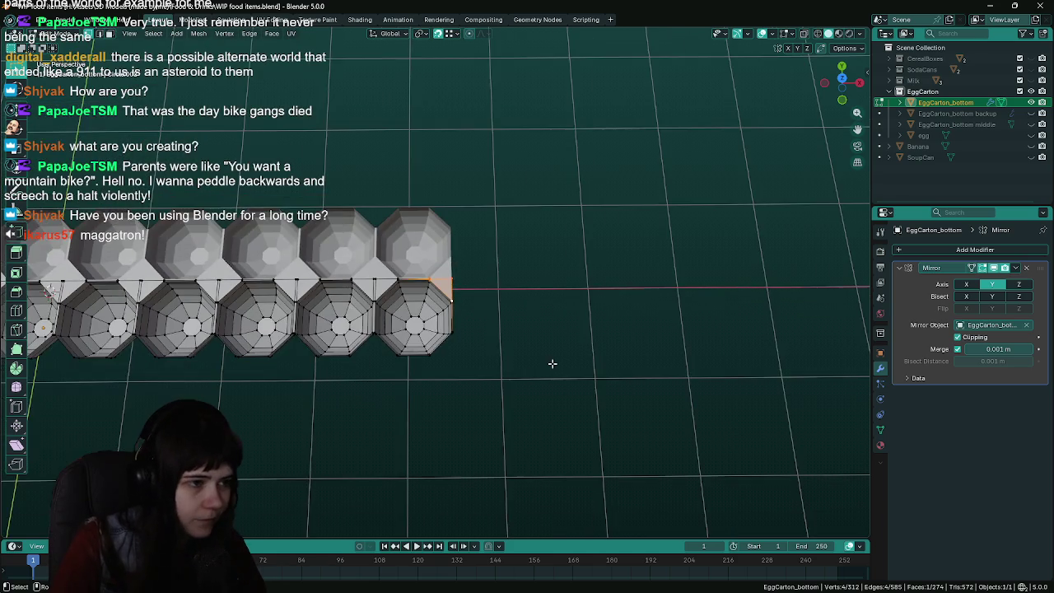
Leave Edit Mode, orbit to a tilted view of the carton and save the file
key(Tab)
mouse_move(552, 363)
middle_down()
mouse_move(510, 329)
mouse_move(503, 306)
mouse_move(487, 337)
middle_up()
key(ctrl+s)
scroll(504, 305, up, 4)
Inspect the carton from a lower, frontal angle in Edit Mode, then view the whole object
key(Tab)
scroll(483, 330, up, 2)
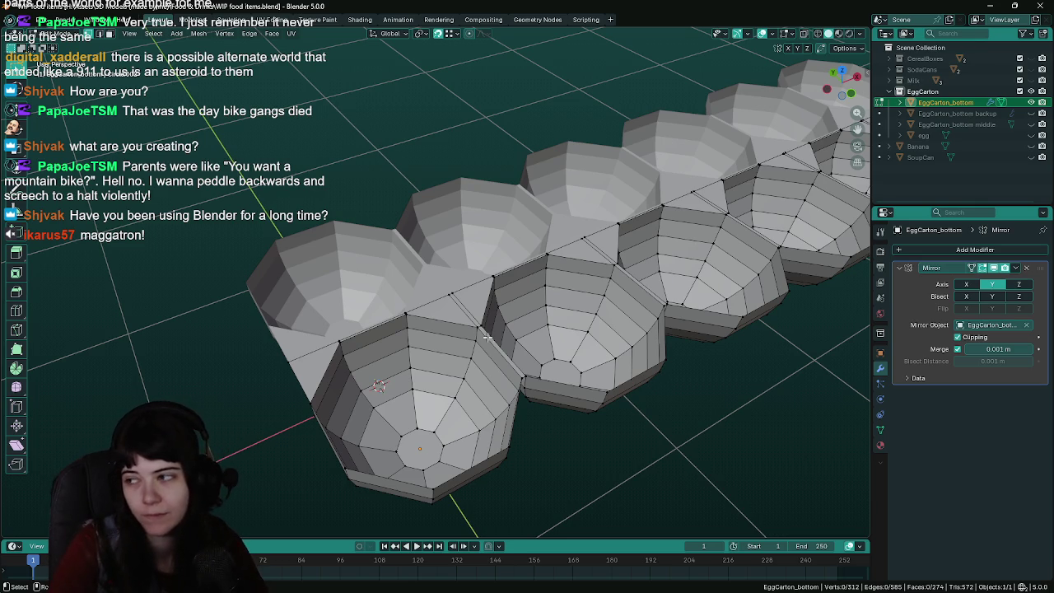
middle_drag(487, 337, 479, 334)
key(Tab)
scroll(445, 333, down, 5)
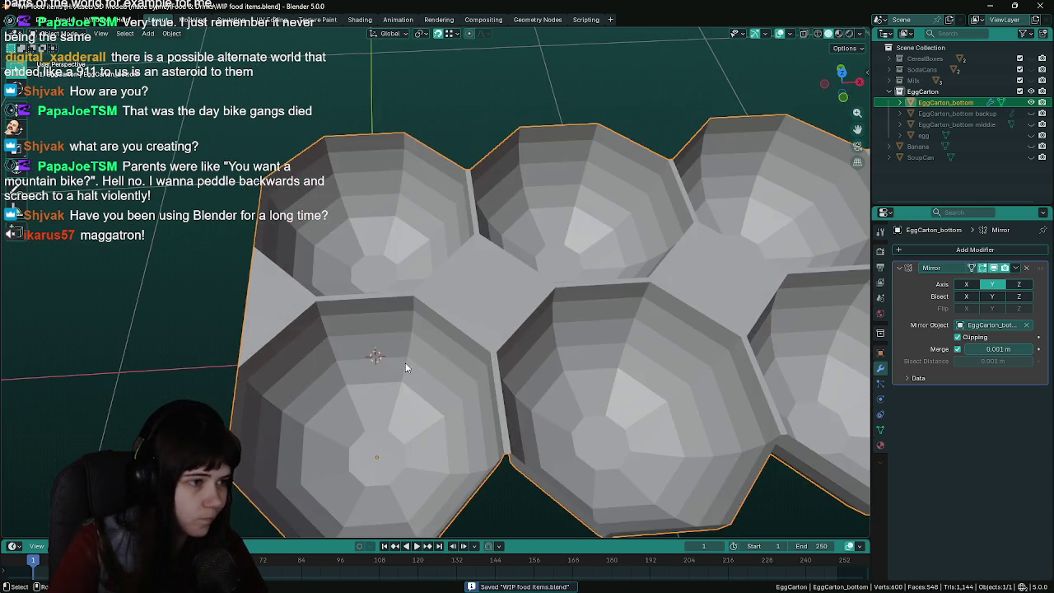
mouse_move(405, 363)
middle_down()
mouse_move(591, 294)
mouse_move(542, 306)
mouse_move(457, 398)
middle_up()
Orbit around the cup row in Edit Mode to check the seam from diagonal and low angles
key(Tab)
scroll(543, 307, up, 3)
mouse_move(562, 379)
middle_down()
mouse_move(359, 433)
mouse_move(399, 452)
middle_up()
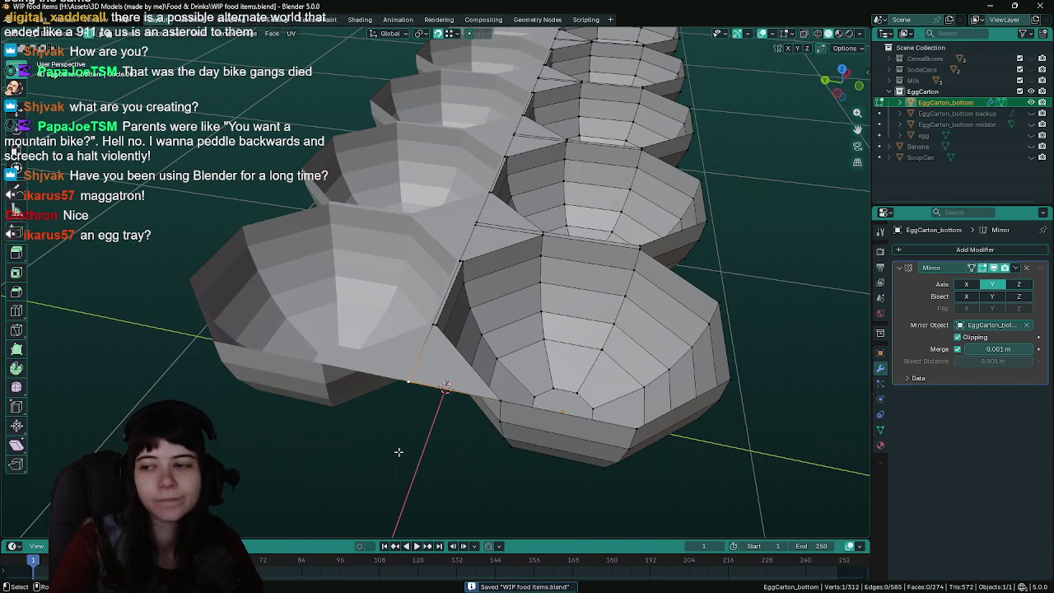
middle_drag(399, 452, 415, 437)
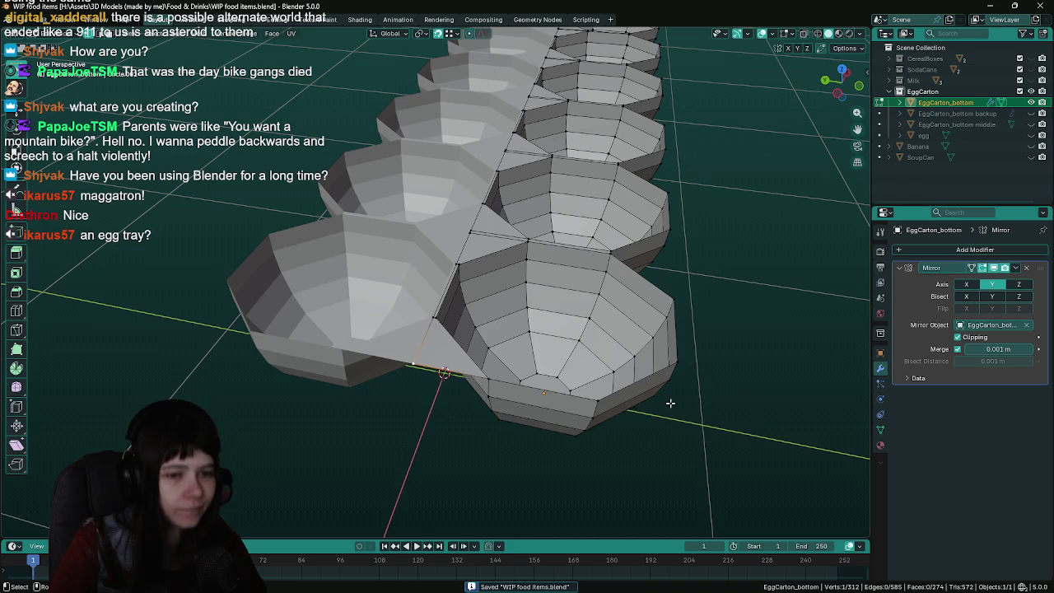
mouse_move(670, 403)
middle_down()
mouse_move(468, 350)
mouse_move(628, 380)
mouse_move(315, 377)
mouse_move(583, 390)
mouse_move(358, 376)
mouse_move(649, 416)
mouse_move(408, 385)
mouse_move(543, 447)
mouse_move(388, 359)
mouse_move(451, 359)
mouse_move(456, 423)
mouse_move(472, 369)
mouse_move(470, 307)
middle_up()
key(Tab)
scroll(407, 385, up, 3)
key(Tab)
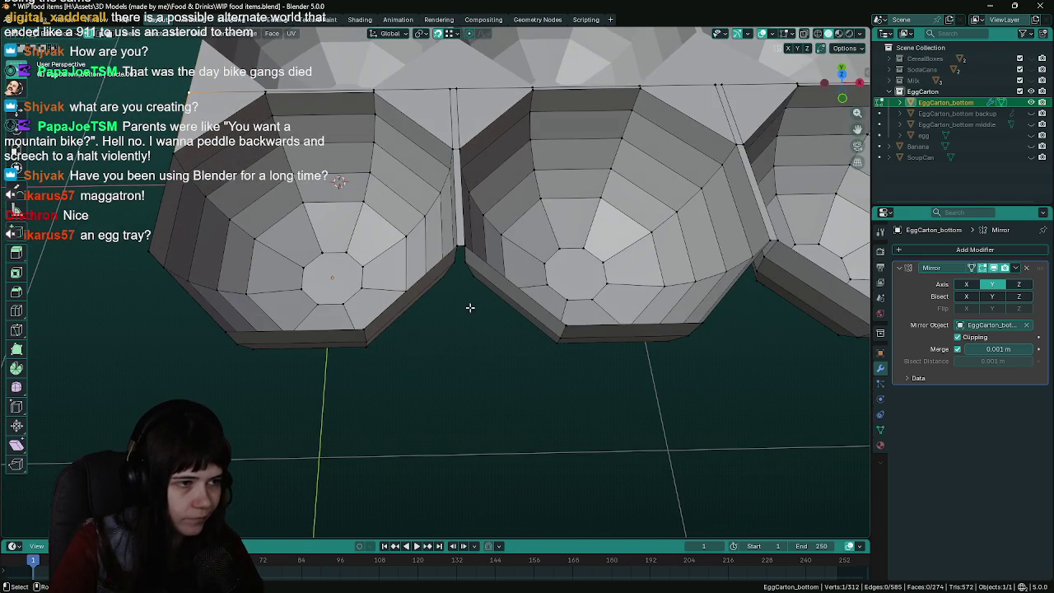
Move the selected edge along the Y axis and save the file
key(g)
key(y)
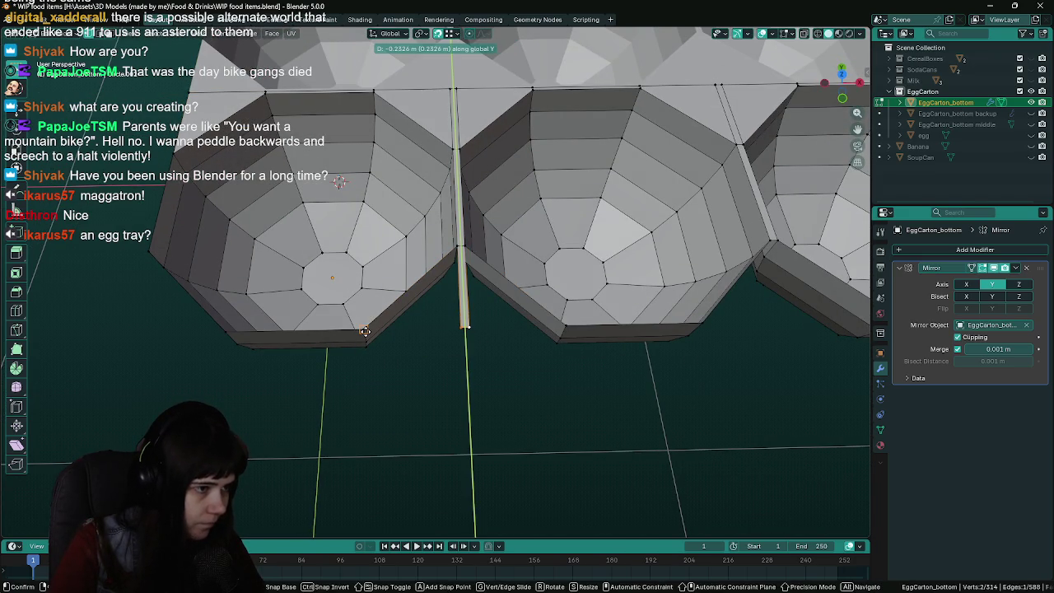
click(470, 367)
middle_drag(470, 367, 471, 380)
key(ctrl+s)
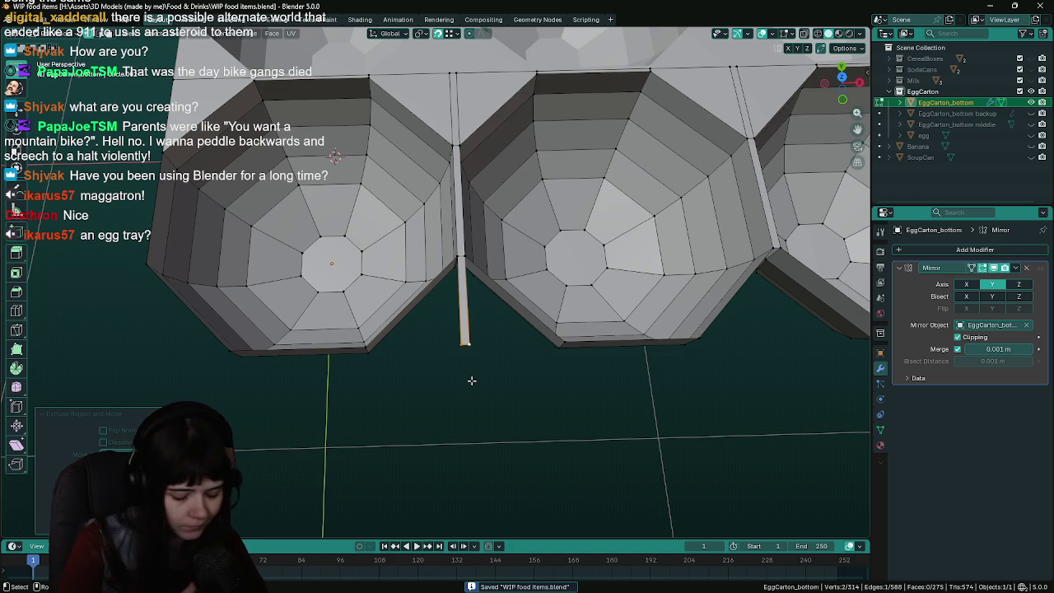
Fill the gaps on both sides of the rod with faces and save
scroll(471, 380, up, 2)
scroll(470, 372, up, 2)
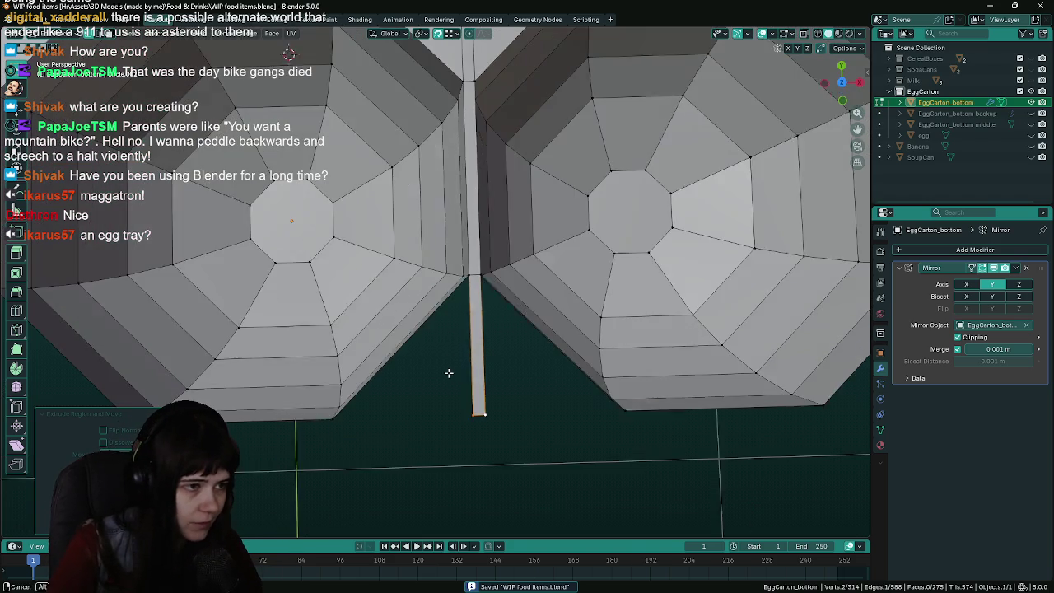
click(472, 275)
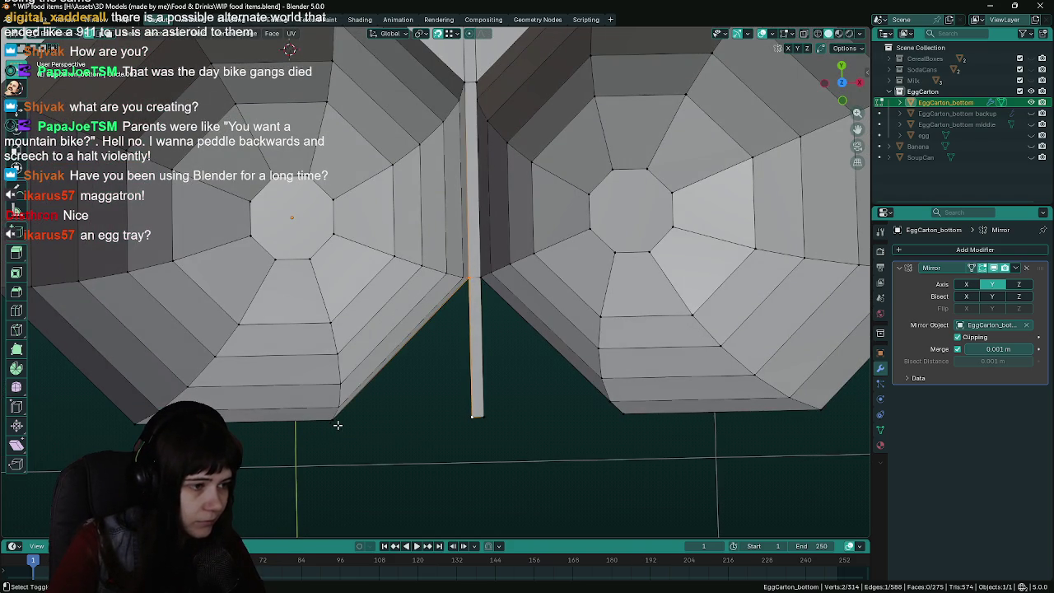
key(f)
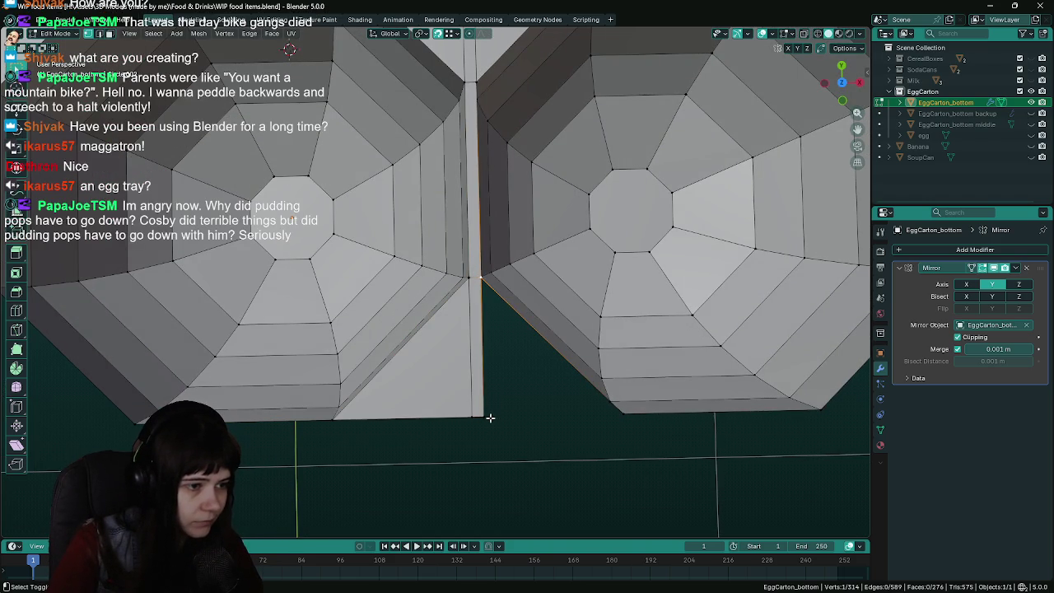
key(f)
mouse_move(659, 468)
middle_down()
mouse_move(649, 395)
mouse_move(416, 381)
mouse_move(373, 354)
mouse_move(463, 343)
middle_up()
key(ctrl+s)
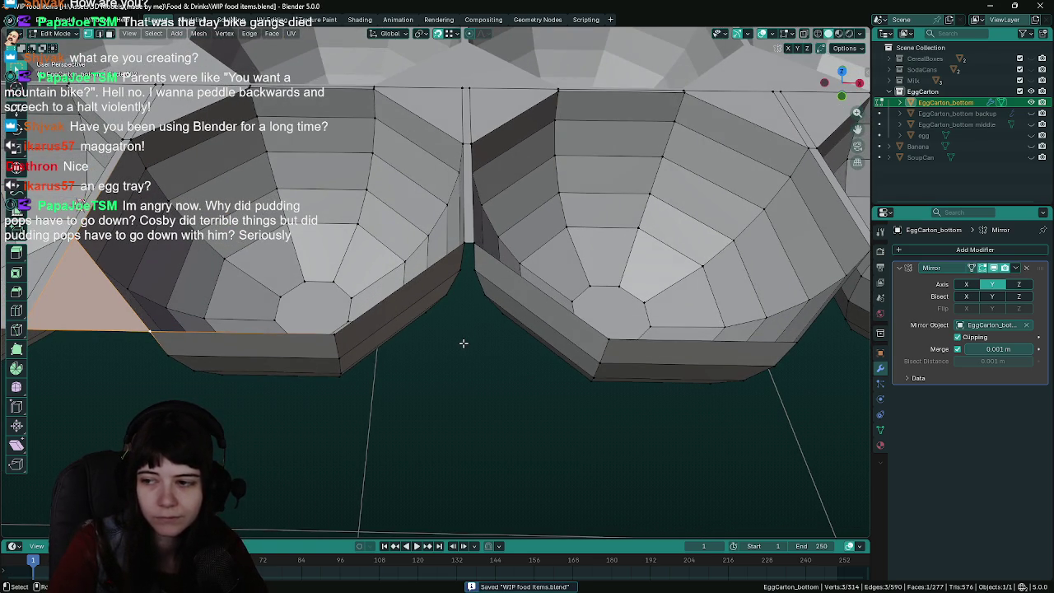
At the first cup junction, extrude the edge down along Y and fill the gaps beside it
middle_drag(463, 343, 480, 298)
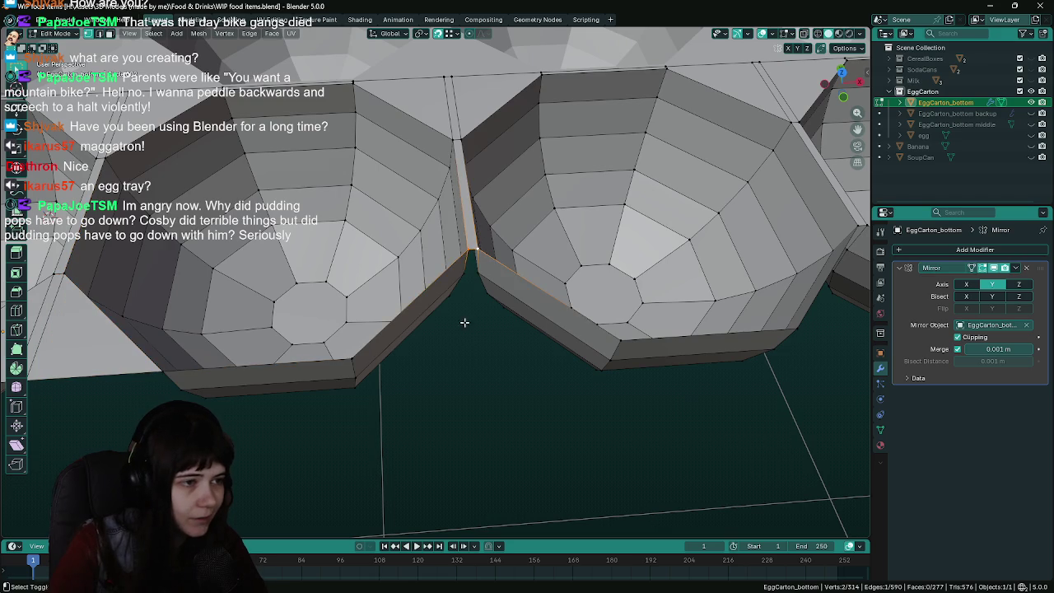
click(464, 322)
key(e)
key(y)
click(354, 361)
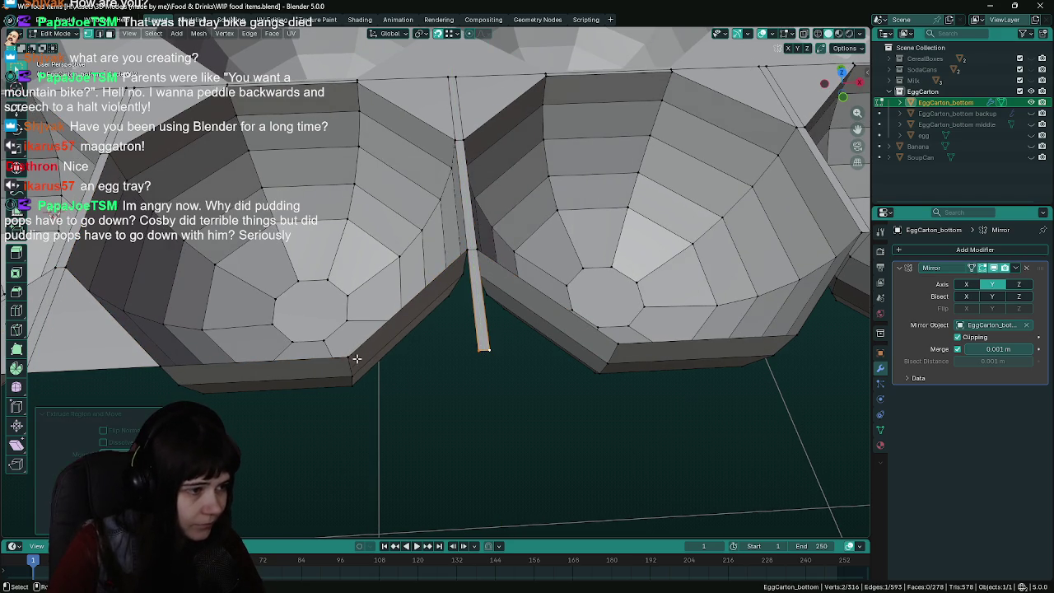
click(382, 357)
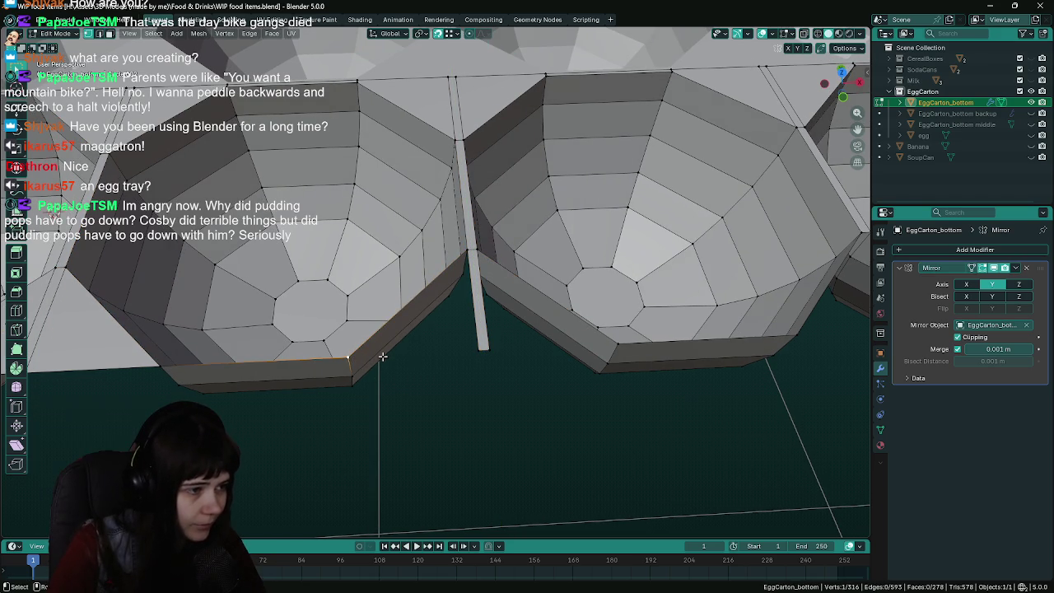
key(f)
click(476, 259)
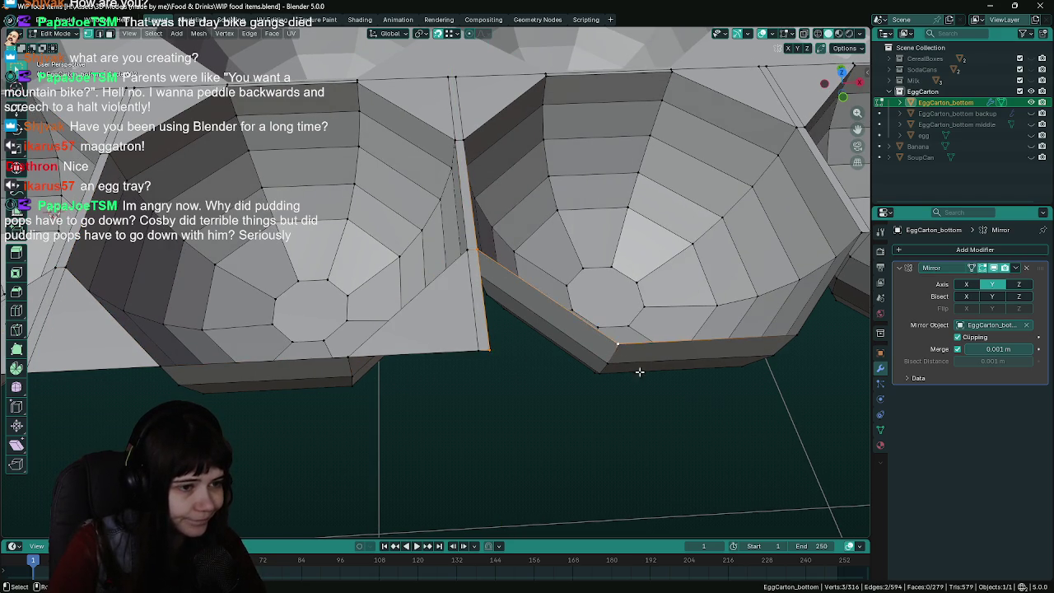
key(f)
Extrude a strip at the second cup junction and fill its left and right gaps with faces
mouse_move(639, 372)
middle_down()
mouse_move(635, 387)
mouse_move(453, 346)
mouse_move(418, 267)
middle_up()
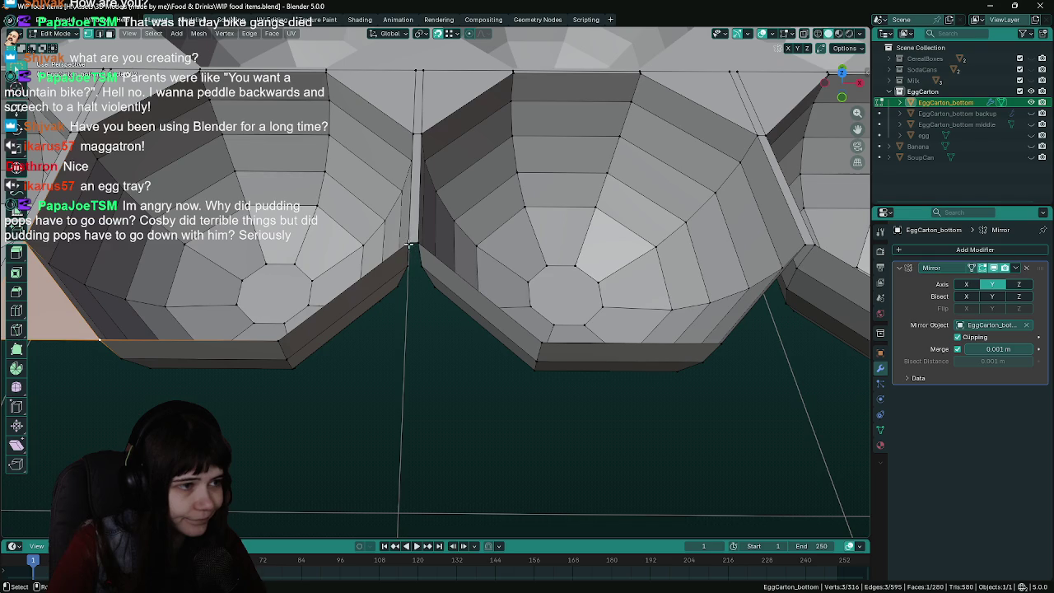
click(416, 270)
key(e)
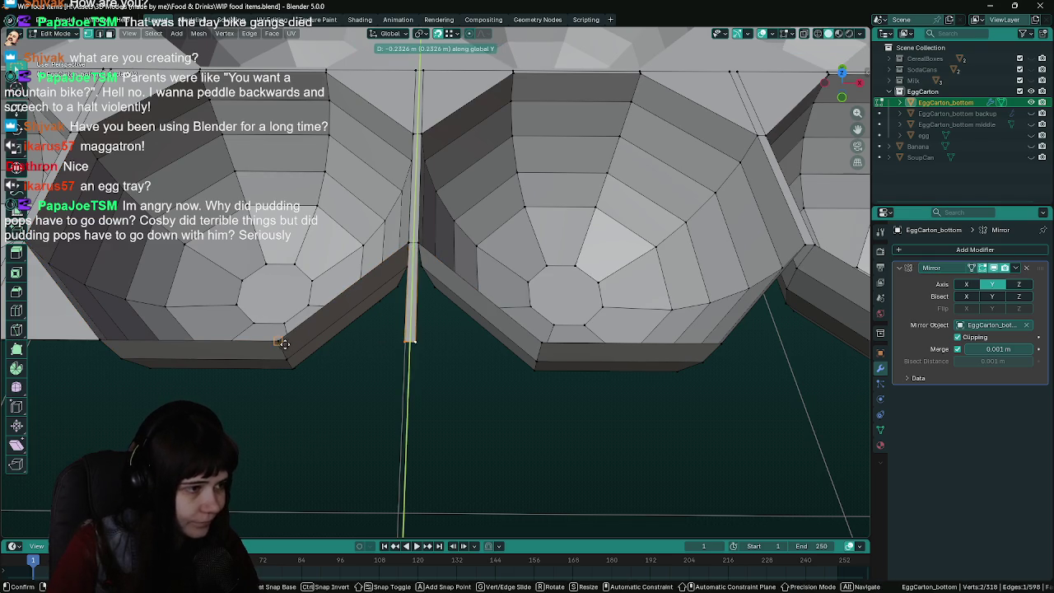
click(279, 340)
click(278, 340)
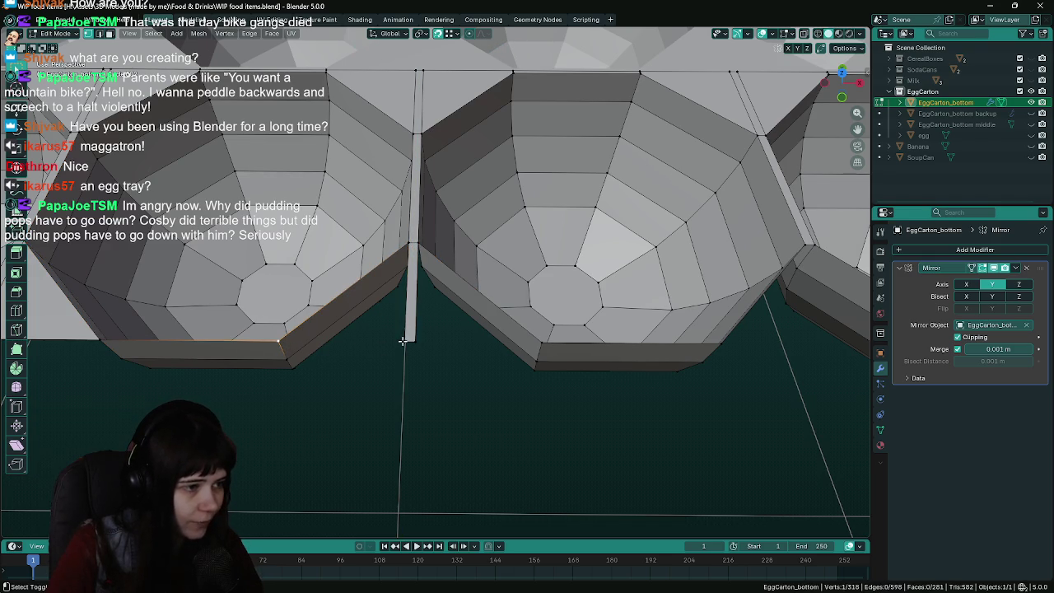
key(f)
click(416, 244)
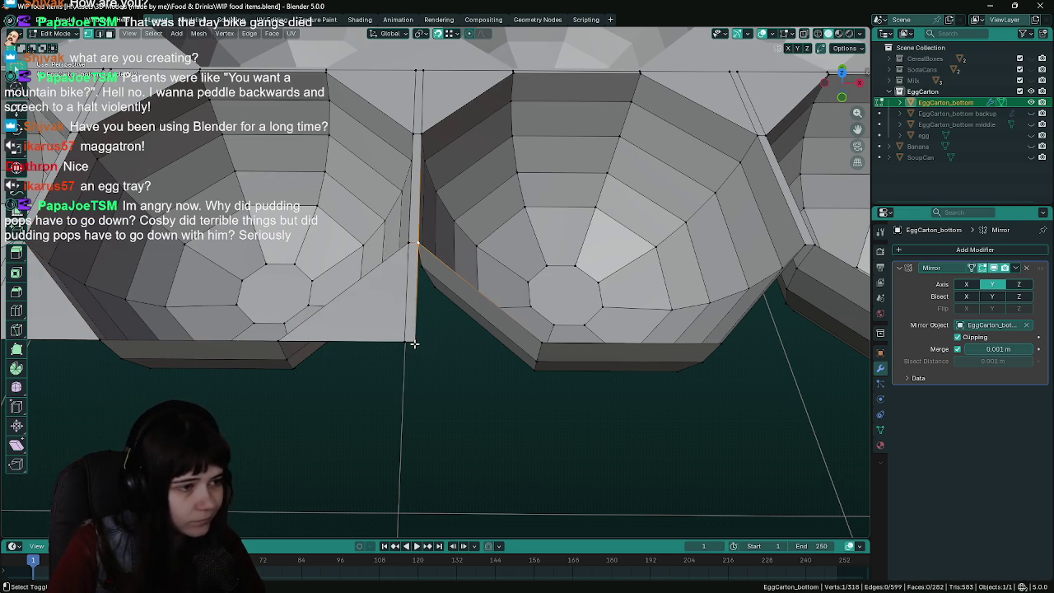
key(f)
Extrude a strip straight down at the third junction and fill both triangular gaps
middle_drag(671, 365, 360, 368)
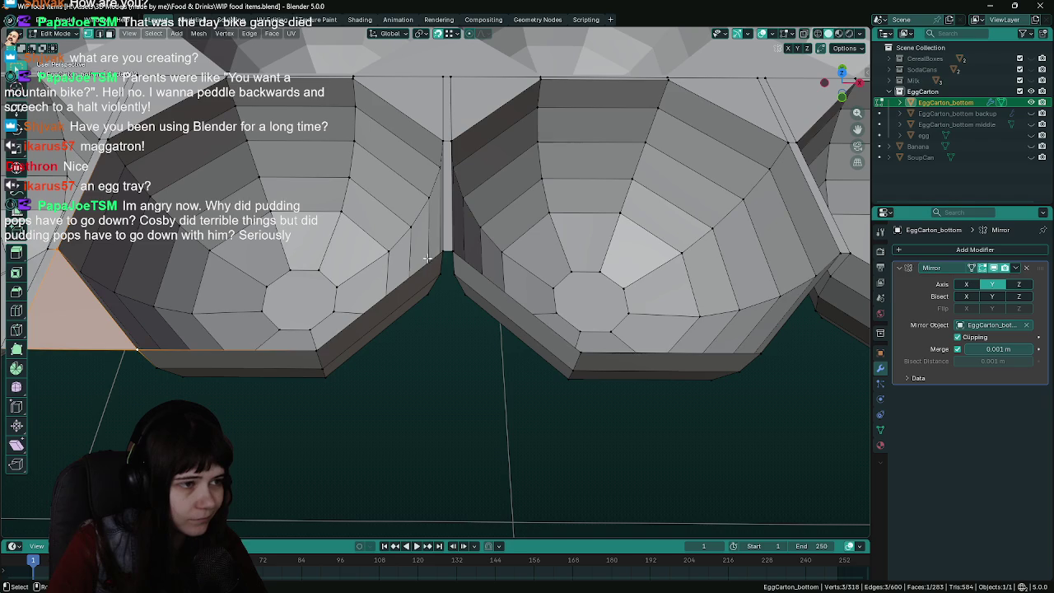
click(445, 252)
key(e)
key(z)
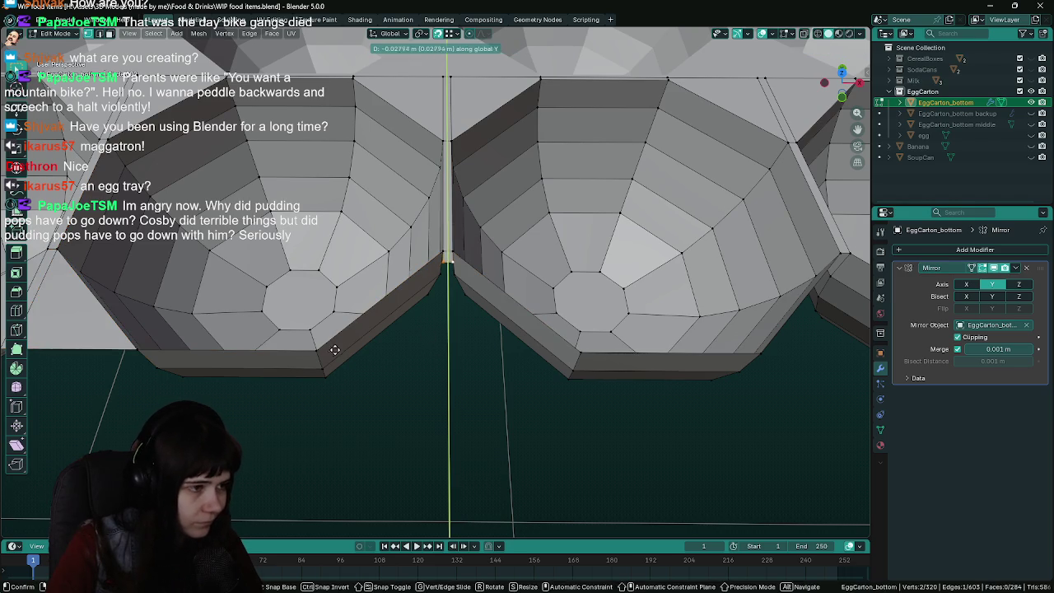
click(315, 351)
shift+click(436, 351)
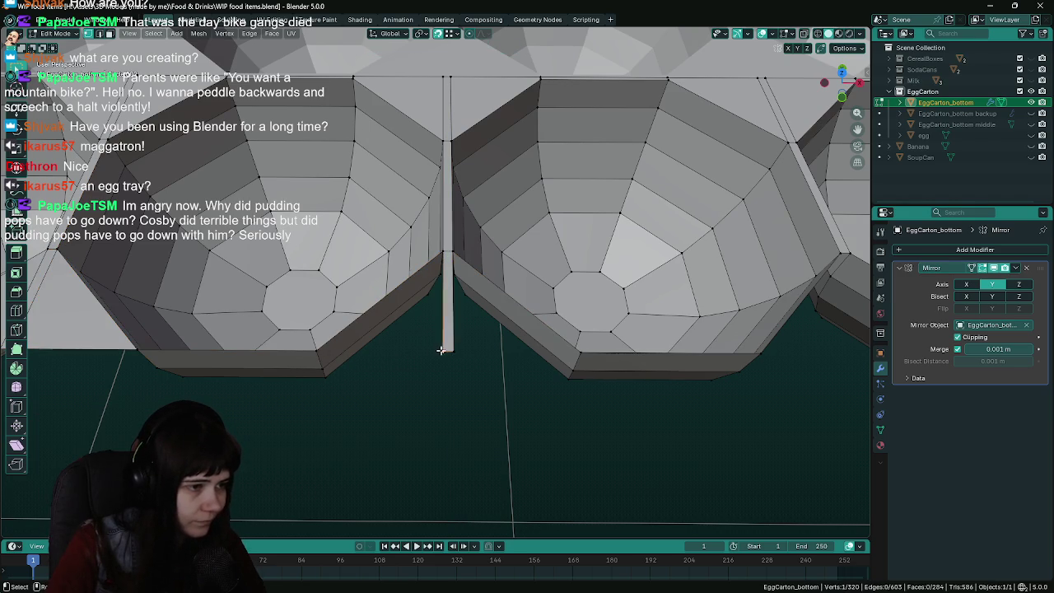
key(f)
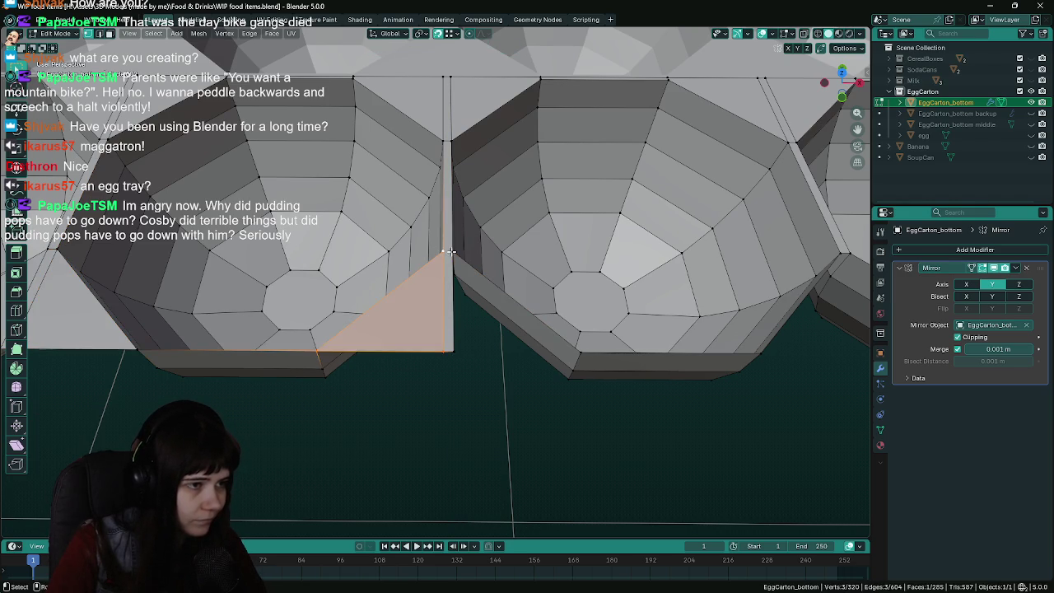
click(452, 252)
shift+click(589, 352)
key(f)
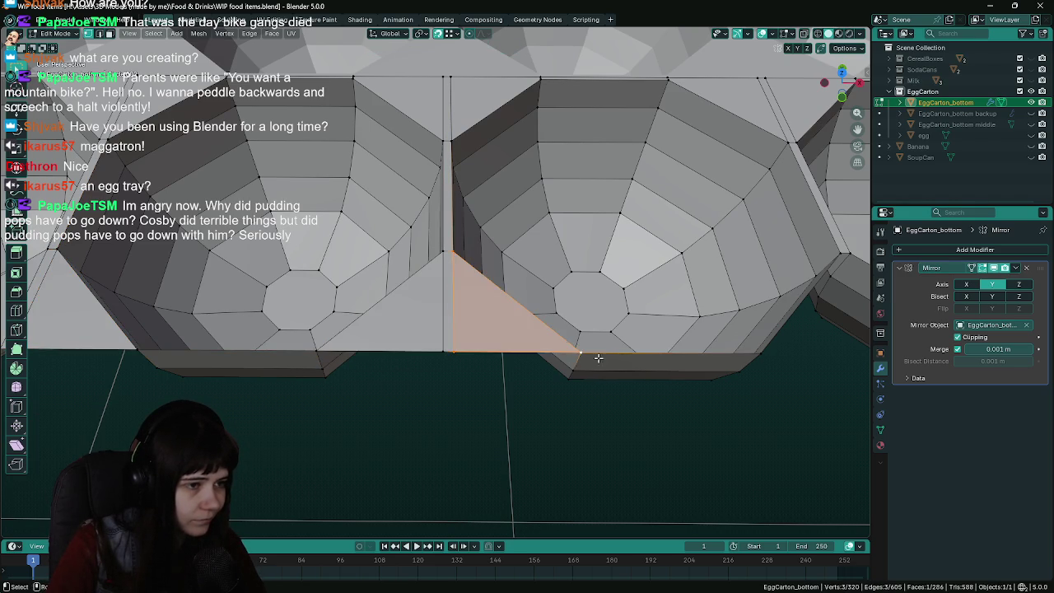
Extrude the strip at the last junction, fill its two gaps, and clear the selection
middle_drag(590, 353, 550, 369)
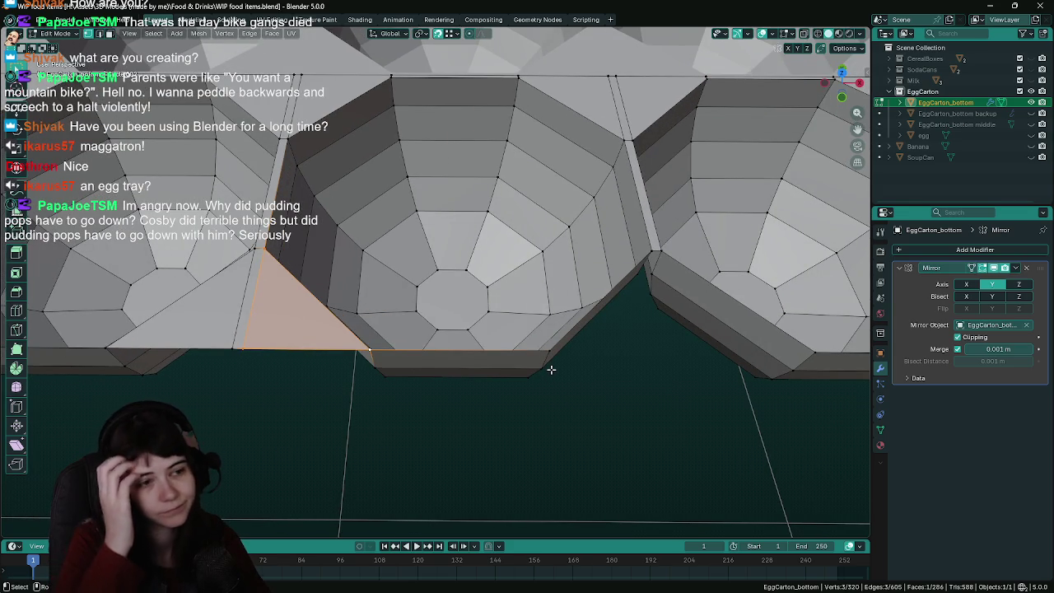
mouse_move(550, 369)
shift+middle_down()
mouse_move(368, 330)
mouse_move(395, 289)
mouse_move(479, 262)
shift+middle_up()
click(480, 257)
key(e)
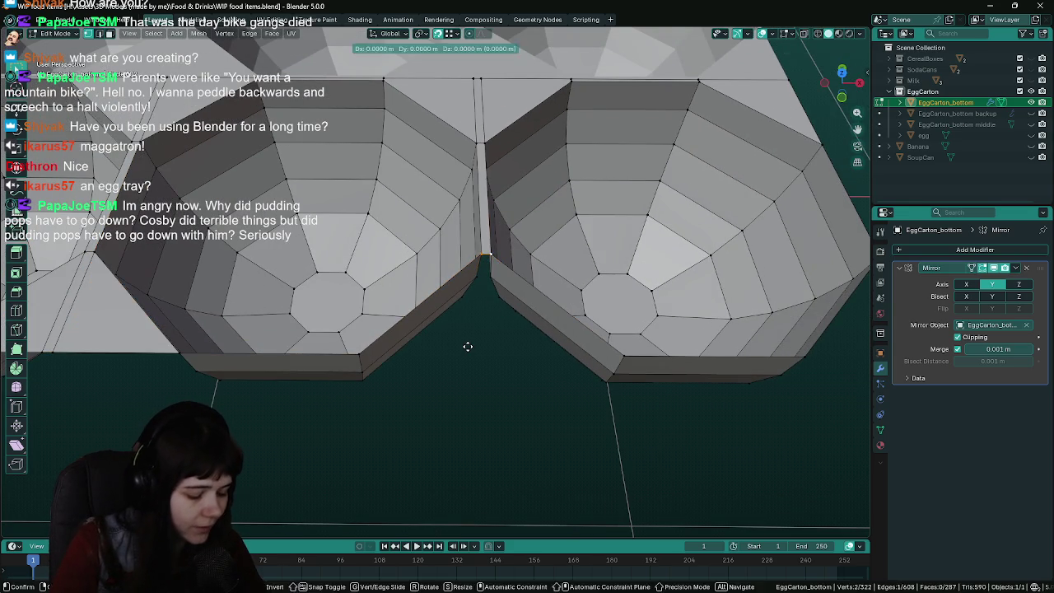
key(y)
click(363, 355)
click(362, 356)
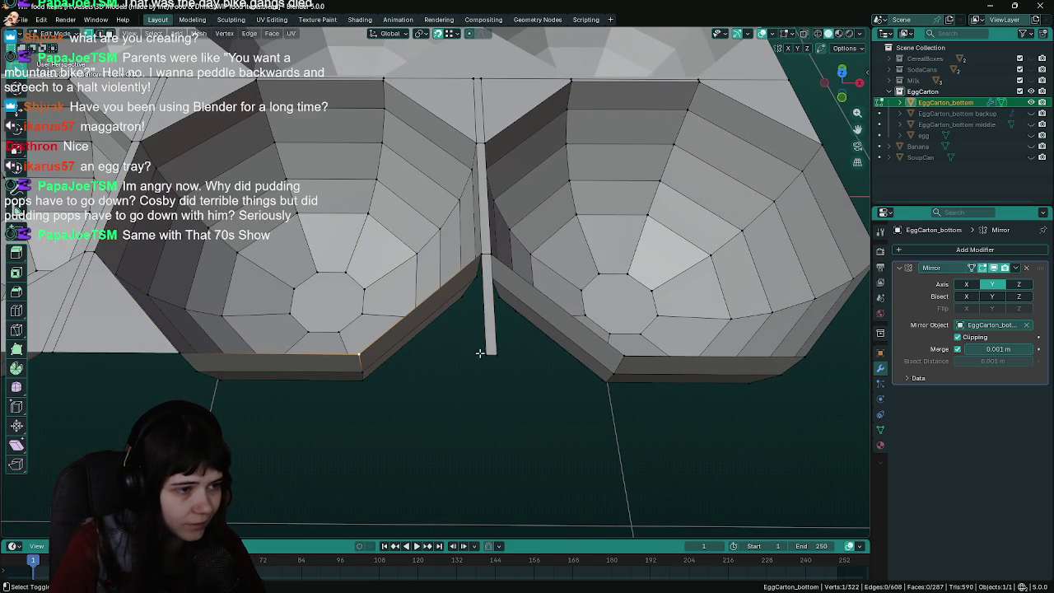
key(f)
click(493, 257)
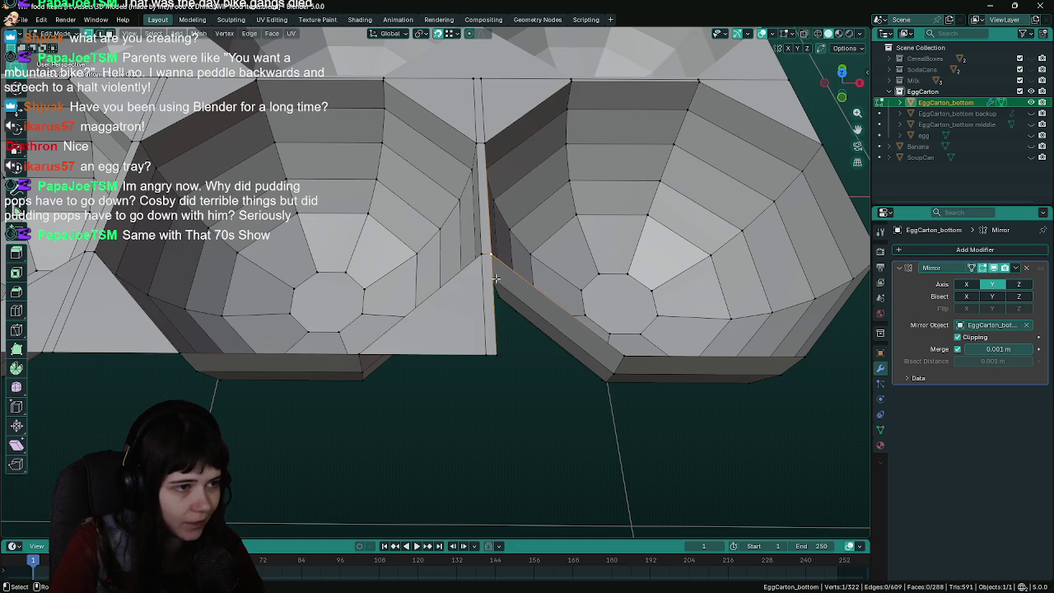
shift+click(497, 352)
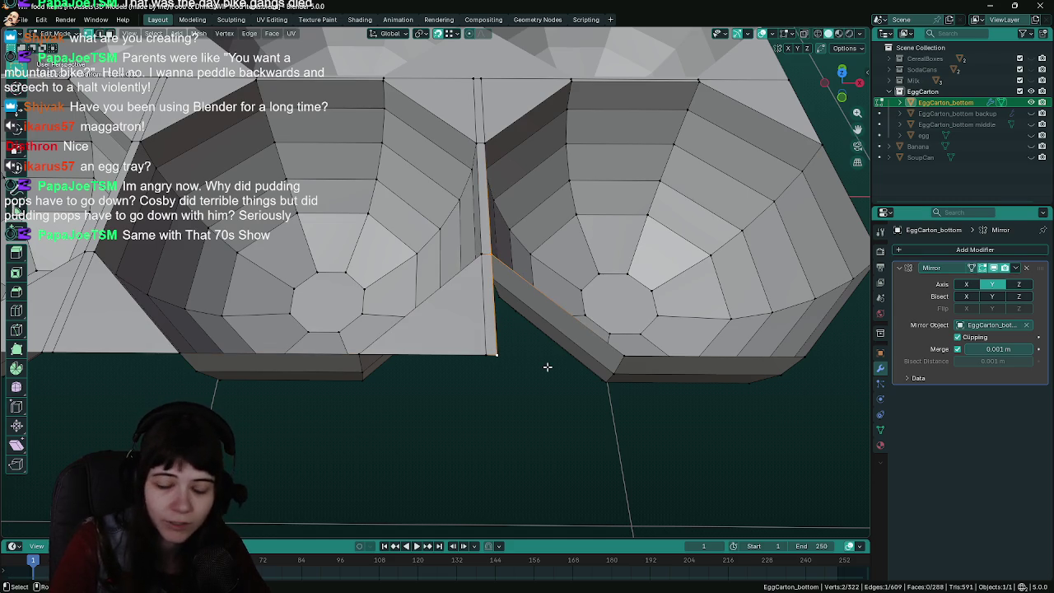
shift+click(623, 358)
key(f)
click(494, 407)
scroll(494, 407, down, 3)
Save, view the carton in front orthographic view, and toggle the egg's visibility in the Outliner
key(ctrl+s)
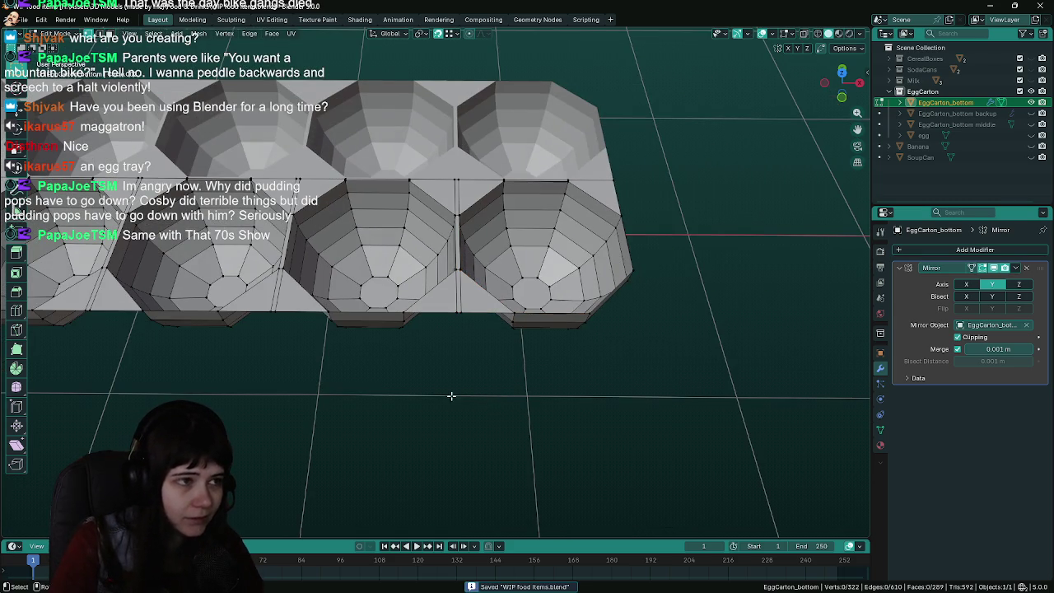
scroll(431, 376, down, 2)
scroll(516, 376, down, 2)
scroll(661, 365, down, 2)
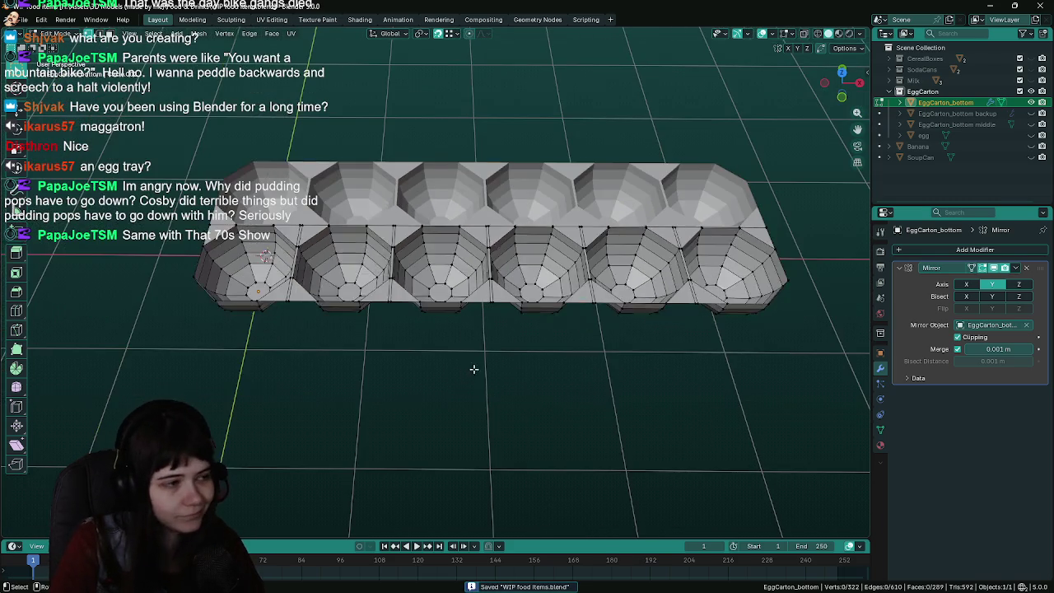
key(Tab)
mouse_move(432, 360)
middle_down()
mouse_move(567, 379)
mouse_move(513, 369)
mouse_move(469, 385)
mouse_move(437, 345)
middle_up()
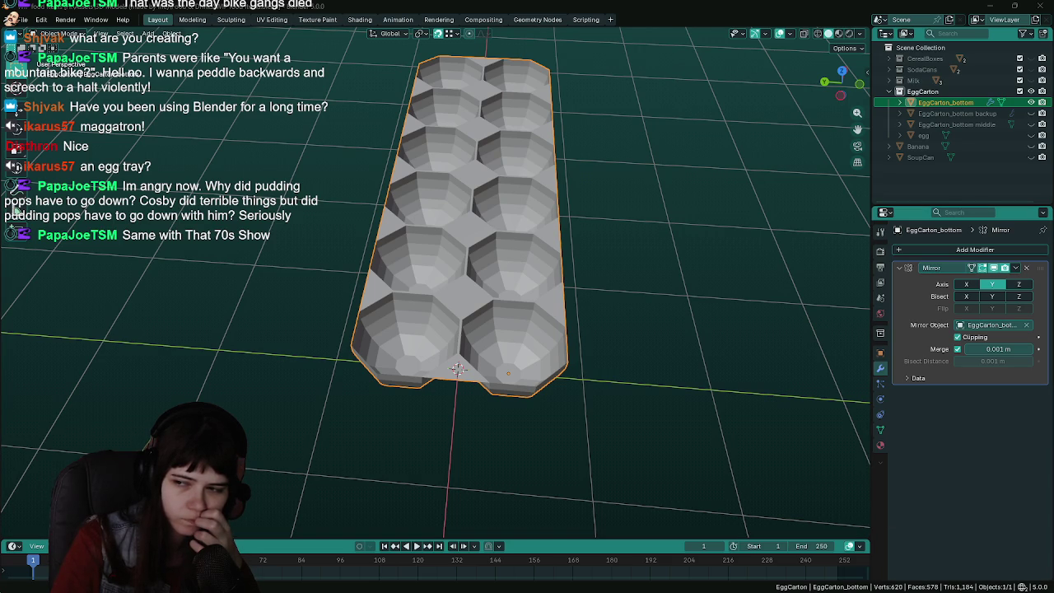
middle_drag(661, 395, 518, 323)
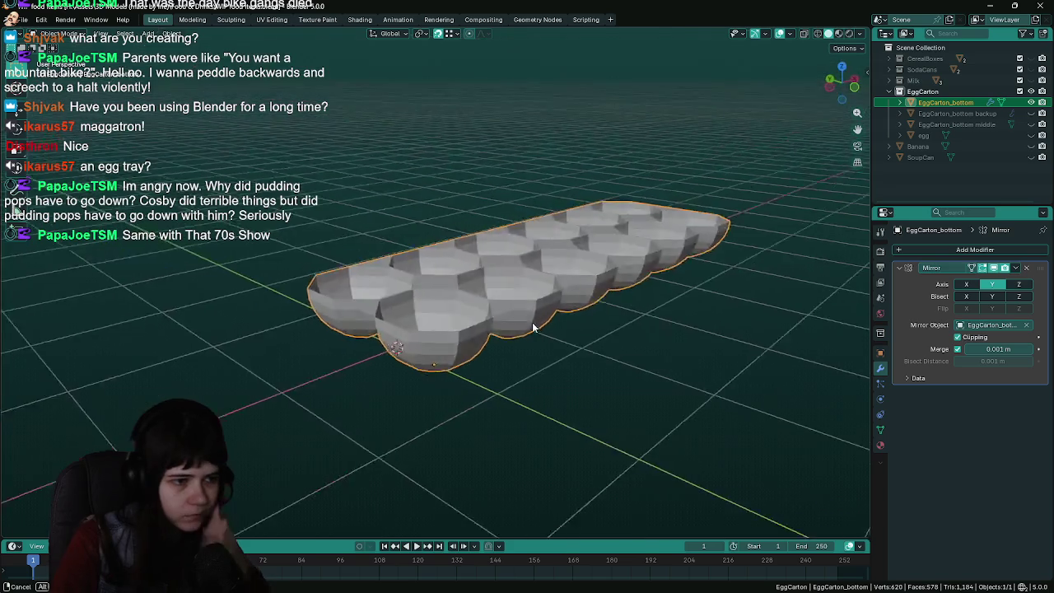
key(KP_1)
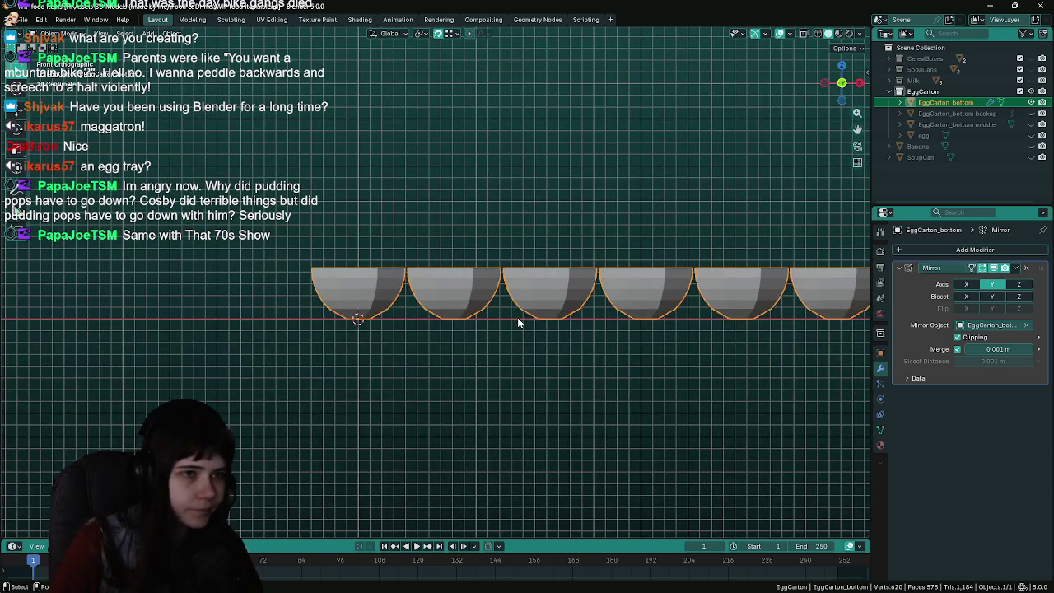
scroll(518, 322, up, 3)
click(1031, 135)
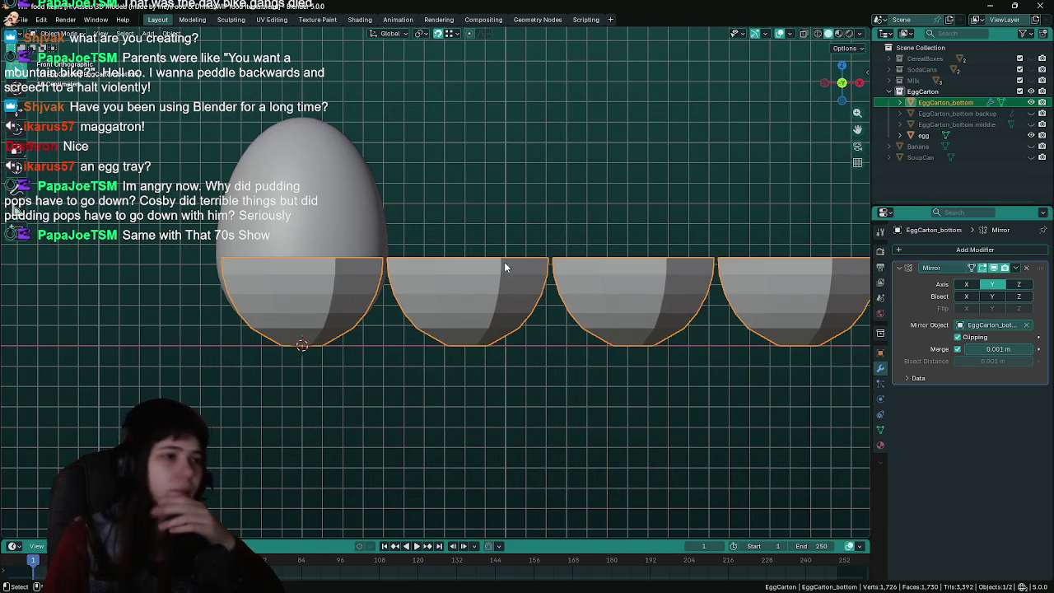
Enter Edit Mode on the carton, zoom in on the mesh, and save the file
key(Tab)
scroll(406, 294, up, 2)
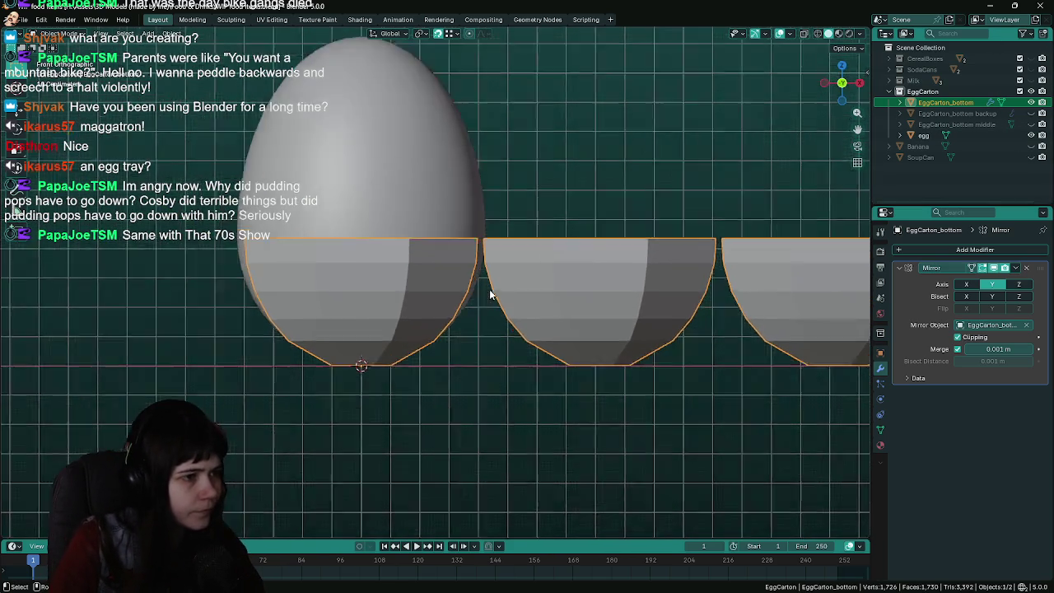
scroll(482, 301, up, 2)
scroll(502, 301, up, 1)
scroll(498, 302, up, 1)
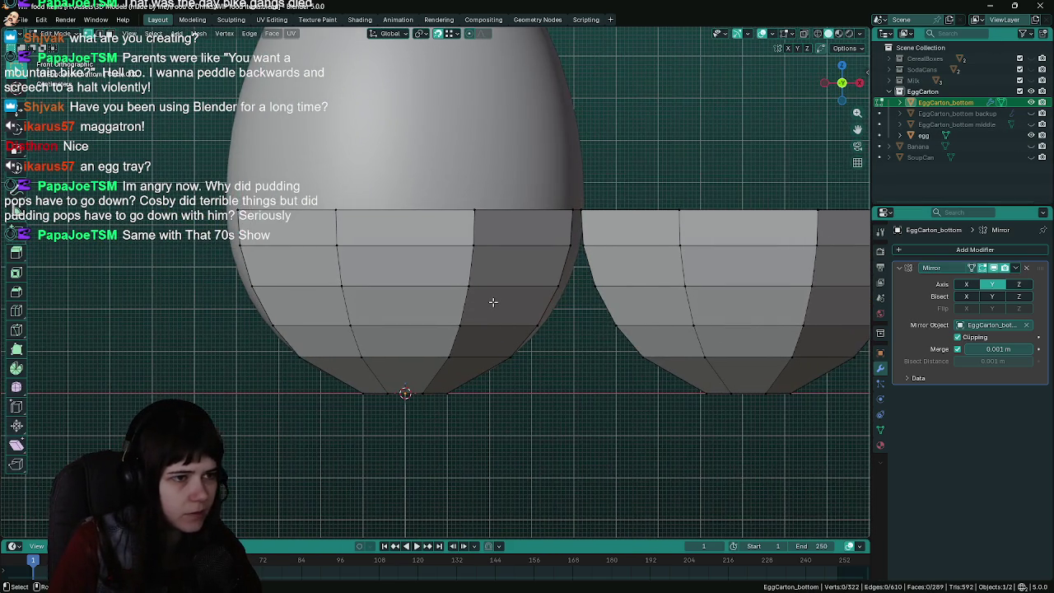
scroll(494, 301, down, 2)
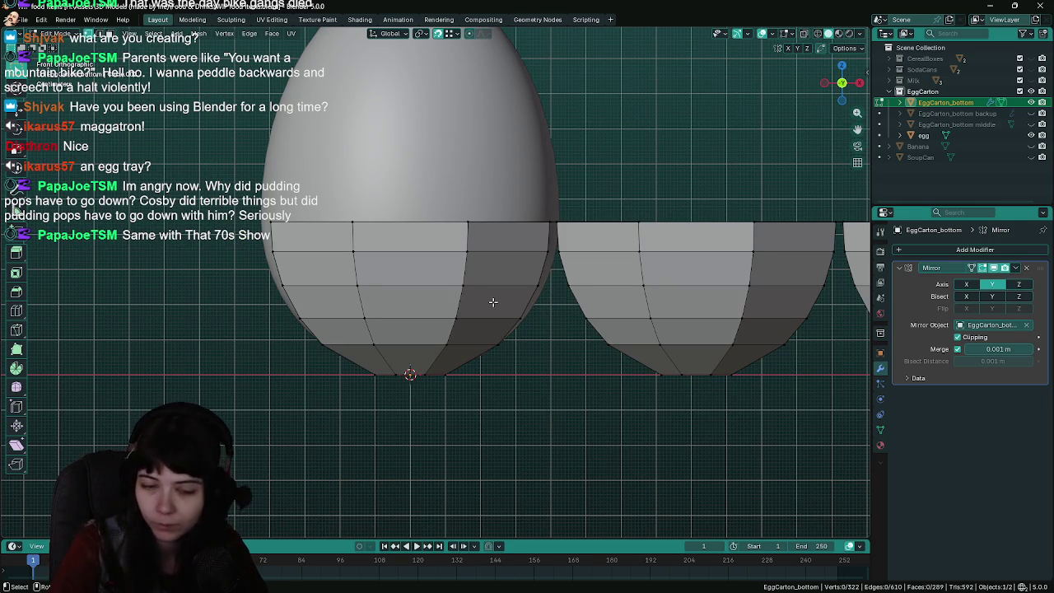
key(ctrl+s)
Switch the viewport to wireframe and back to solid shading, then save
scroll(496, 311, up, 1)
key(z)
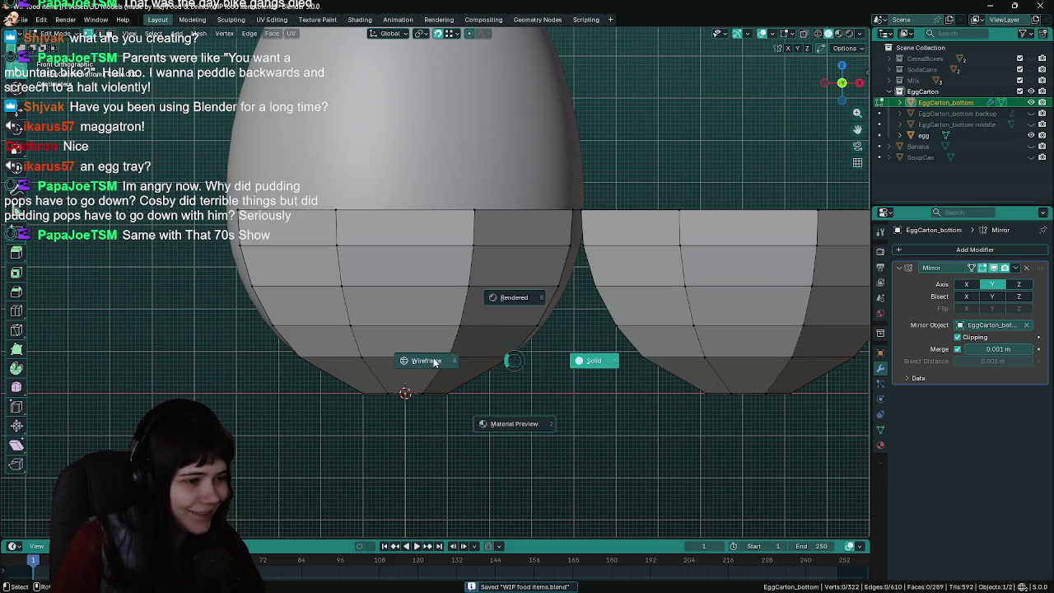
click(456, 367)
key(z)
click(626, 363)
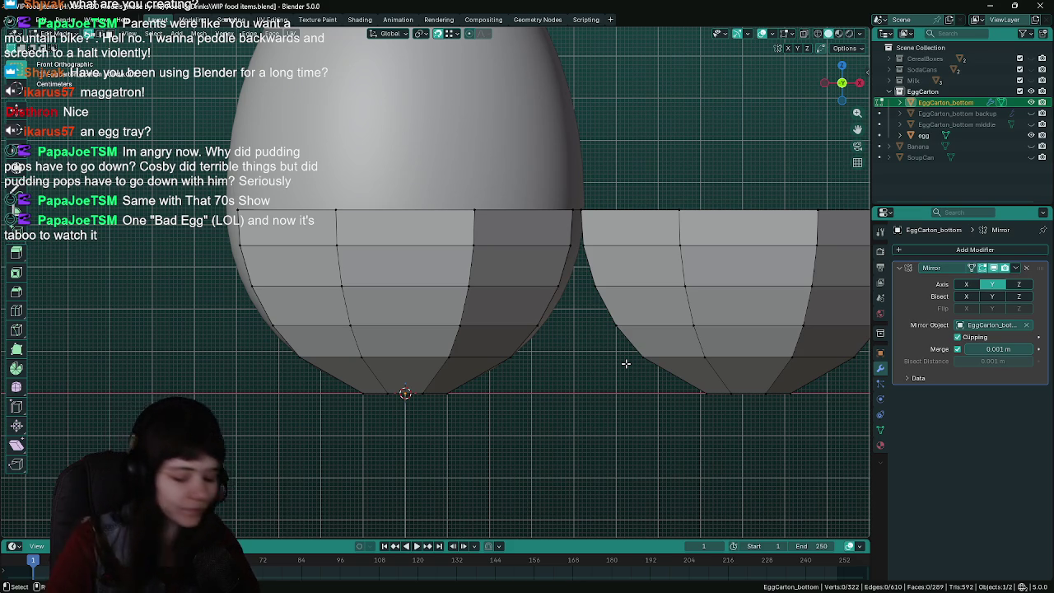
key(ctrl+s)
Toggle wireframe once more, return to solid, and orbit to look down on the carton diagonally
key(z)
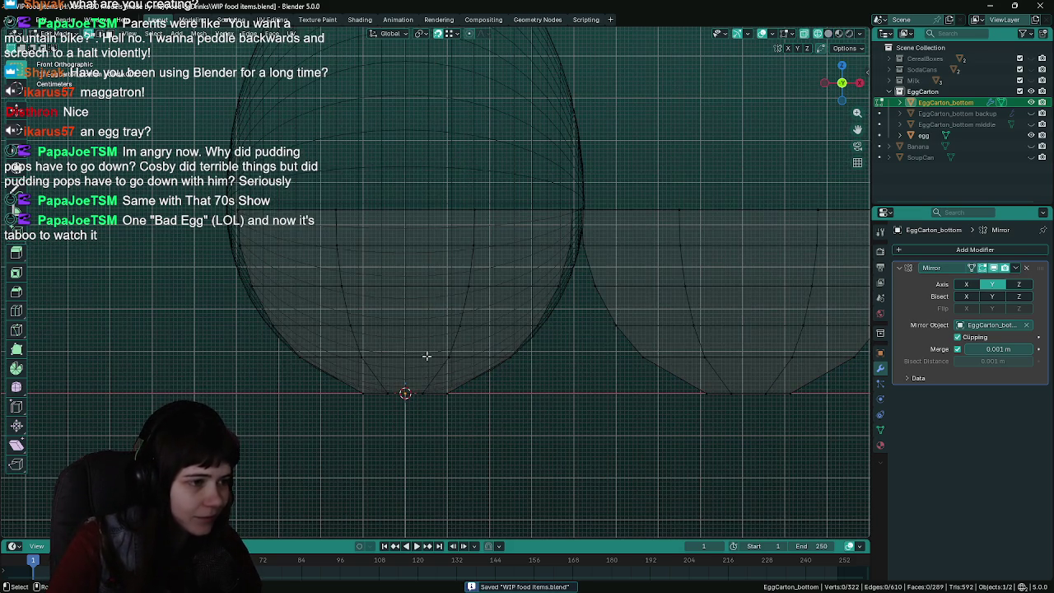
key(z)
click(541, 357)
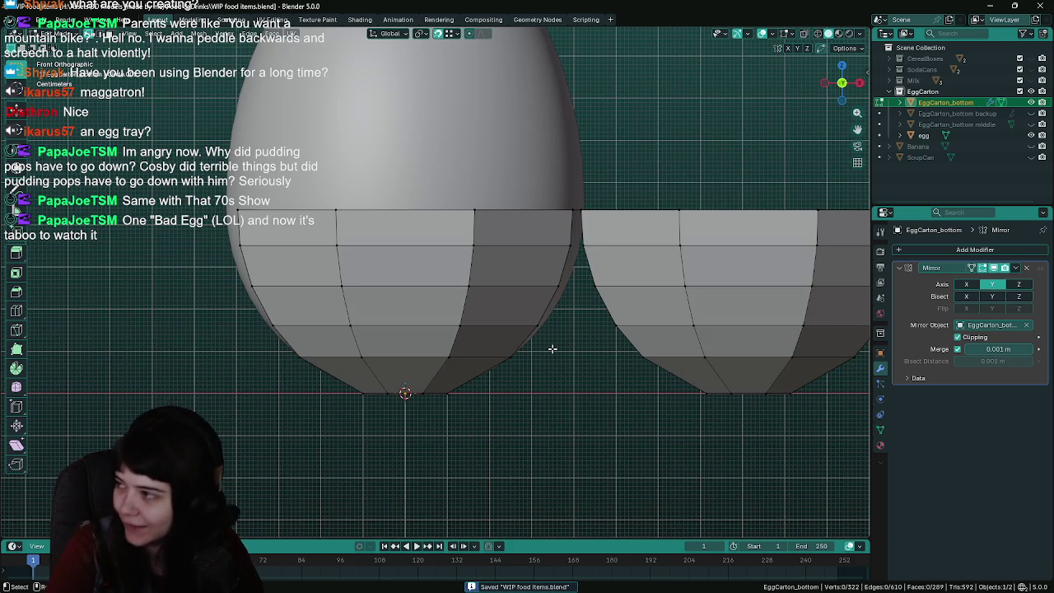
mouse_move(551, 349)
middle_down()
mouse_move(504, 302)
mouse_move(546, 318)
mouse_move(605, 408)
mouse_move(588, 389)
middle_up()
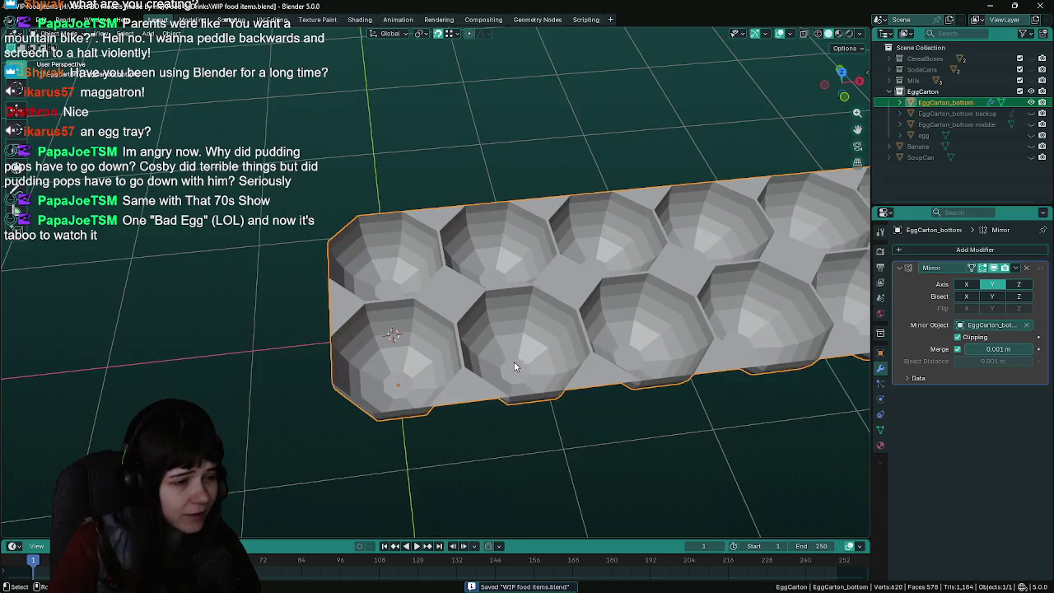
mouse_move(514, 361)
middle_down()
mouse_move(477, 355)
mouse_move(512, 345)
middle_up()
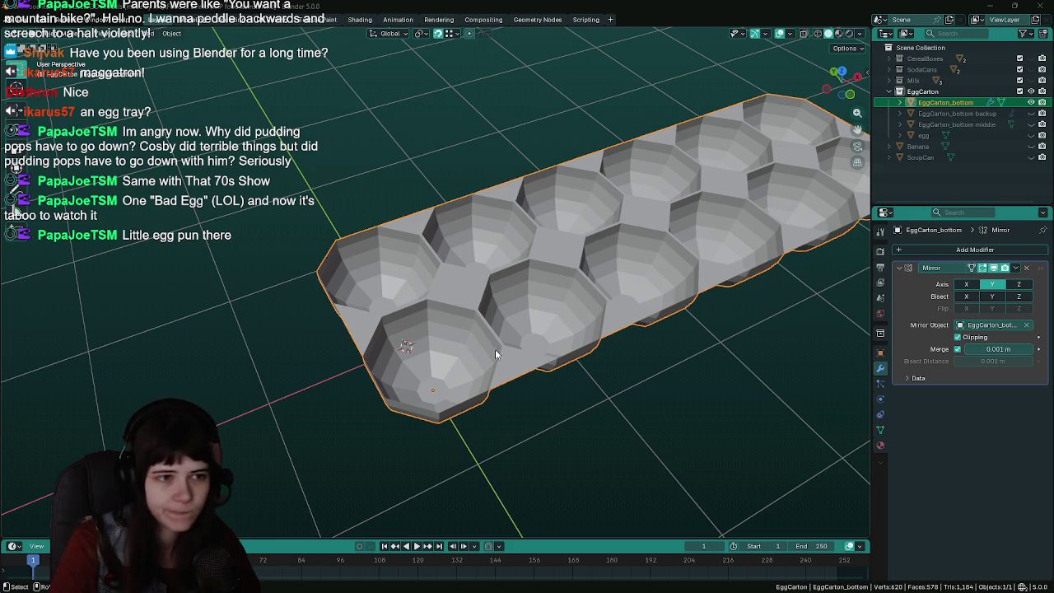
View the carton from the top and at an angle, ending in Object Mode
key(KP_7)
key(Tab)
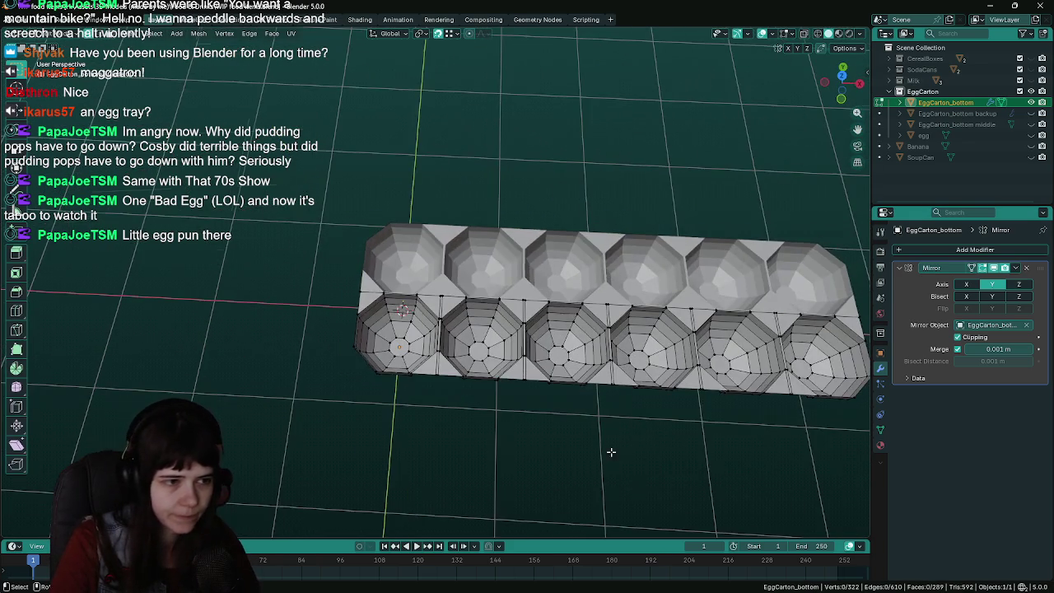
mouse_move(470, 427)
middle_down()
mouse_move(517, 406)
mouse_move(448, 414)
mouse_move(511, 389)
middle_up()
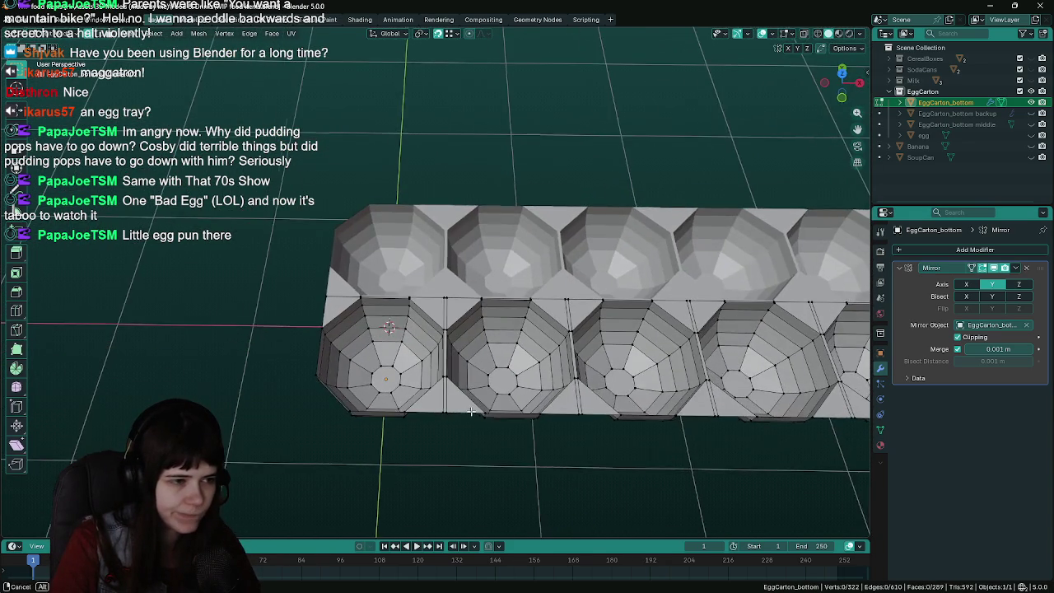
key(Tab)
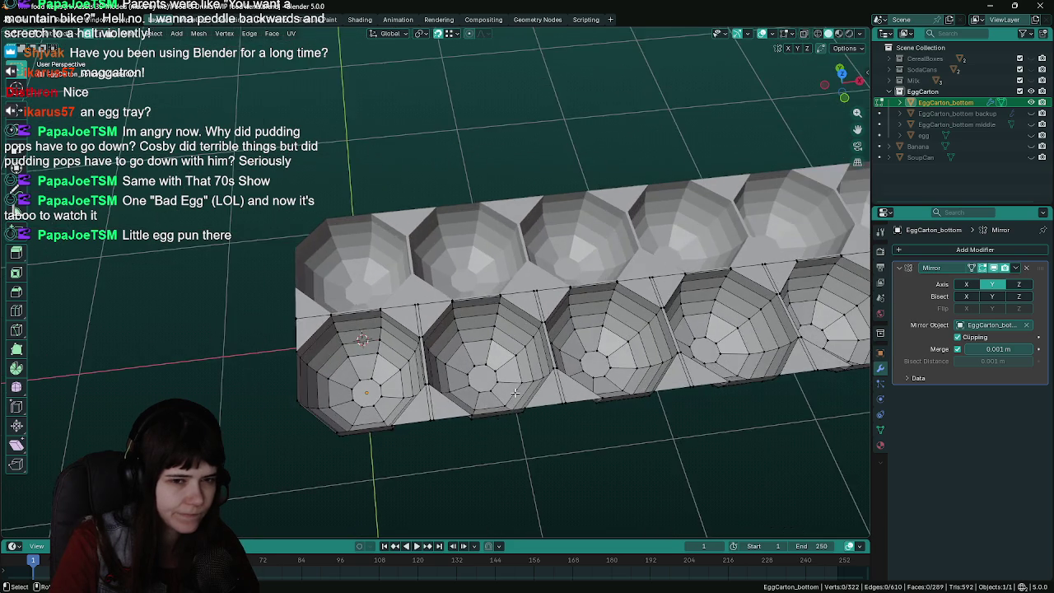
Duplicate the tray in place, rename the copy 'EggCarton_bottom backup2', and hide it
key(shift+d)
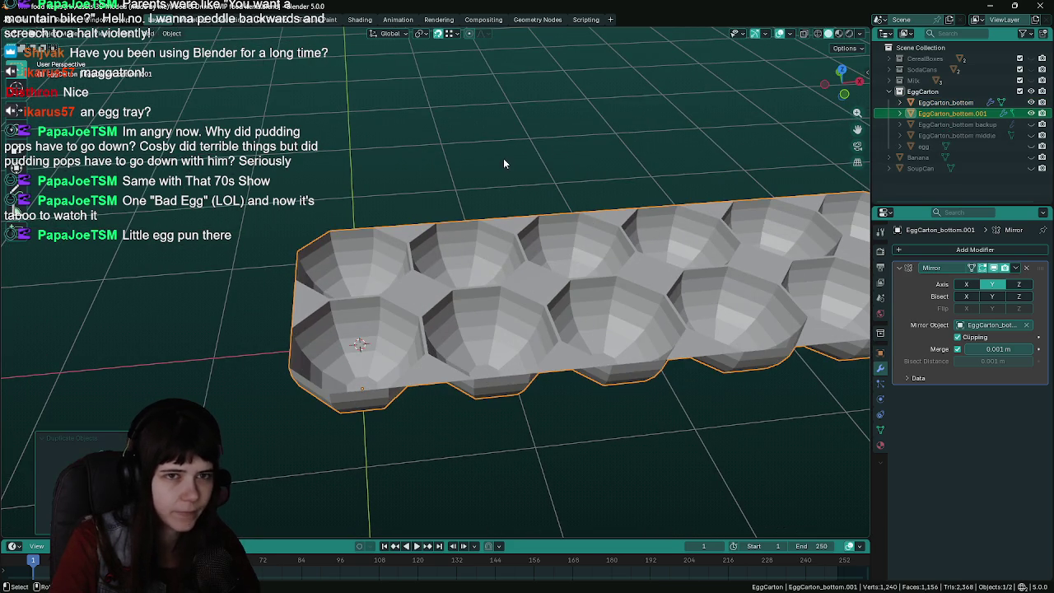
right_click(503, 158)
double_click(972, 112)
key(End)
key(BackSpace)
key(BackSpace)
key(BackSpace)
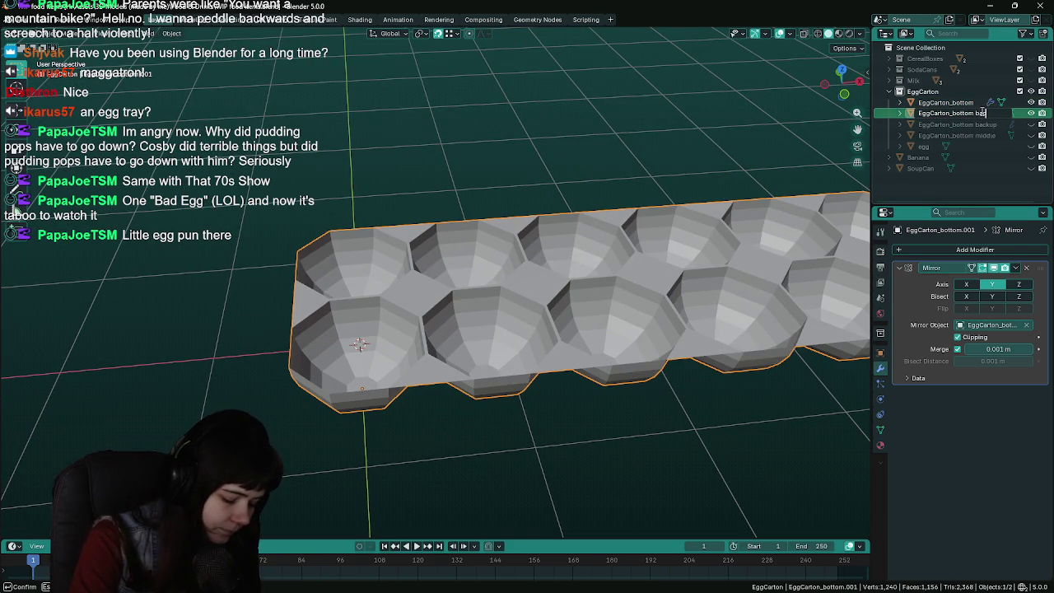
text(backup2)
key(Return)
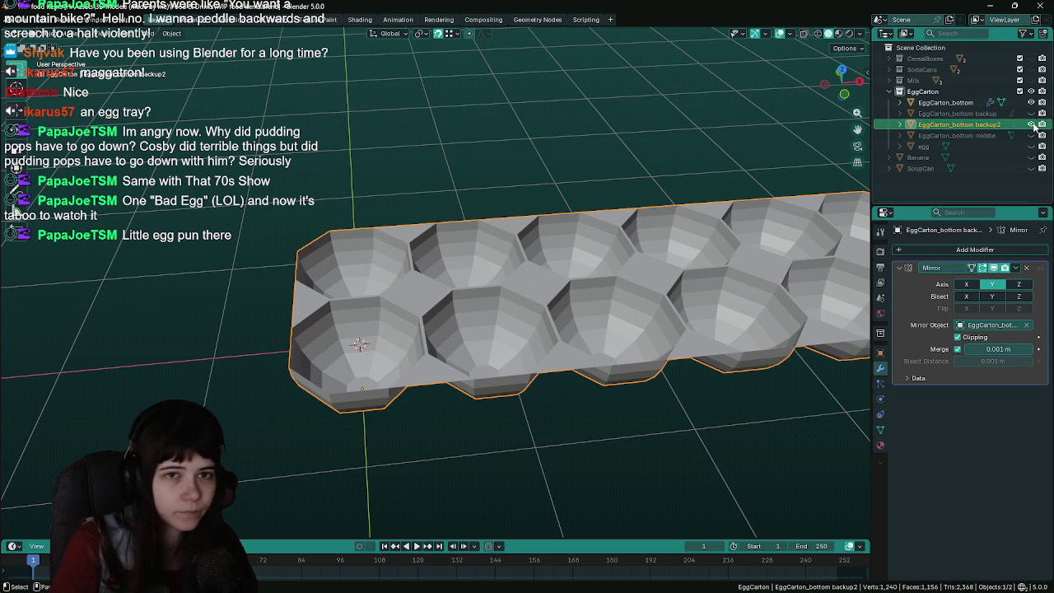
click(945, 102)
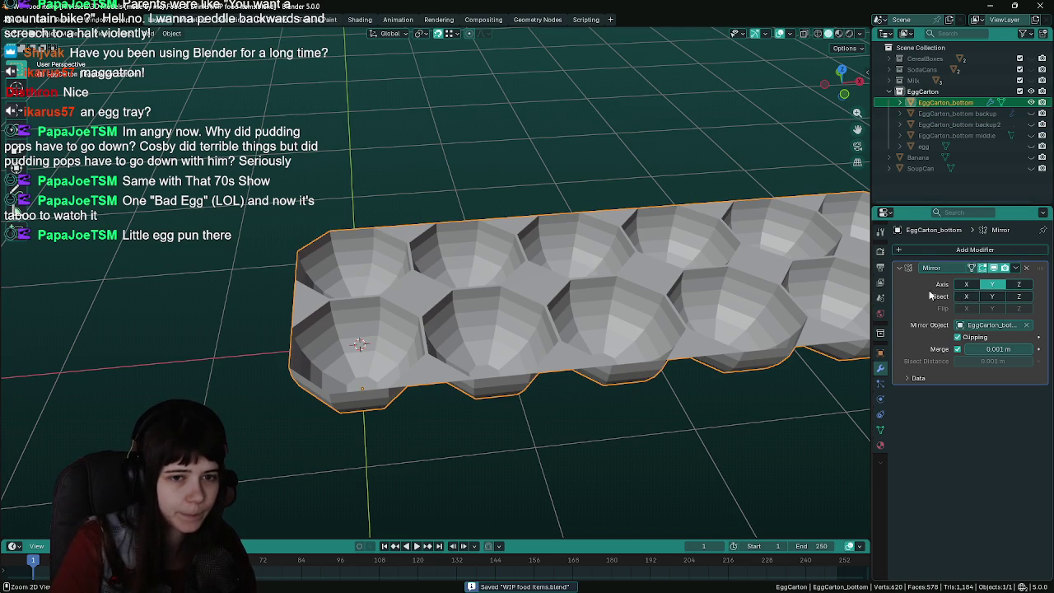
Apply the Mirror modifier to EggCarton_bottom and enter Edit Mode
key(ctrl+a)
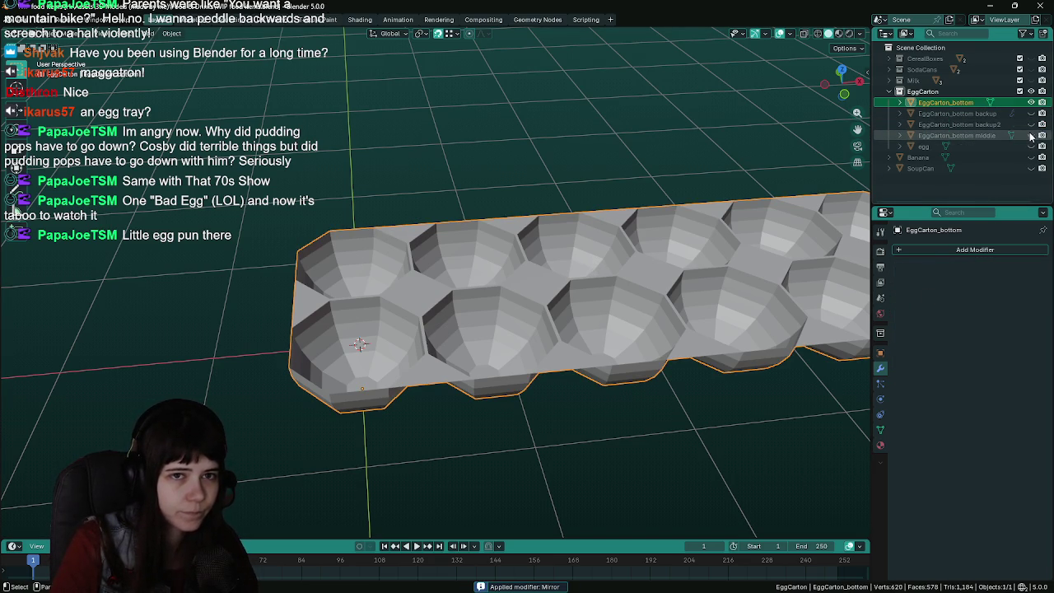
mouse_move(501, 308)
middle_down()
mouse_move(519, 305)
mouse_move(459, 315)
mouse_move(531, 308)
middle_up()
key(Tab)
Select the whole tray mesh and run Merge by Distance
key(a)
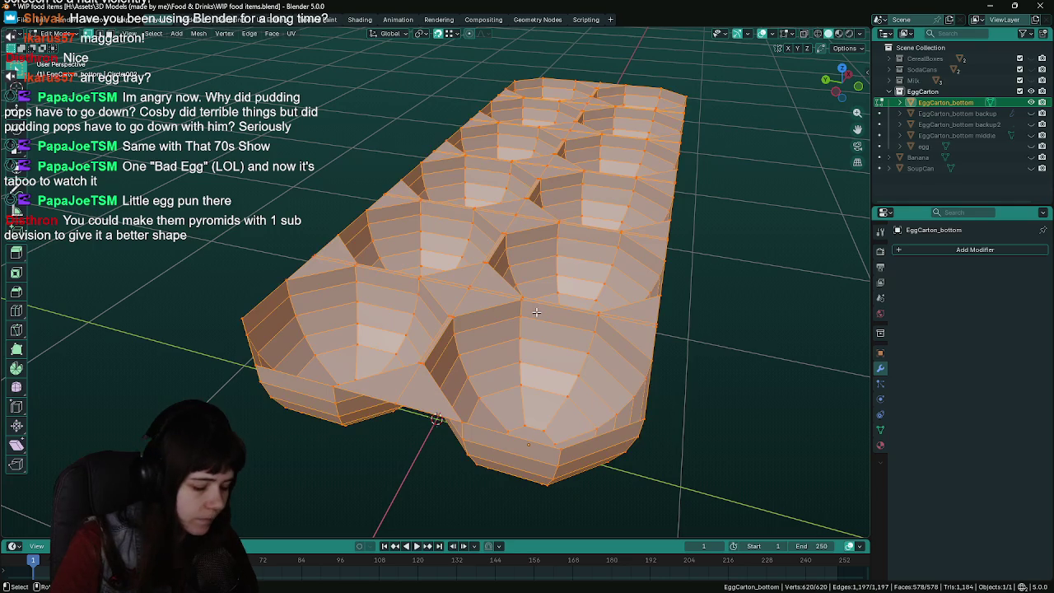
key(F3)
text(merge)
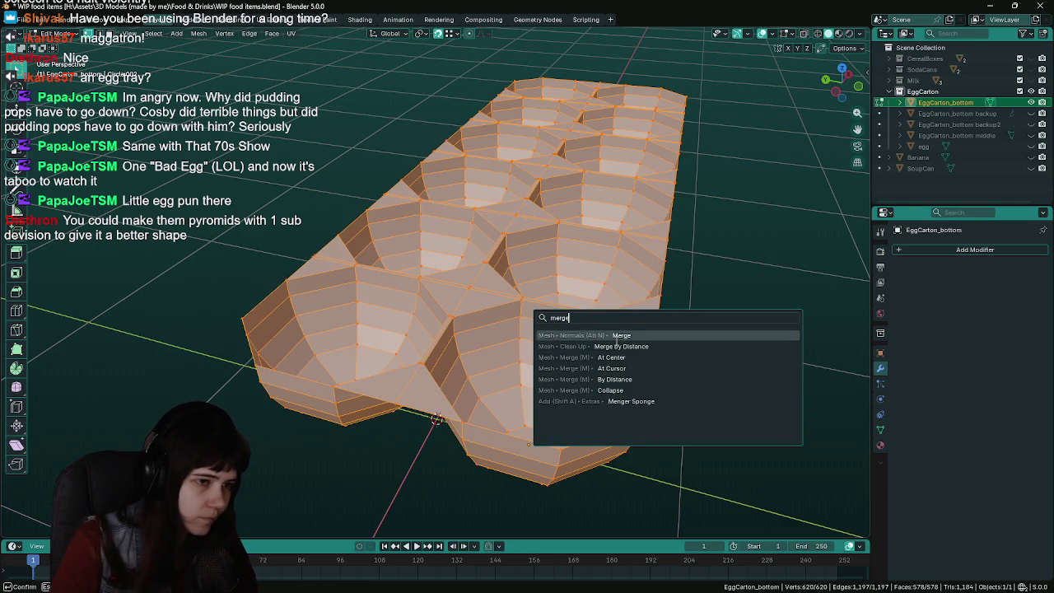
click(611, 347)
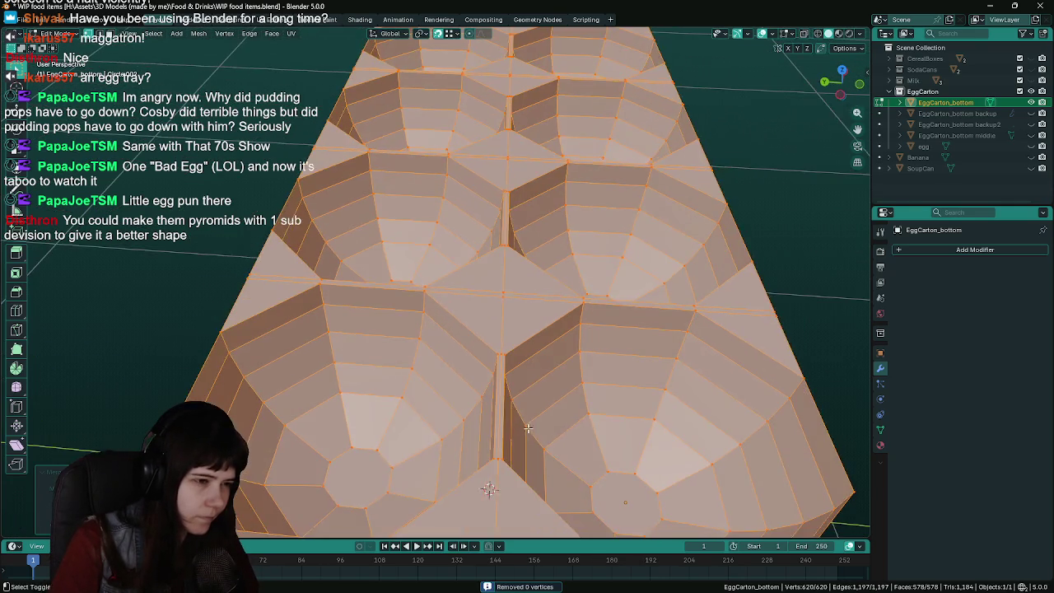
Select the centre seam edge loop and dissolve its vertices
middle_drag(497, 390, 495, 406)
alt+click(489, 406)
scroll(489, 406, down, 3)
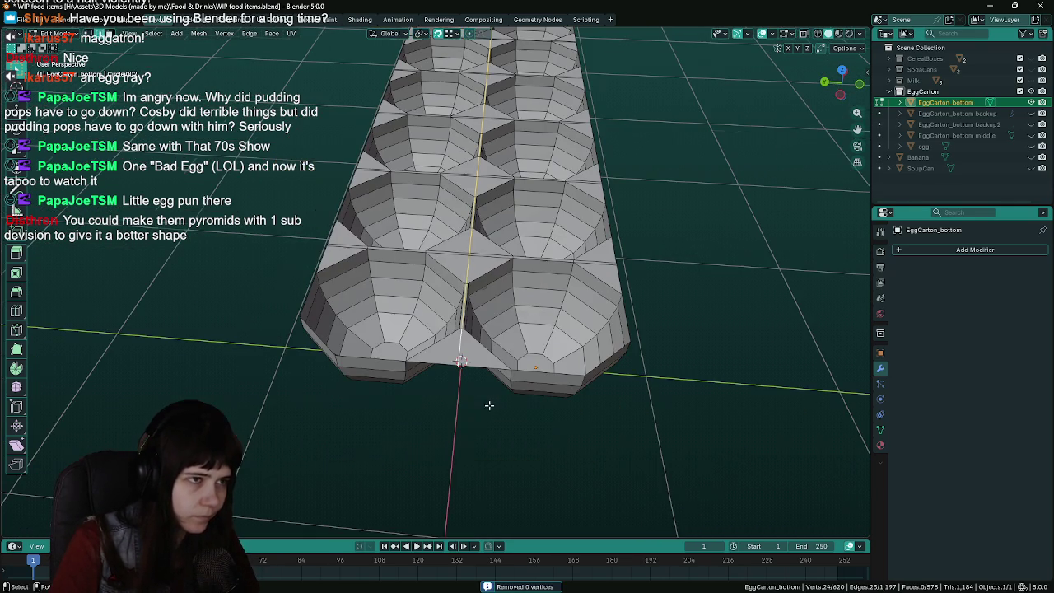
key(x)
click(493, 281)
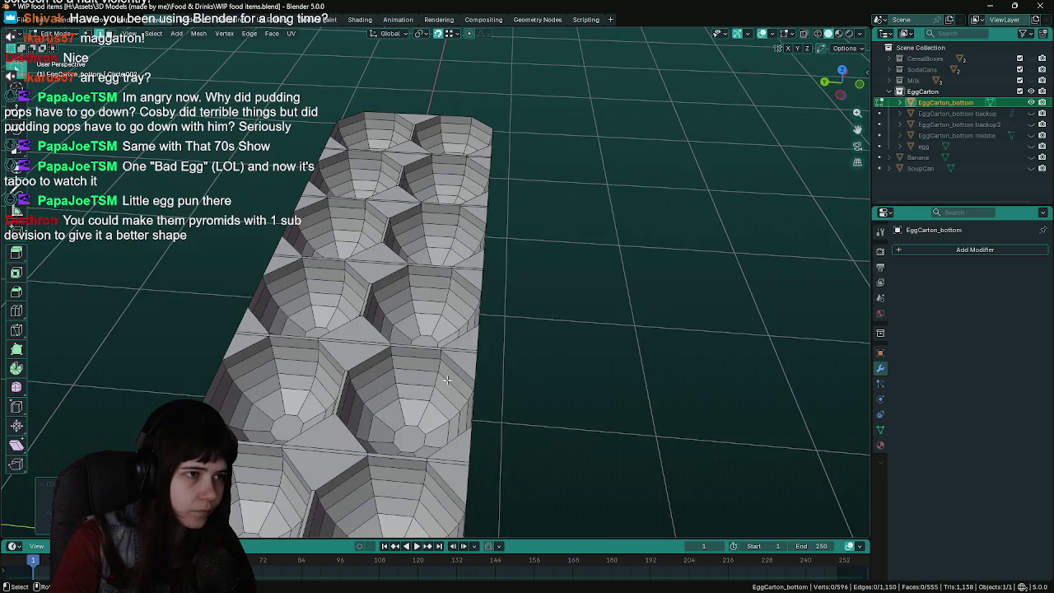
Orbit to inspect the dissolved seam from a lower angle and save WIP food items.blend
mouse_move(492, 281)
middle_down()
mouse_move(387, 384)
mouse_move(595, 306)
middle_up()
scroll(387, 383, up, 3)
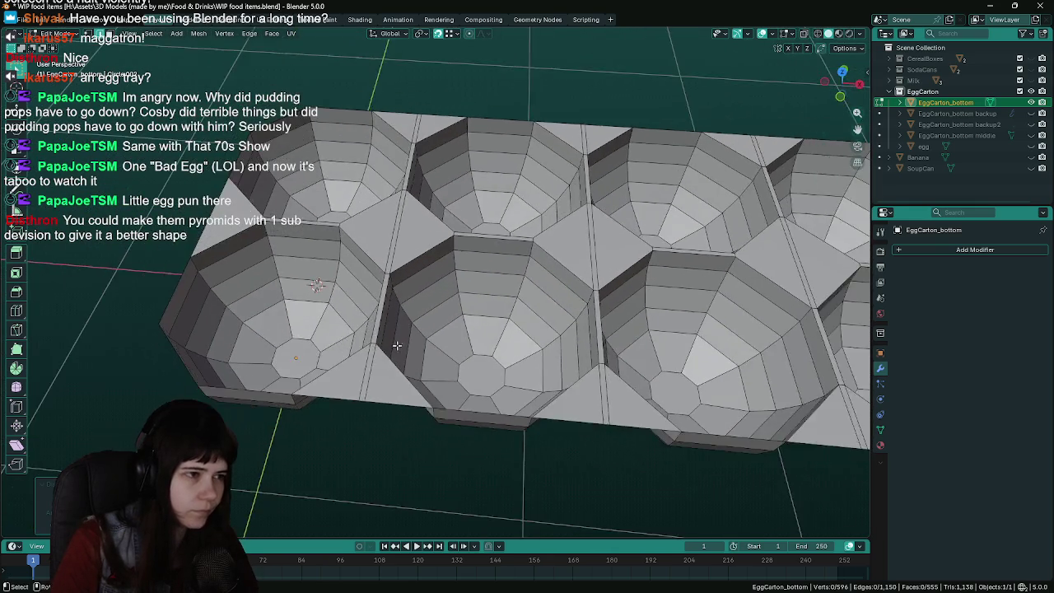
key(ctrl+s)
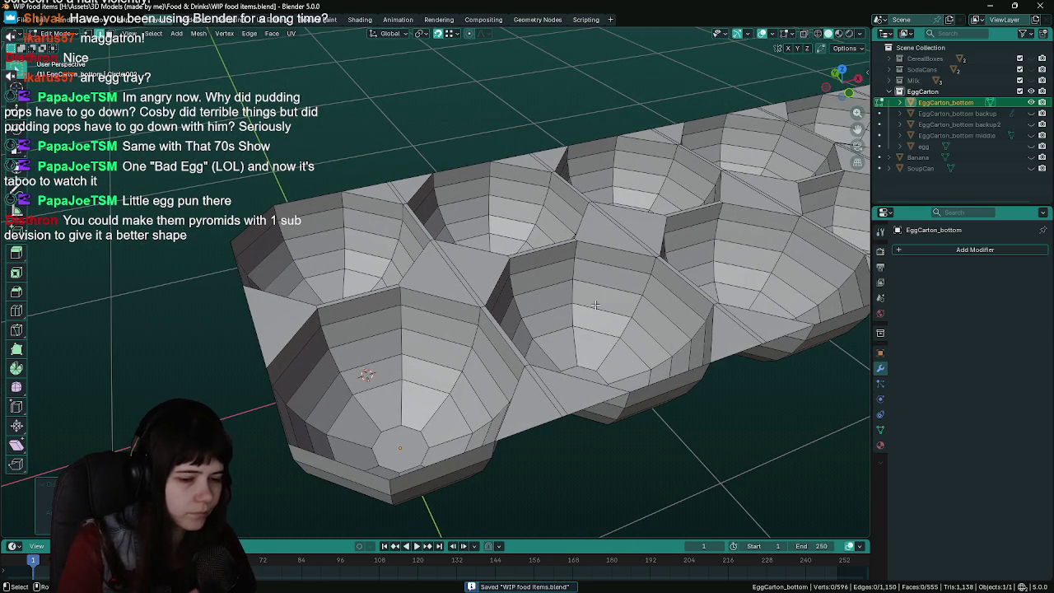
mouse_move(596, 306)
middle_down()
mouse_move(534, 371)
mouse_move(459, 412)
mouse_move(457, 317)
mouse_move(462, 382)
mouse_move(510, 385)
middle_up()
key(ctrl+s)
Duplicate the tray's outer rim edge loop in place and separate it into a new object
alt+click(455, 131)
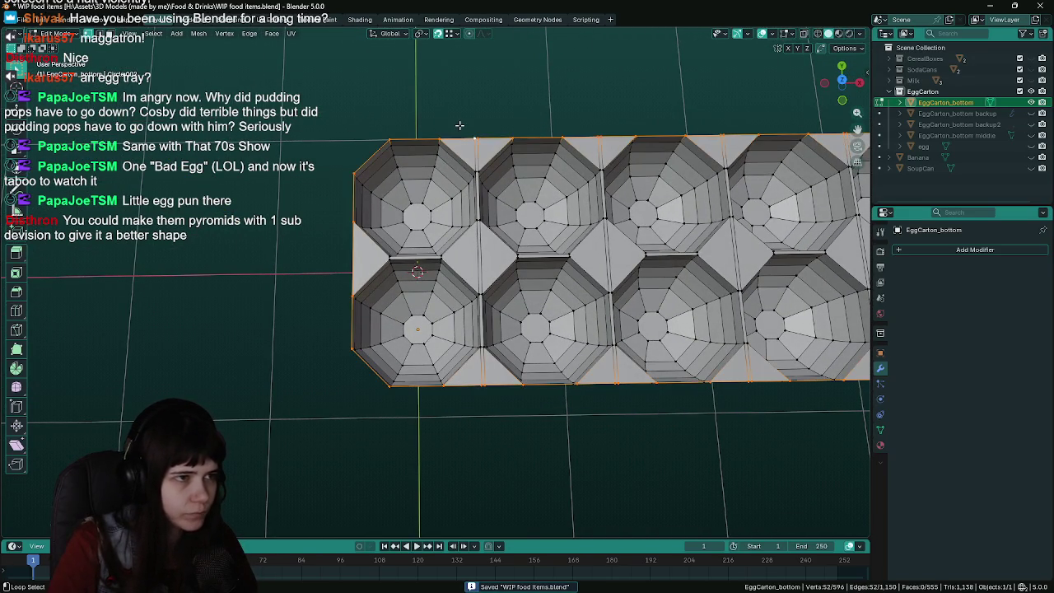
middle_drag(535, 277, 708, 335)
key(shift+d)
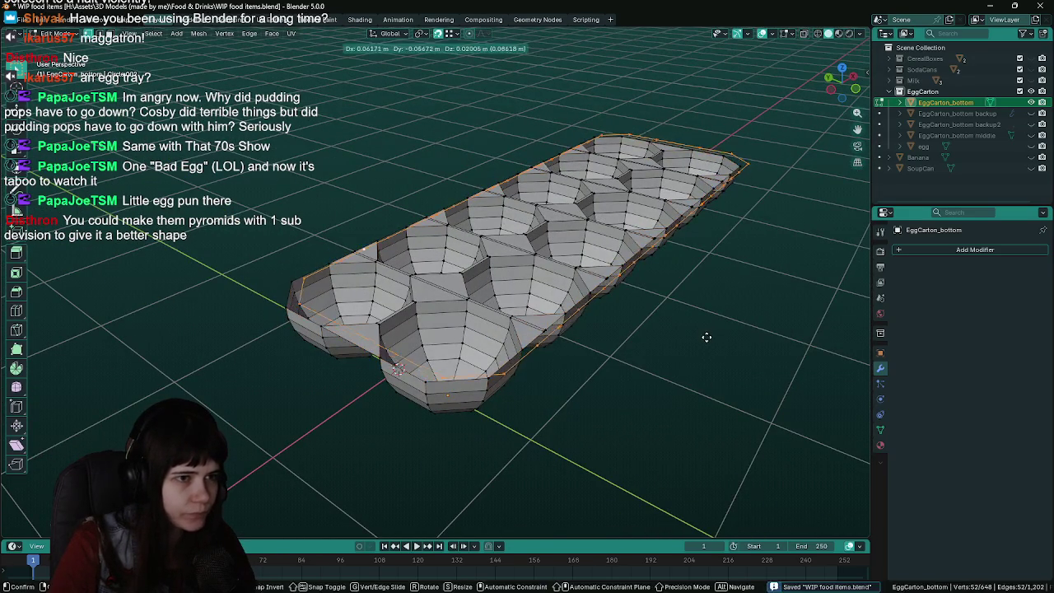
right_click(707, 335)
key(p)
click(707, 335)
key(Tab)
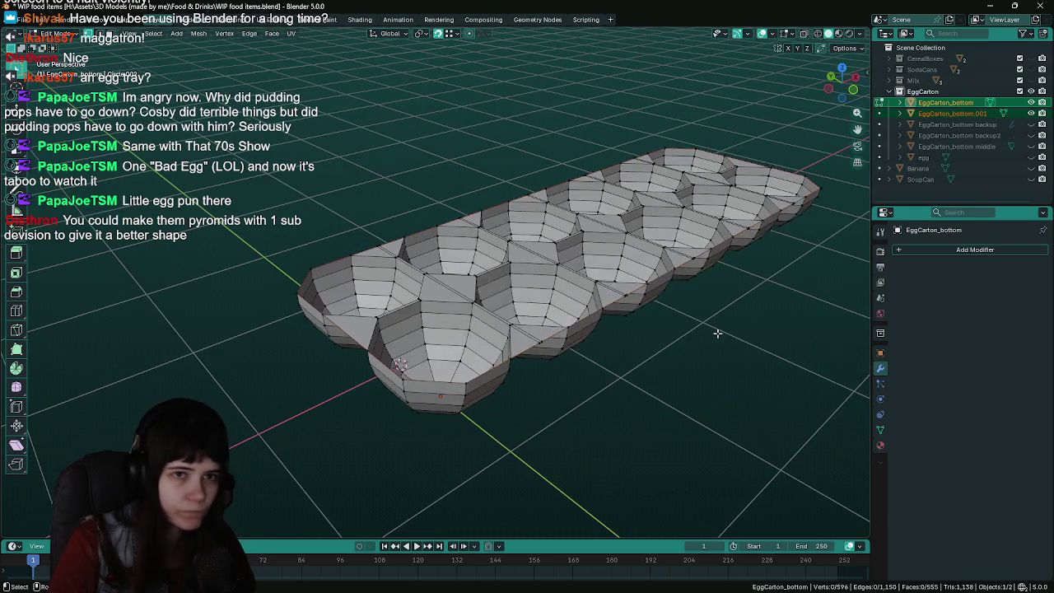
Rename the new rim object EggCarton_top
double_click(953, 113)
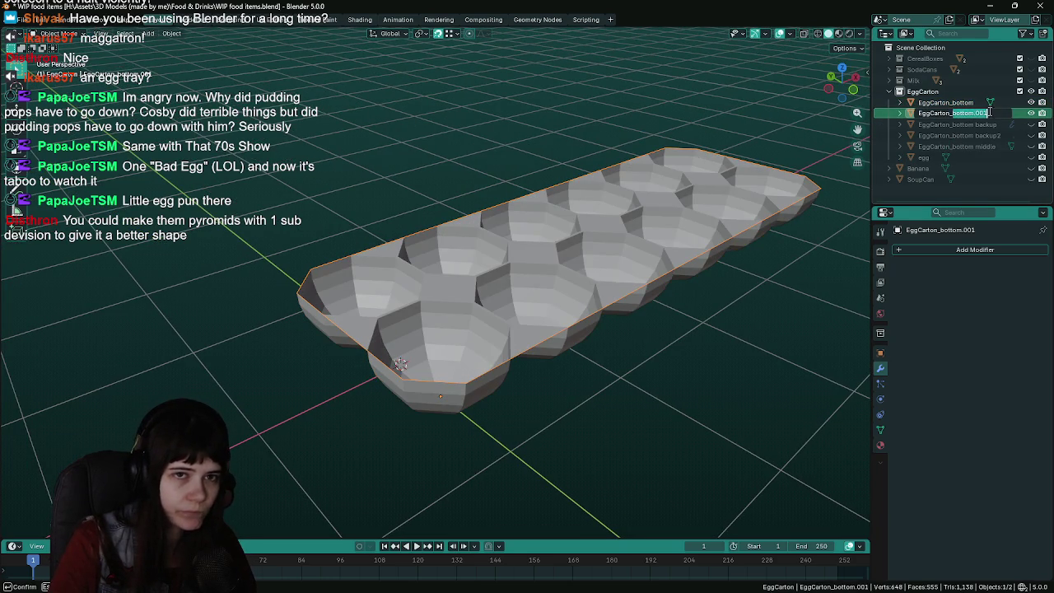
text(top)
key(Return)
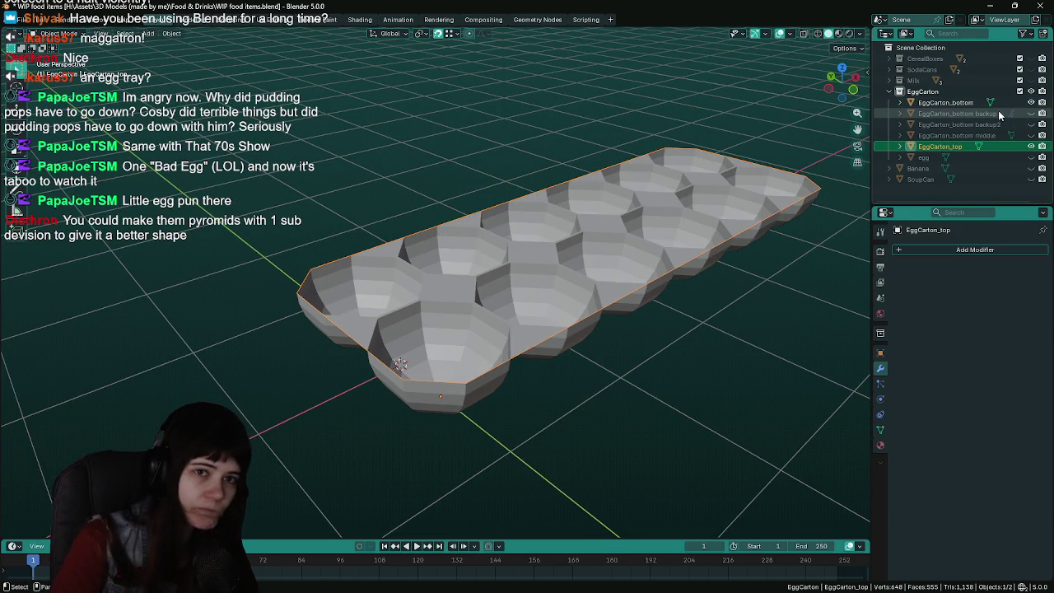
Unhide EggCarton_bottom for reference and merge two pairs of rim vertices at center
key(Tab)
mouse_move(527, 306)
middle_down()
mouse_move(504, 347)
mouse_move(503, 334)
mouse_move(370, 353)
mouse_move(489, 284)
mouse_move(506, 287)
middle_up()
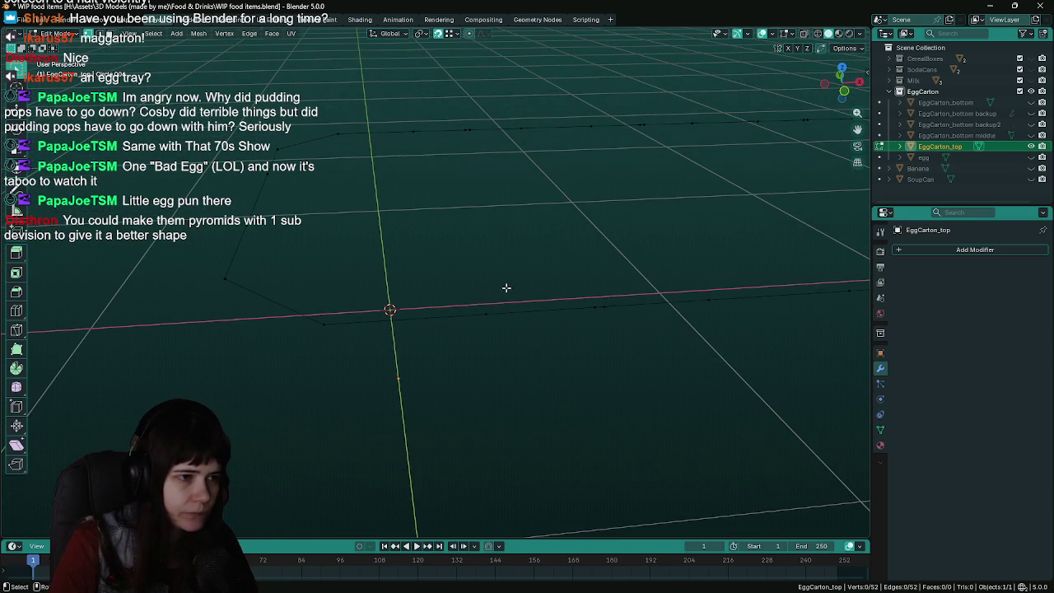
click(1031, 102)
mouse_move(500, 346)
middle_down()
mouse_move(588, 349)
mouse_move(416, 381)
middle_up()
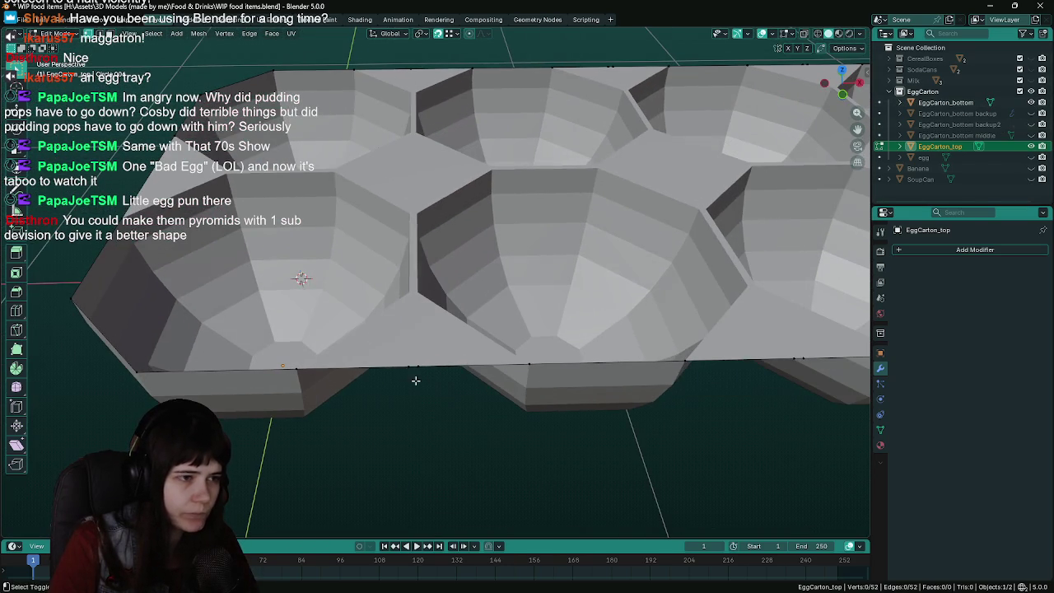
key(m)
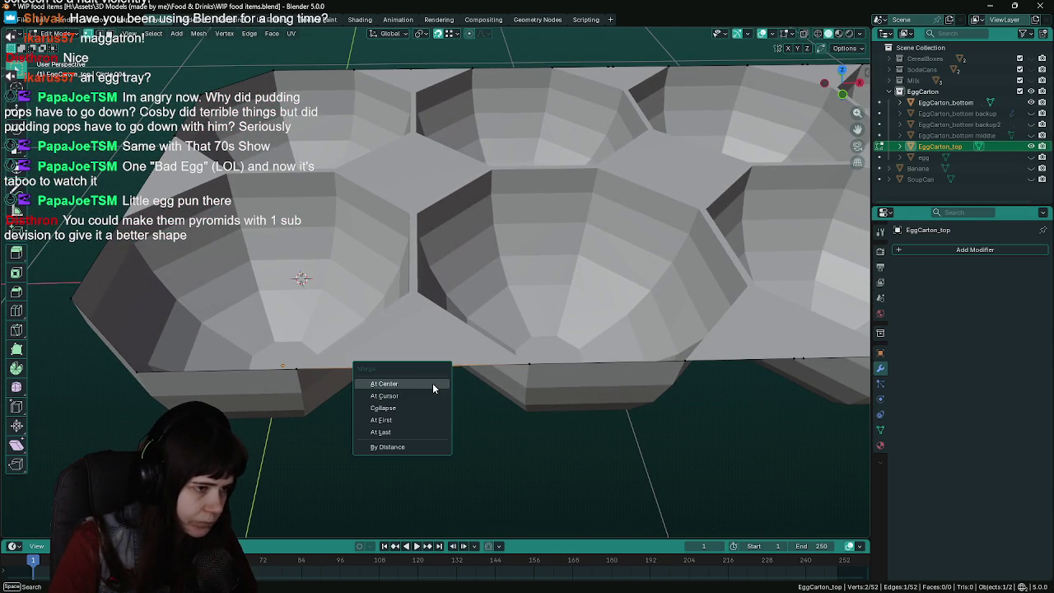
click(427, 388)
mouse_move(427, 389)
middle_down()
mouse_move(480, 398)
mouse_move(469, 363)
mouse_move(341, 421)
middle_up()
key(m)
click(491, 362)
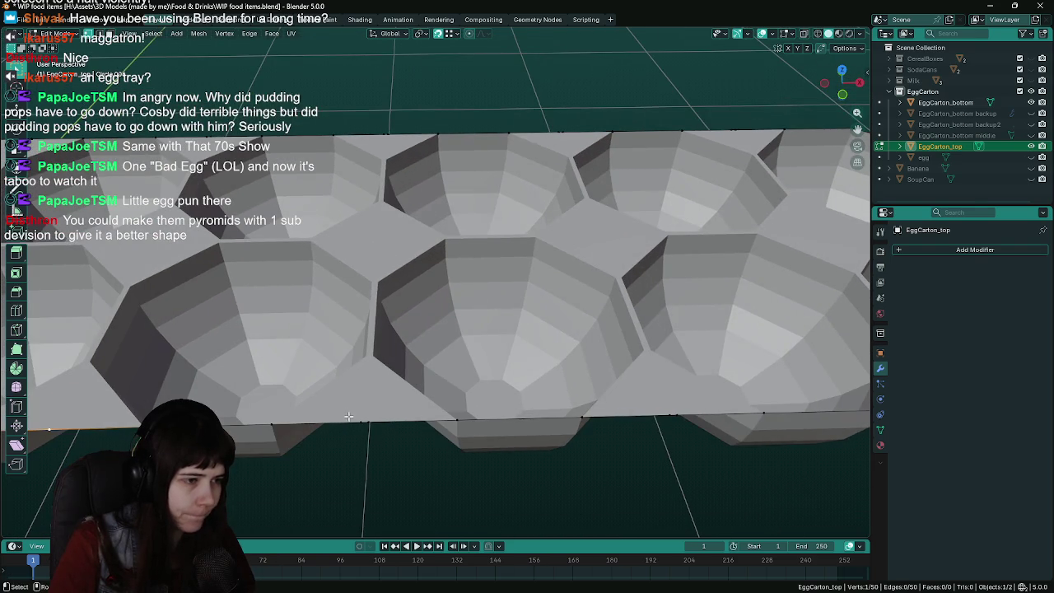
middle_drag(701, 435, 479, 429)
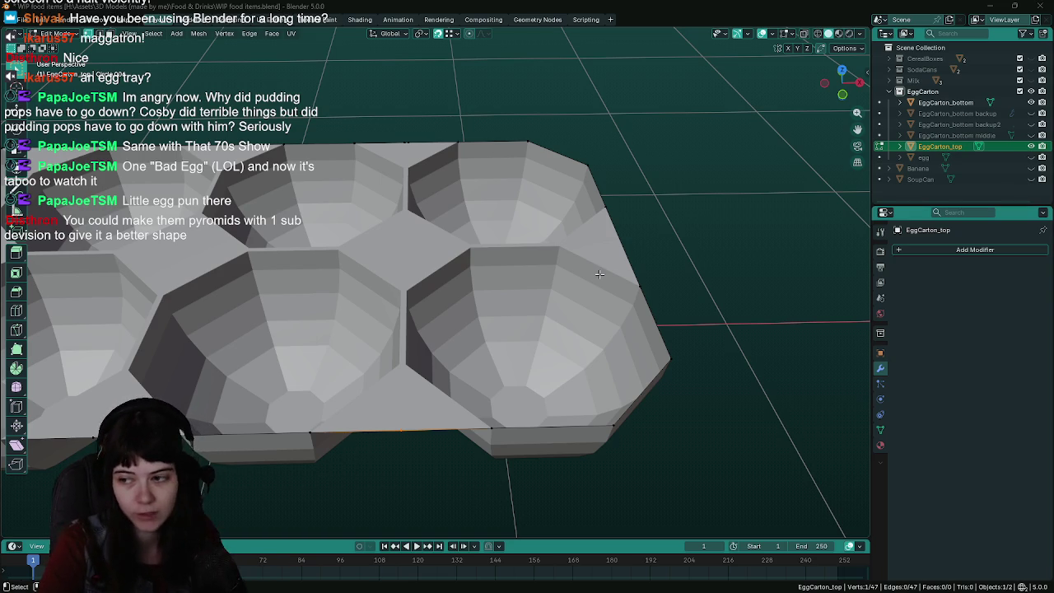
scroll(586, 288, down, 2)
Box-select two adjacent front-rim vertices of EggCarton_top, save, and merge them at center
middle_drag(584, 293, 411, 294)
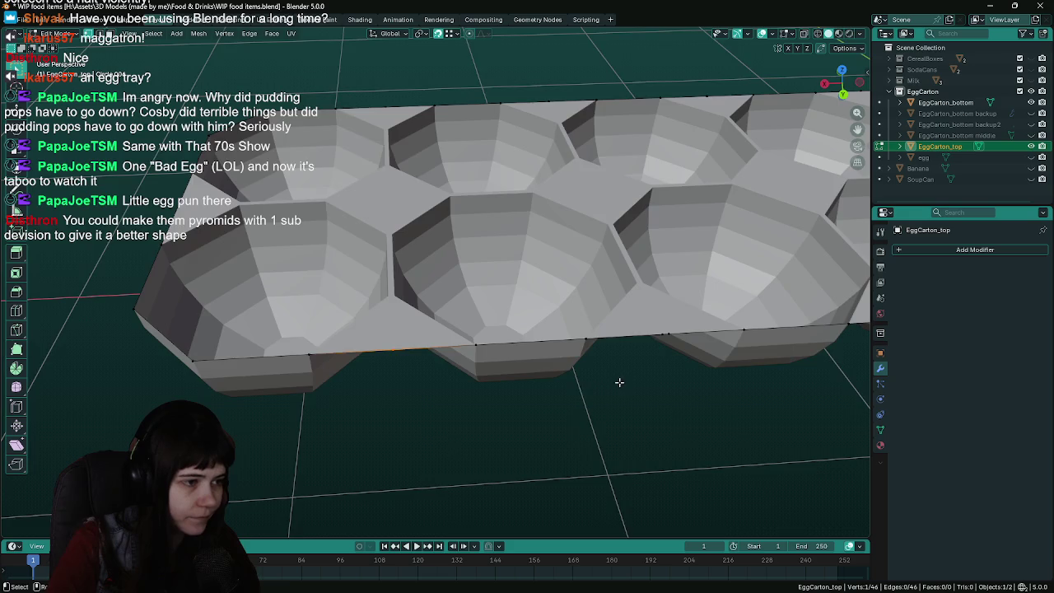
middle_drag(619, 382, 439, 397)
middle_drag(656, 372, 413, 380)
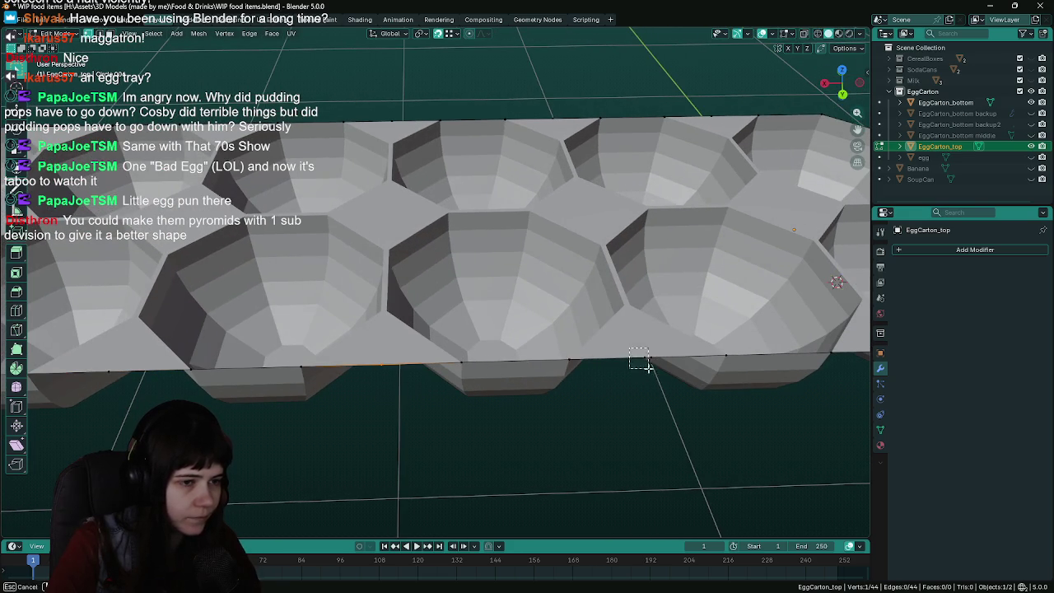
middle_drag(748, 406, 350, 413)
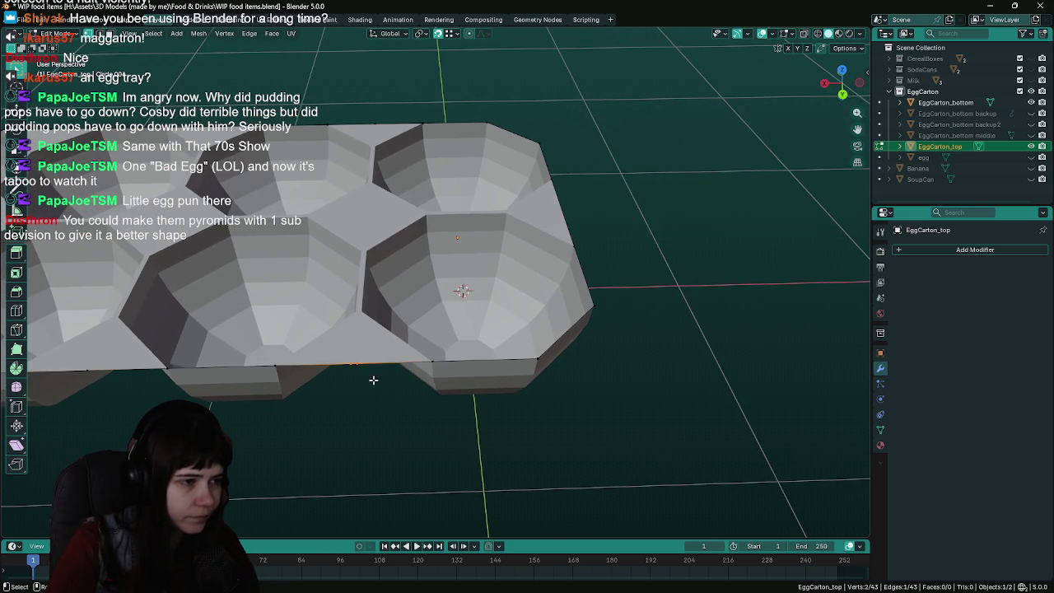
mouse_move(373, 380)
middle_down()
mouse_move(511, 376)
mouse_move(388, 376)
mouse_move(396, 364)
mouse_move(428, 362)
mouse_move(536, 374)
mouse_move(388, 365)
middle_up()
key(ctrl+s)
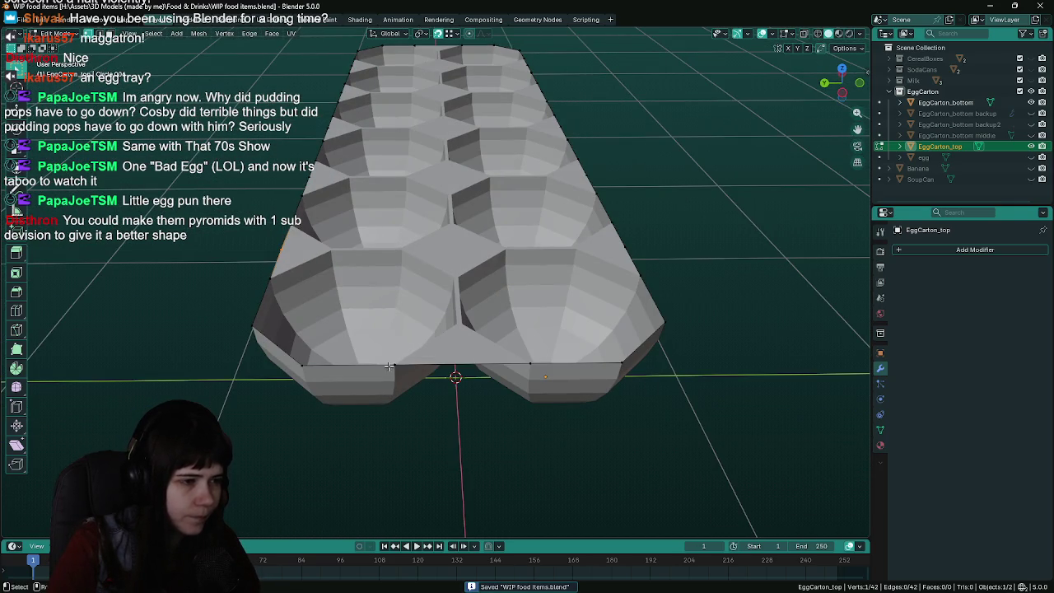
key(m)
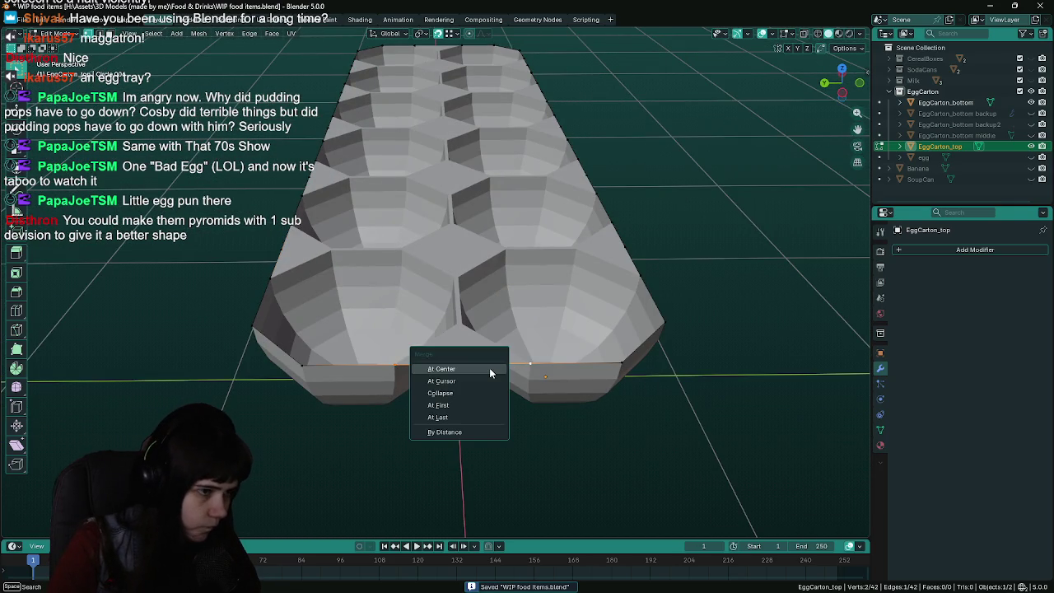
click(489, 367)
mouse_move(489, 367)
middle_down()
mouse_move(646, 354)
mouse_move(438, 340)
mouse_move(544, 366)
mouse_move(617, 321)
mouse_move(546, 336)
mouse_move(663, 360)
middle_up()
scroll(438, 340, up, 3)
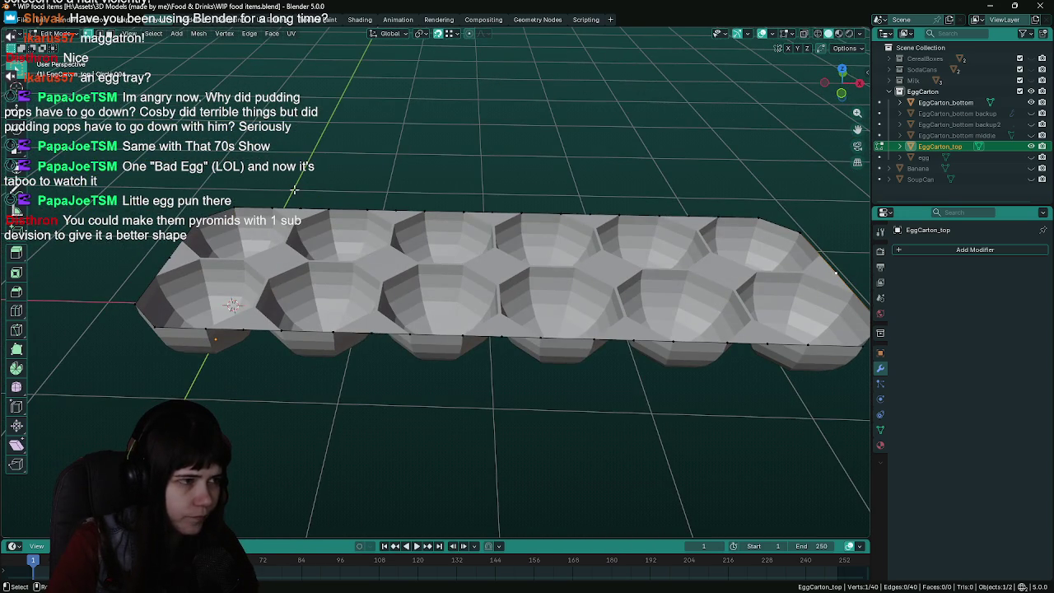
middle_drag(275, 283, 427, 269)
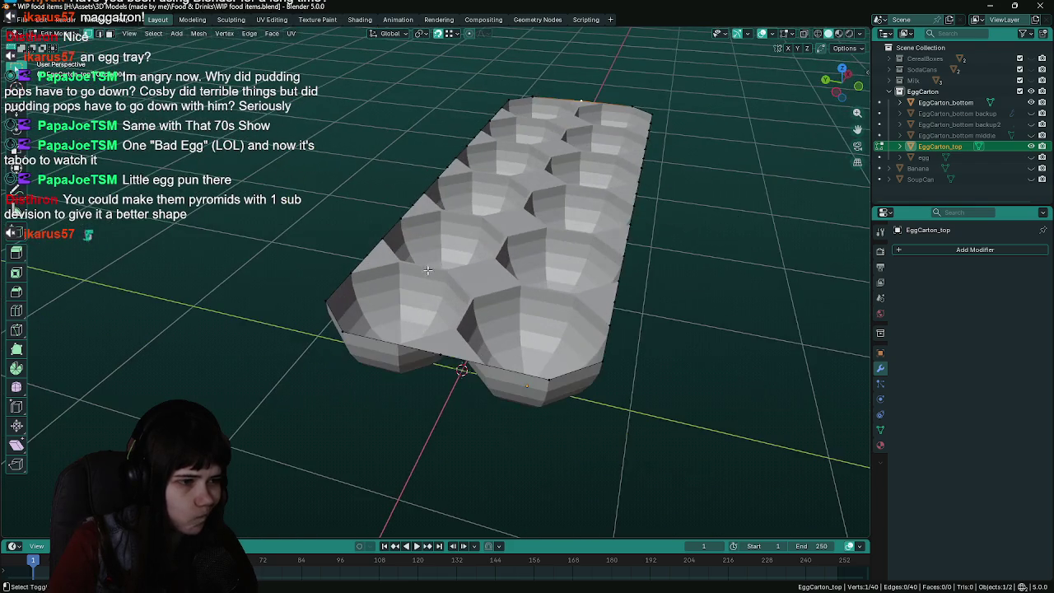
Dissolve the stray vertex on the lid's rim outline
key(x)
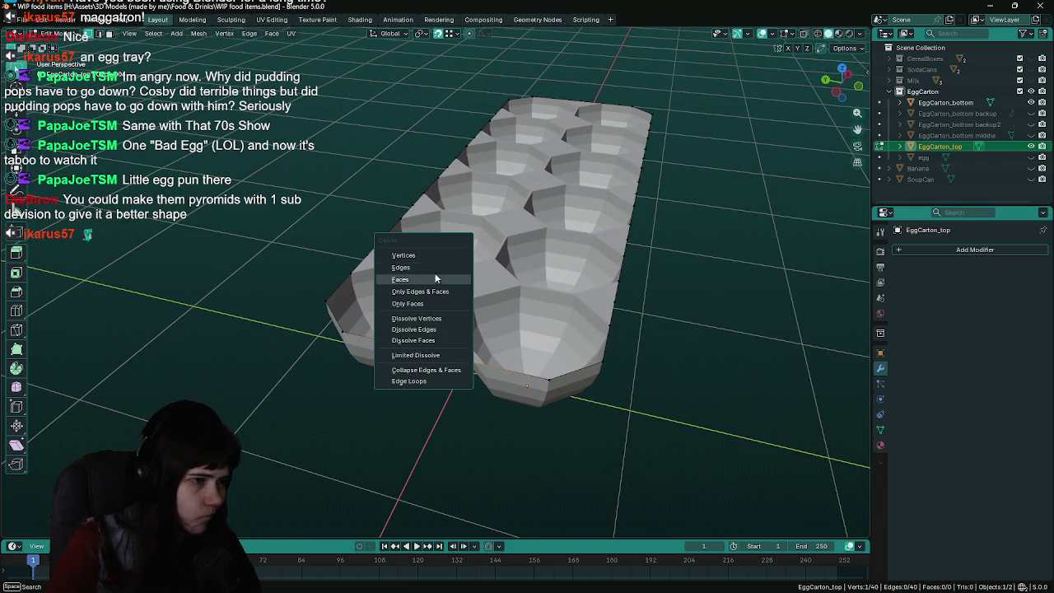
click(439, 319)
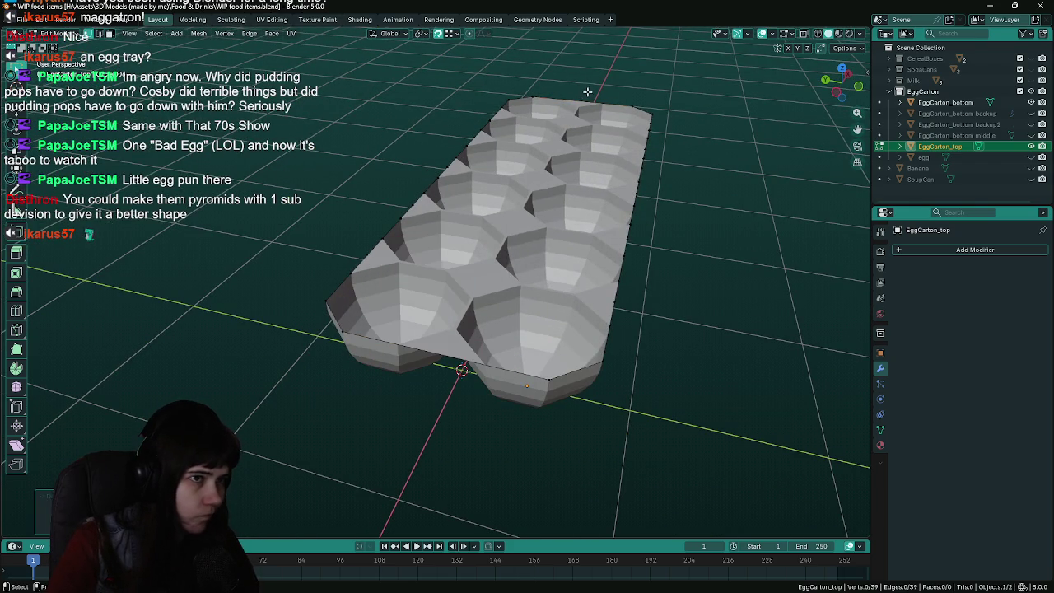
middle_drag(663, 220, 255, 322)
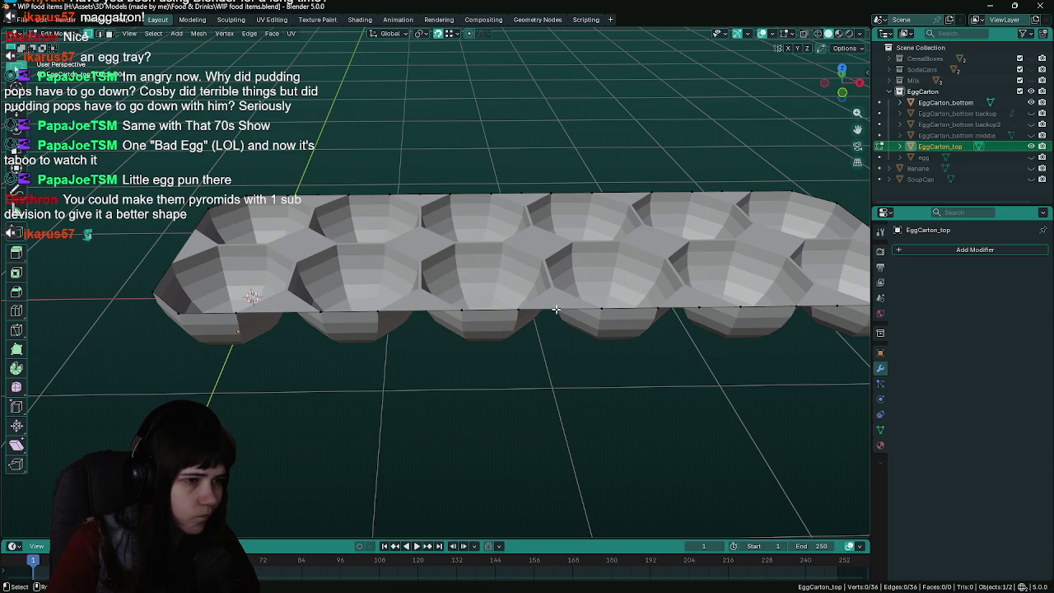
scroll(382, 335, down, 2)
Delete the extra front-edge vertices, leaving an 8-vertex outline, and save the file
drag(268, 298, 793, 325)
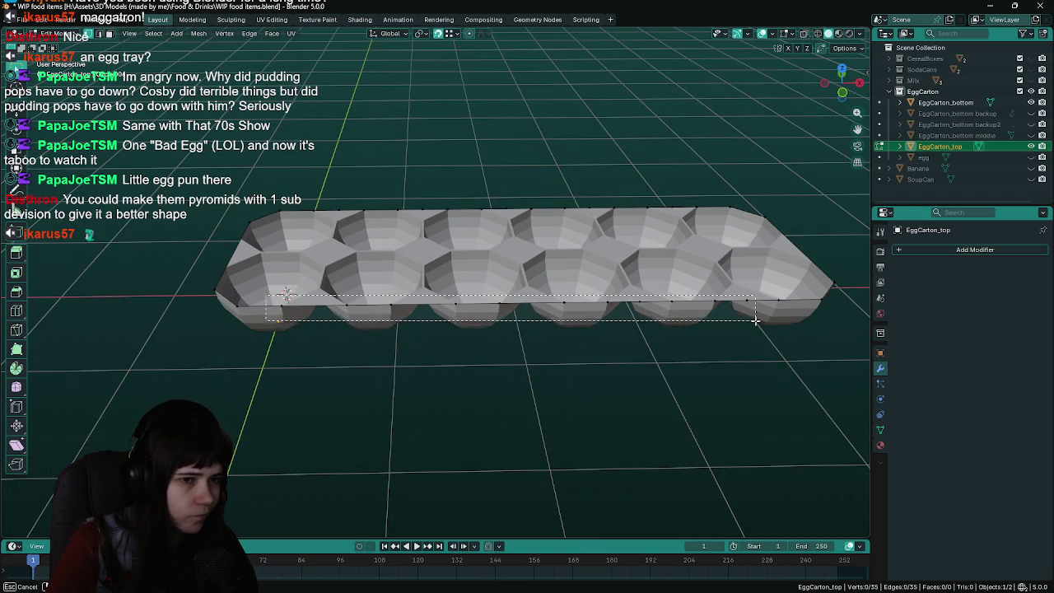
key(x)
click(686, 362)
mouse_move(684, 362)
middle_down()
mouse_move(532, 349)
mouse_move(438, 297)
mouse_move(452, 370)
middle_up()
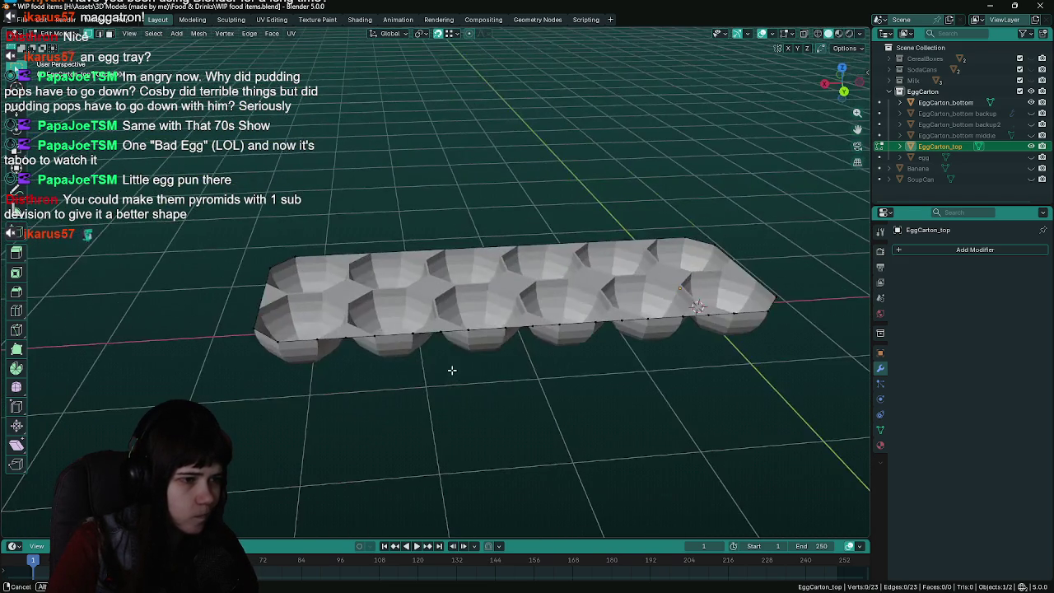
drag(286, 310, 742, 354)
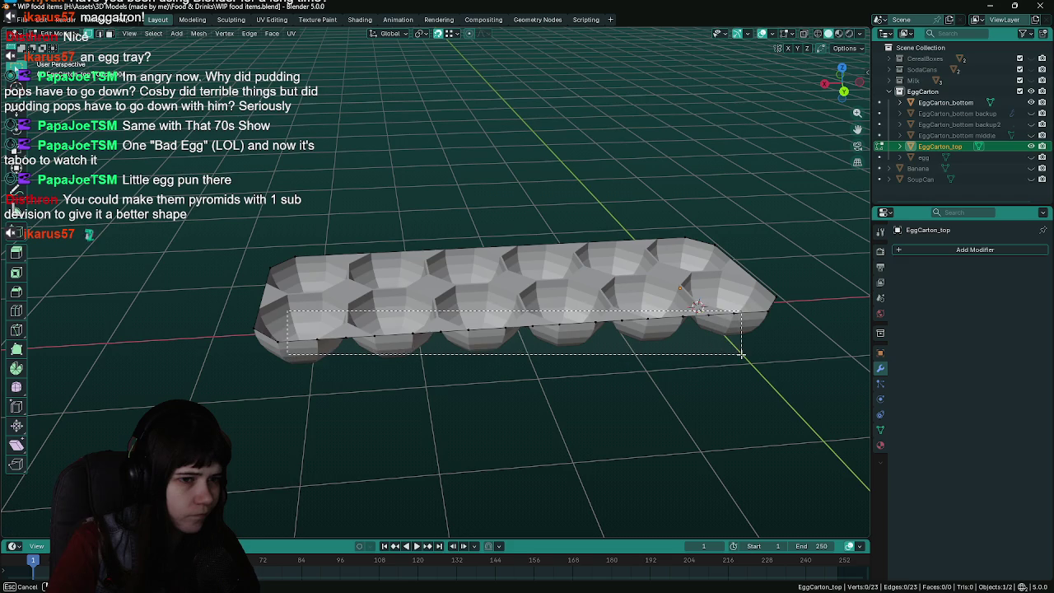
key(Delete)
key(ctrl+s)
middle_drag(731, 364, 713, 365)
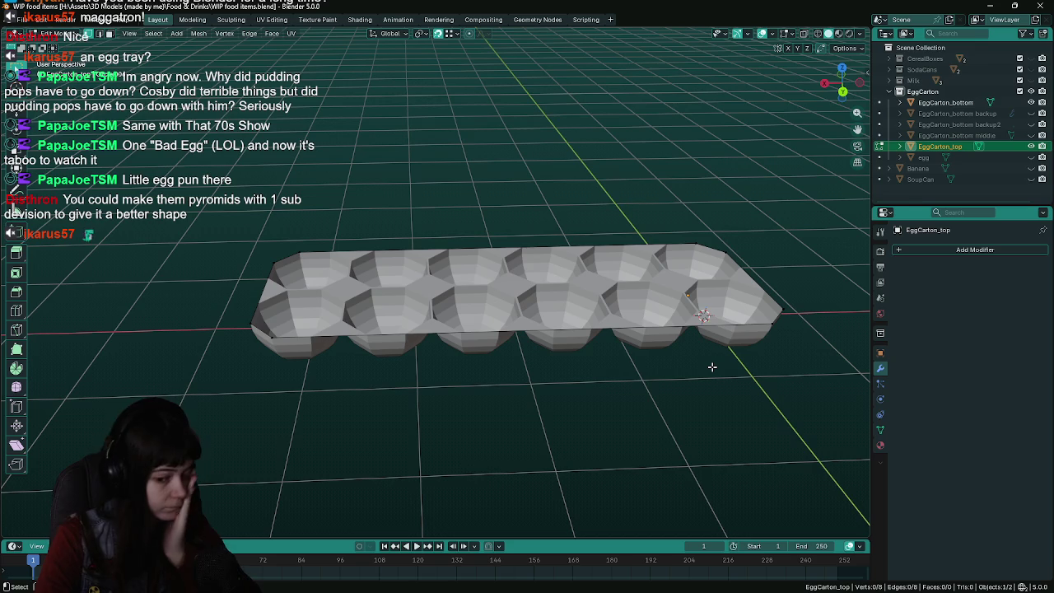
key(ctrl+s)
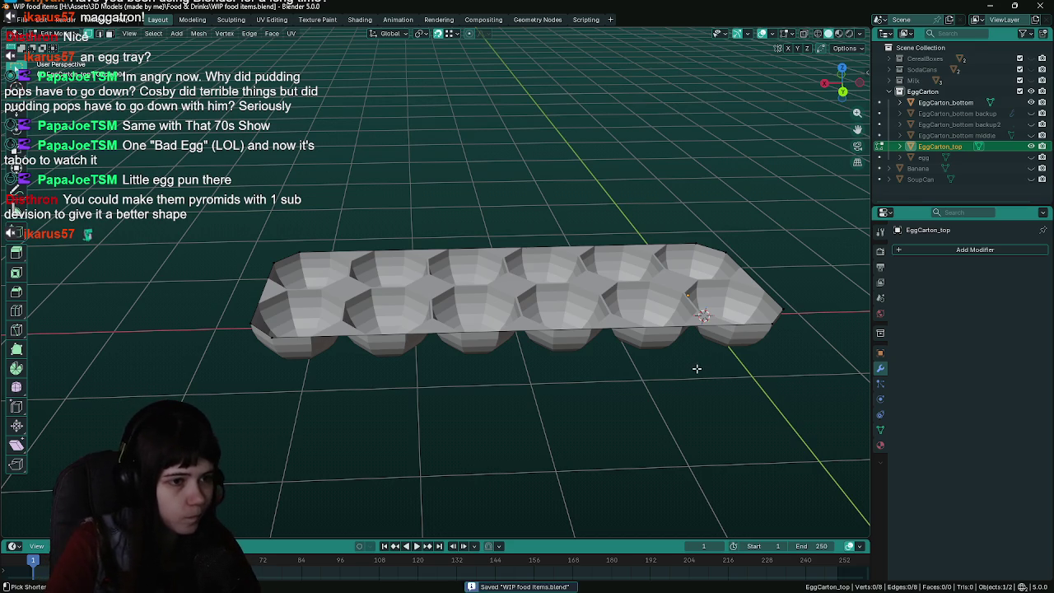
middle_drag(595, 376, 499, 388)
Select all eight lid outline vertices and toggle out of and back into Edit Mode
key(a)
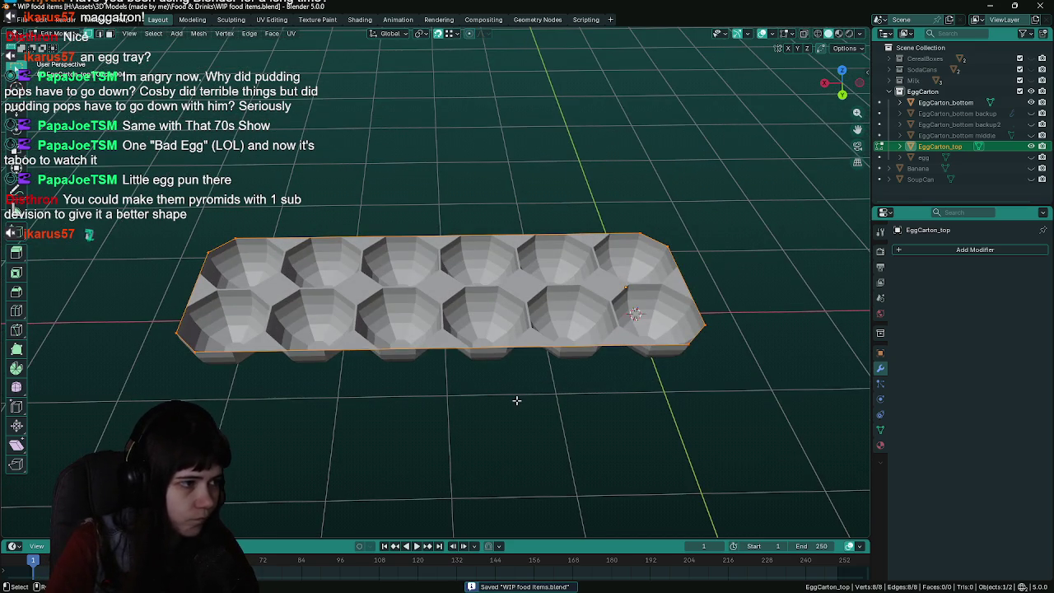
scroll(503, 403, up, 1)
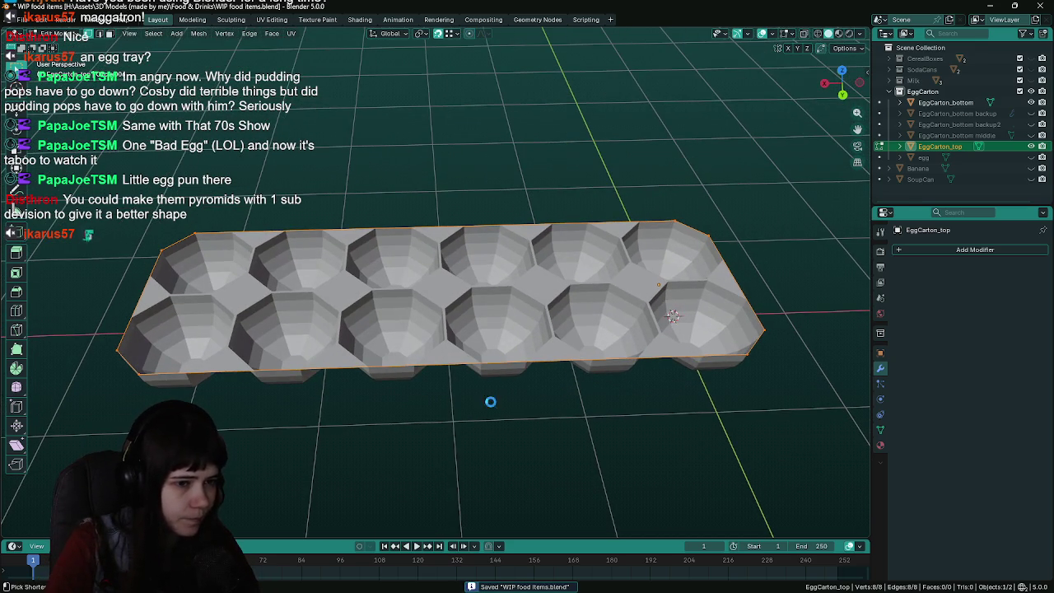
scroll(491, 402, down, 1)
key(Tab)
scroll(490, 401, up, 1)
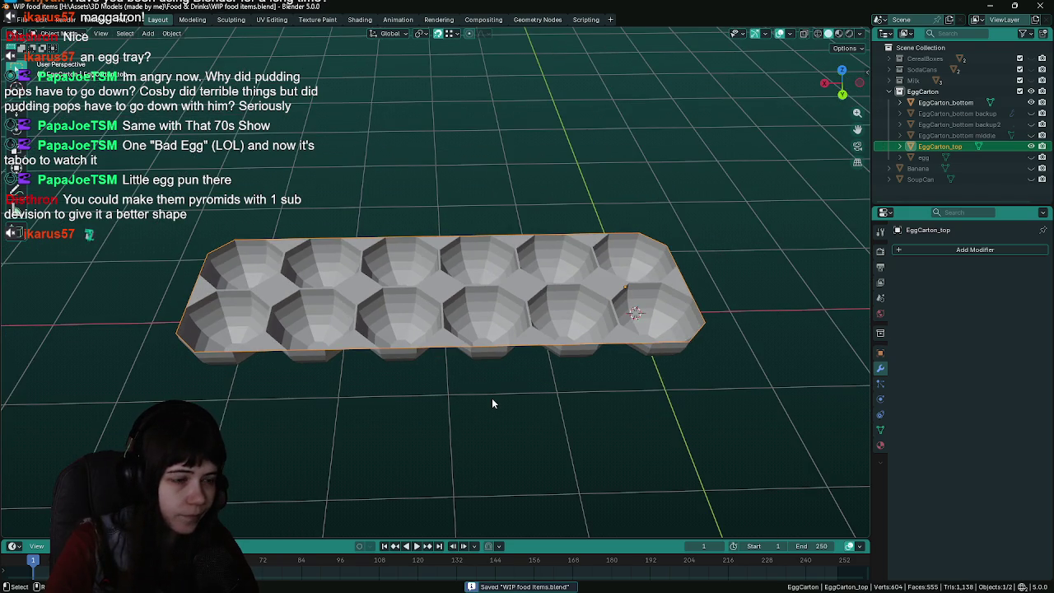
mouse_move(492, 404)
middle_down()
mouse_move(492, 362)
mouse_move(515, 374)
middle_up()
key(Tab)
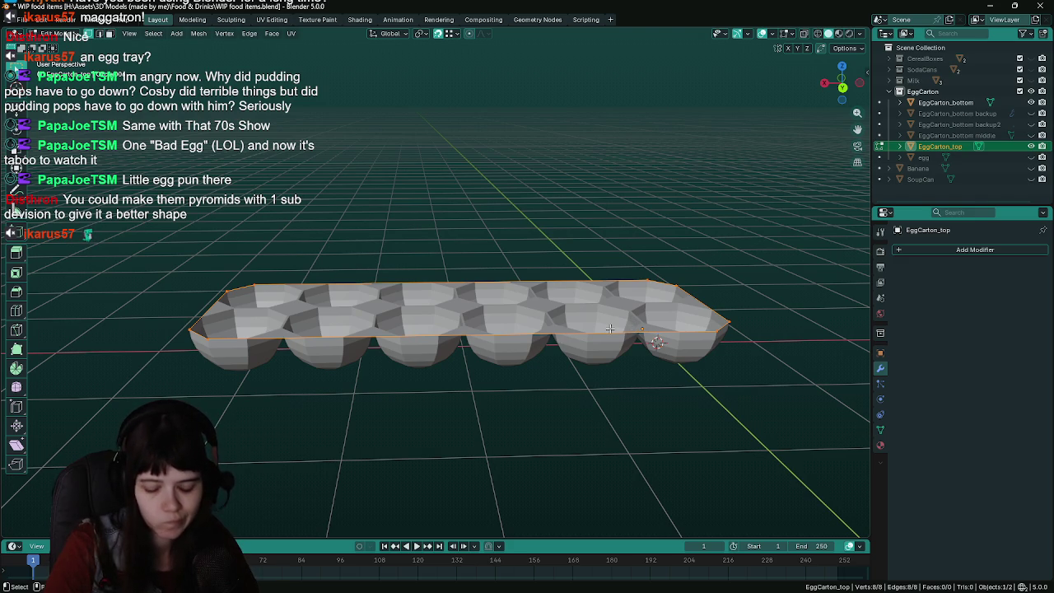
Switch to Front Orthographic view, save, and start extruding the outline upward
key(KP_1)
key(KP_3)
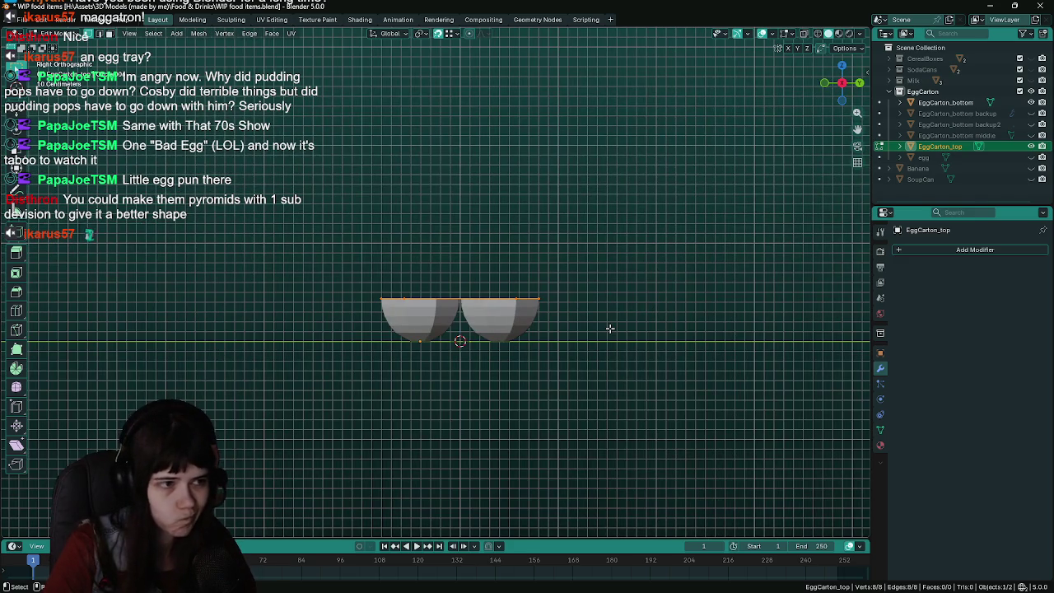
key(KP_1)
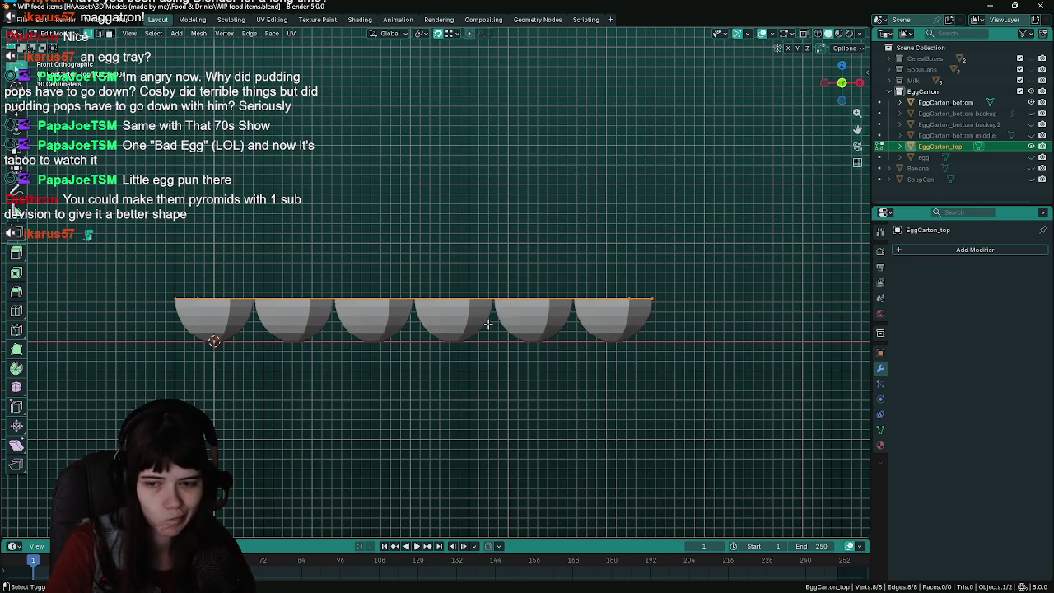
scroll(488, 324, up, 1)
scroll(535, 321, up, 1)
scroll(527, 272, up, 1)
scroll(446, 252, up, 1)
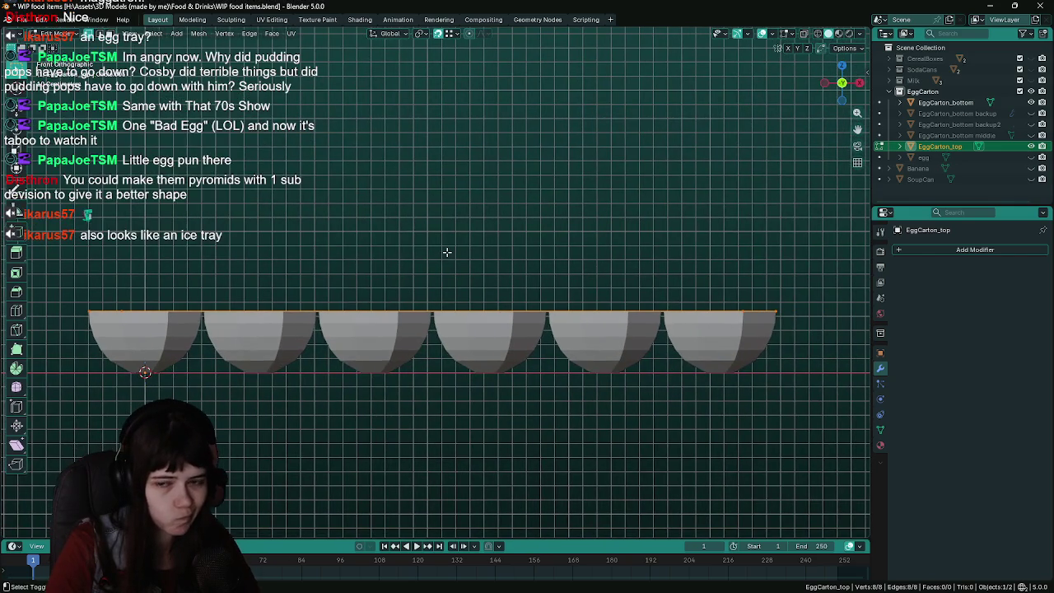
key(ctrl+s)
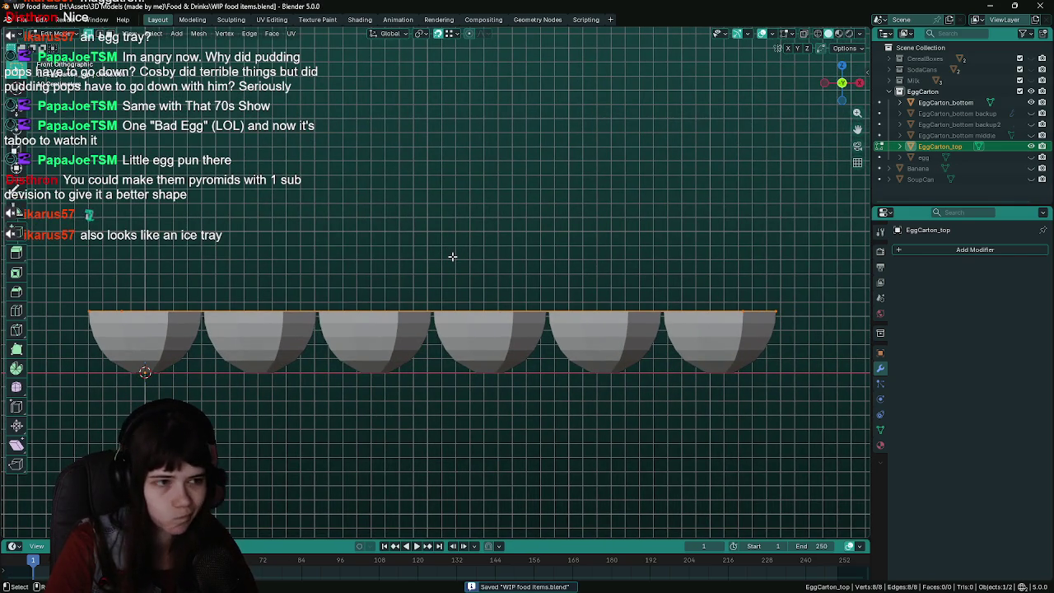
key(e)
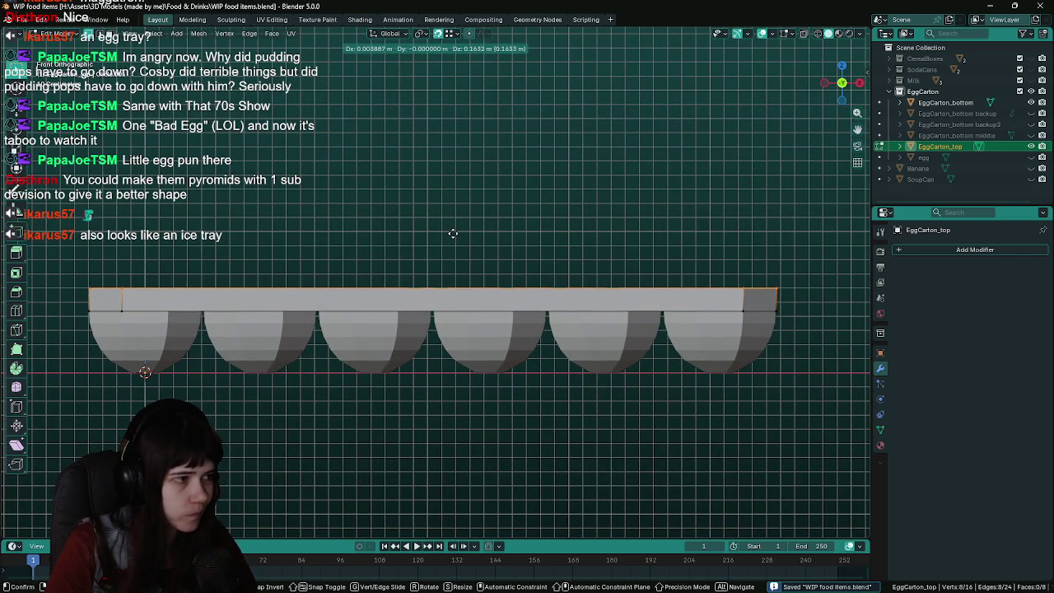
Extrude the outline 0.25 m along Z, adjust the slab height vertically, and save
key(z)
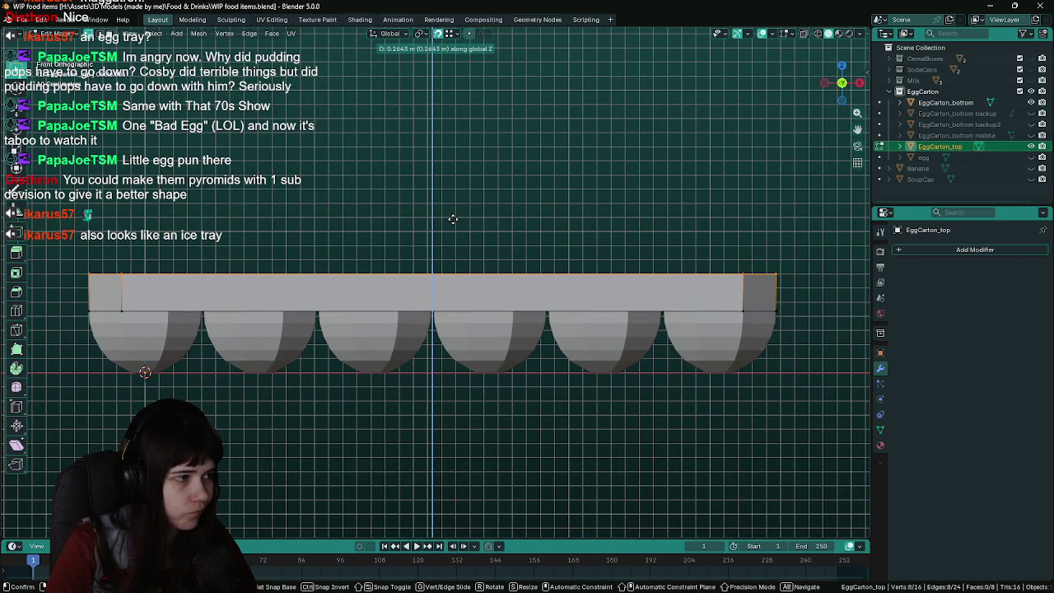
text(.)
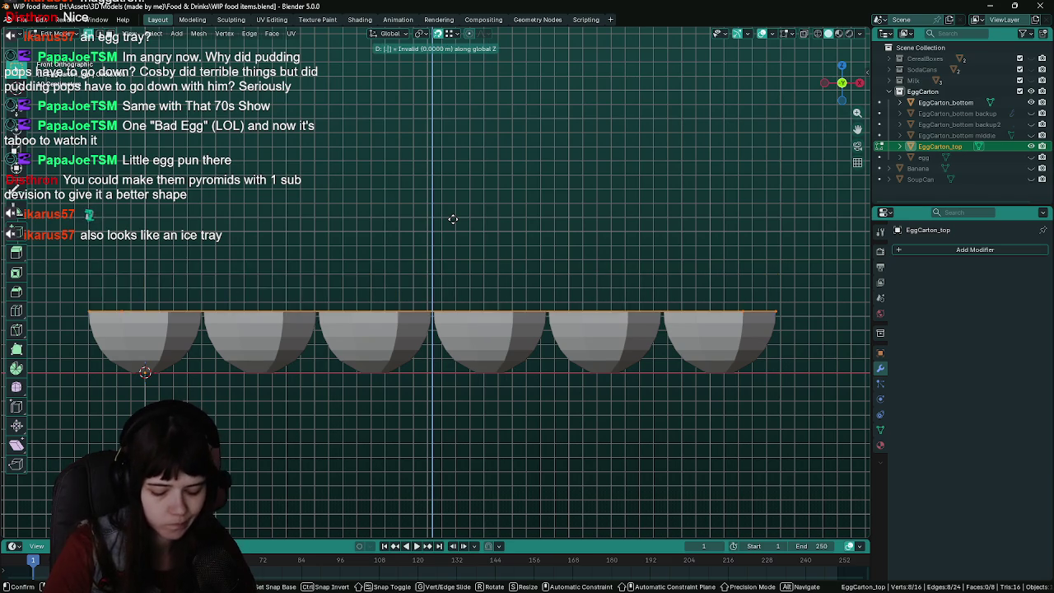
text(25)
key(Return)
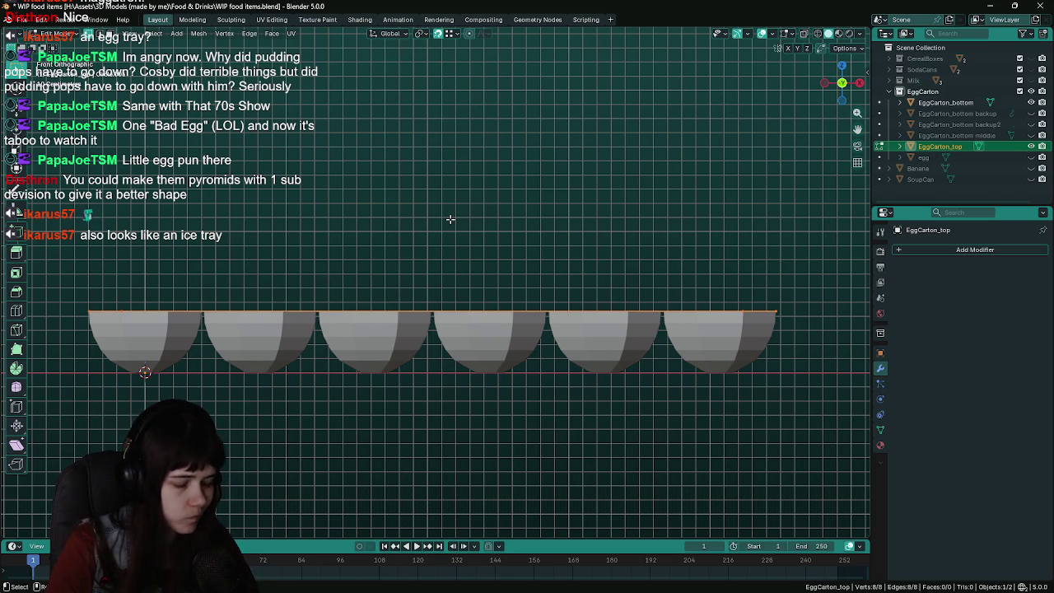
key(g)
key(z)
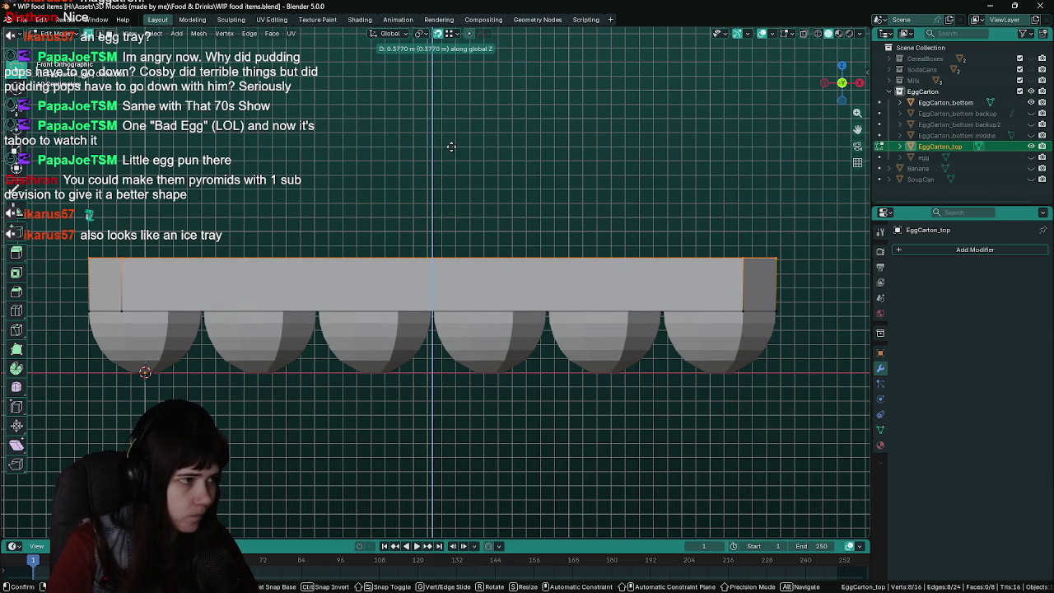
key(z)
key(z)
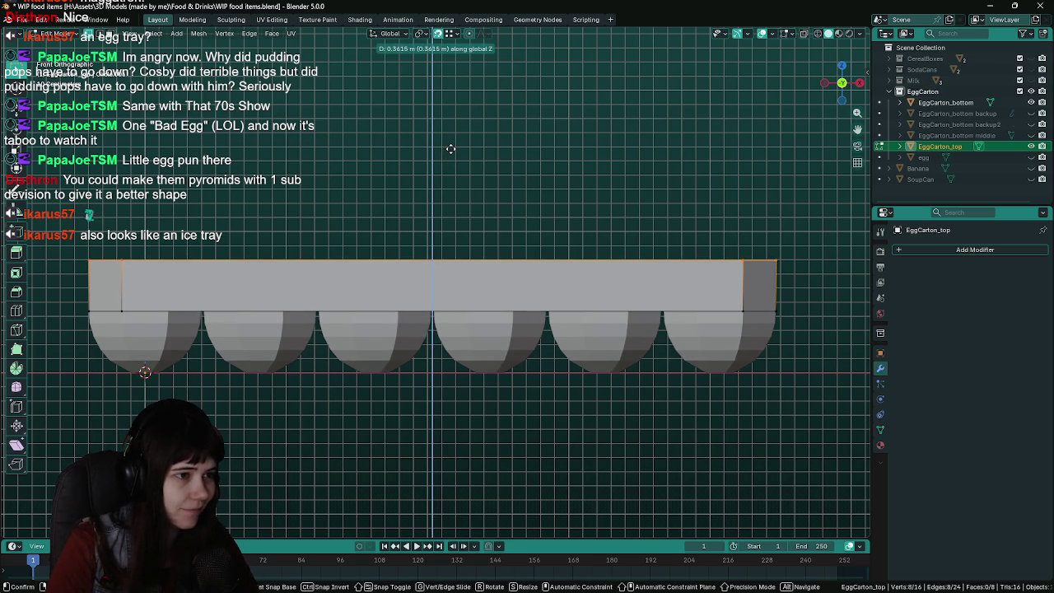
click(448, 149)
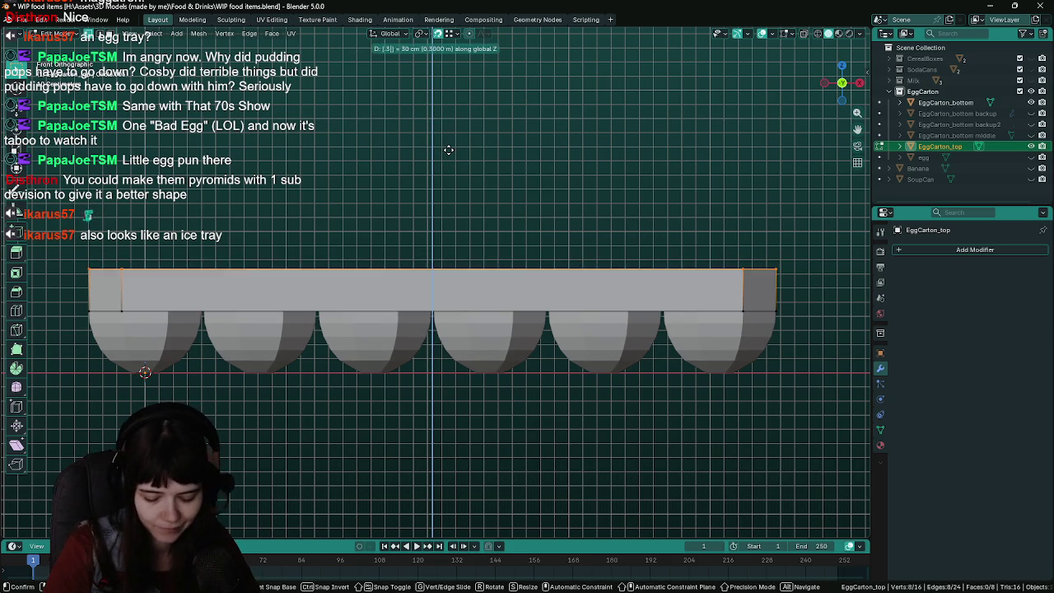
key(ctrl+s)
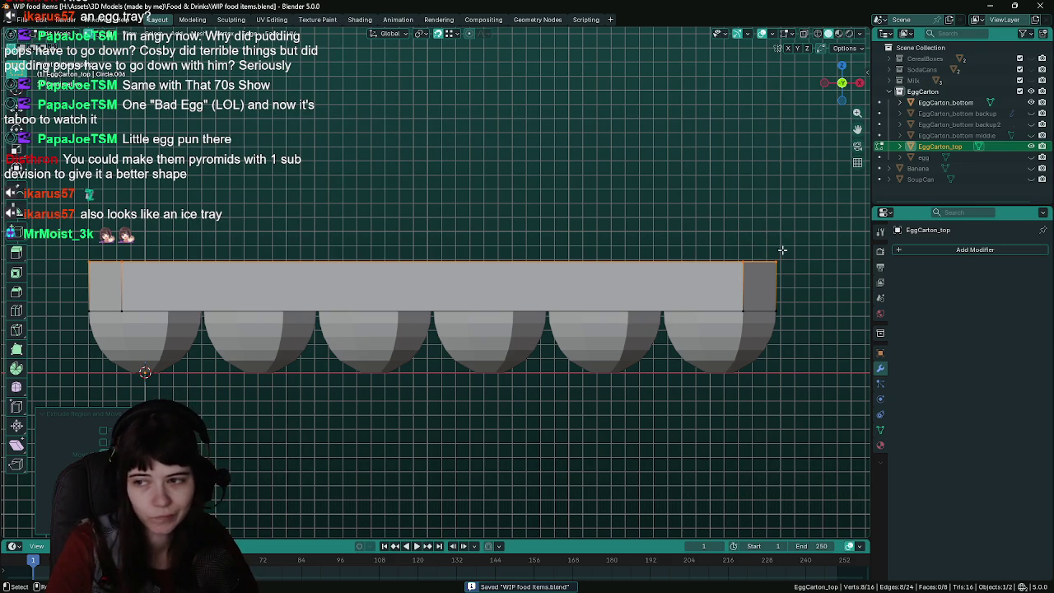
Cancel a trial scale of the top face and undo the extruded slab
key(ctrl+z)
key(ctrl+z)
key(ctrl+shift+z)
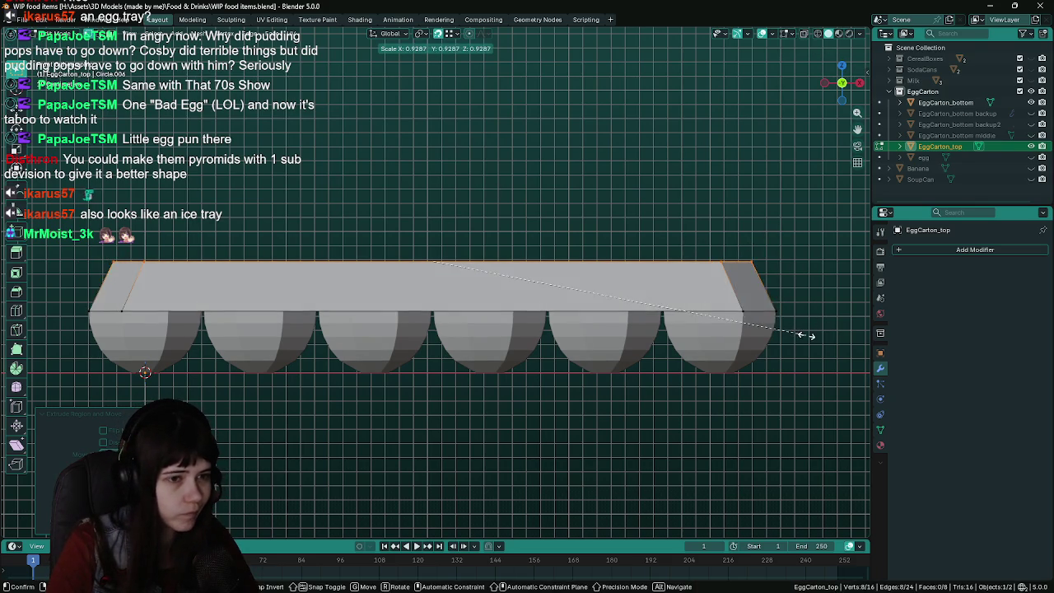
key(ctrl+shift+z)
key(s)
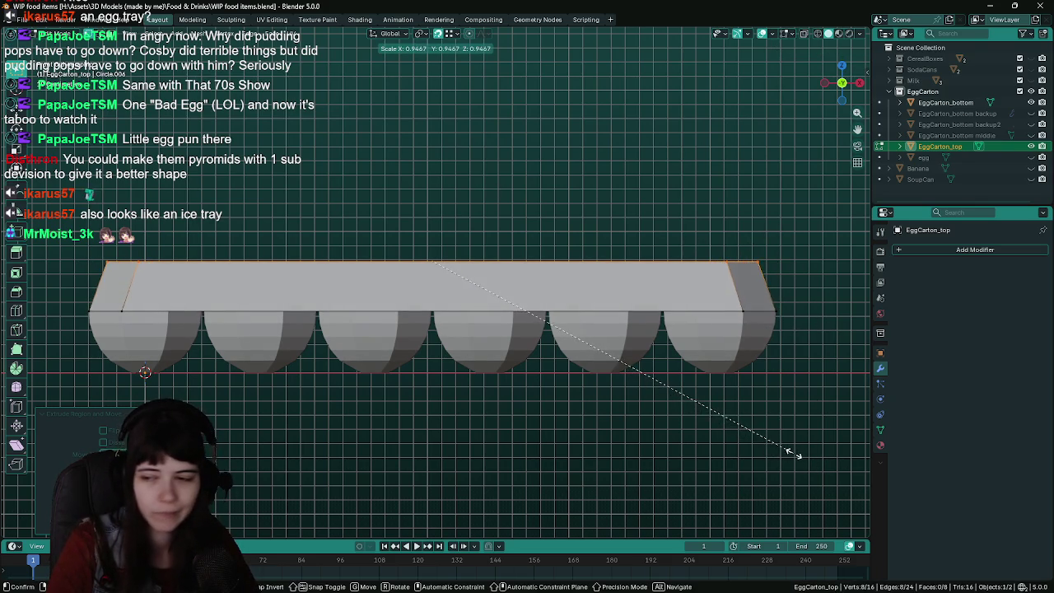
key(Escape)
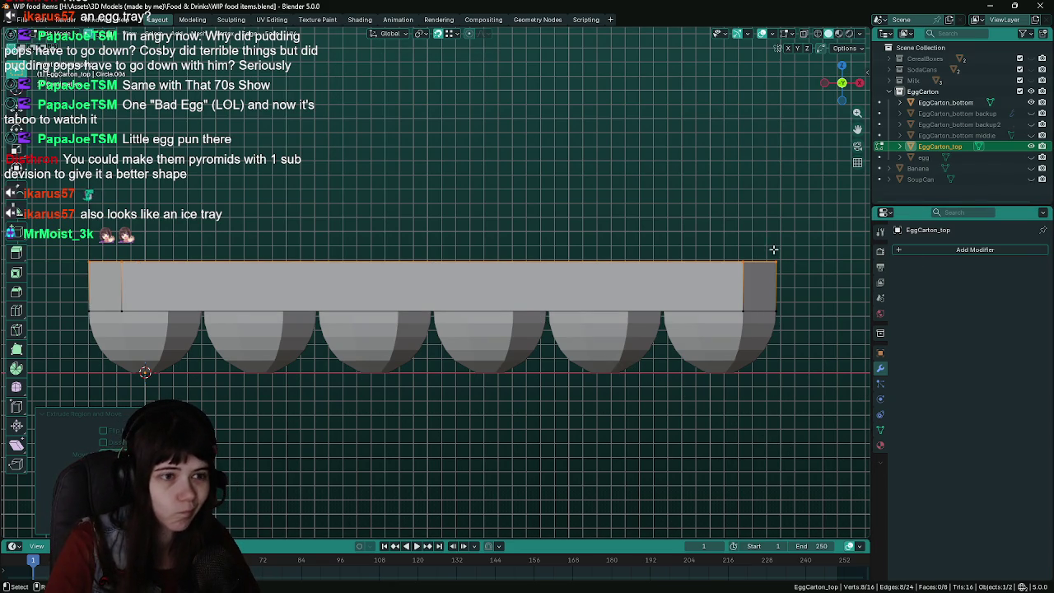
key(ctrl+z)
key(ctrl+z)
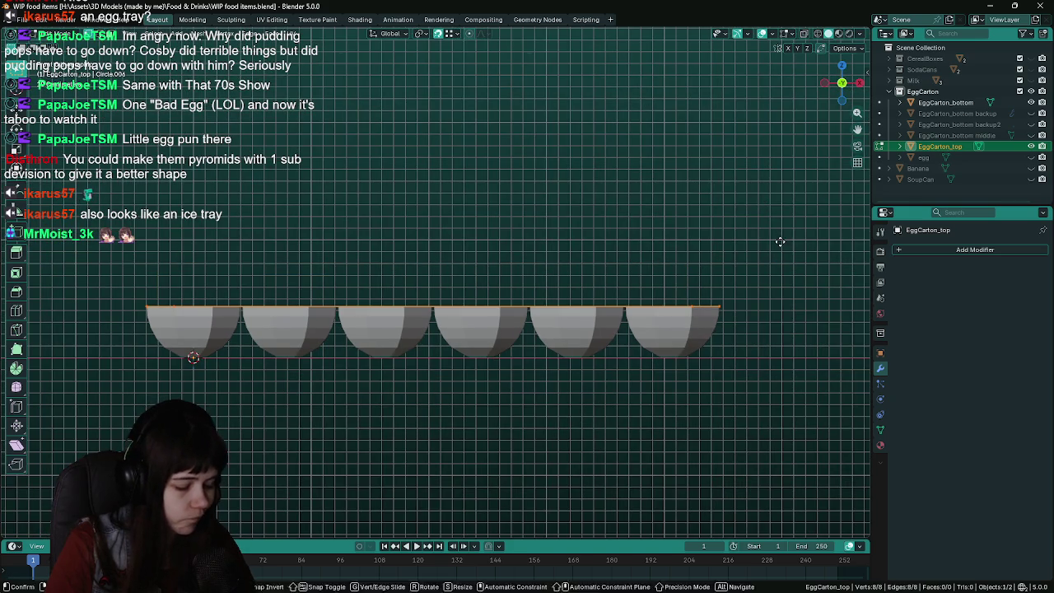
scroll(781, 227, up, 2)
Re-extrude the rim upward 0.5 m, frame the carton, and save
key(e)
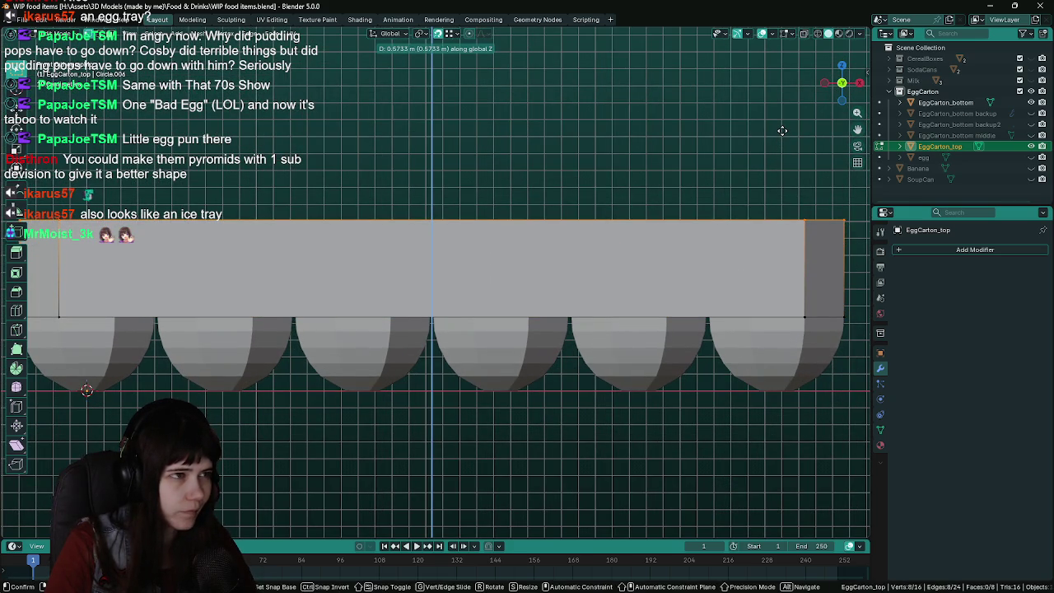
text(.5)
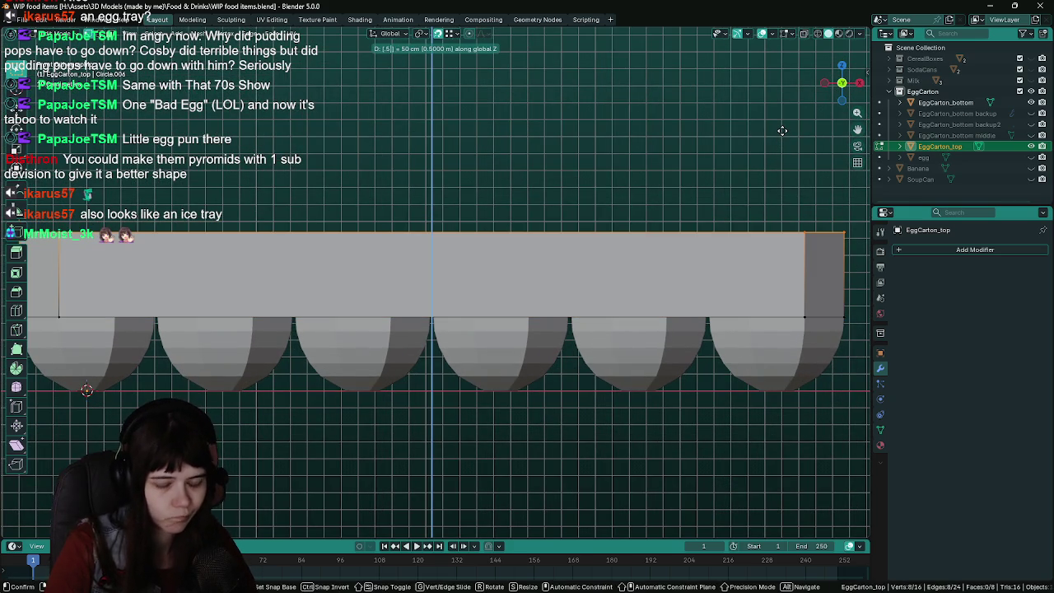
key(Return)
key(KP_Decimal)
key(ctrl+s)
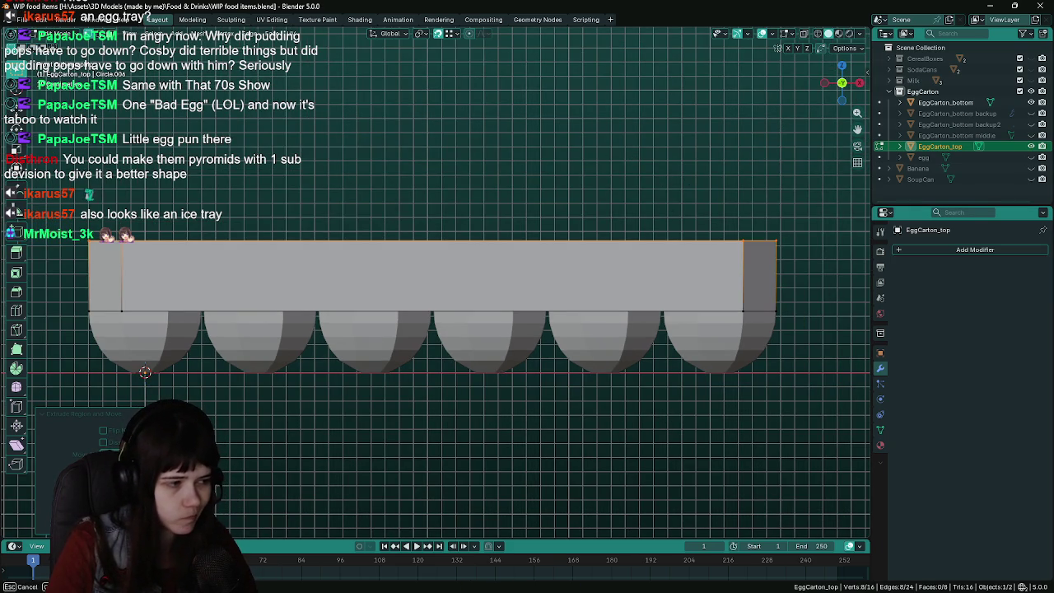
right_click(145, 372)
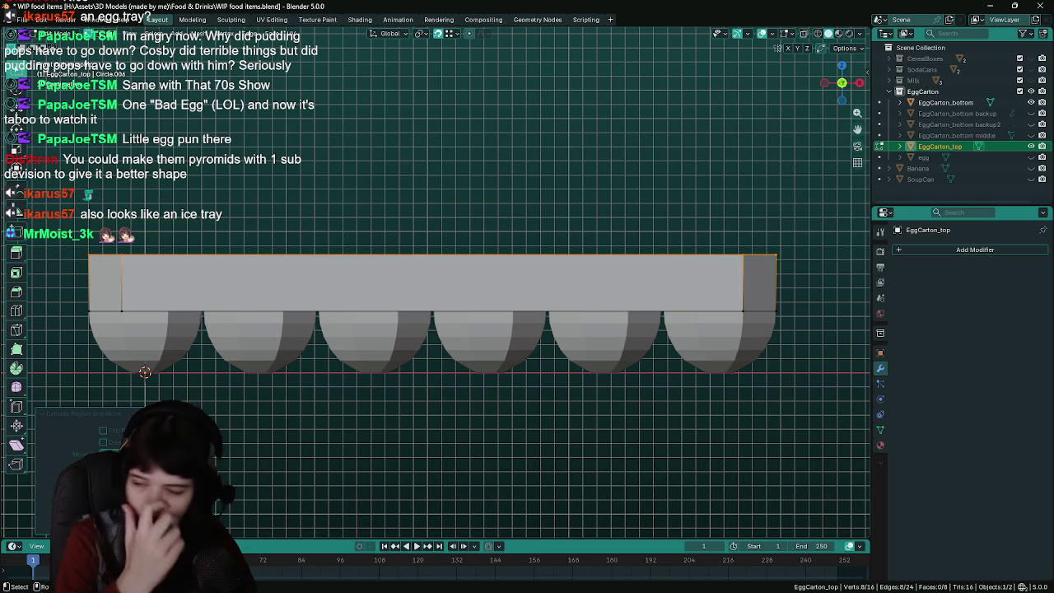
key(ctrl+s)
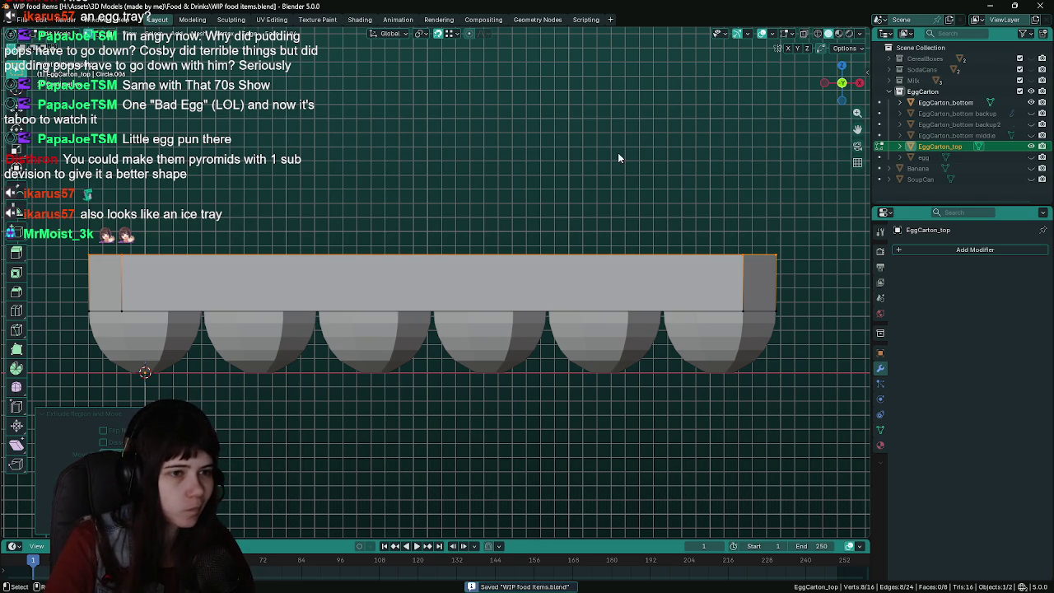
Cancel another top-face scale, deselect everything, and view the carton from below
key(s)
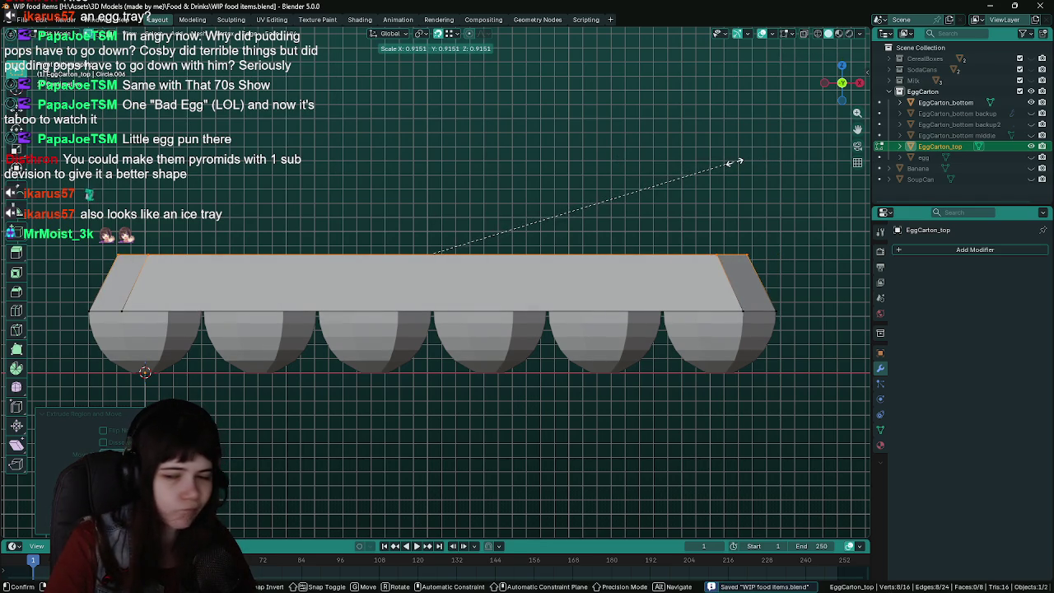
right_click(732, 163)
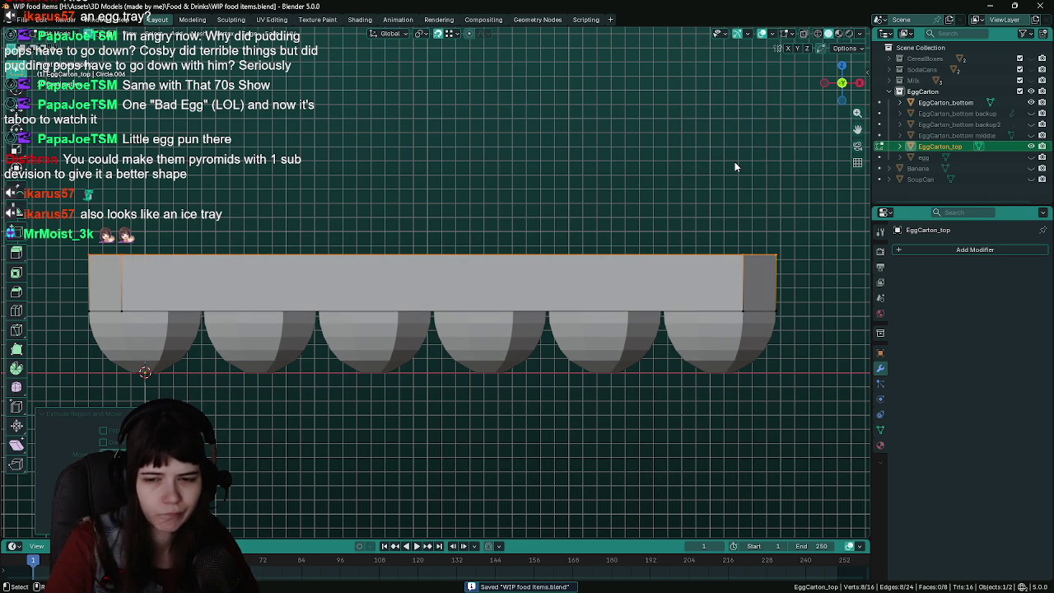
middle_drag(717, 177, 502, 196)
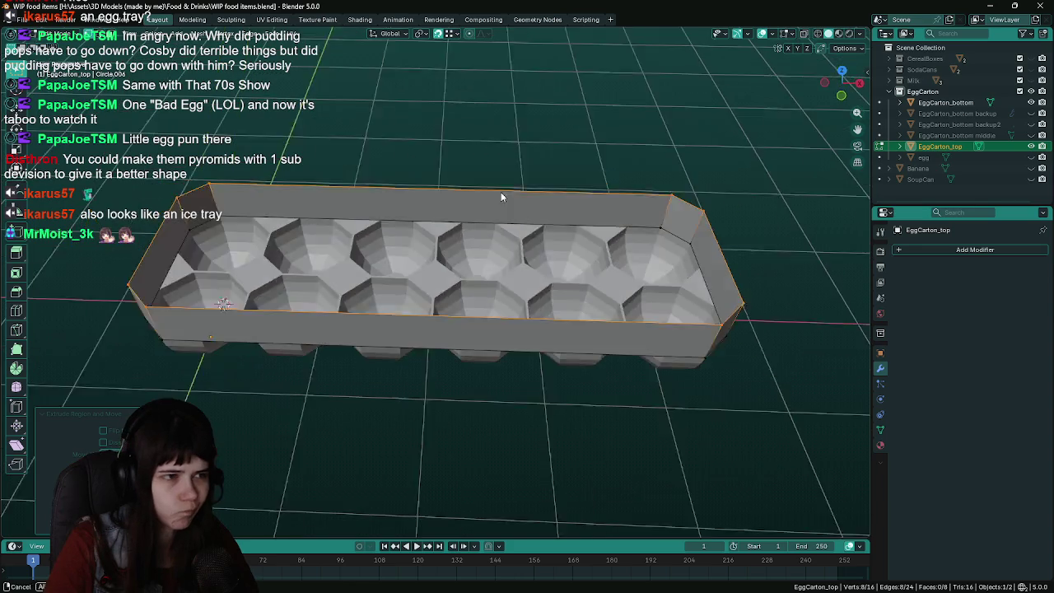
middle_drag(502, 196, 561, 179)
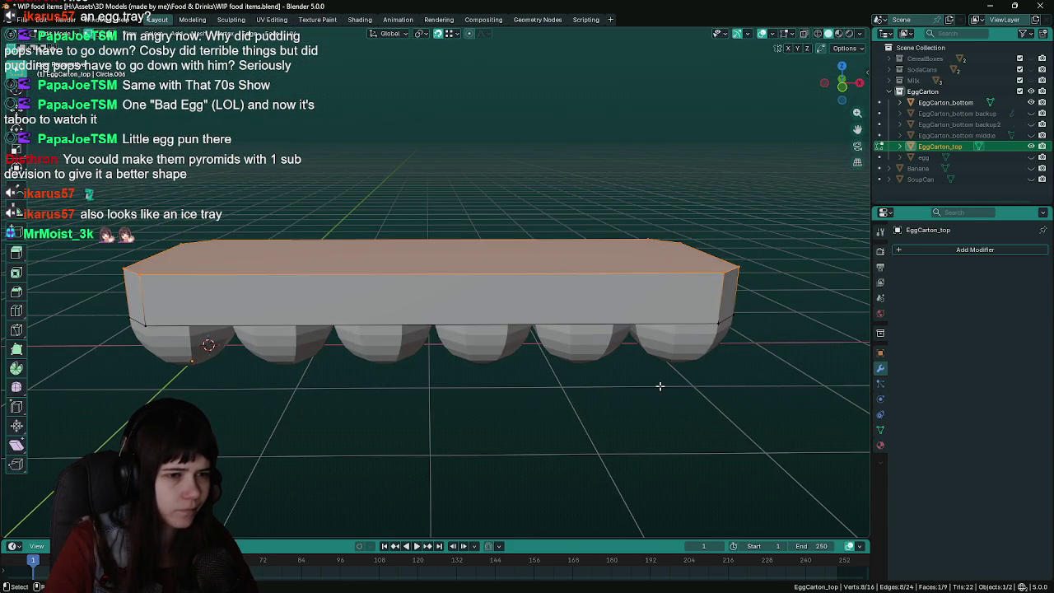
click(617, 416)
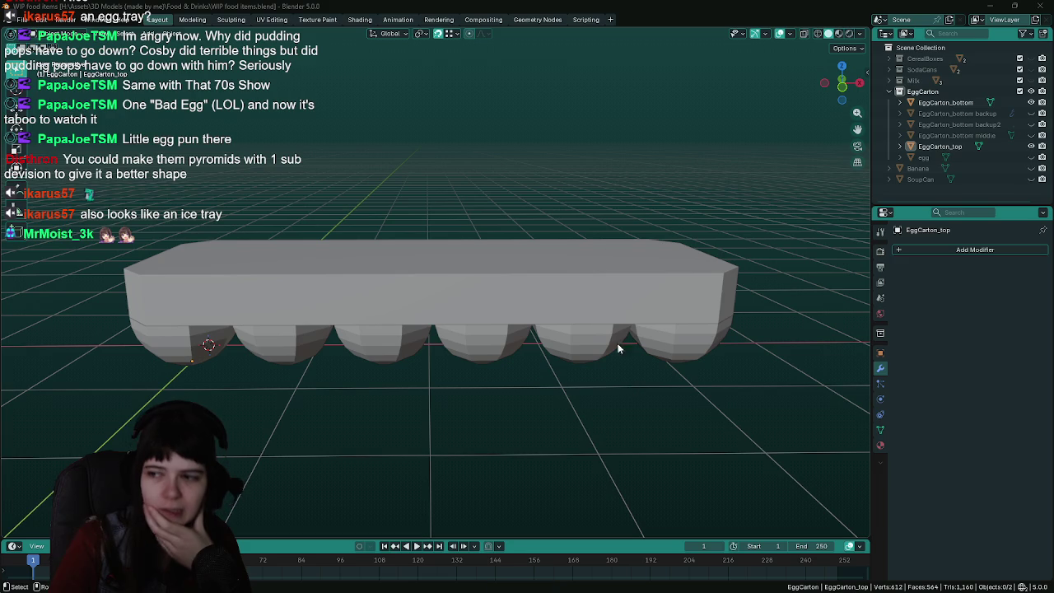
mouse_move(568, 356)
middle_down()
mouse_move(557, 415)
mouse_move(563, 216)
middle_up()
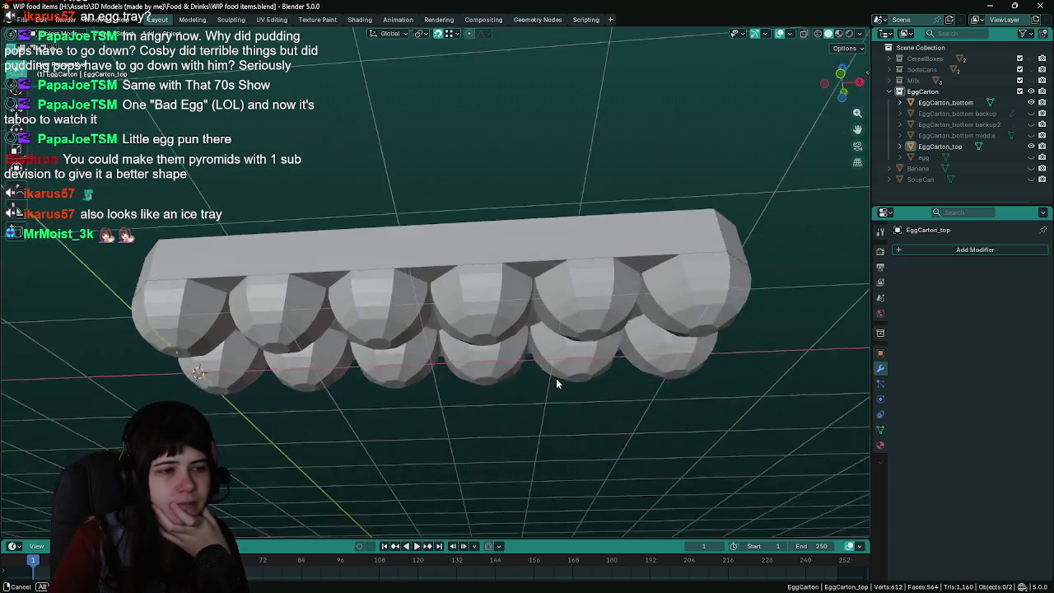
Check the EggCarton_bottom tray from a low angle, then reselect the EggCarton_top lid
click(557, 227)
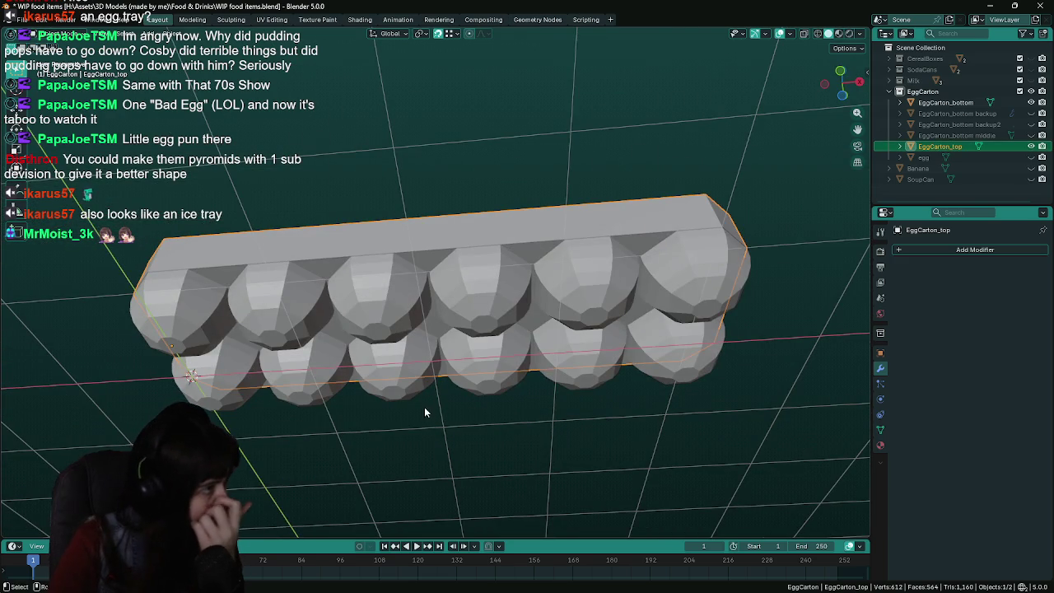
middle_drag(424, 407, 425, 447)
click(425, 448)
click(668, 245)
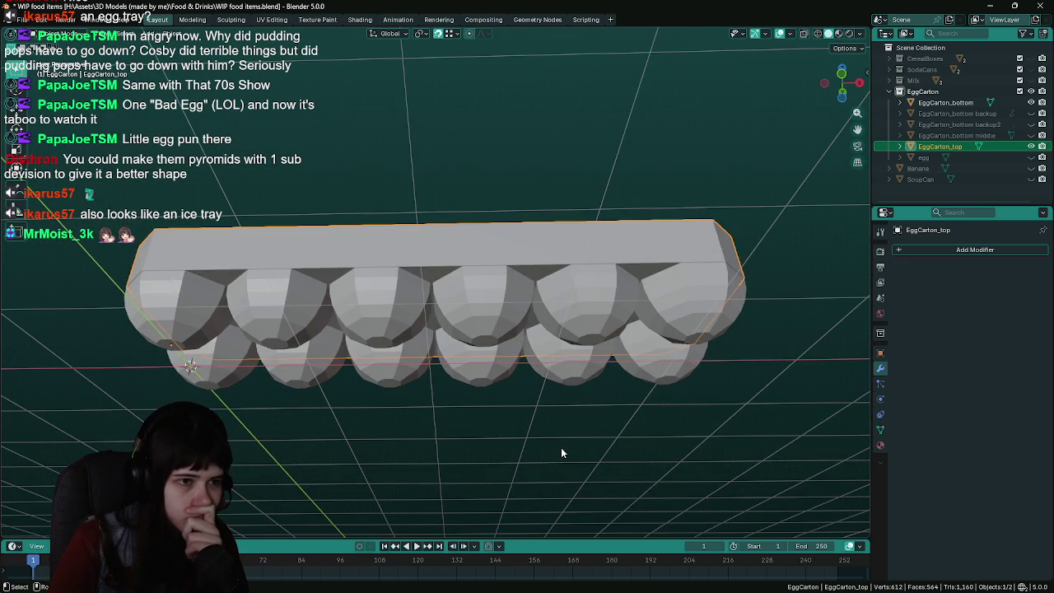
click(677, 324)
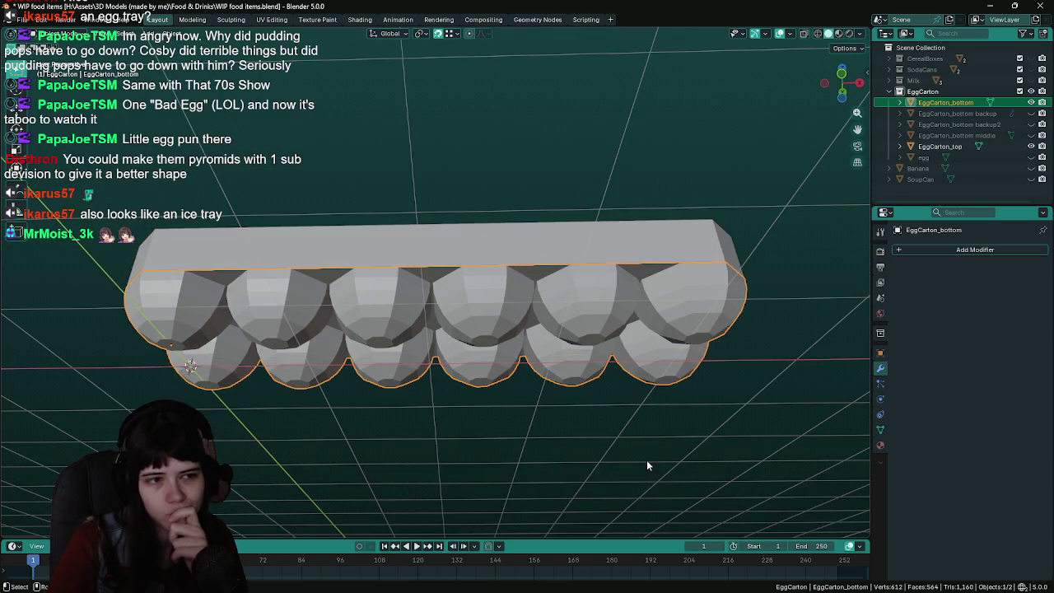
mouse_move(646, 465)
middle_down()
mouse_move(407, 461)
mouse_move(458, 495)
mouse_move(519, 418)
mouse_move(578, 285)
middle_up()
click(578, 285)
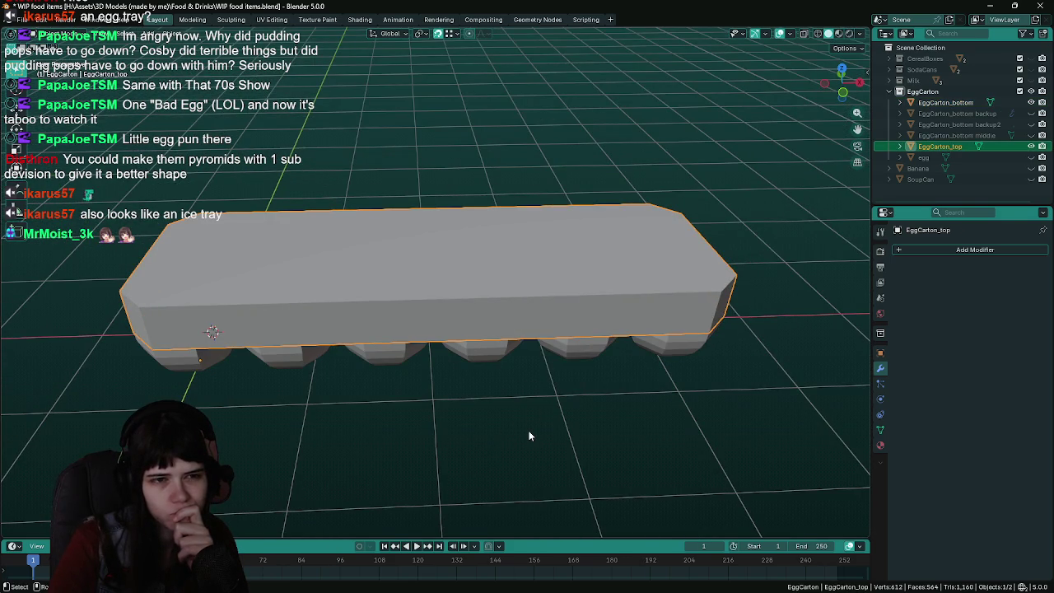
Taper the lid by scaling its top face inward horizontally, excluding Z
key(Tab)
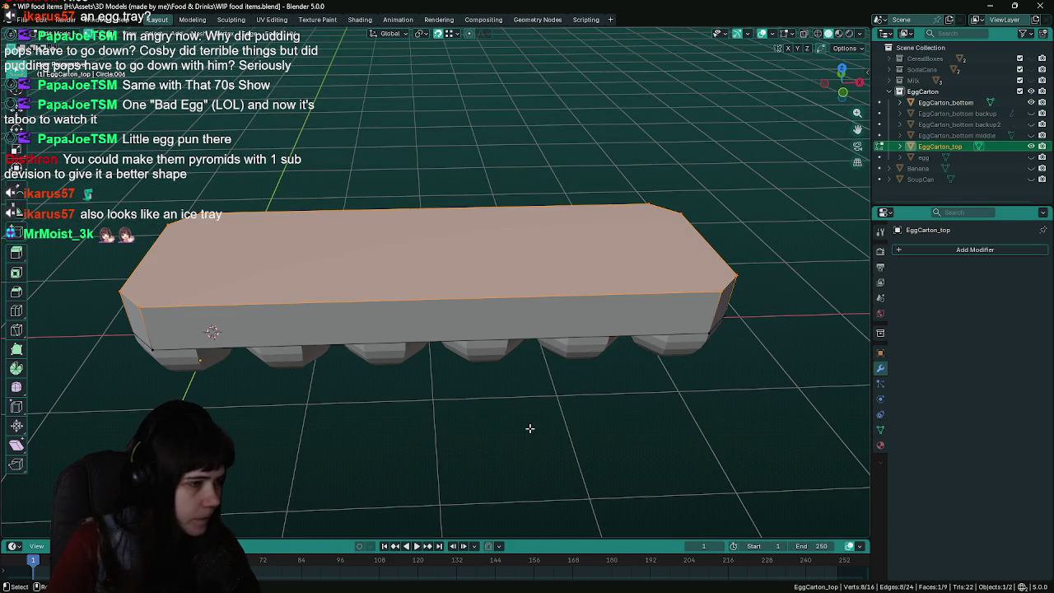
key(s)
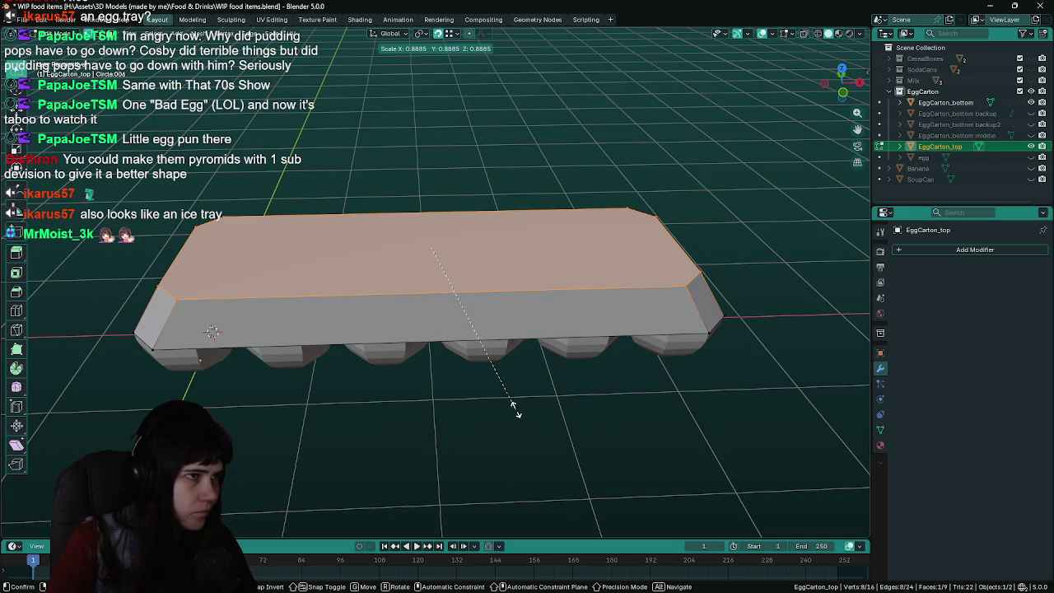
key(shift+z)
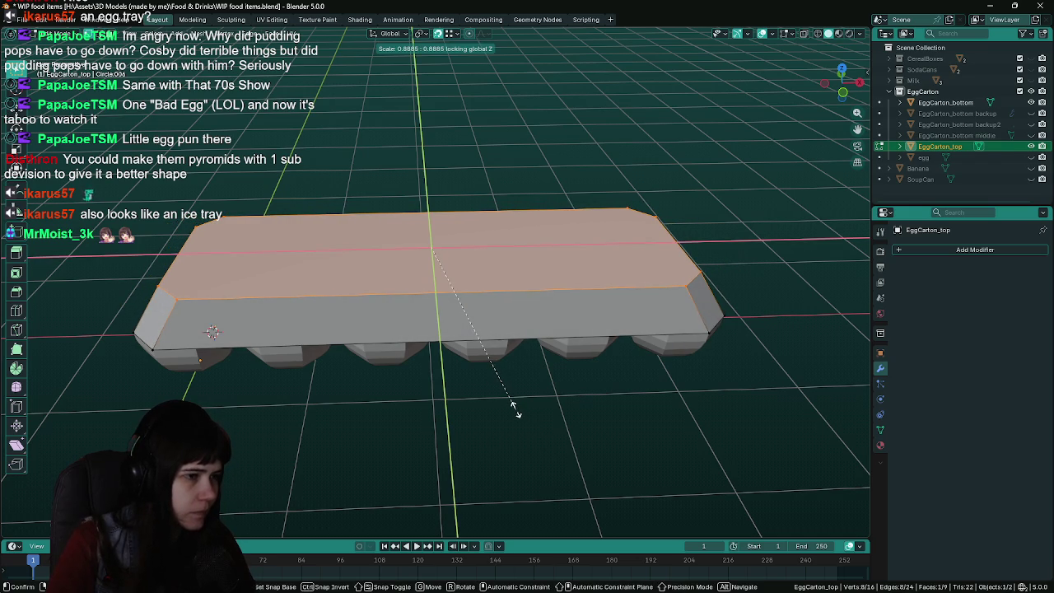
click(575, 423)
middle_drag(311, 410, 417, 317)
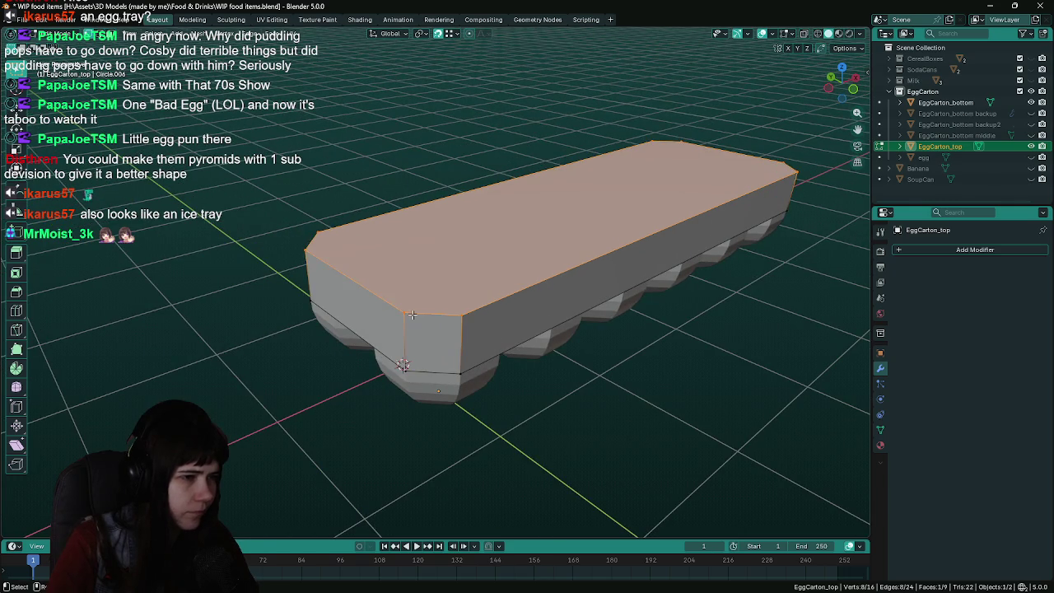
Shrink the lid's front top corner edge to chamfer it, then save the file
click(411, 314)
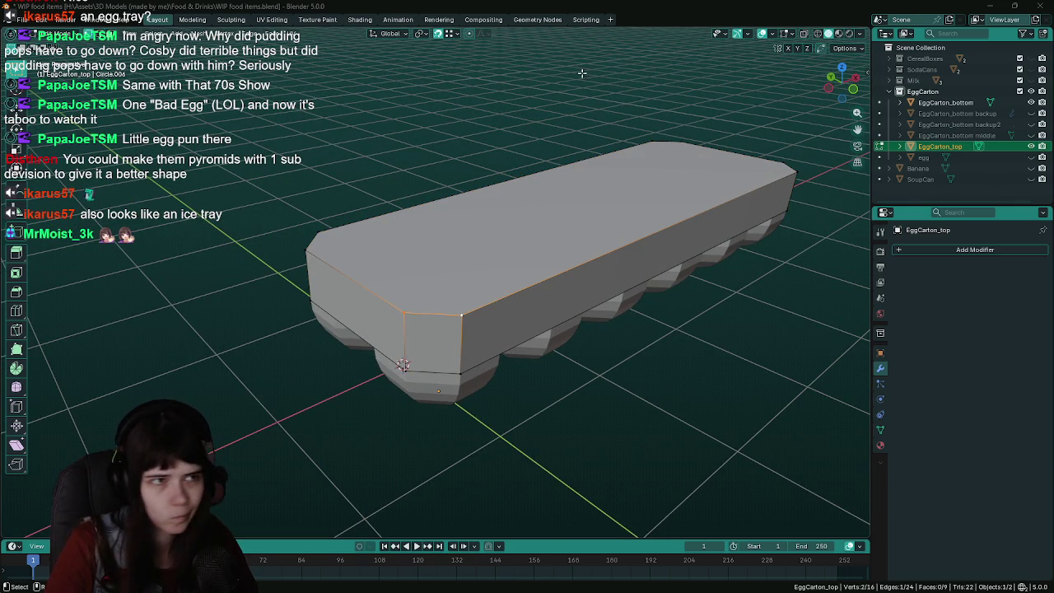
middle_drag(623, 353, 626, 375)
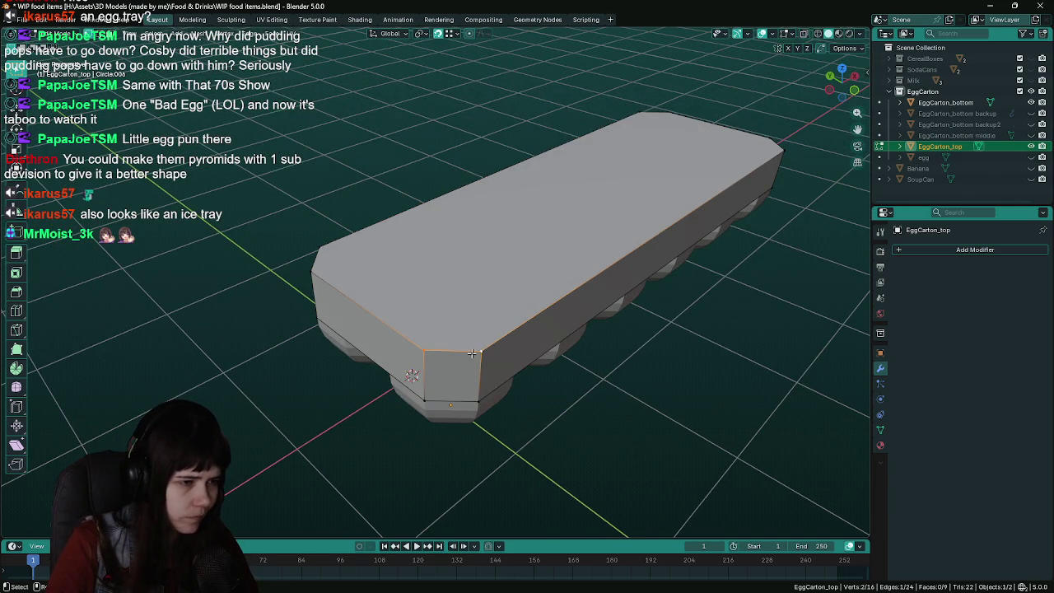
key(s)
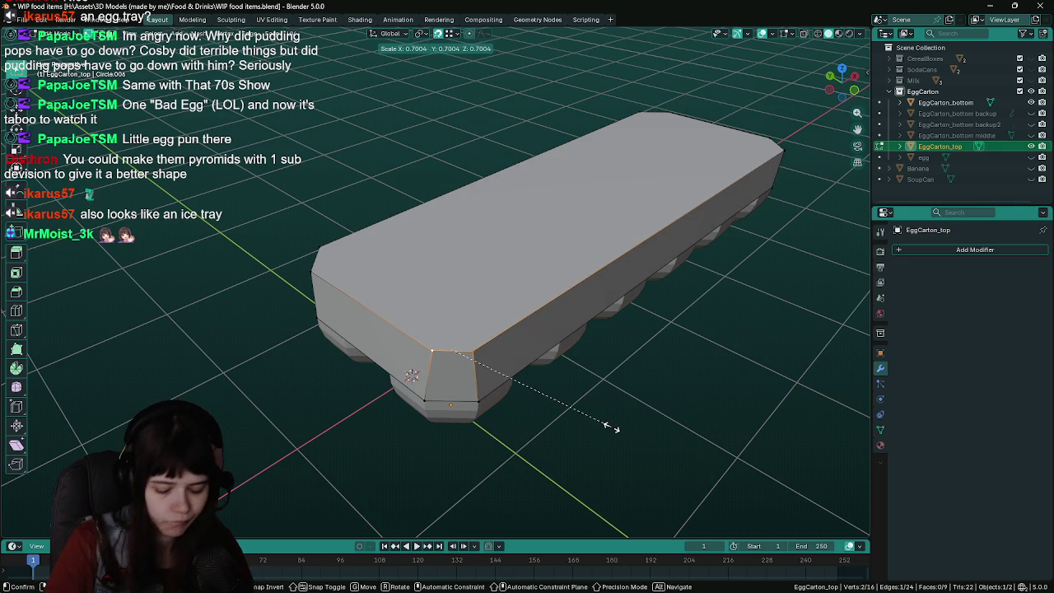
text(.75)
click(579, 407)
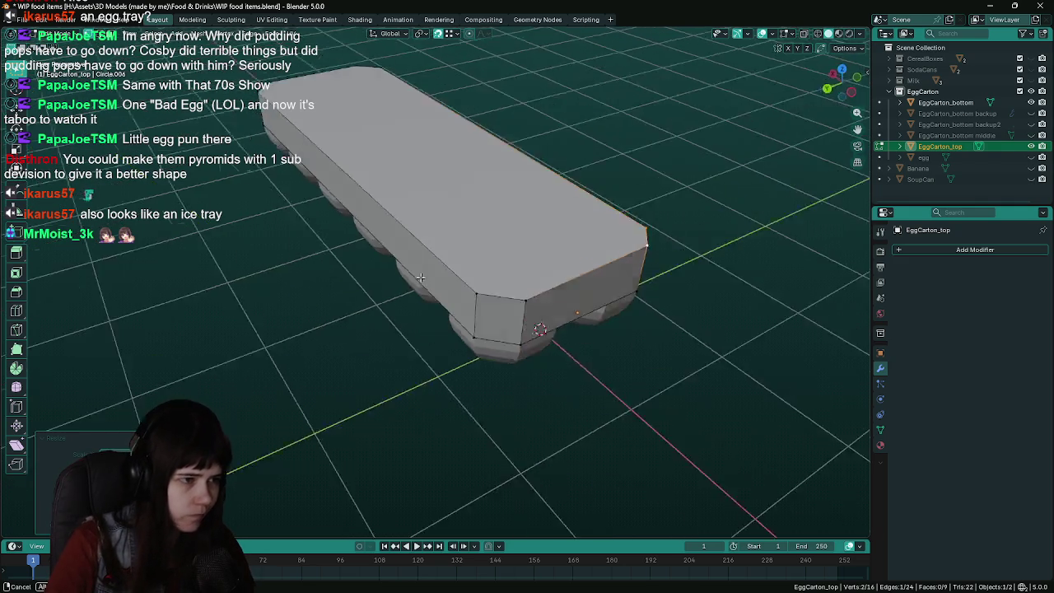
mouse_move(580, 407)
middle_down()
mouse_move(492, 290)
mouse_move(491, 303)
mouse_move(313, 408)
mouse_move(447, 415)
middle_up()
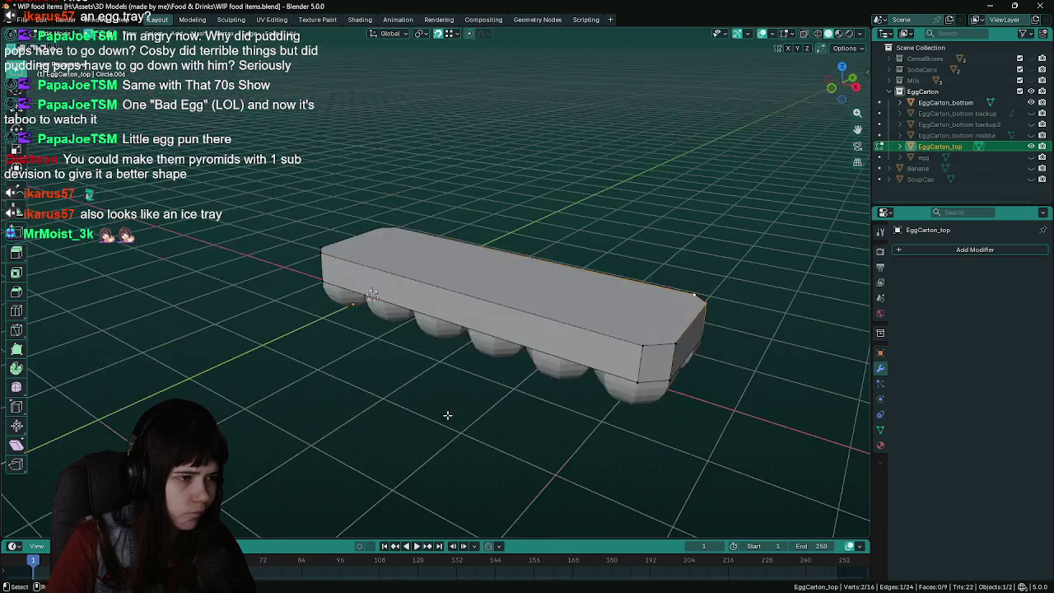
middle_drag(645, 337, 521, 386)
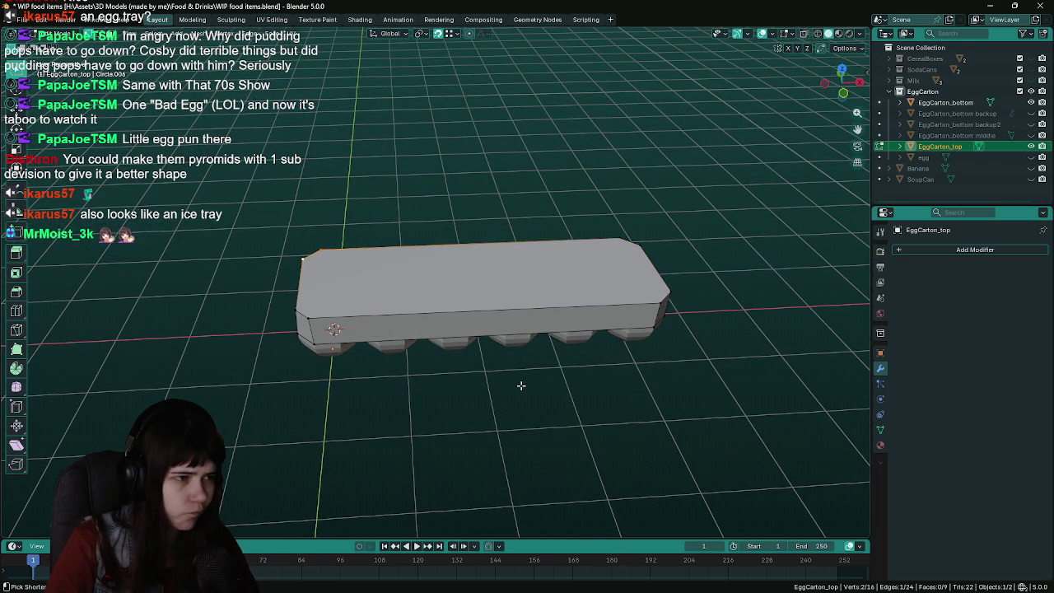
key(ctrl+s)
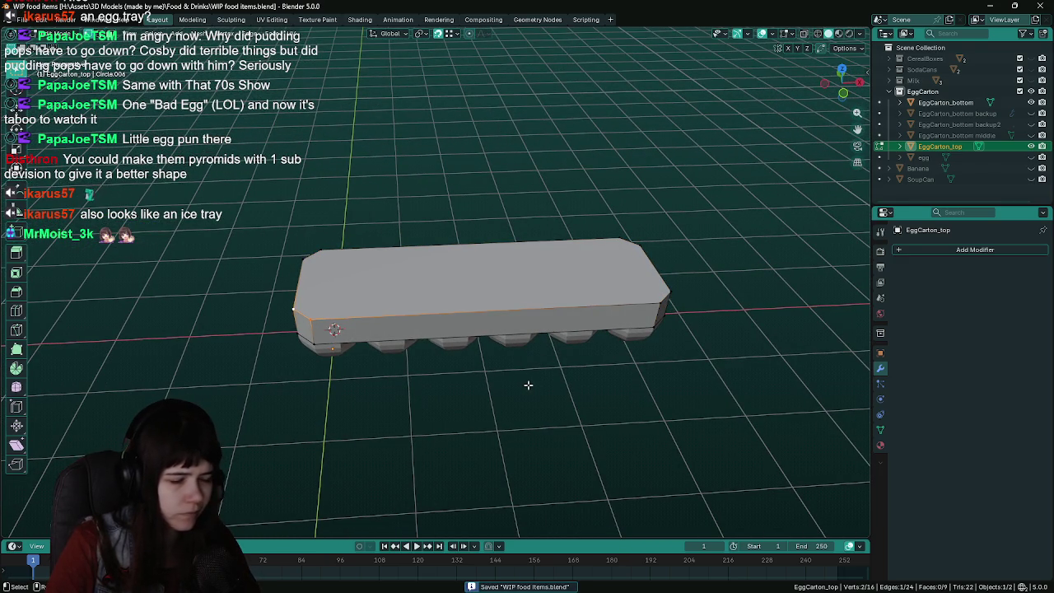
mouse_move(527, 385)
middle_down()
mouse_move(522, 241)
mouse_move(513, 330)
mouse_move(513, 288)
mouse_move(508, 300)
middle_up()
Snap the 3D cursor to the center of the lid's top face
scroll(513, 287, down, 3)
click(475, 230)
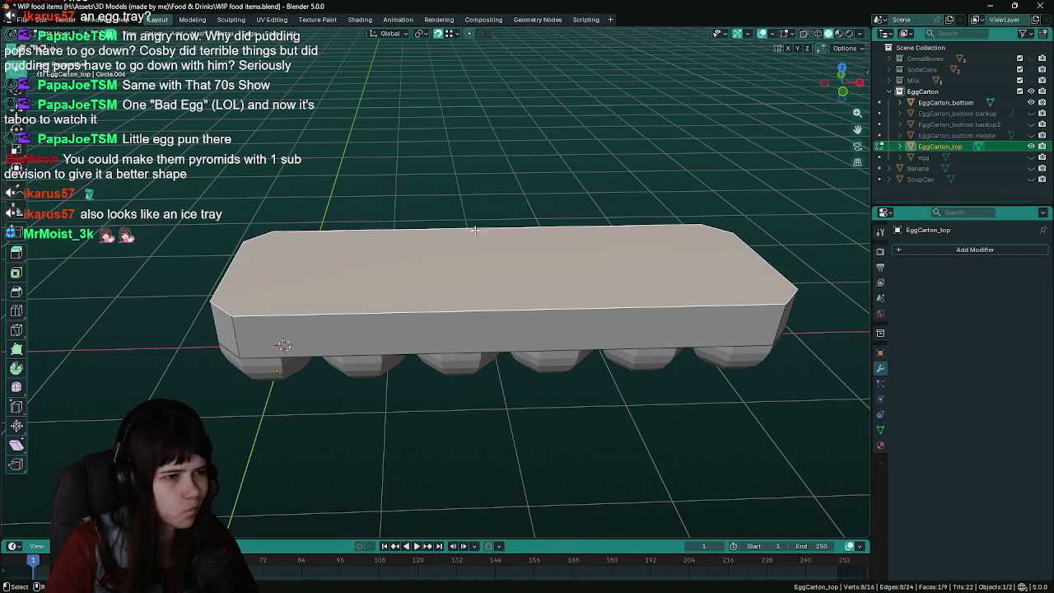
click(206, 33)
mouse_move(216, 203)
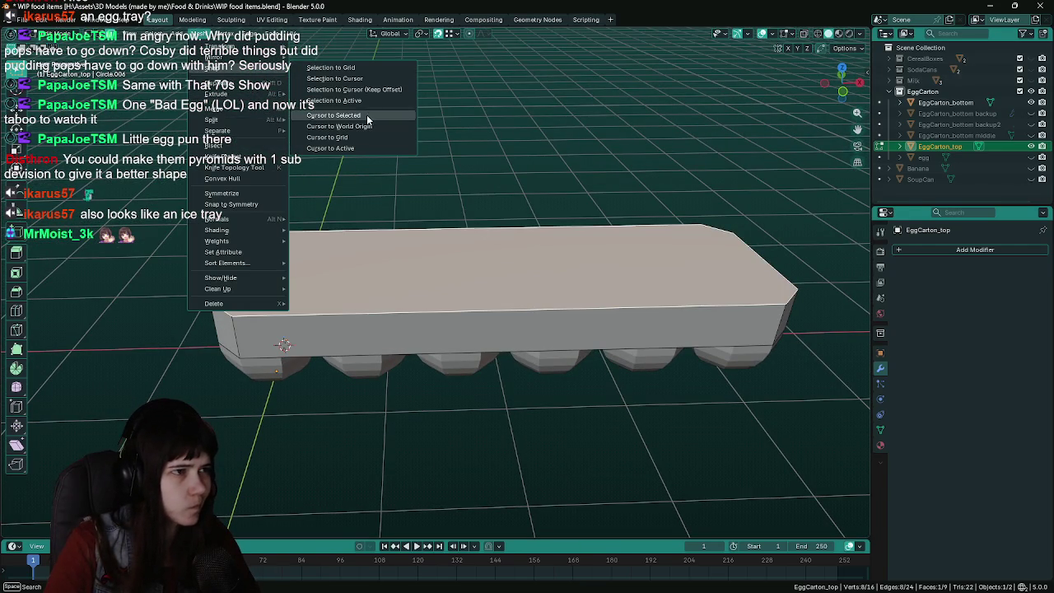
click(367, 116)
Re-set EggCarton_top's origin in Object Mode
key(Tab)
click(172, 33)
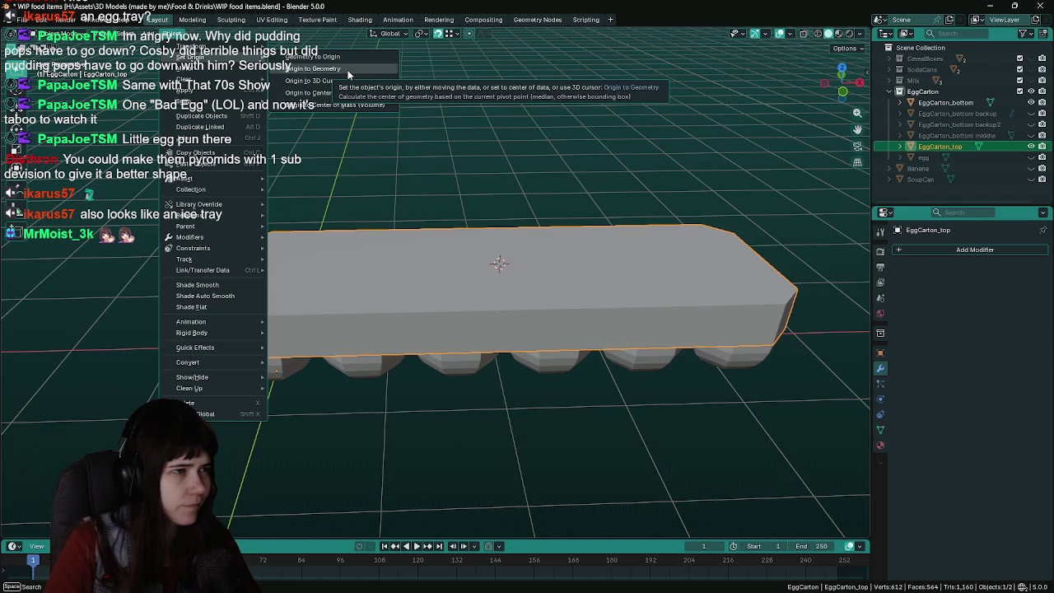
click(349, 79)
middle_drag(466, 270, 303, 348)
Return to Edit Mode and select the lid's front-left top edge
key(Tab)
key(alt+a)
click(282, 340)
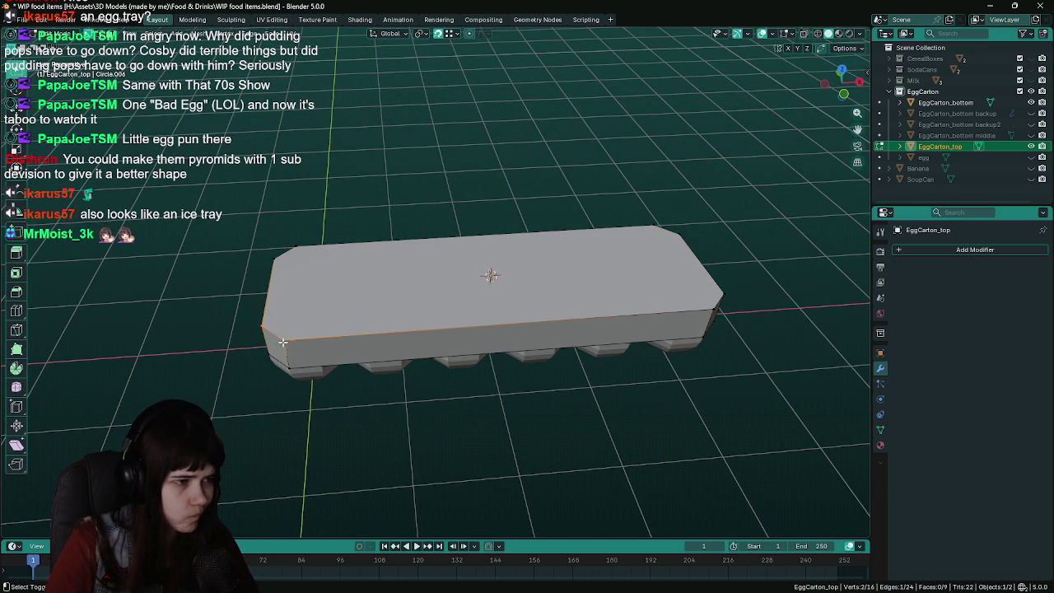
Scale the lid's top edges and top face inward to taper the walls
key(s)
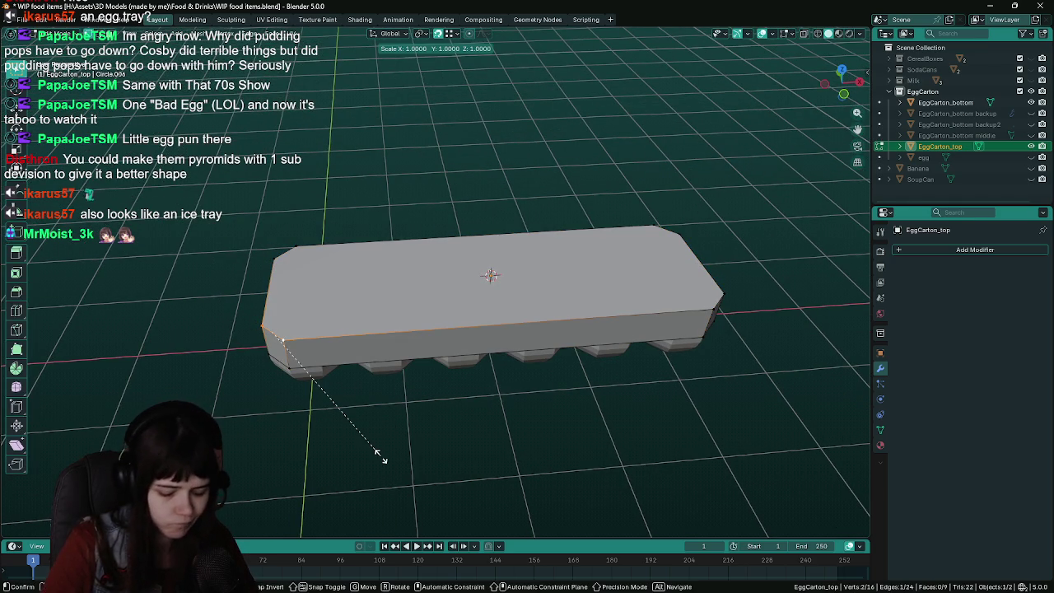
click(382, 459)
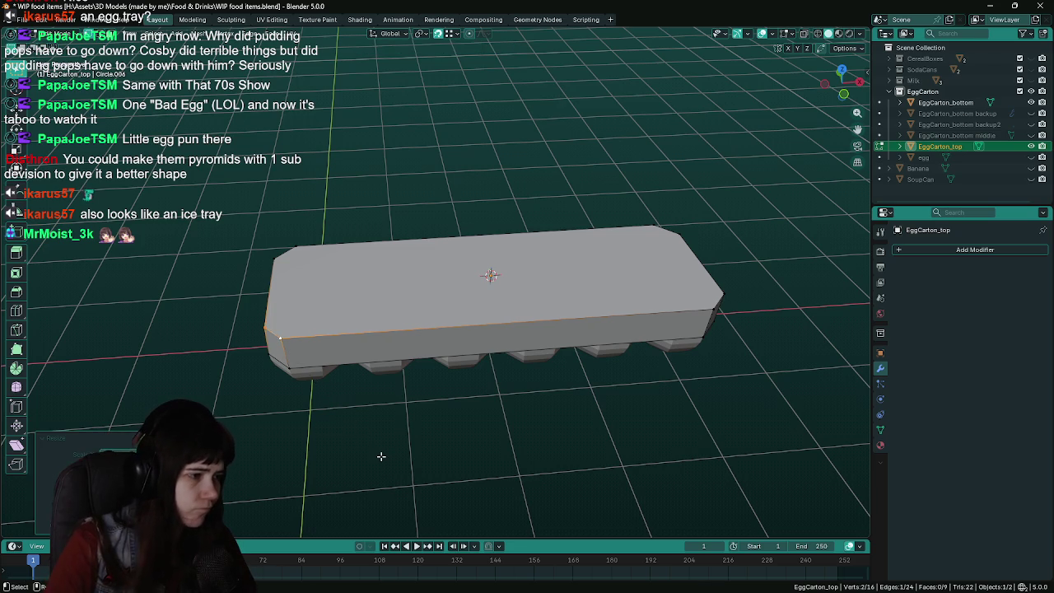
mouse_move(382, 460)
middle_down()
mouse_move(387, 472)
mouse_move(262, 247)
middle_up()
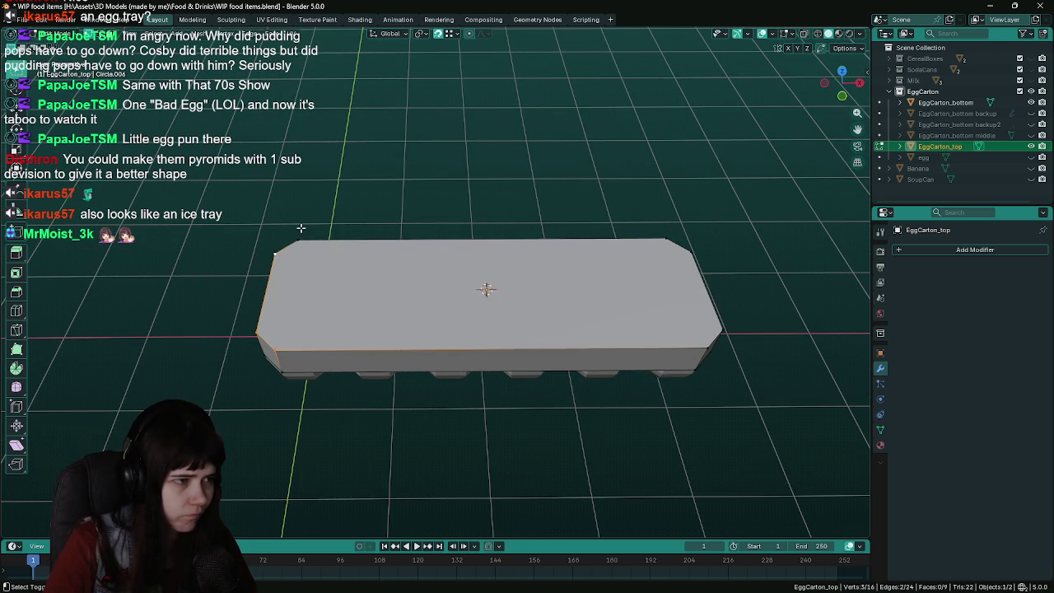
shift+click(543, 245)
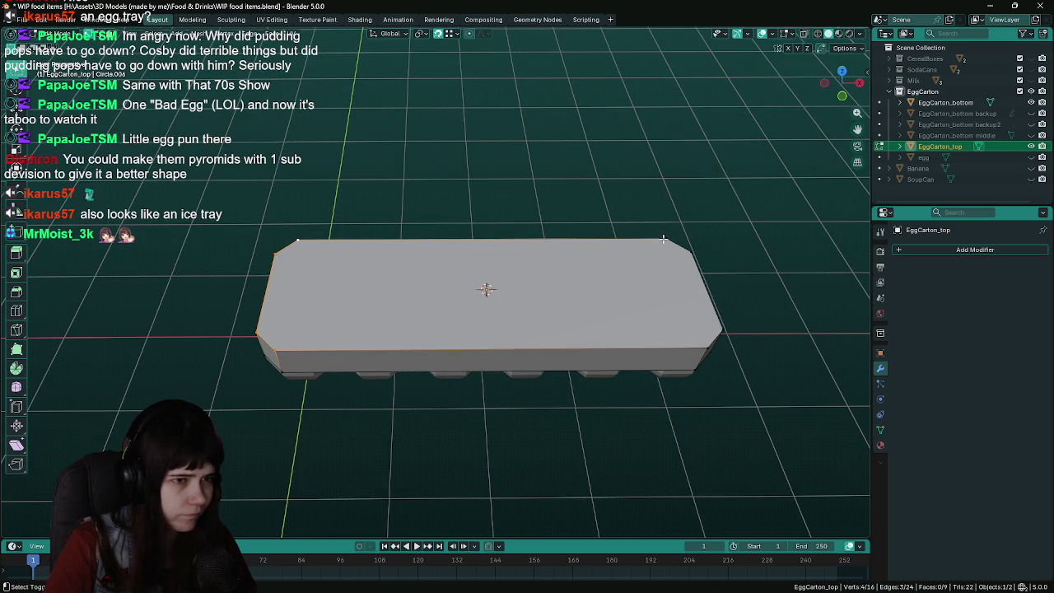
shift+click(703, 344)
key(s)
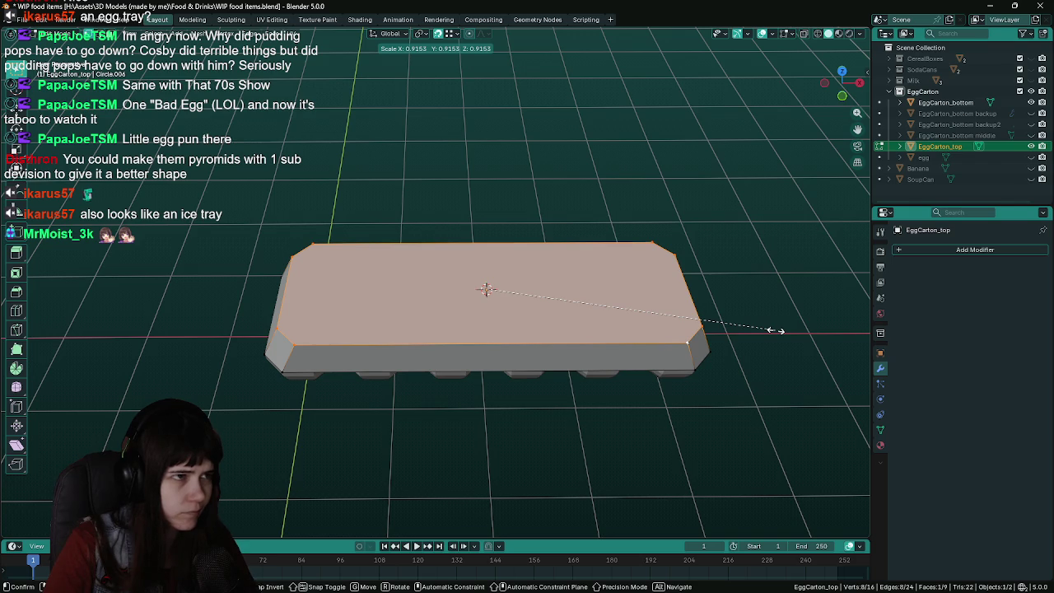
click(776, 330)
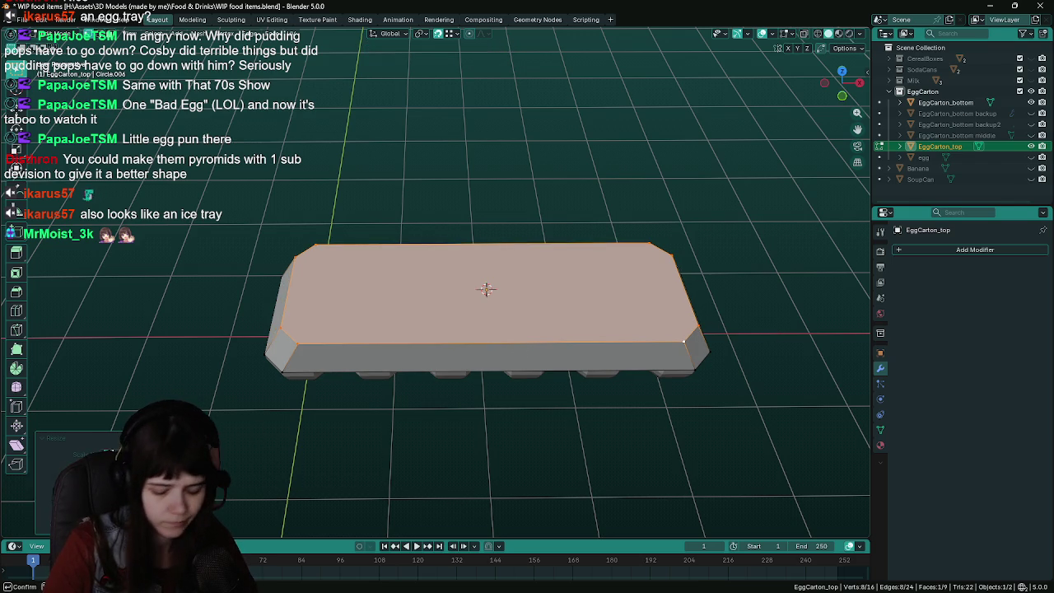
click(252, 343)
Scale two corner vertices of the lid inward to chamfer its corners
middle_drag(252, 342, 425, 321)
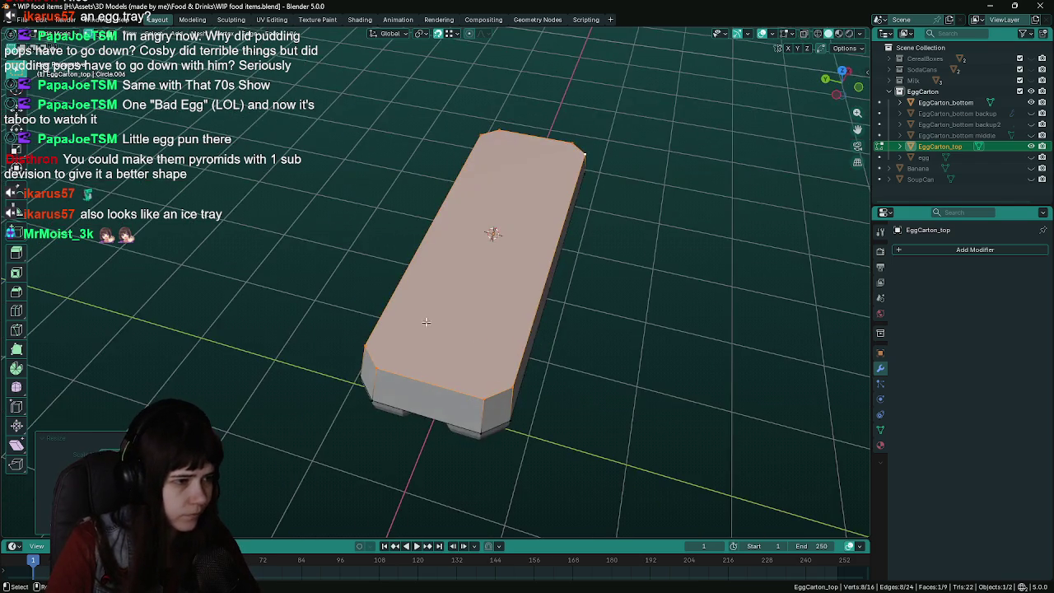
click(482, 413)
mouse_move(482, 413)
middle_down()
mouse_move(344, 376)
mouse_move(576, 425)
middle_up()
shift+click(344, 376)
key(s)
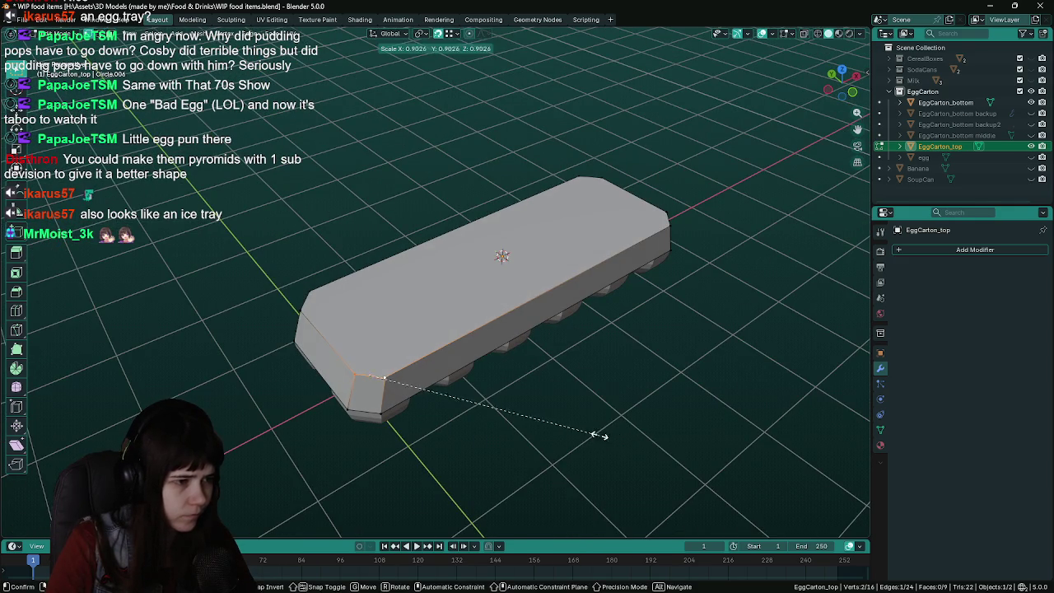
click(551, 427)
middle_drag(381, 387, 419, 423)
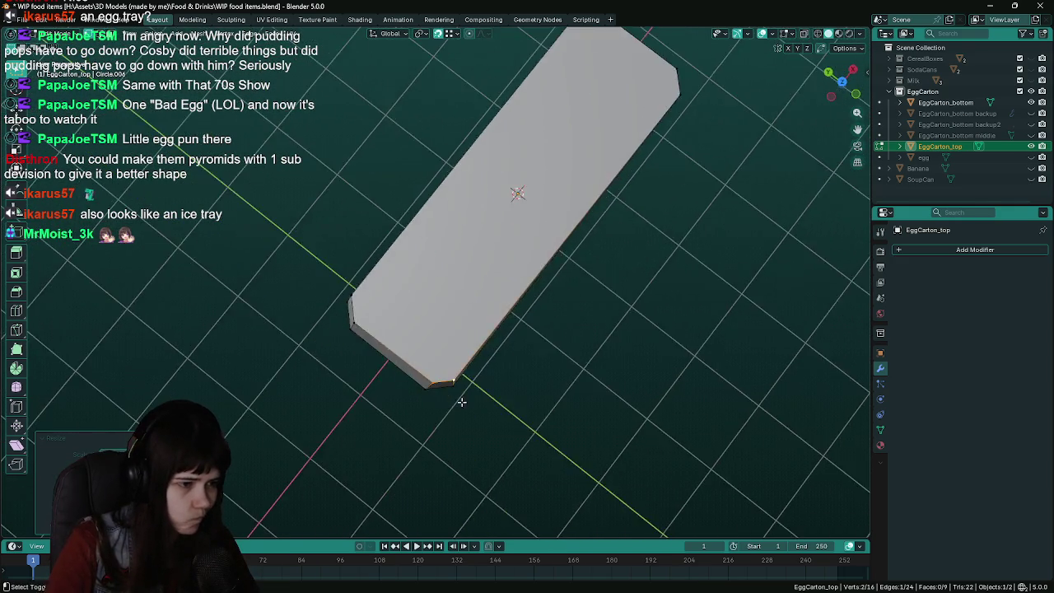
key(ctrl+z)
key(ctrl+z)
Select a corner vertex of the lid and save WIP food items.blend
key(a)
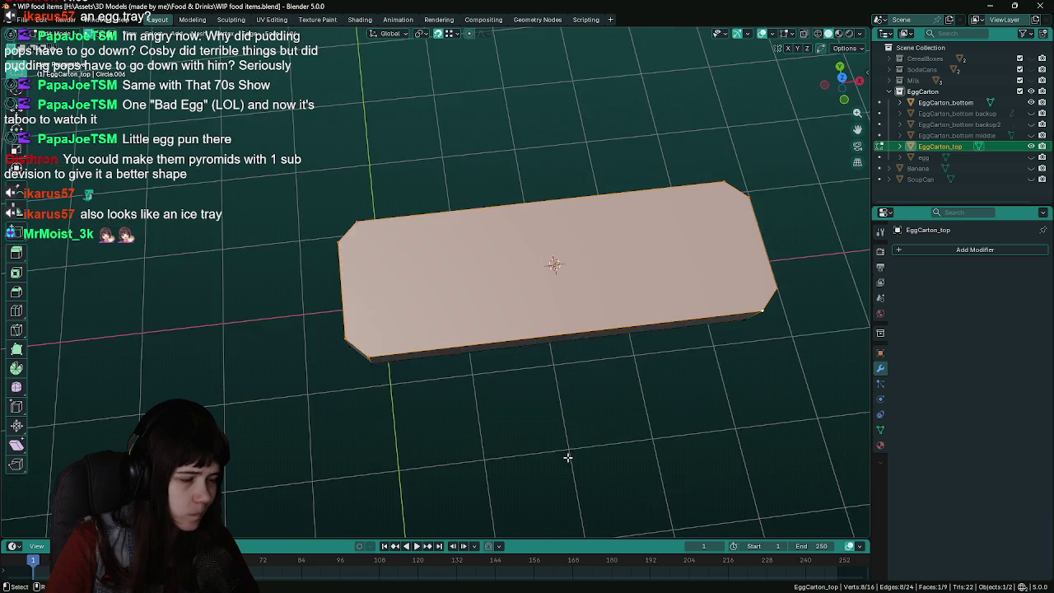
middle_drag(568, 458, 513, 368)
click(494, 281)
key(ctrl+s)
mouse_move(494, 282)
middle_down()
mouse_move(473, 325)
mouse_move(524, 358)
middle_up()
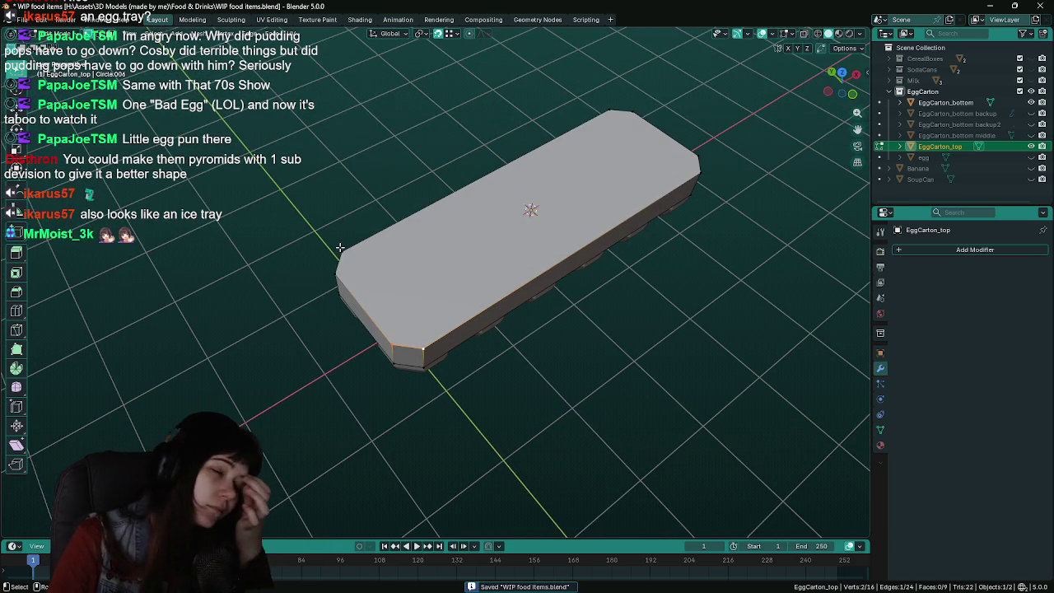
mouse_move(337, 247)
middle_down()
mouse_move(468, 323)
mouse_move(494, 296)
middle_up()
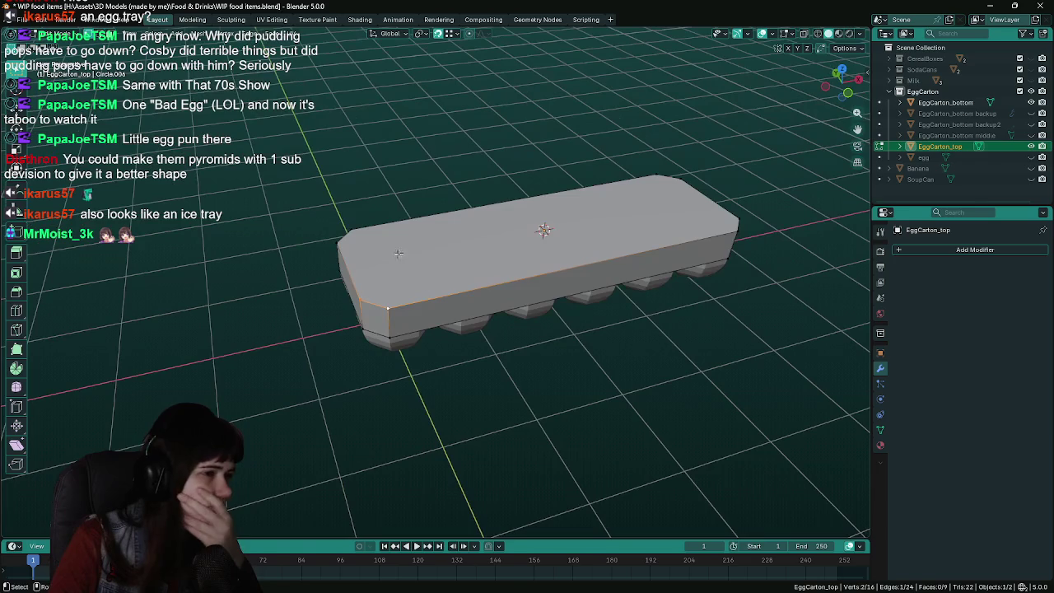
click(209, 35)
mouse_move(216, 74)
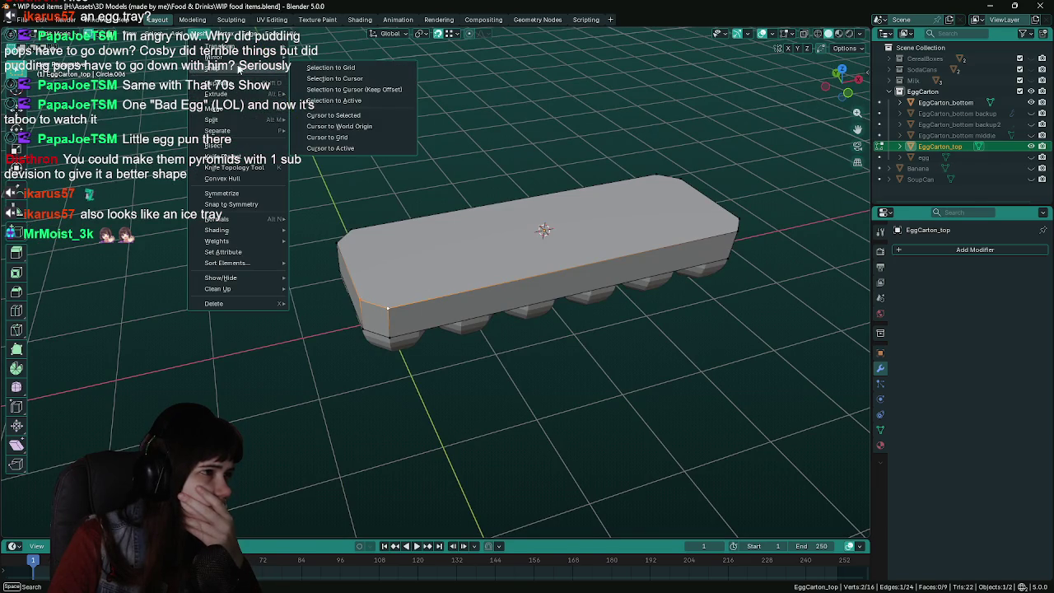
Snap the 3D cursor to the selected corner vertex and check the carton in front view
click(355, 116)
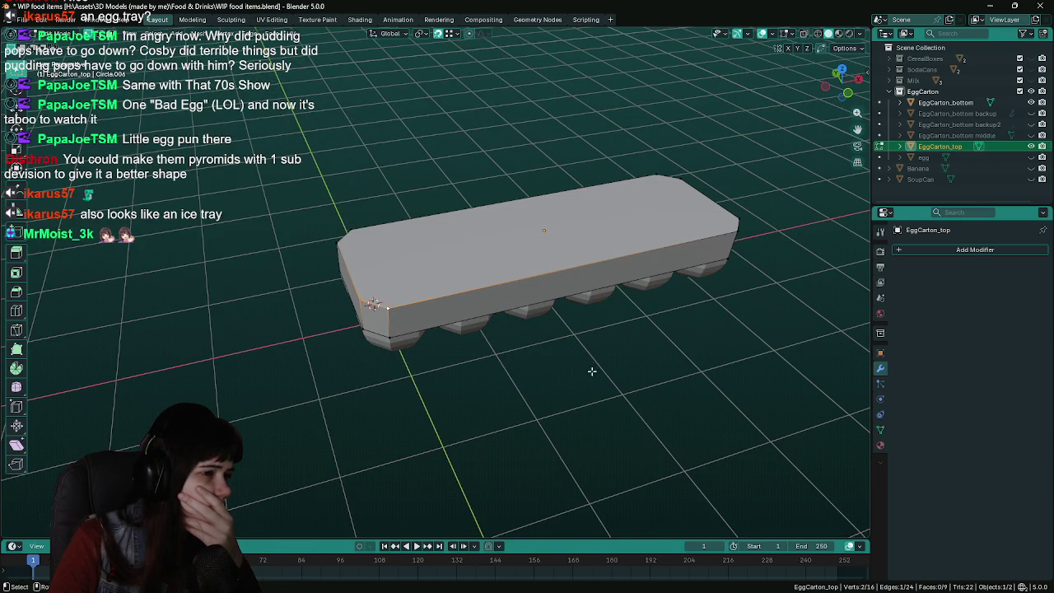
mouse_move(591, 372)
middle_down()
mouse_move(574, 439)
mouse_move(581, 387)
middle_up()
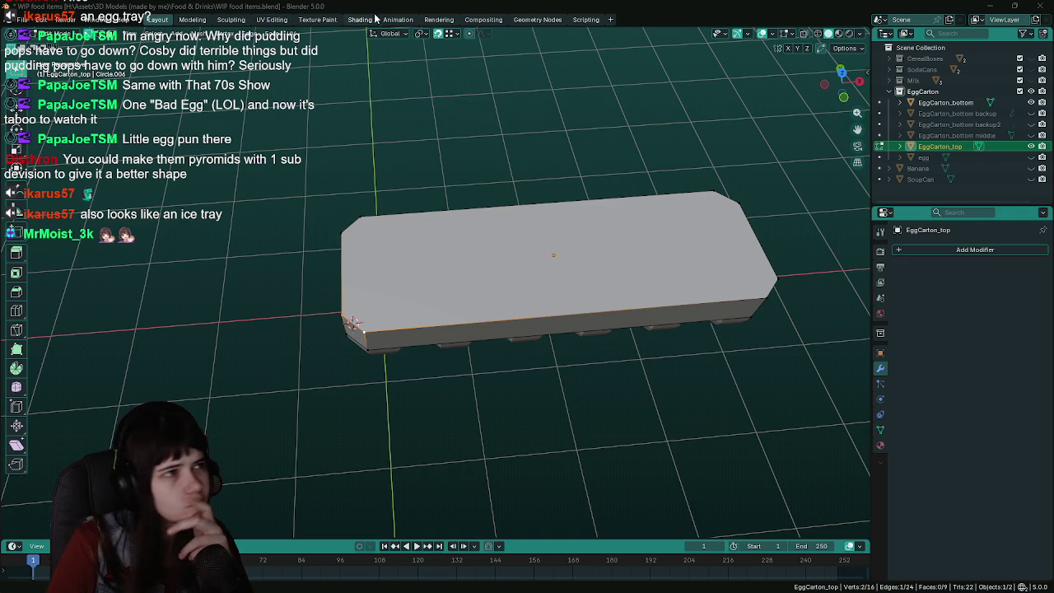
middle_drag(495, 248, 578, 370)
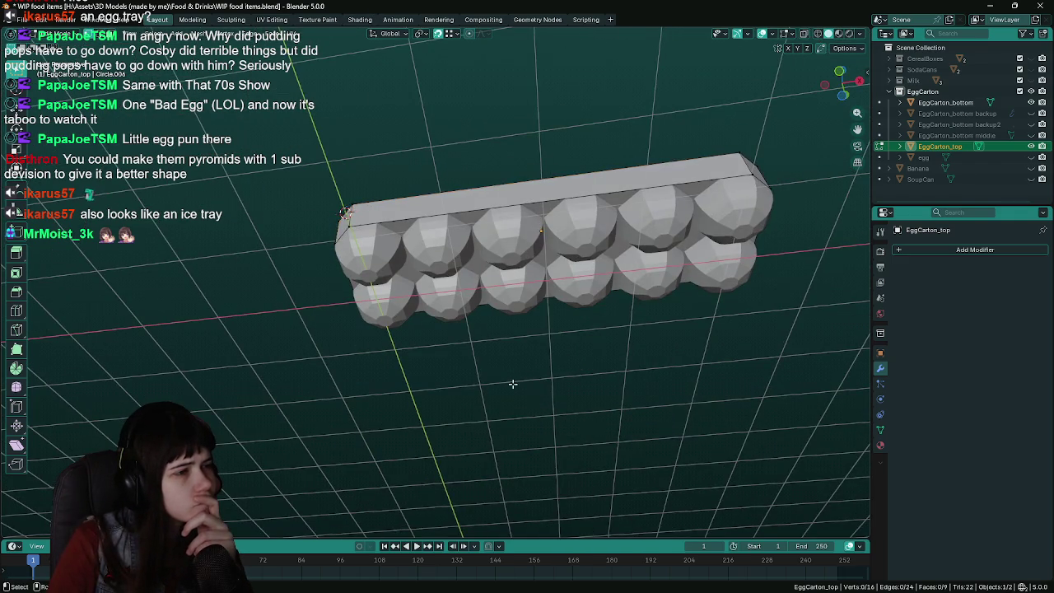
key(KP_1)
middle_drag(453, 357, 443, 386)
Hide the EggCarton_top lid and EggCarton_bottom tray, then save the file
key(h)
click(467, 300)
key(h)
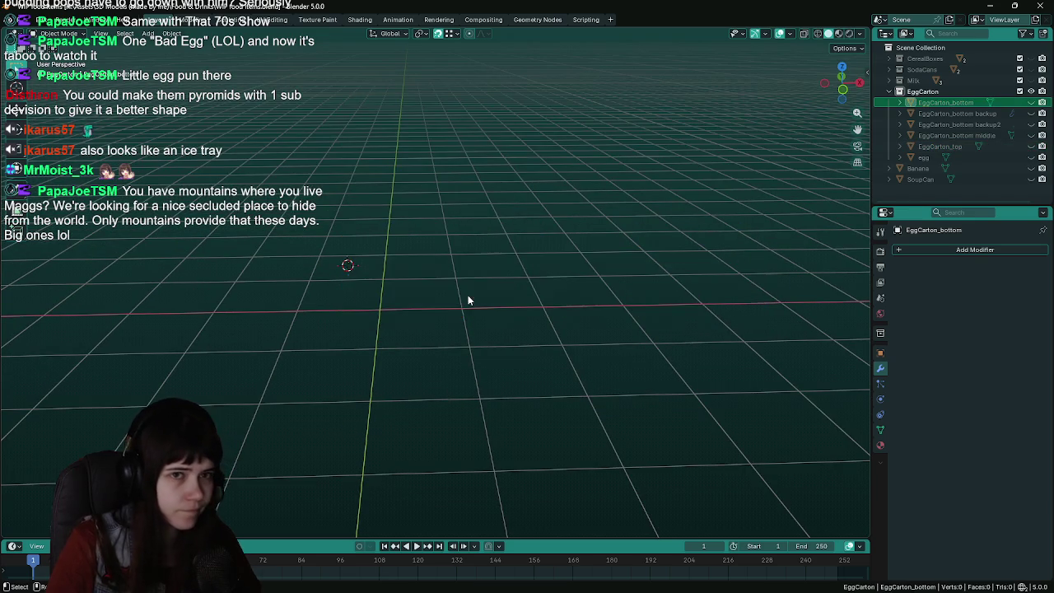
mouse_move(467, 294)
middle_down()
mouse_move(448, 284)
mouse_move(458, 270)
middle_up()
key(ctrl+s)
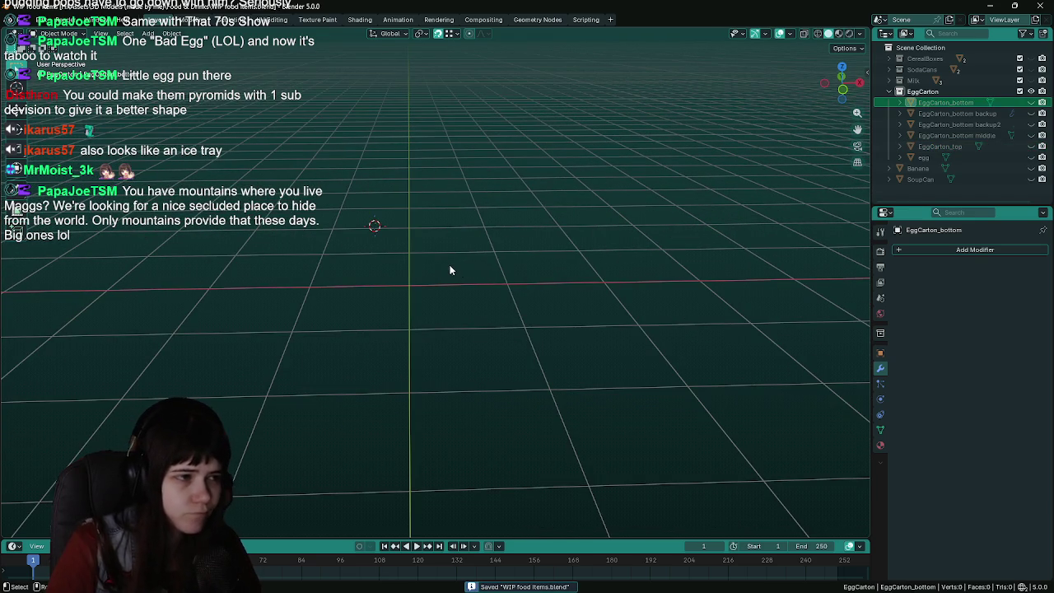
Browse the Add menu, then snap the 3D cursor back to the world origin
key(shift+a)
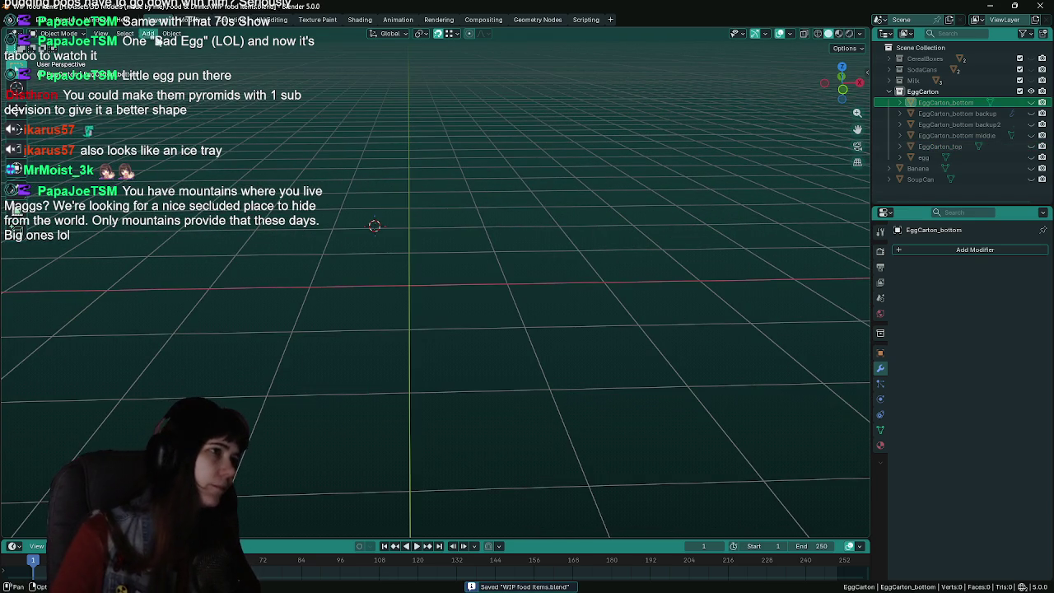
click(148, 33)
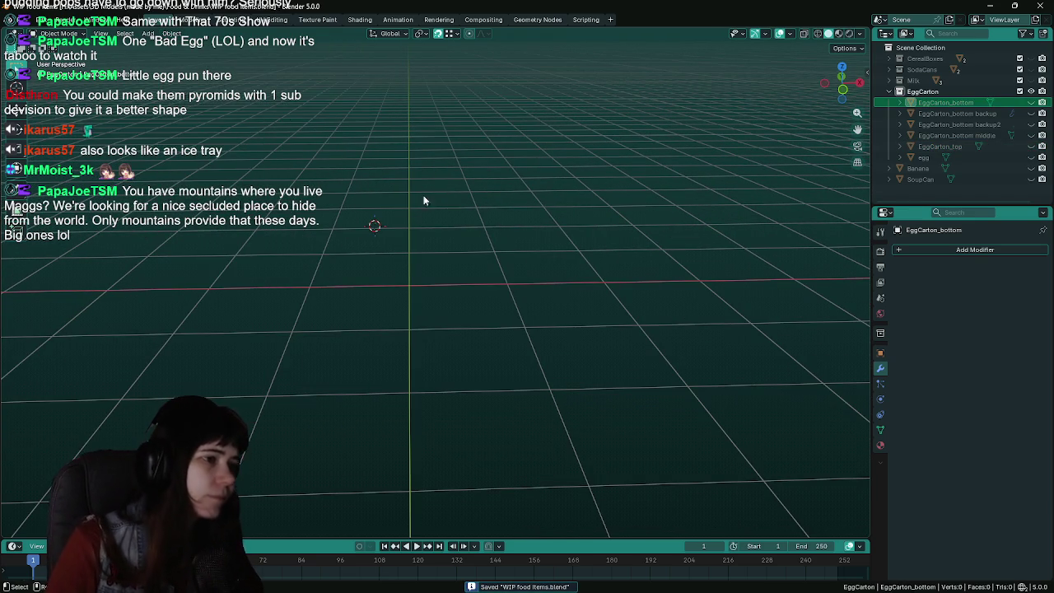
click(171, 33)
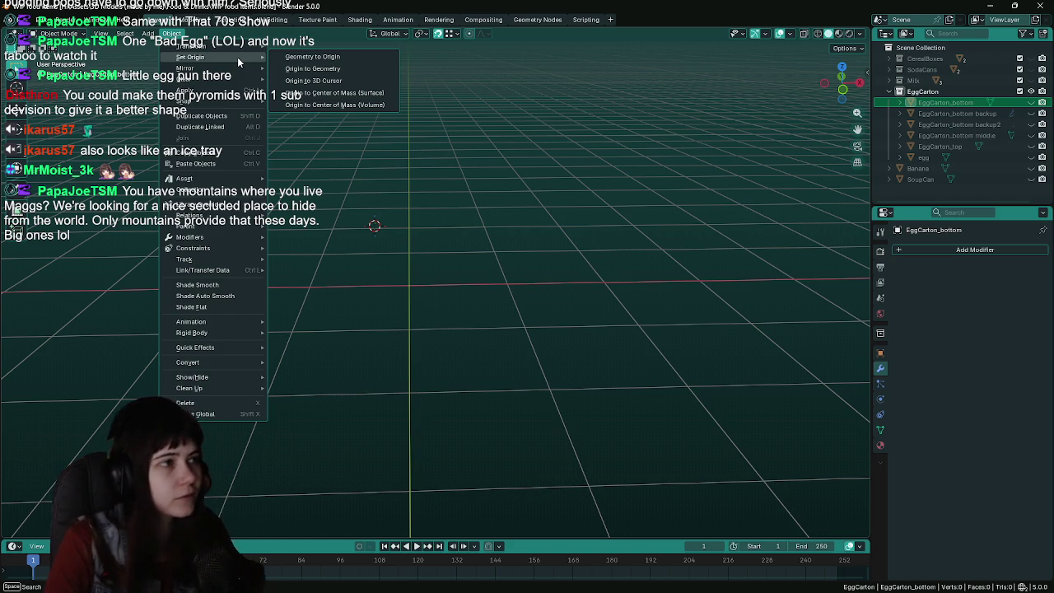
mouse_move(193, 101)
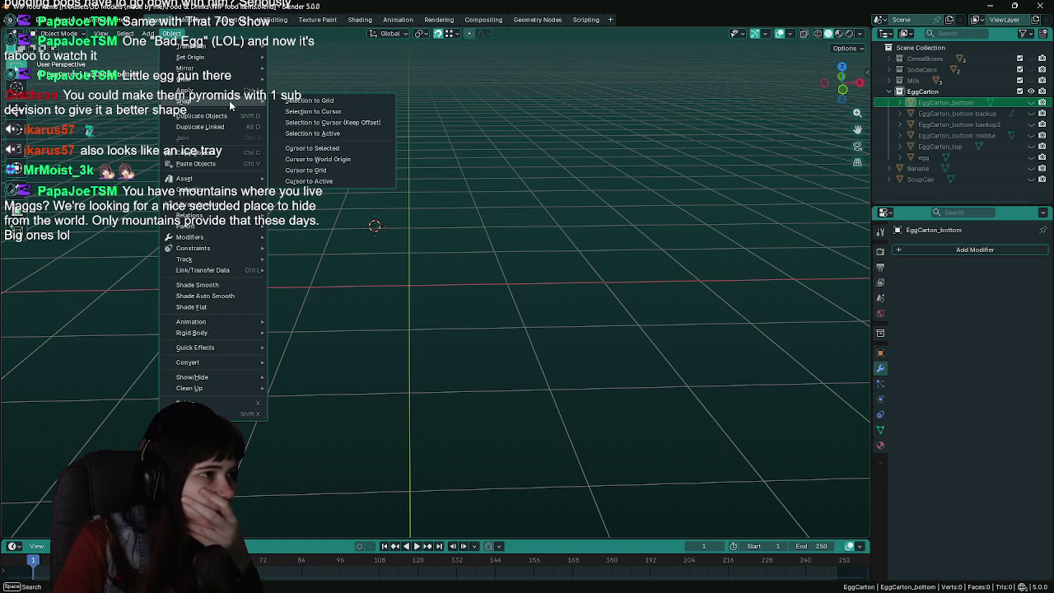
click(328, 145)
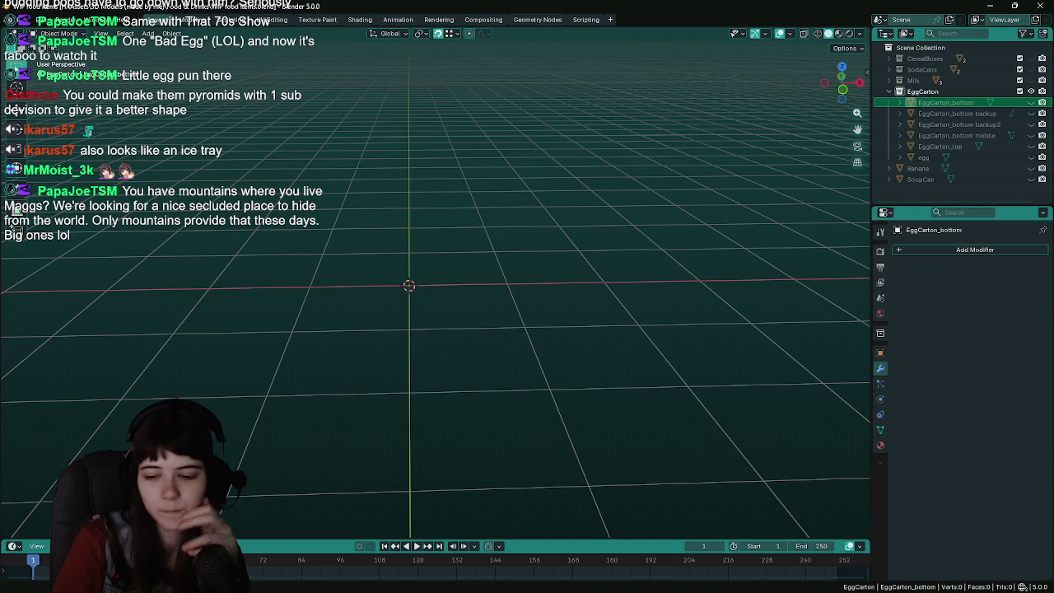
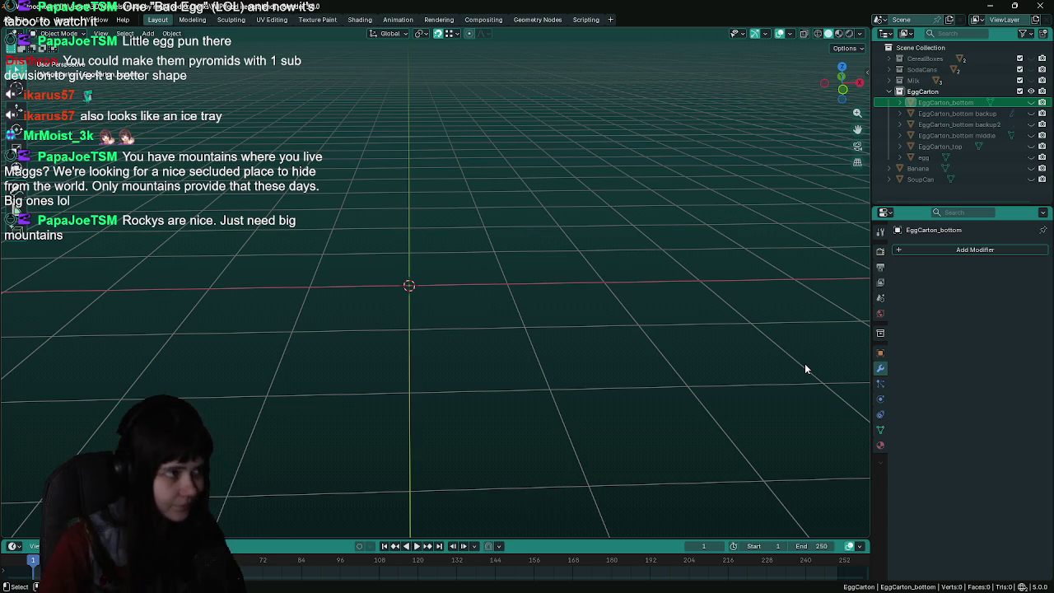
Save the file and add a test cube to the empty scene
mouse_move(459, 294)
middle_down()
mouse_move(460, 281)
mouse_move(475, 289)
middle_up()
key(ctrl+s)
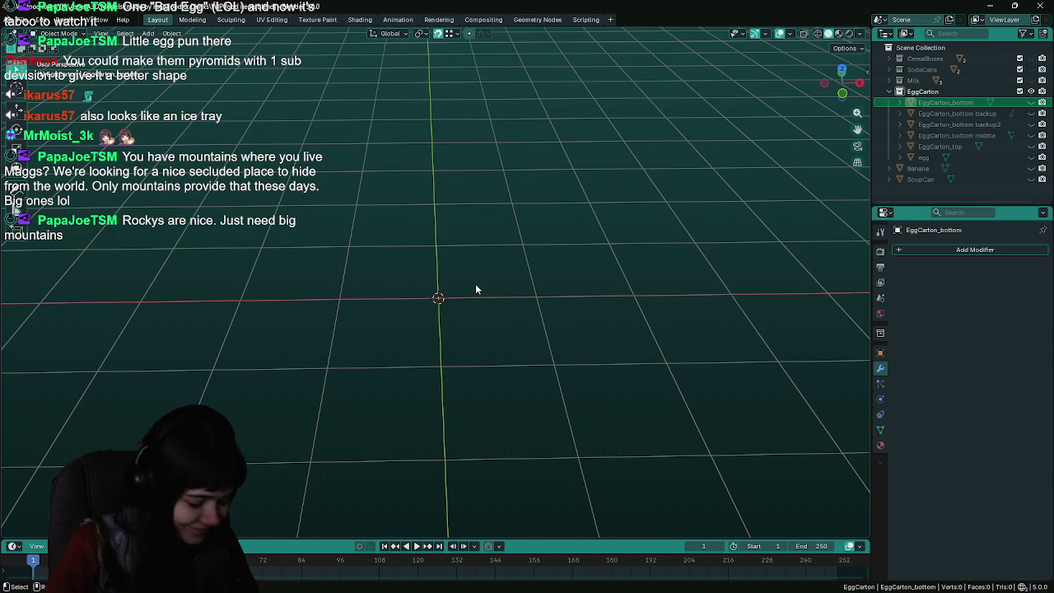
key(shift+a)
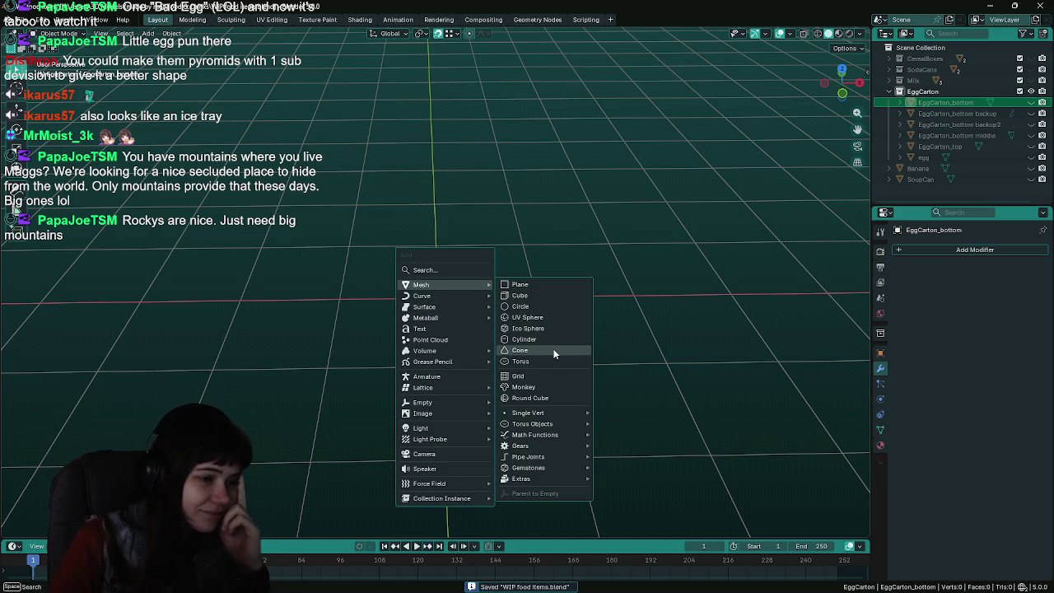
click(546, 295)
Delete the test cube and unhide EggCarton_bottom
mouse_move(513, 360)
middle_down()
mouse_move(555, 395)
mouse_move(553, 423)
mouse_move(543, 376)
middle_up()
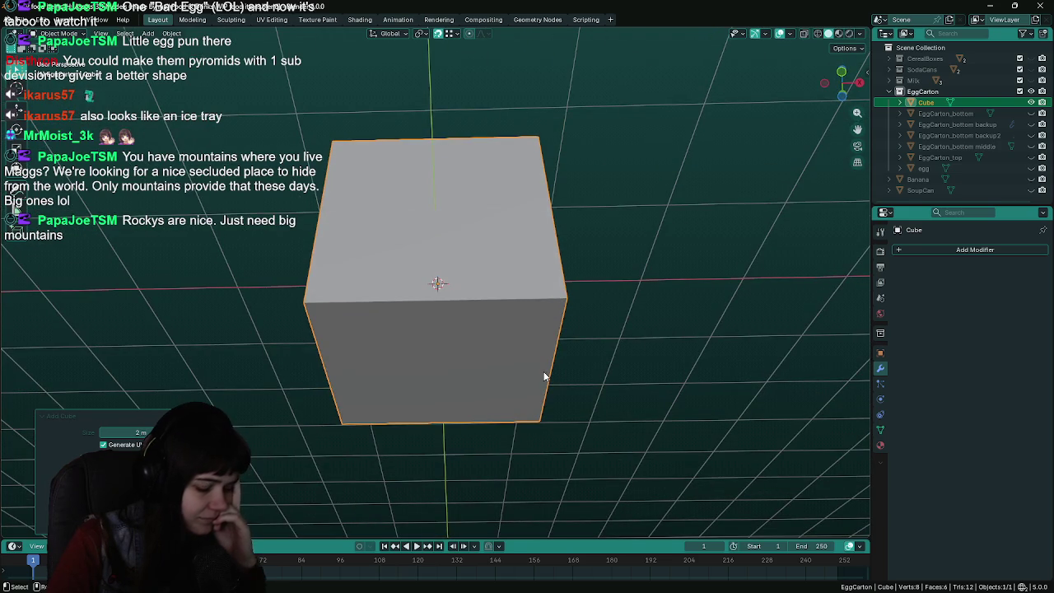
key(Delete)
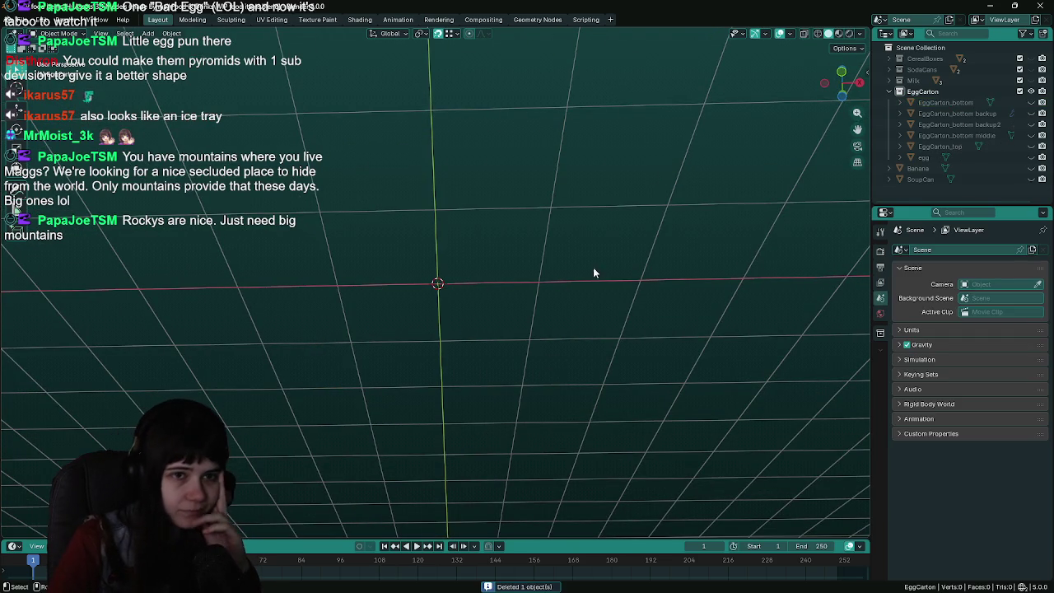
click(1031, 102)
Unhide EggCarton_top, then select EggCarton_bottom and enter Edit Mode
click(1031, 146)
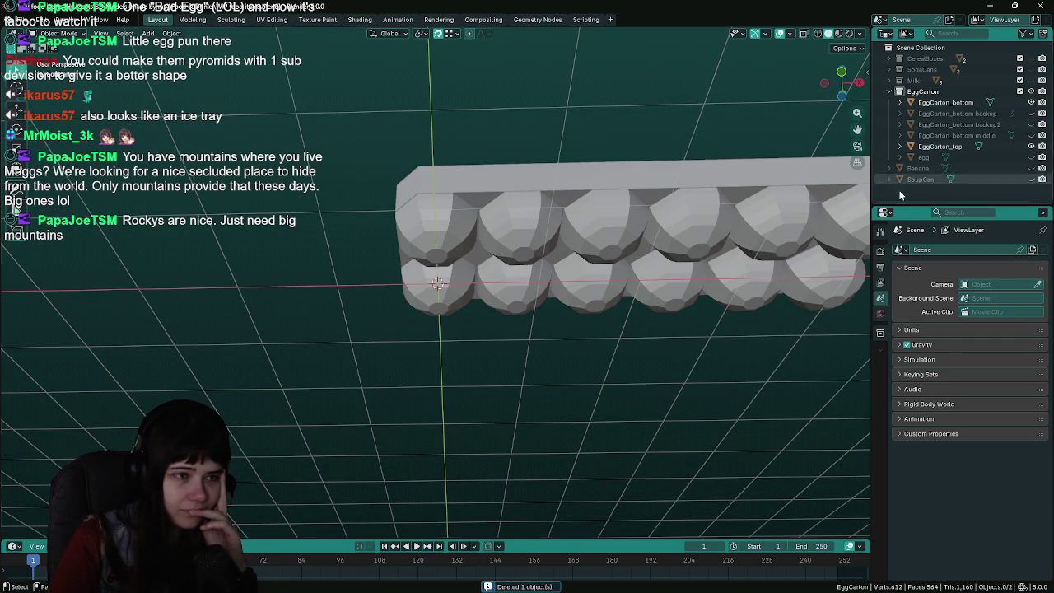
middle_drag(576, 272, 517, 270)
click(501, 220)
middle_drag(501, 220, 503, 186)
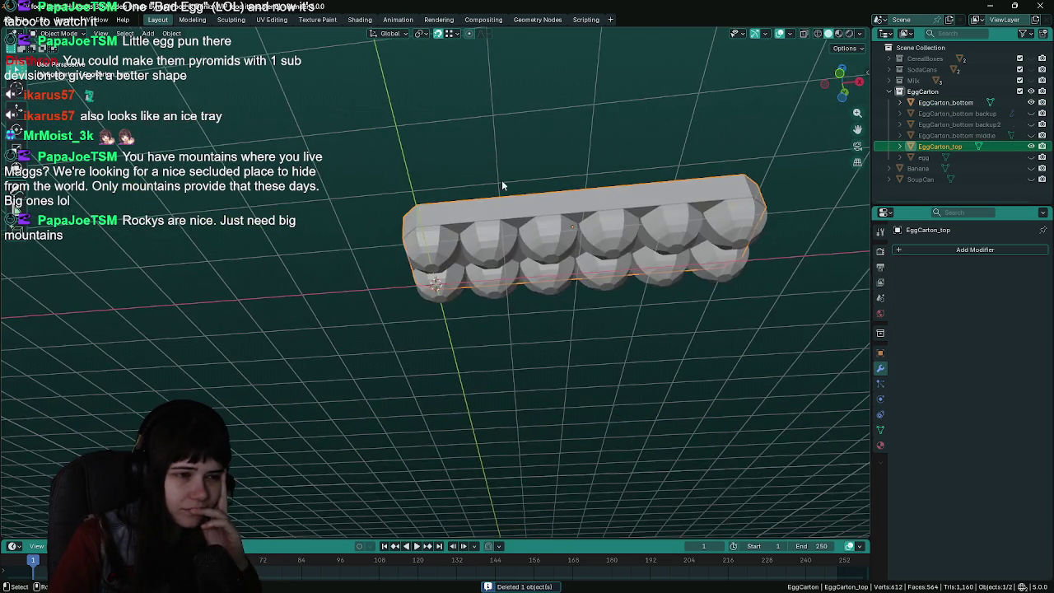
click(544, 235)
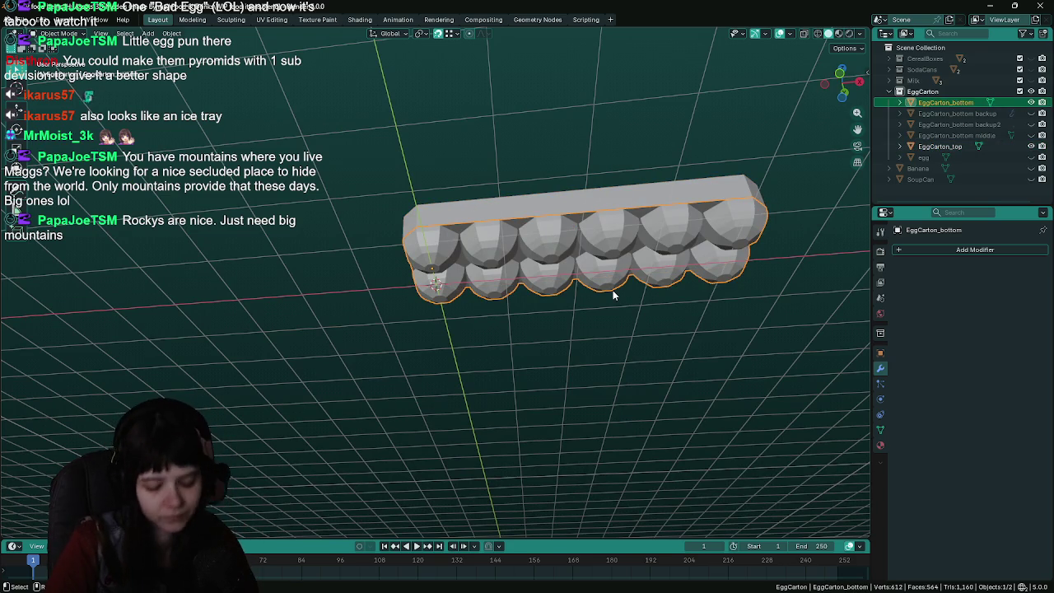
key(Tab)
Select the bottom faces of all twelve egg cups
scroll(576, 288, up, 2)
scroll(494, 241, up, 2)
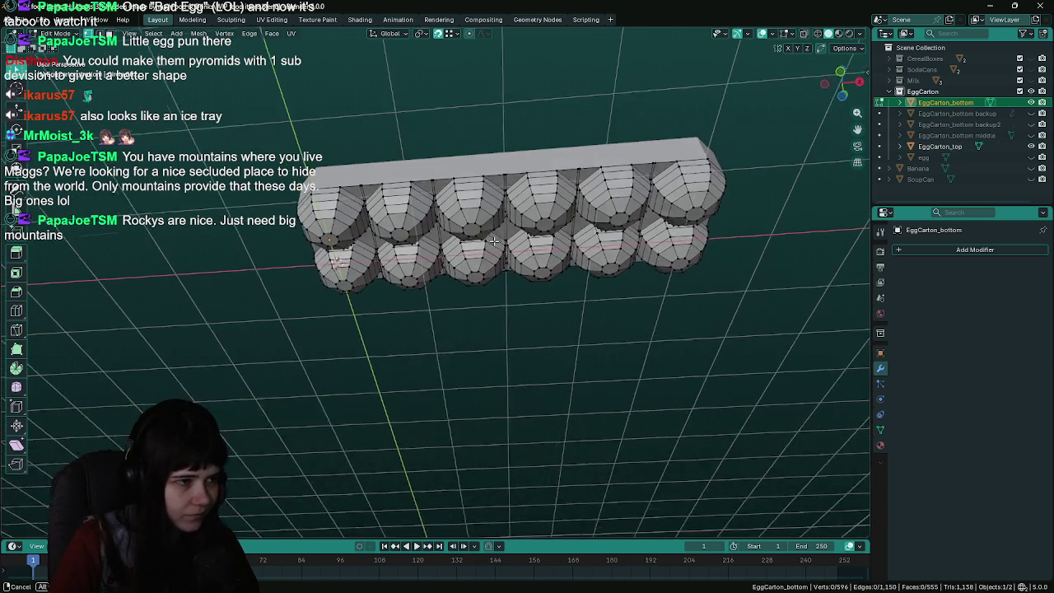
scroll(492, 241, up, 2)
shift+click(303, 284)
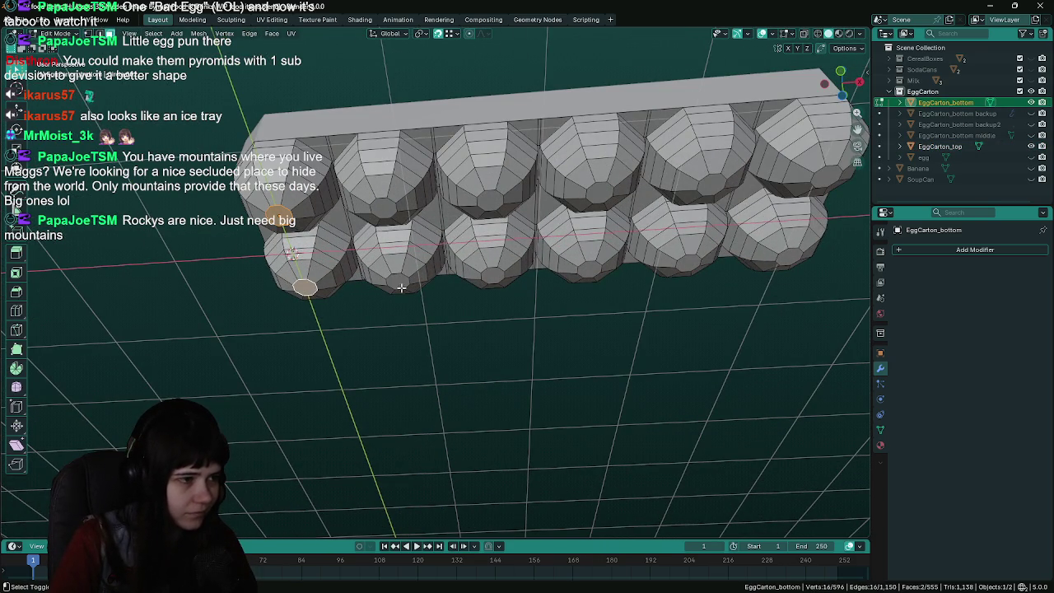
shift+click(388, 206)
click(384, 210)
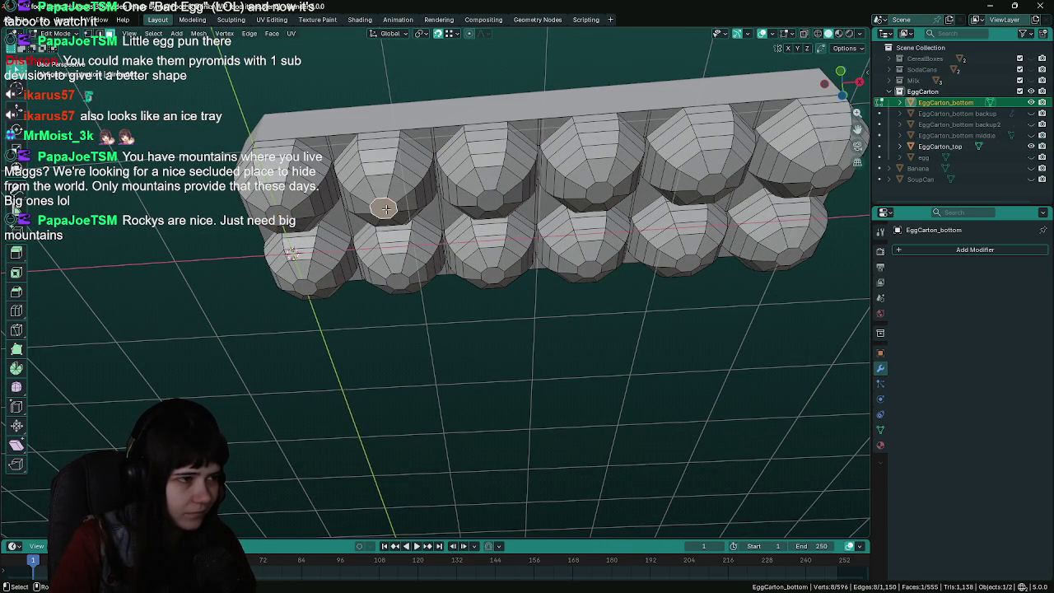
shift+click(282, 216)
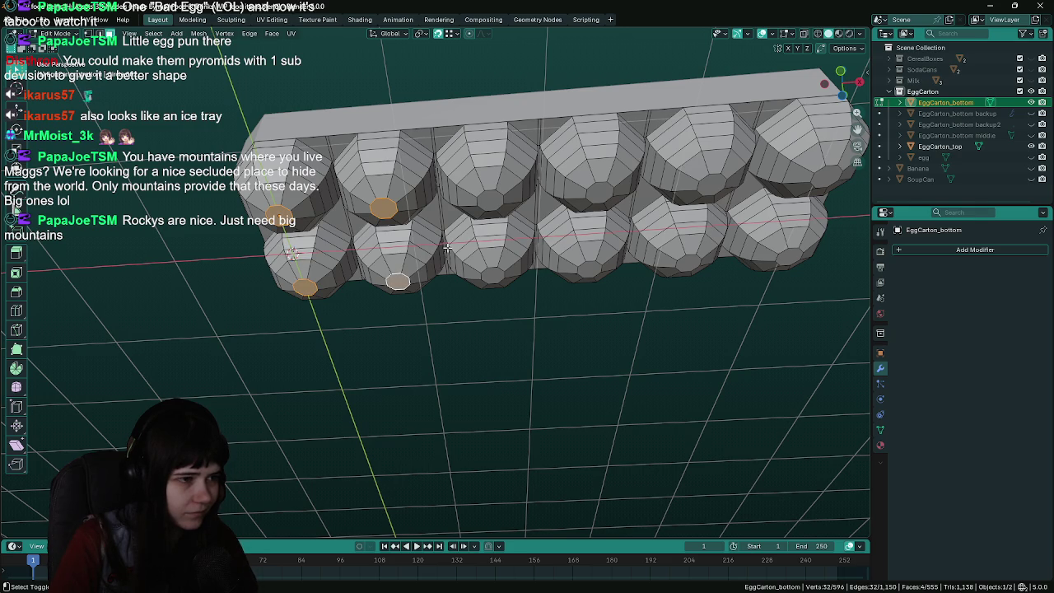
shift+click(488, 200)
shift+click(493, 274)
shift+click(600, 193)
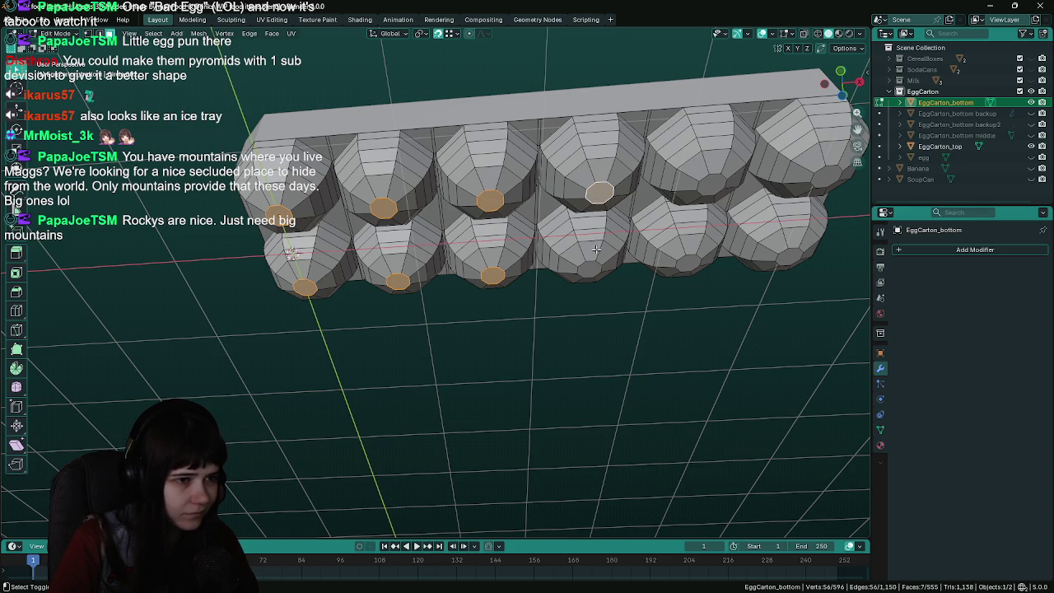
shift+click(589, 269)
shift+click(706, 186)
shift+click(696, 264)
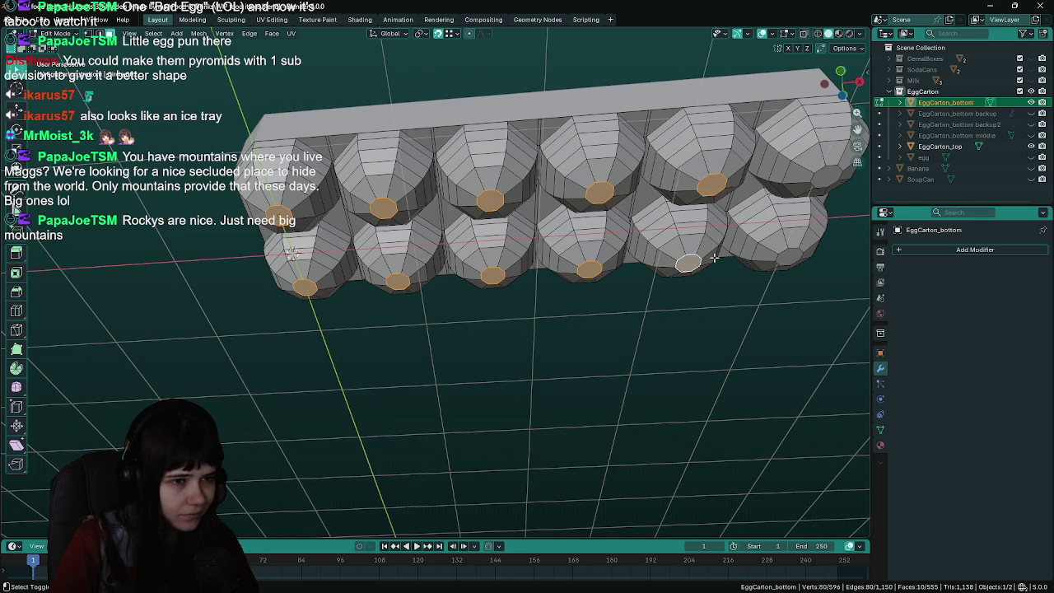
shift+click(822, 173)
Save the file with the cup bottoms selected and open the Mesh menu
middle_drag(823, 173, 741, 247)
key(ctrl+s)
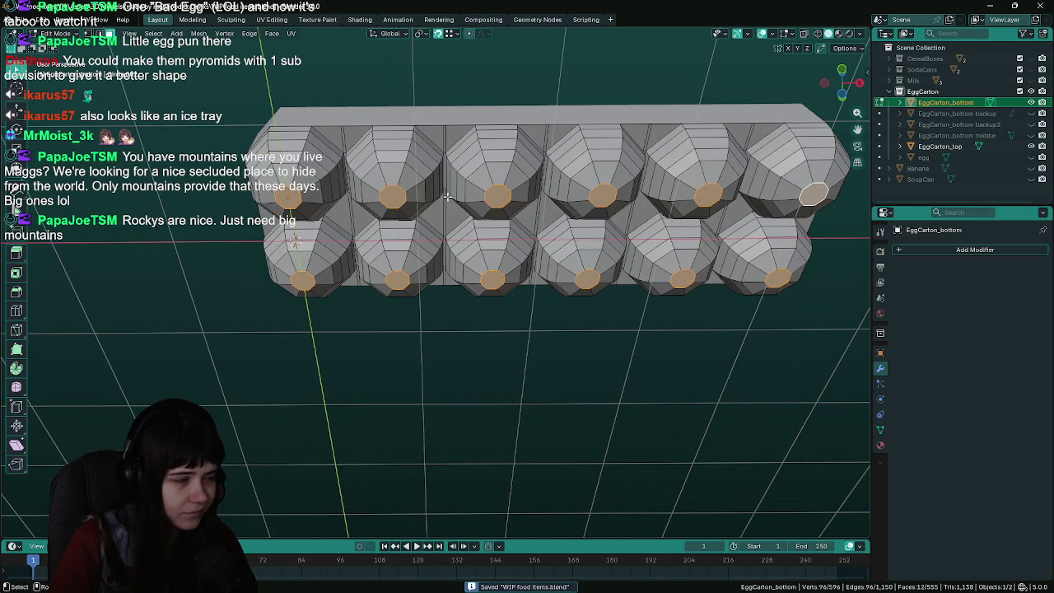
click(199, 33)
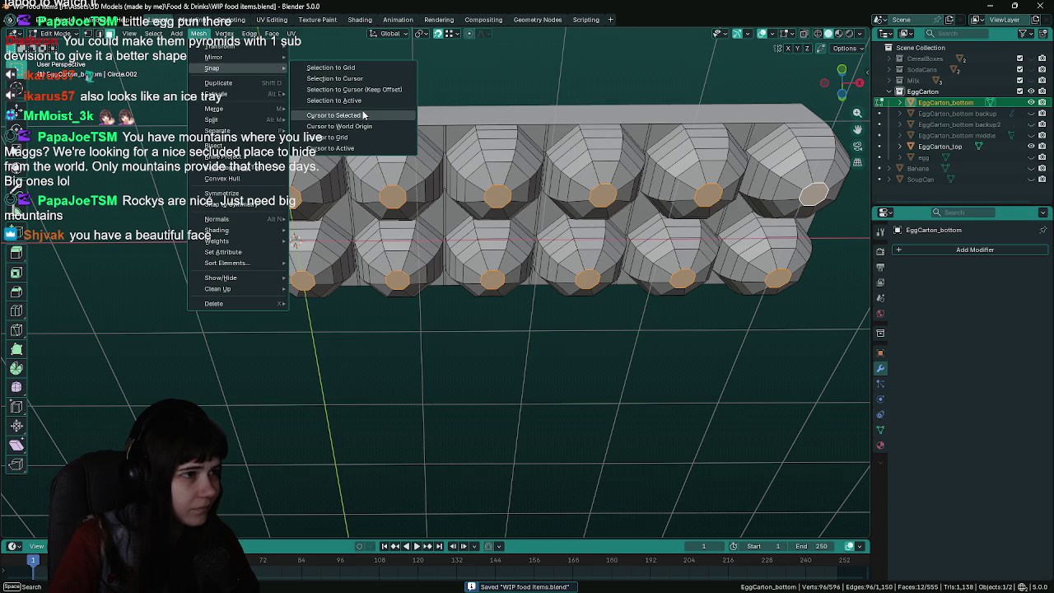
mouse_move(239, 68)
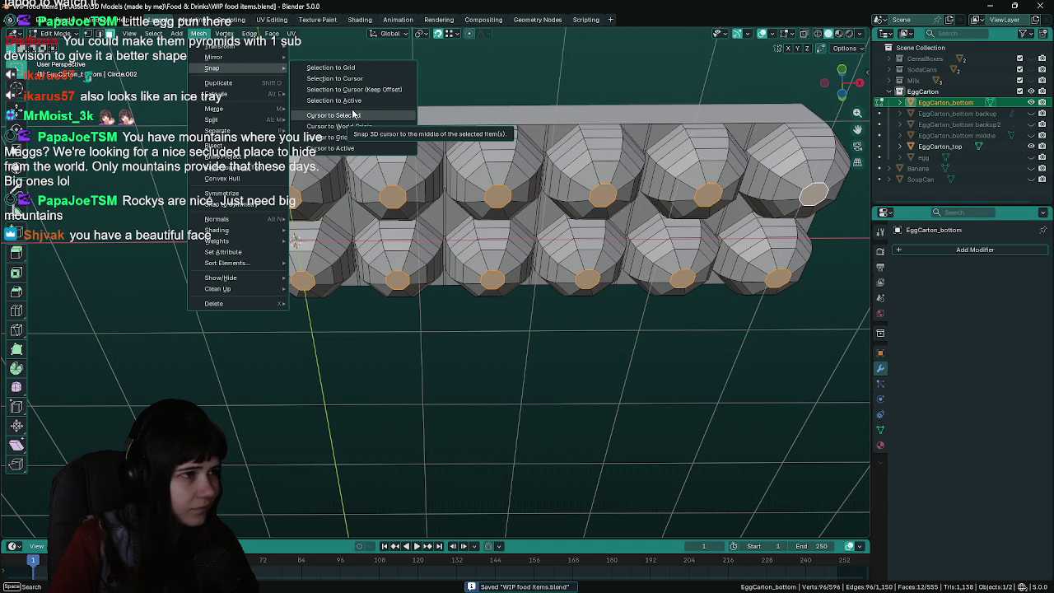
Snap the 3D cursor to the selected cup bottoms and set EggCarton_bottom's origin there
click(354, 115)
key(Tab)
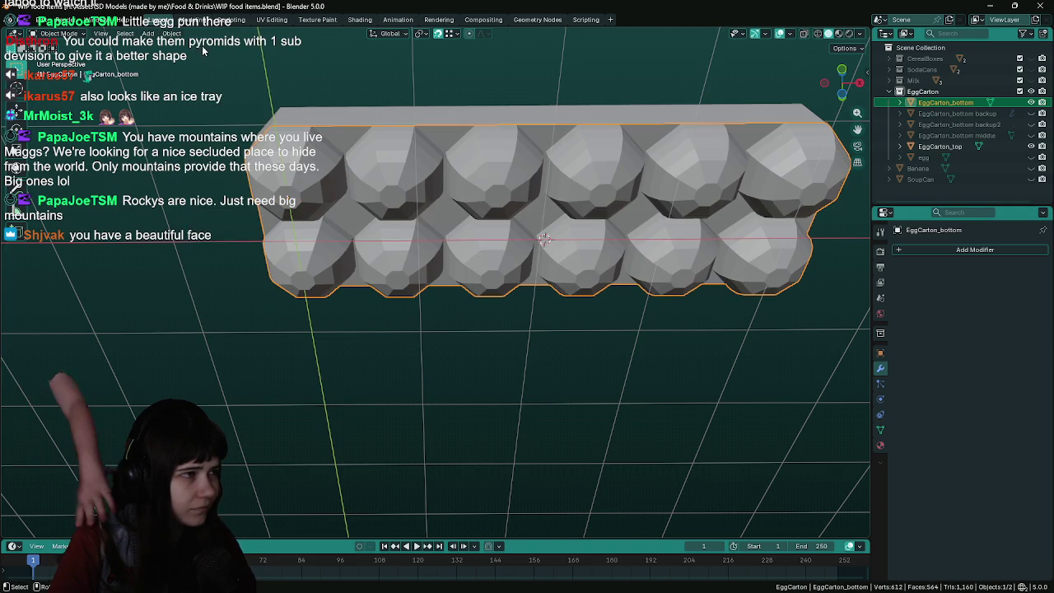
click(171, 33)
mouse_move(198, 57)
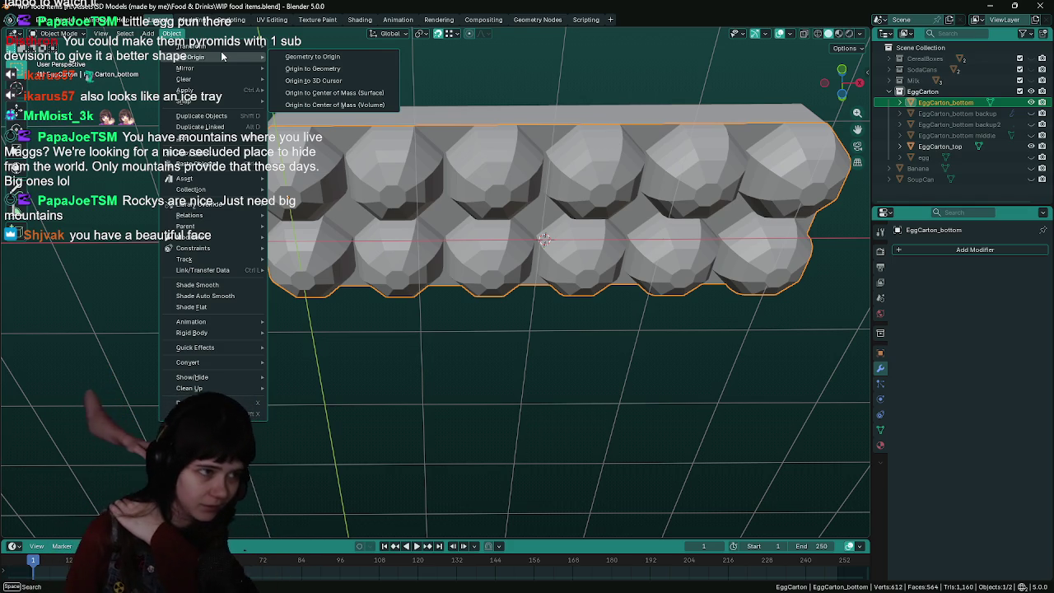
click(337, 80)
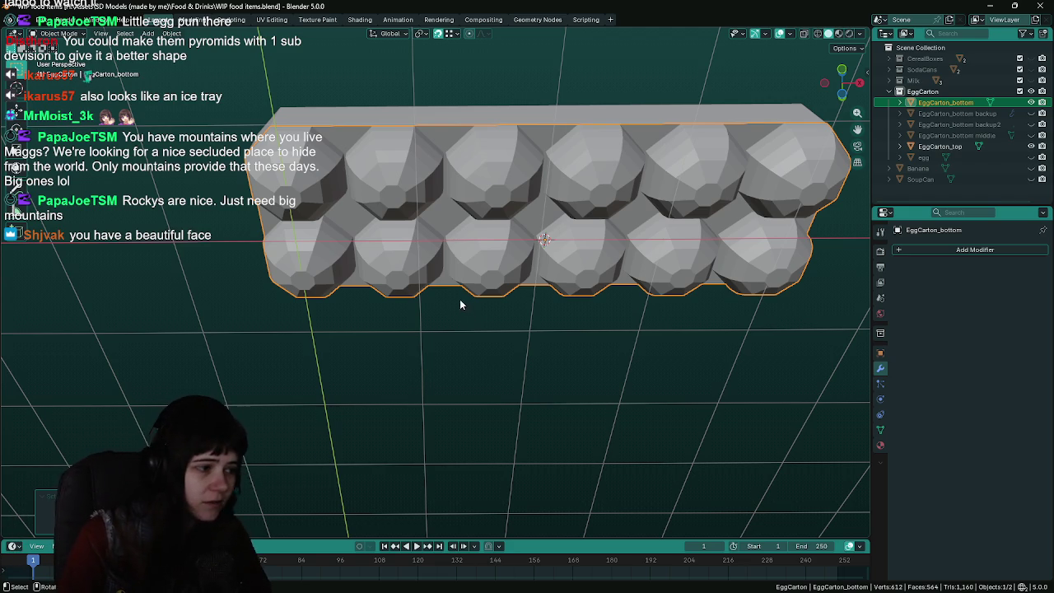
Edit the tray mesh from below using the Mesh menu, saving the file
mouse_move(460, 305)
middle_down()
mouse_move(445, 364)
mouse_move(494, 372)
mouse_move(486, 367)
middle_up()
key(ctrl+s)
key(Tab)
click(199, 34)
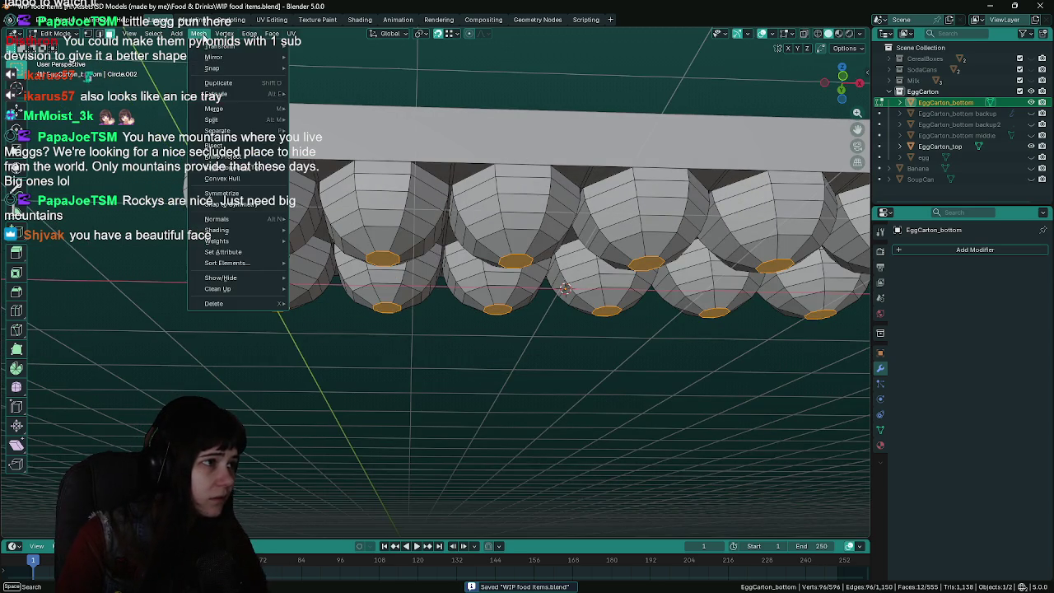
mouse_move(477, 379)
middle_down()
mouse_move(496, 391)
mouse_move(474, 388)
middle_up()
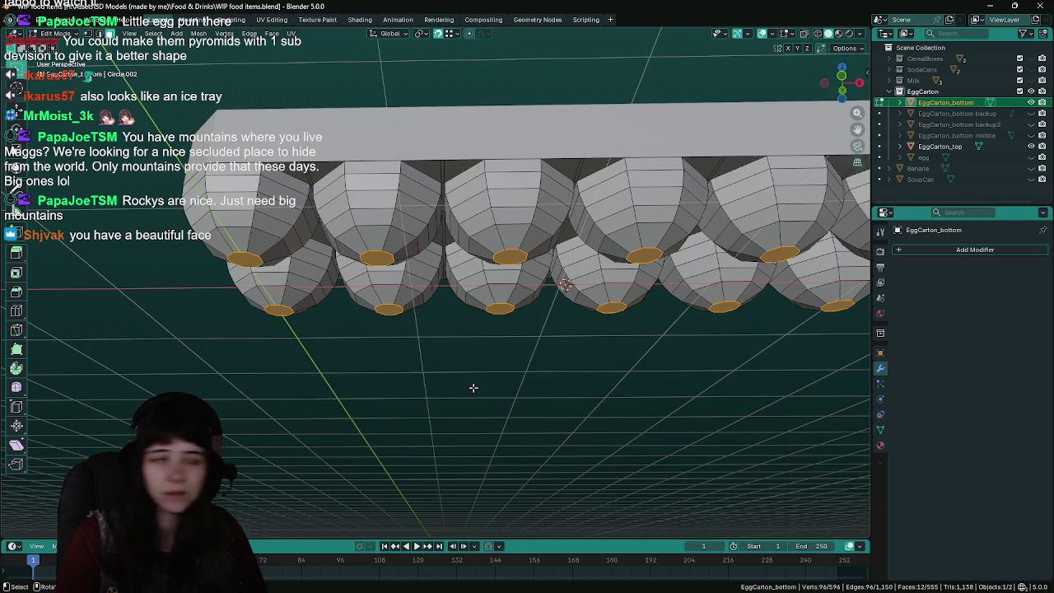
mouse_move(473, 388)
middle_down()
mouse_move(447, 381)
mouse_move(450, 412)
mouse_move(430, 370)
middle_up()
key(ctrl+s)
In Object Mode, set EggCarton_top's origin to the 3D cursor and save
key(Tab)
click(531, 252)
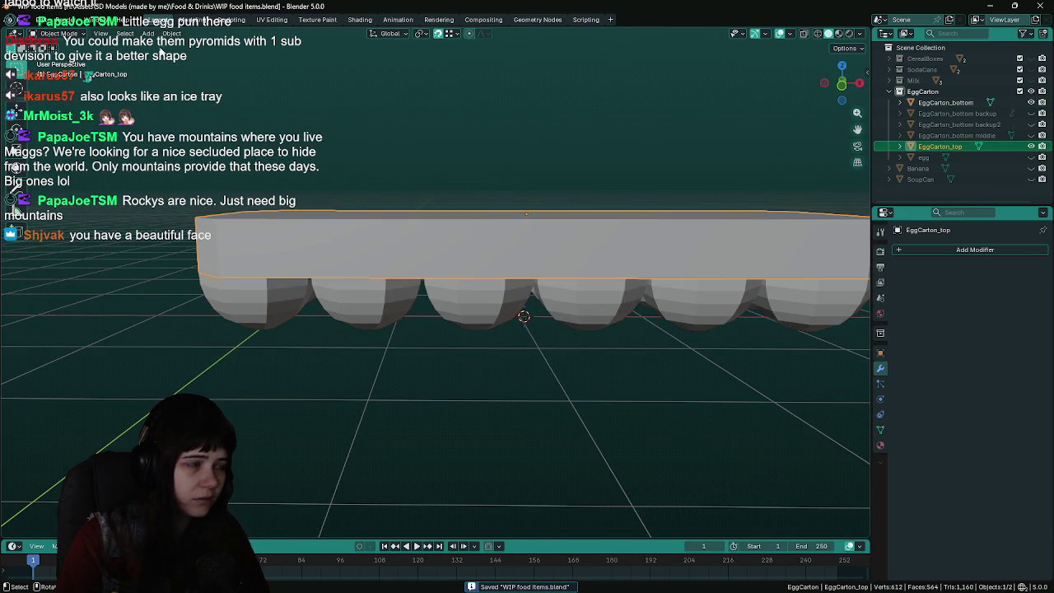
click(172, 34)
click(334, 81)
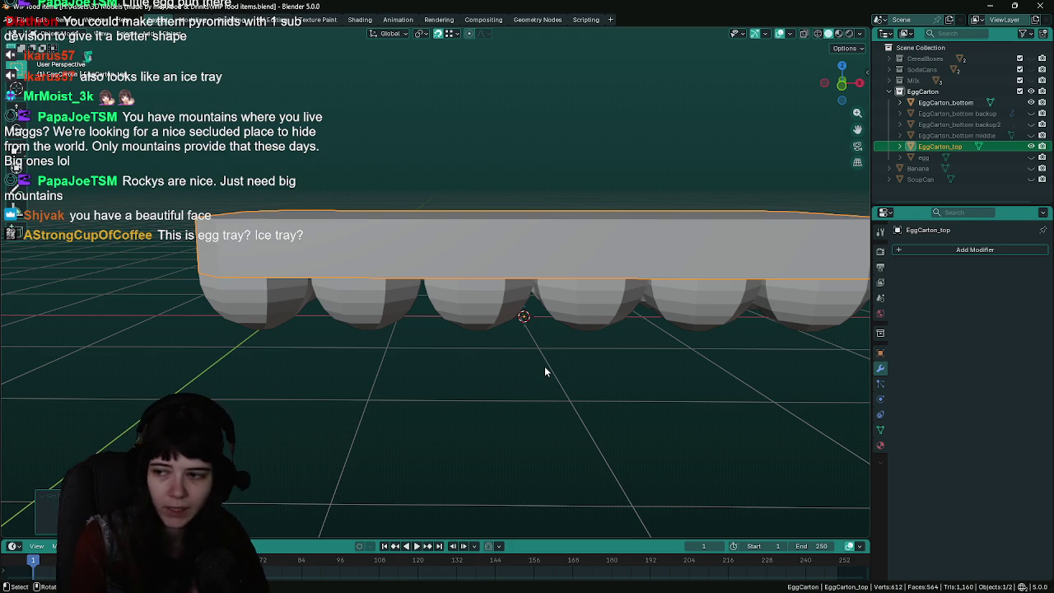
key(ctrl+s)
middle_drag(555, 346, 596, 313)
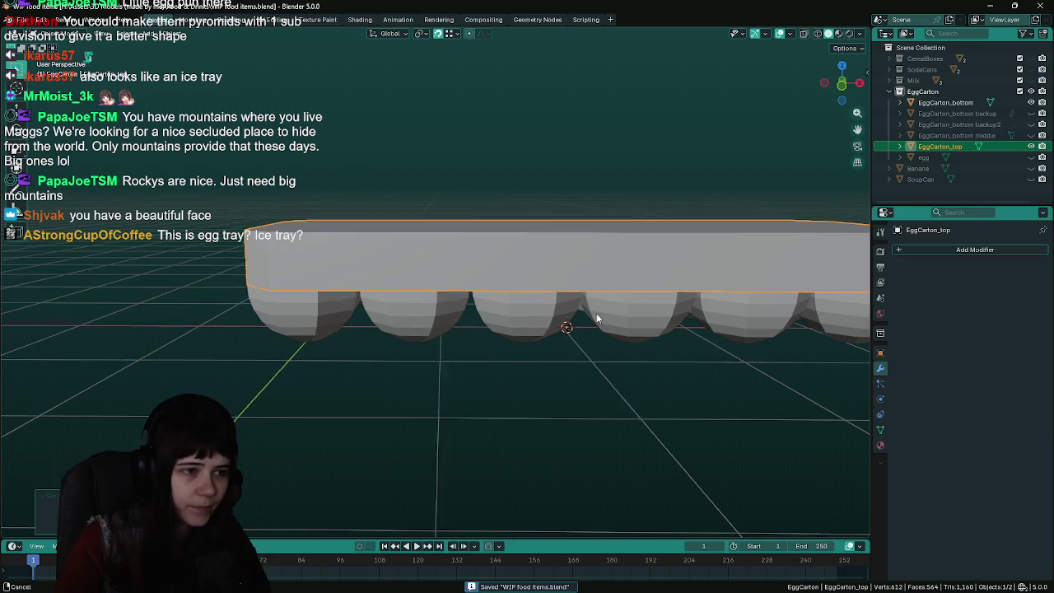
Show the transform properties and set EggCarton_top's X location to 0 m
click(634, 313)
shift+click(635, 271)
click(880, 353)
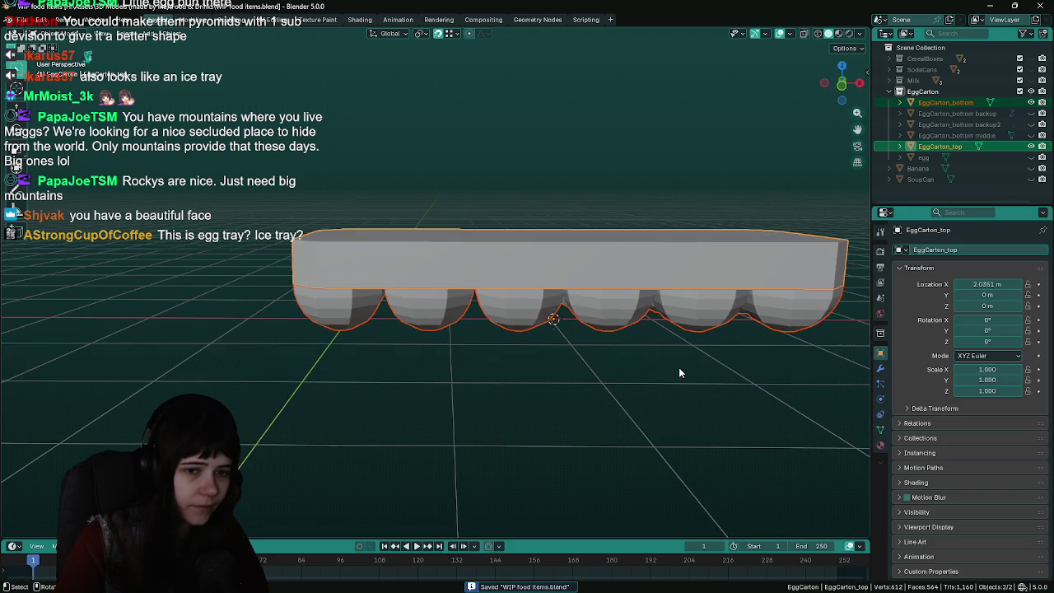
scroll(578, 371, down, 3)
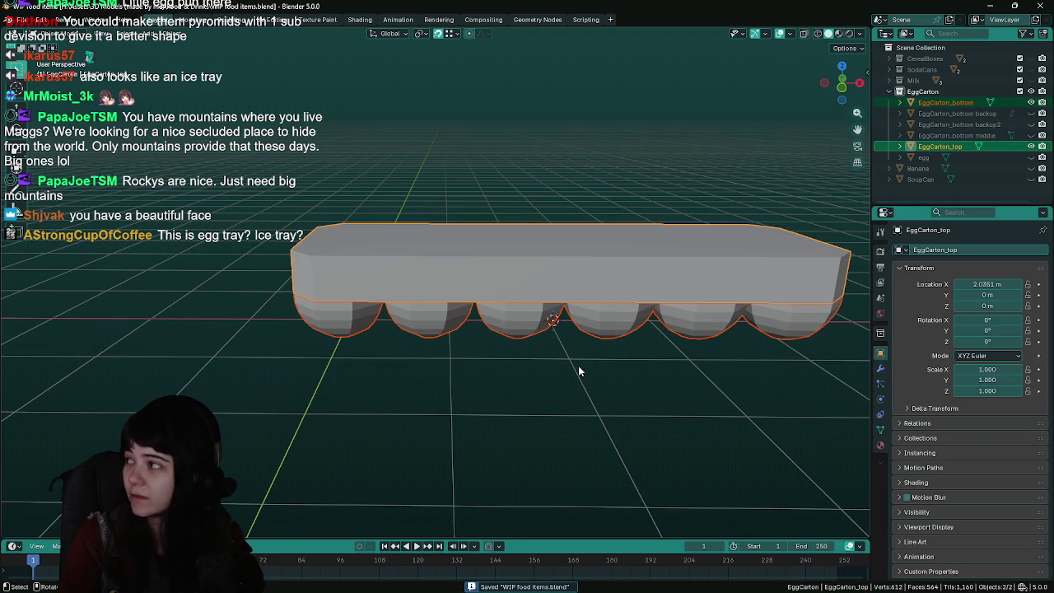
click(627, 328)
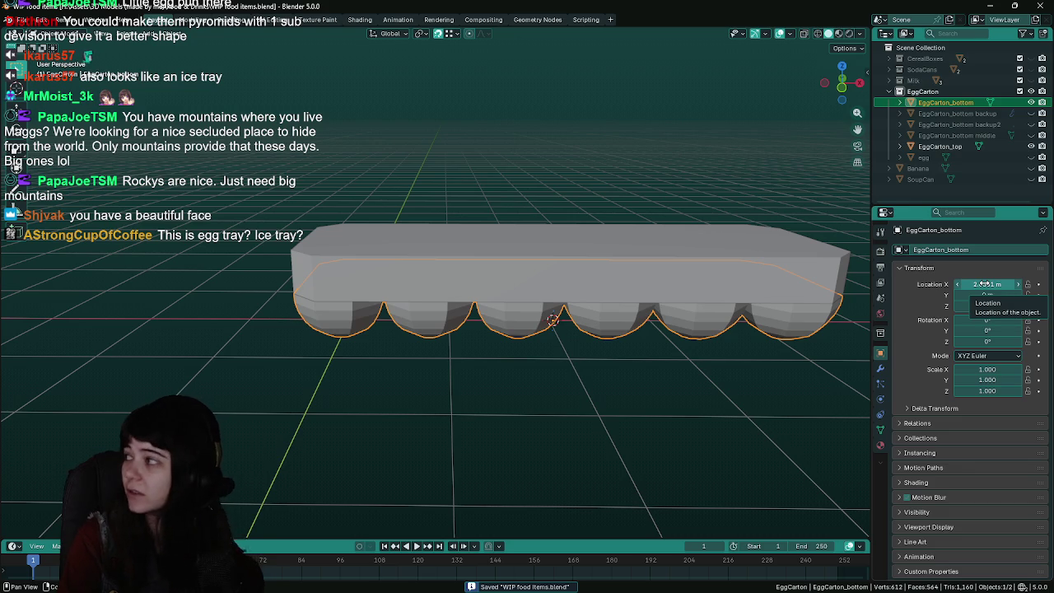
click(760, 277)
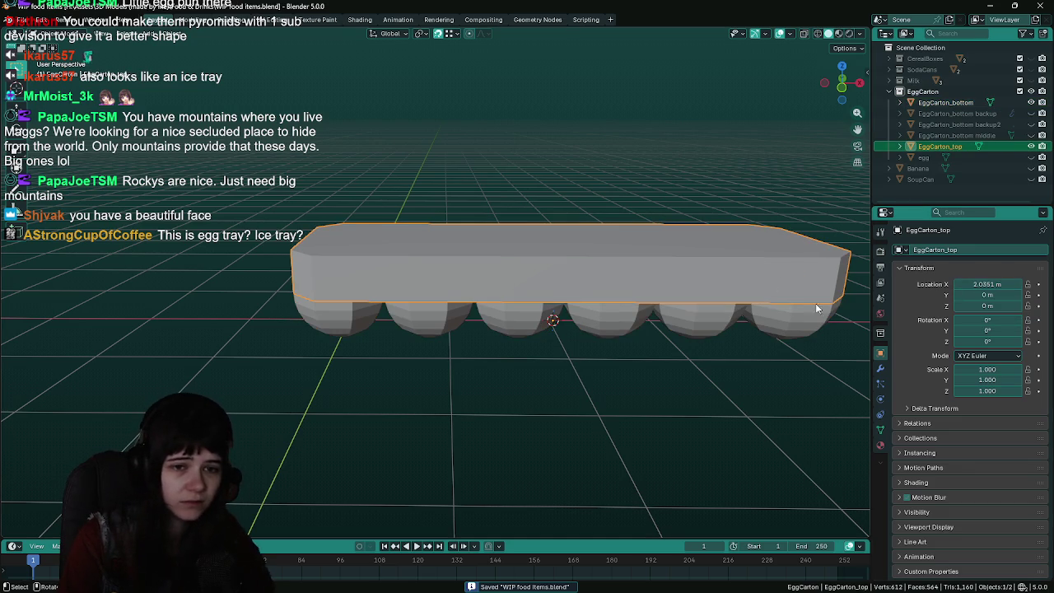
click(994, 284)
text(0)
key(Return)
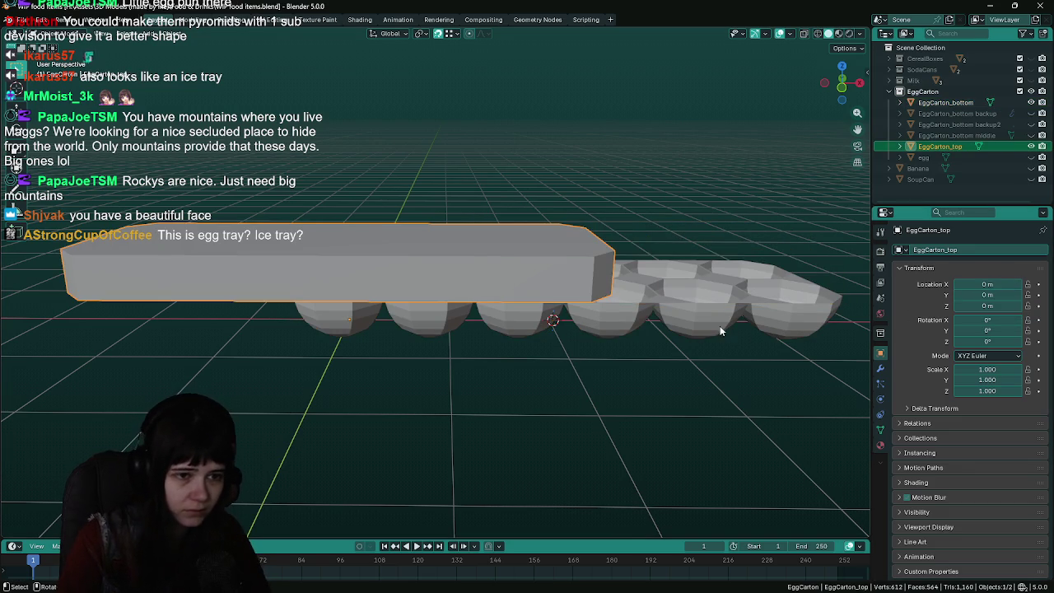
Set EggCarton_bottom's X location to 0 m
click(725, 329)
click(960, 284)
text(0)
key(Return)
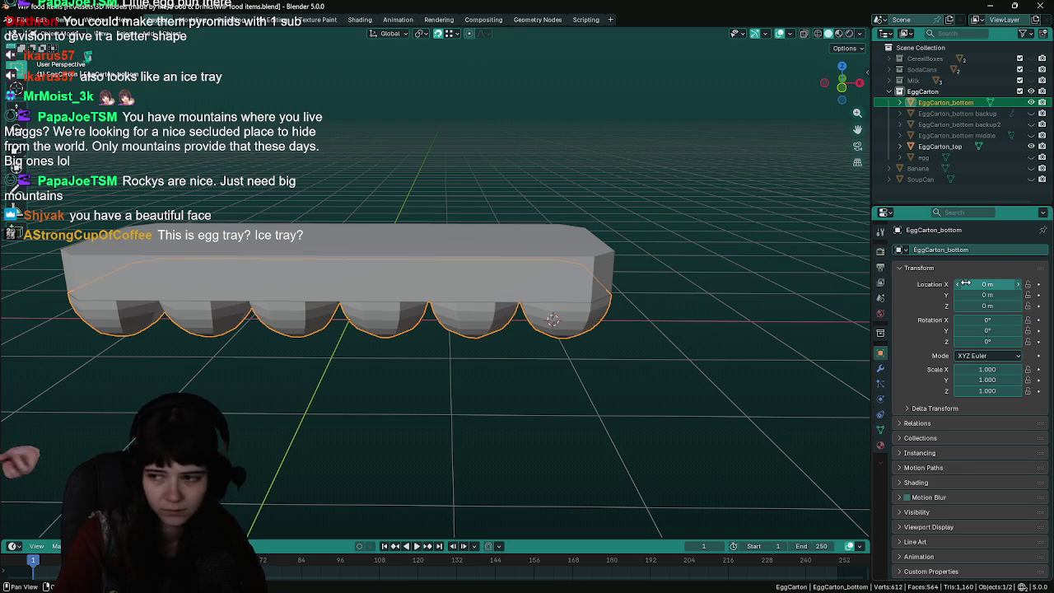
Save the file and select the EggCarton_top lid
middle_drag(526, 329, 581, 301)
key(ctrl+s)
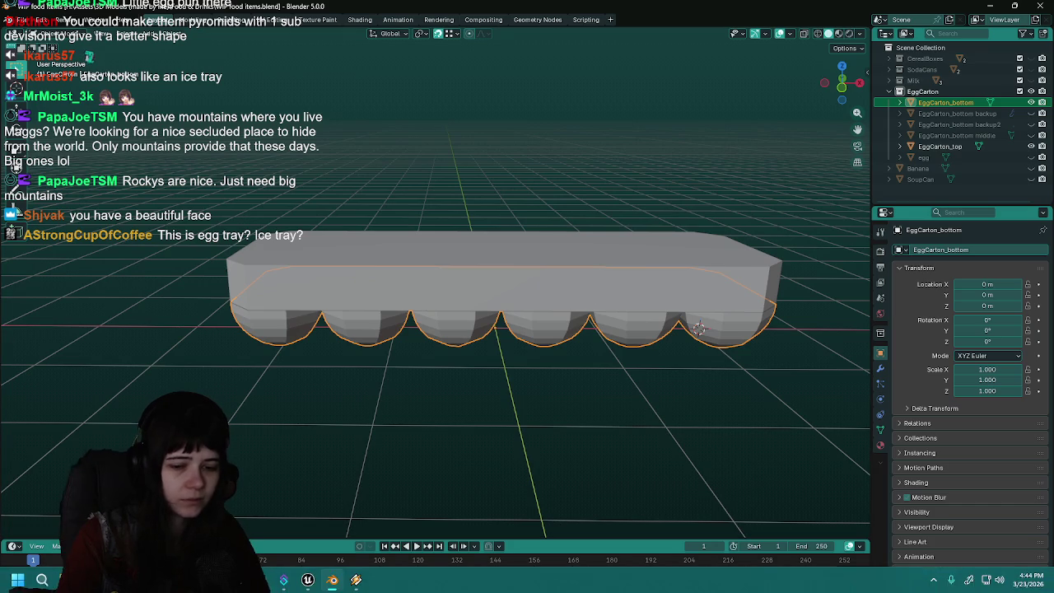
mouse_move(648, 315)
middle_down()
mouse_move(607, 303)
mouse_move(600, 312)
middle_up()
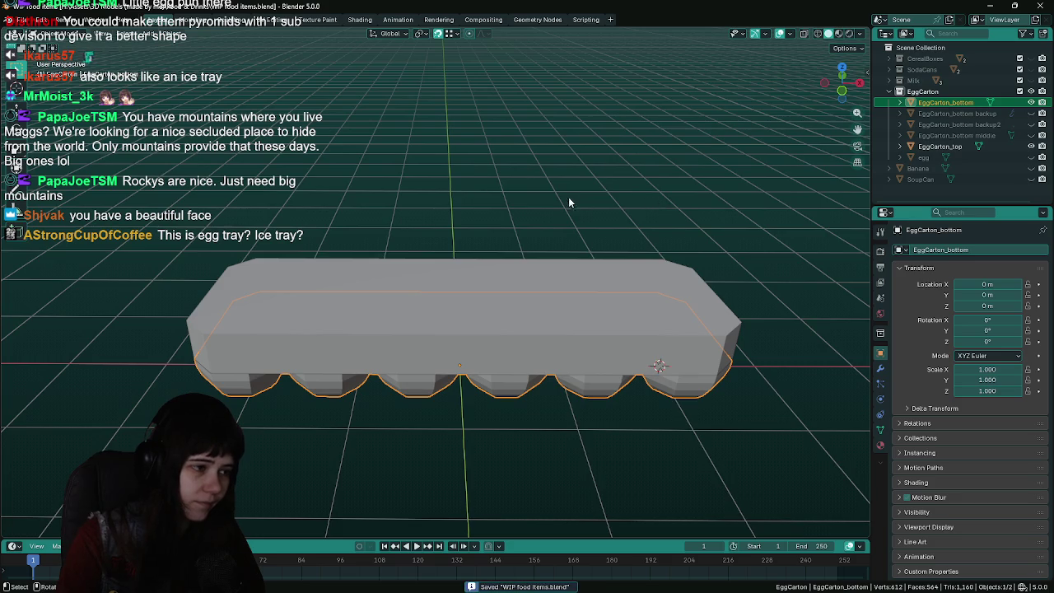
middle_drag(568, 202, 598, 289)
click(611, 366)
middle_drag(611, 366, 610, 395)
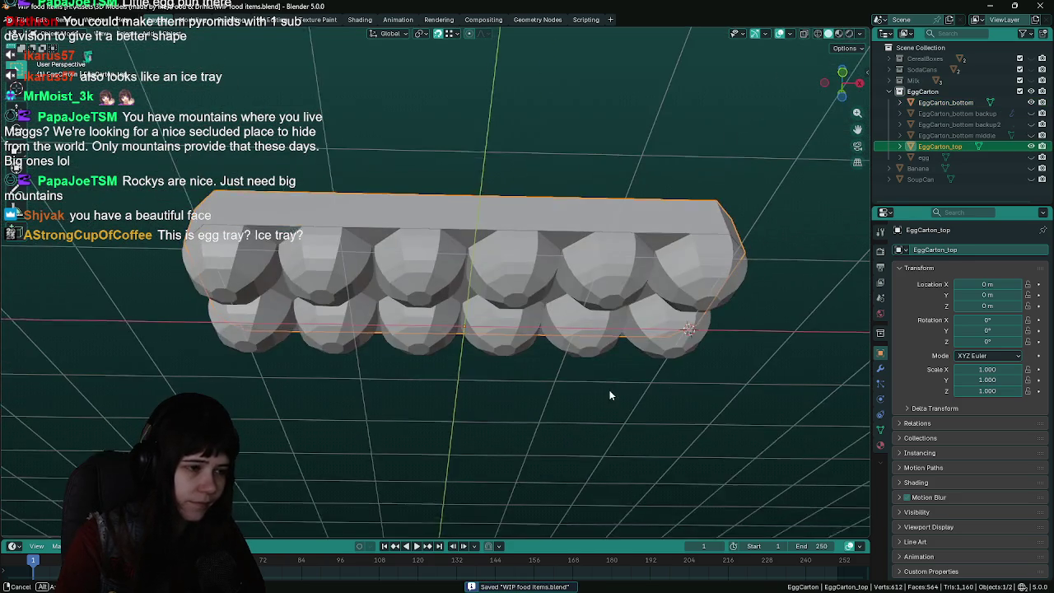
In Edit Mode, snap the 3D cursor to the lid's top face
mouse_move(598, 108)
middle_down()
mouse_move(632, 334)
mouse_move(414, 366)
middle_up()
key(Tab)
key(ctrl+s)
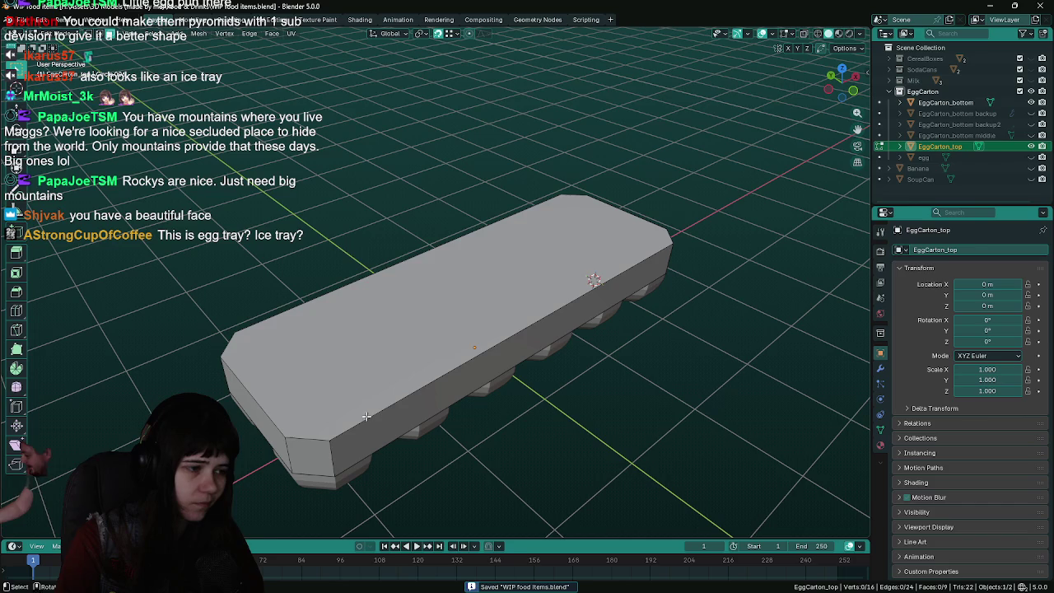
click(366, 416)
mouse_move(487, 414)
middle_down()
mouse_move(670, 423)
mouse_move(642, 437)
middle_up()
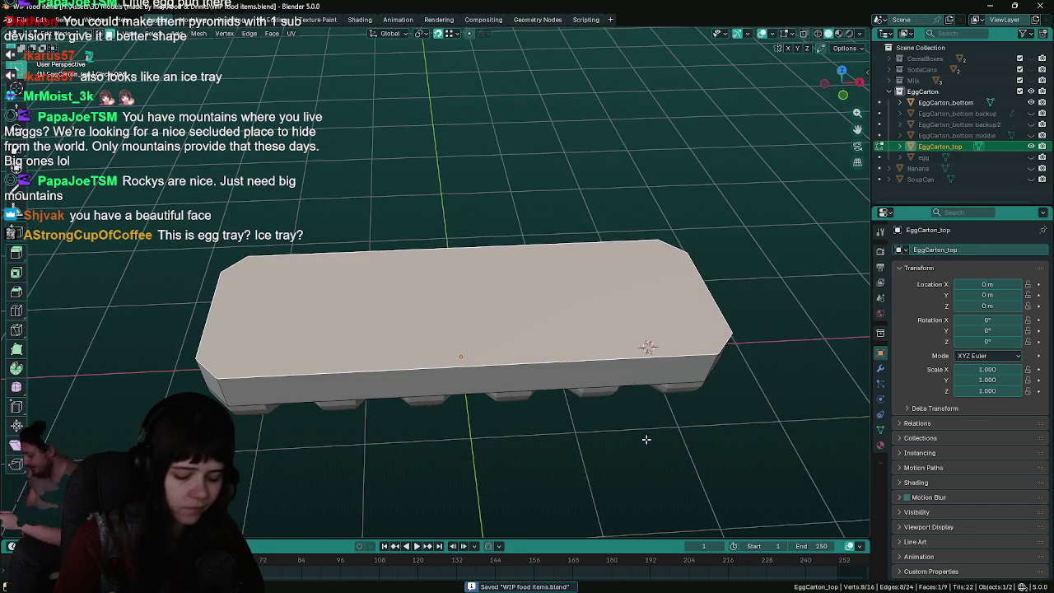
key(KP_7)
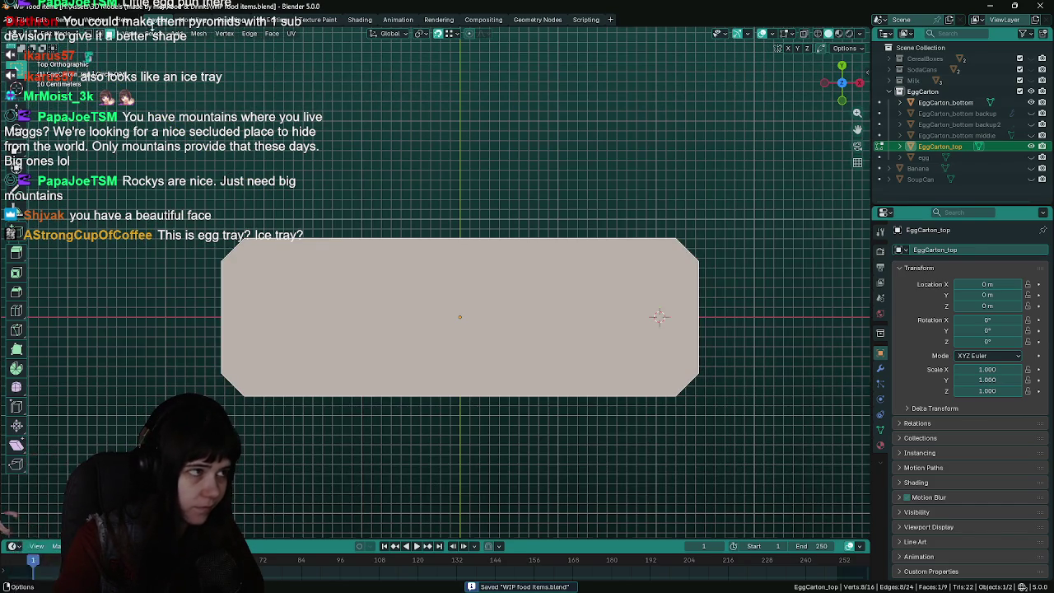
click(211, 37)
mouse_move(212, 68)
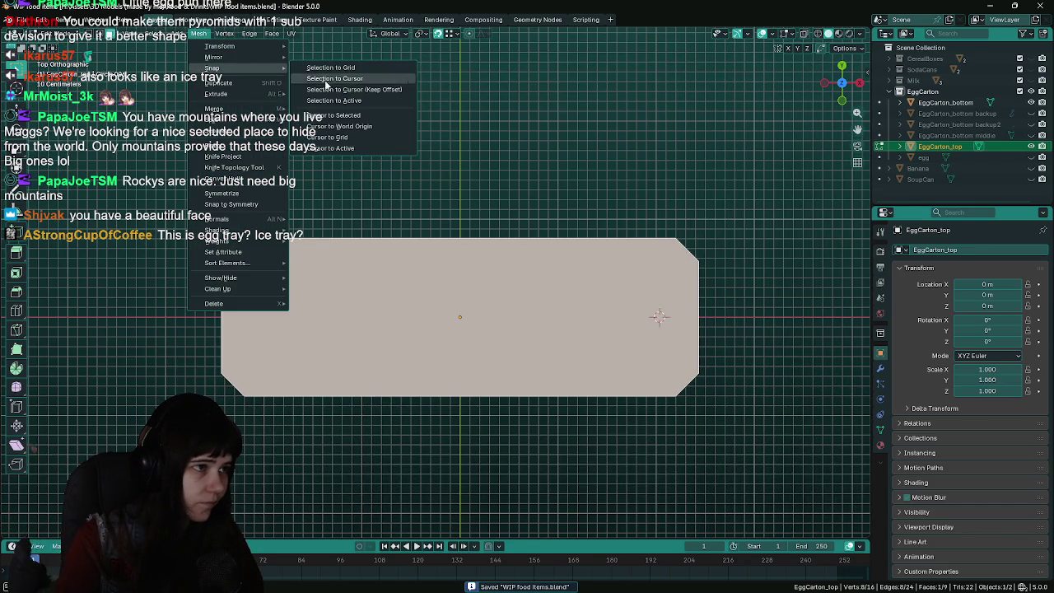
click(329, 111)
Back in Object Mode, move the 3D cursor to the lid's origin and save
middle_drag(536, 404, 536, 281)
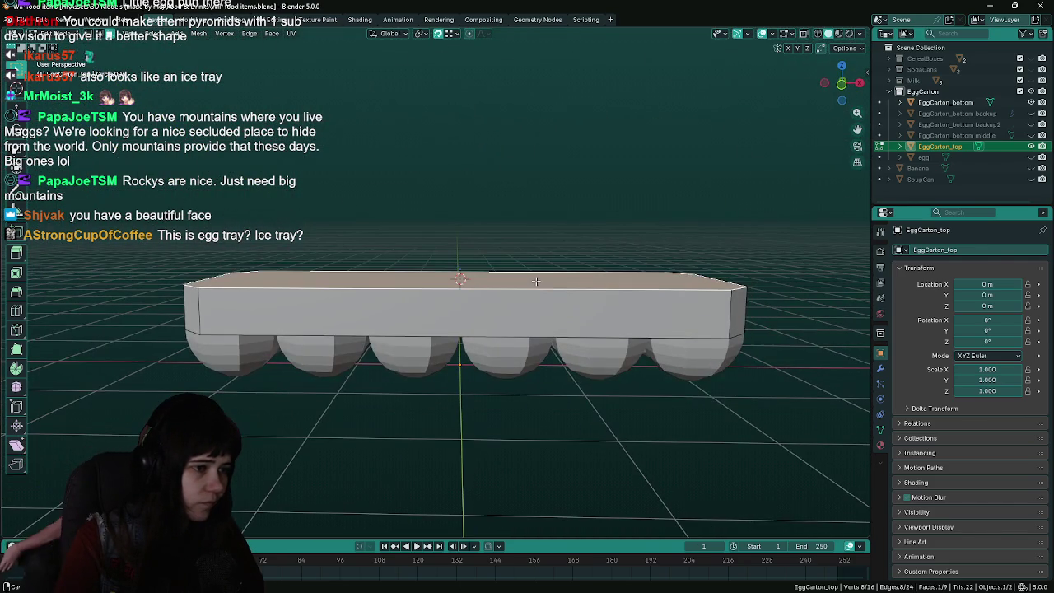
key(Tab)
click(173, 33)
mouse_move(183, 101)
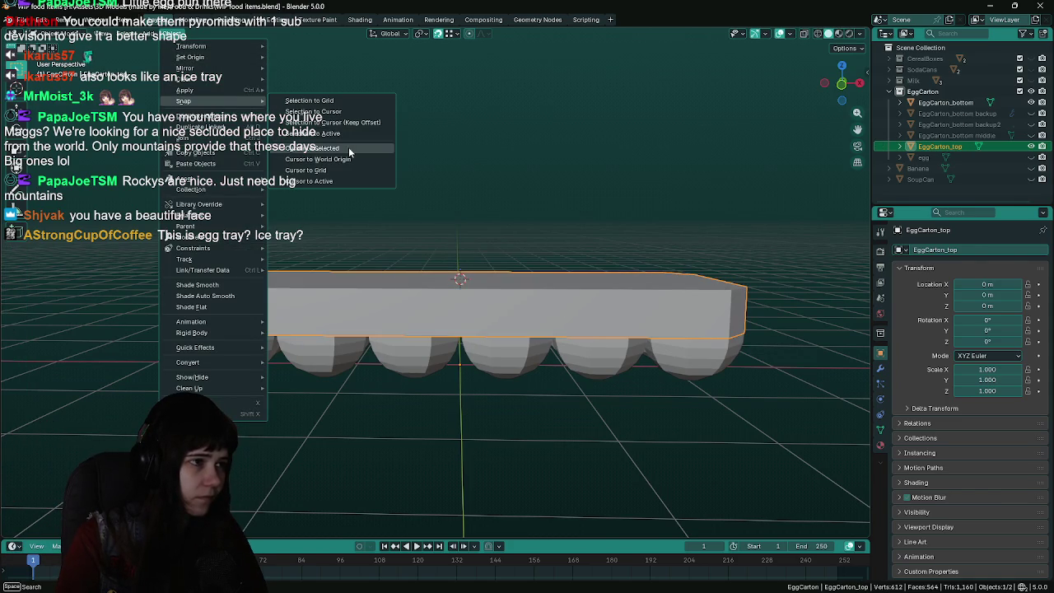
click(355, 154)
key(ctrl+s)
Try scaling the lid's top face in top view, then cancel and return to Object Mode
key(KP_7)
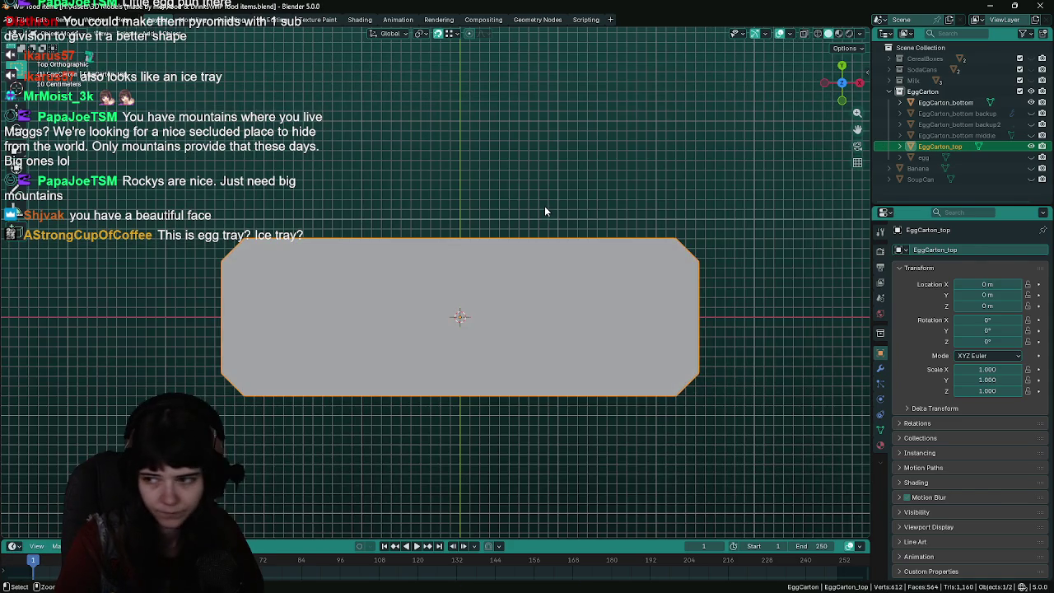
key(Tab)
key(s)
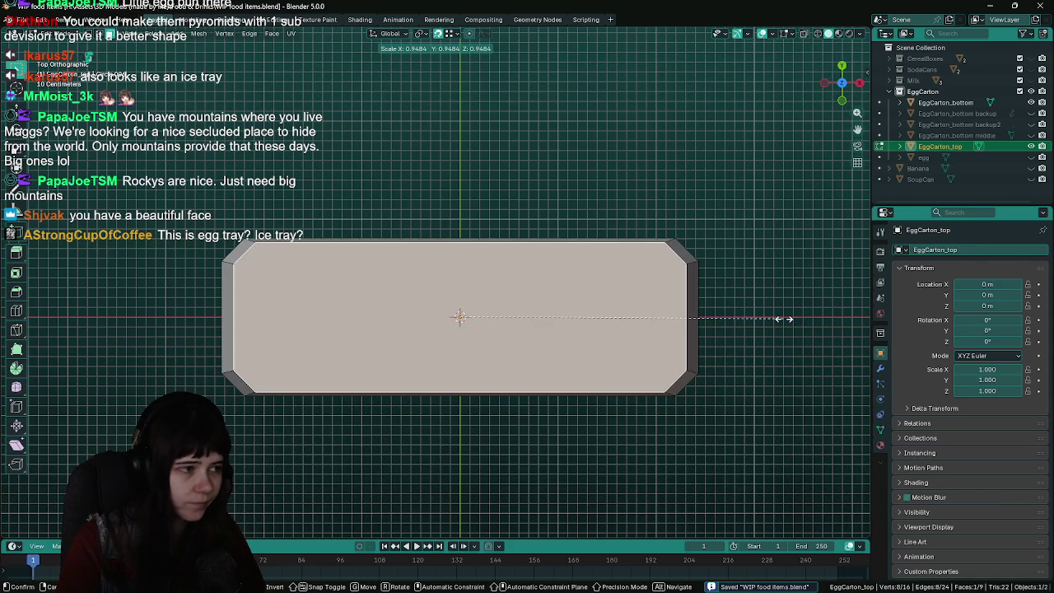
right_click(779, 316)
mouse_move(779, 316)
middle_down()
mouse_move(739, 354)
mouse_move(738, 264)
middle_up()
key(Tab)
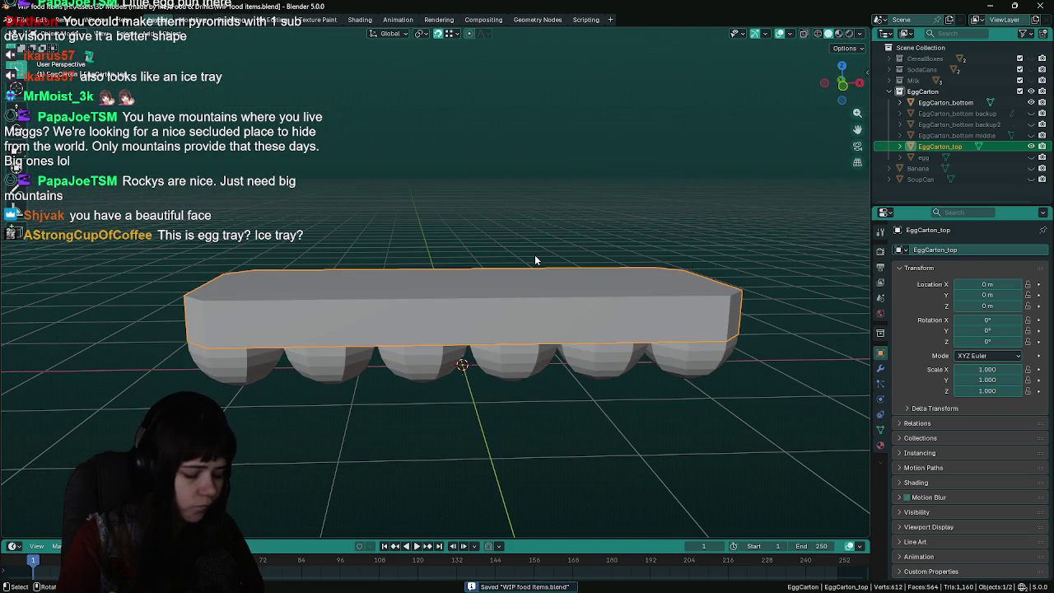
key(shift+a)
key(Escape)
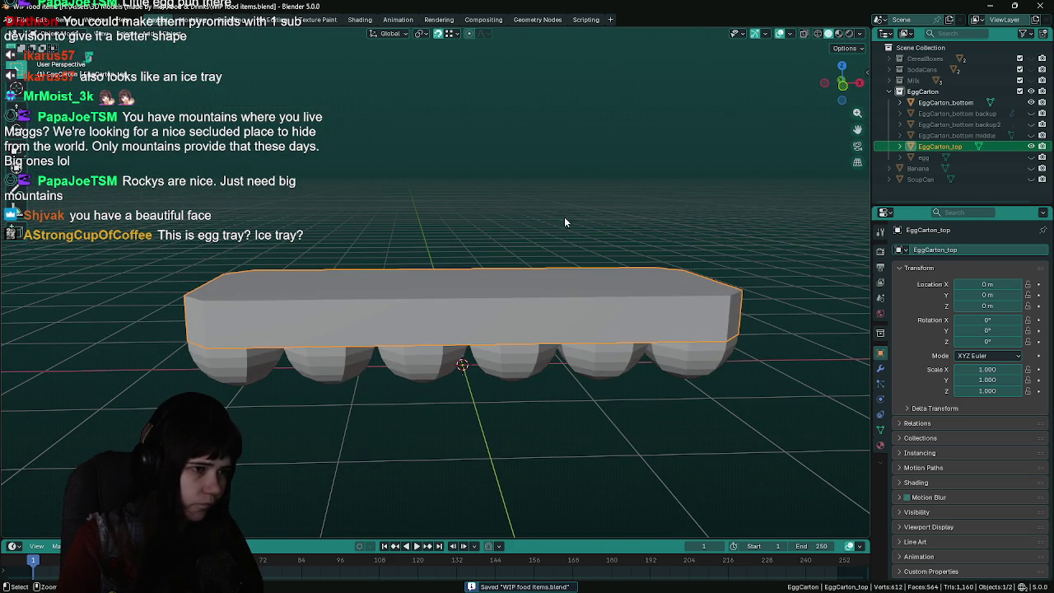
Apply all transforms to the lid, then scale its whole mesh down
key(ctrl+a)
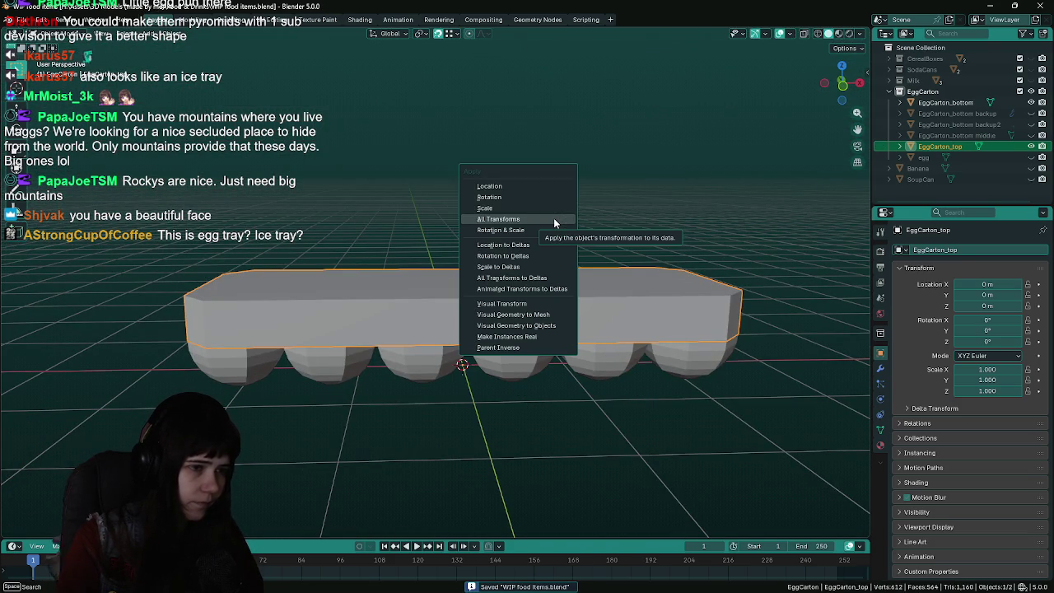
click(554, 220)
key(KP_7)
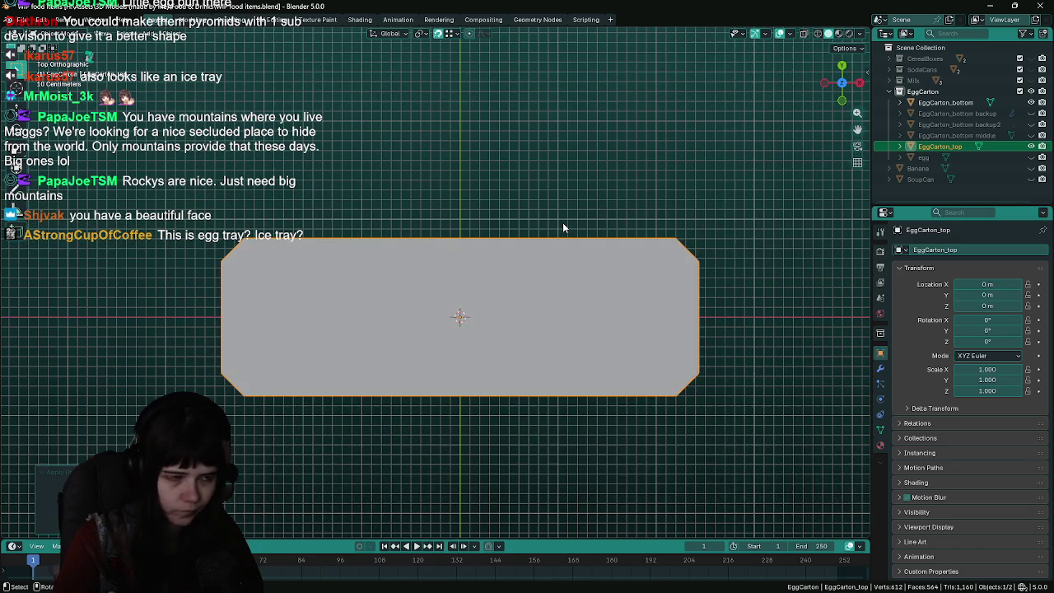
key(Tab)
key(s)
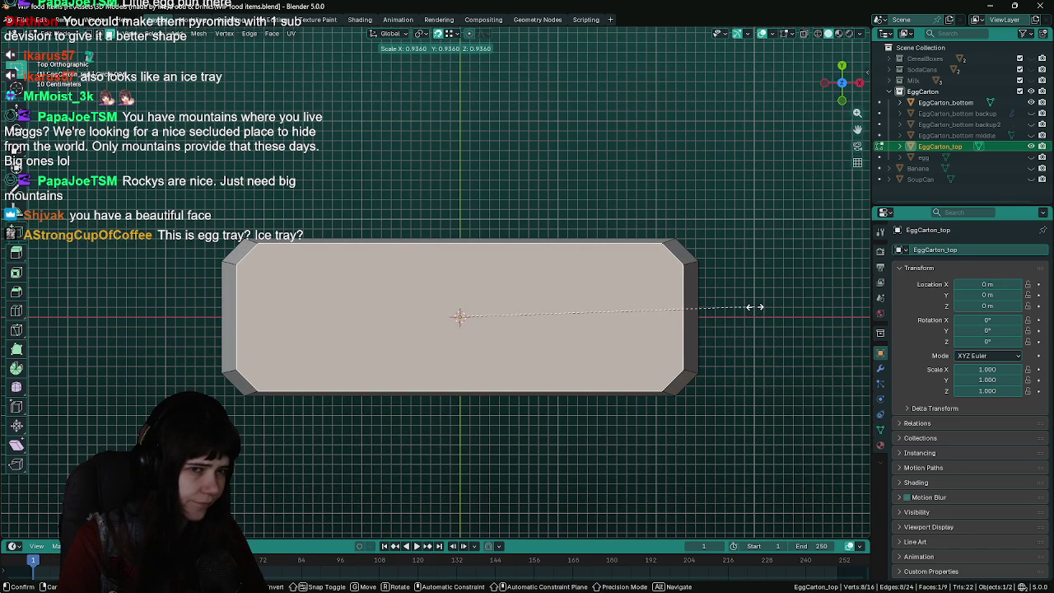
click(751, 307)
key(Tab)
middle_drag(722, 395, 731, 315)
Duplicate the lid as 'EggCarton_top backup', hide it, reselect the original and save
key(shift+d)
right_click(830, 242)
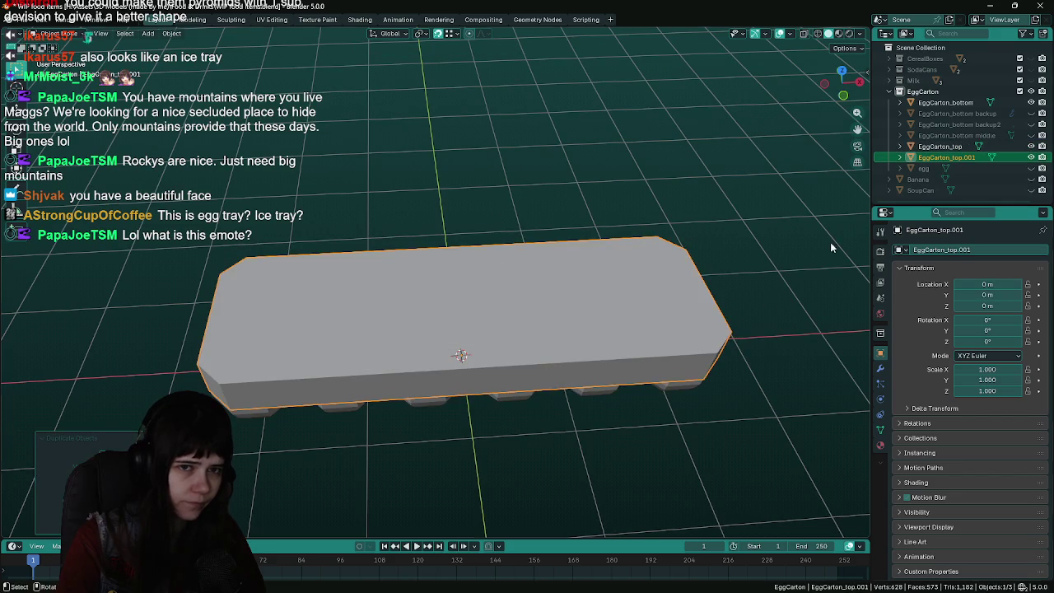
double_click(973, 156)
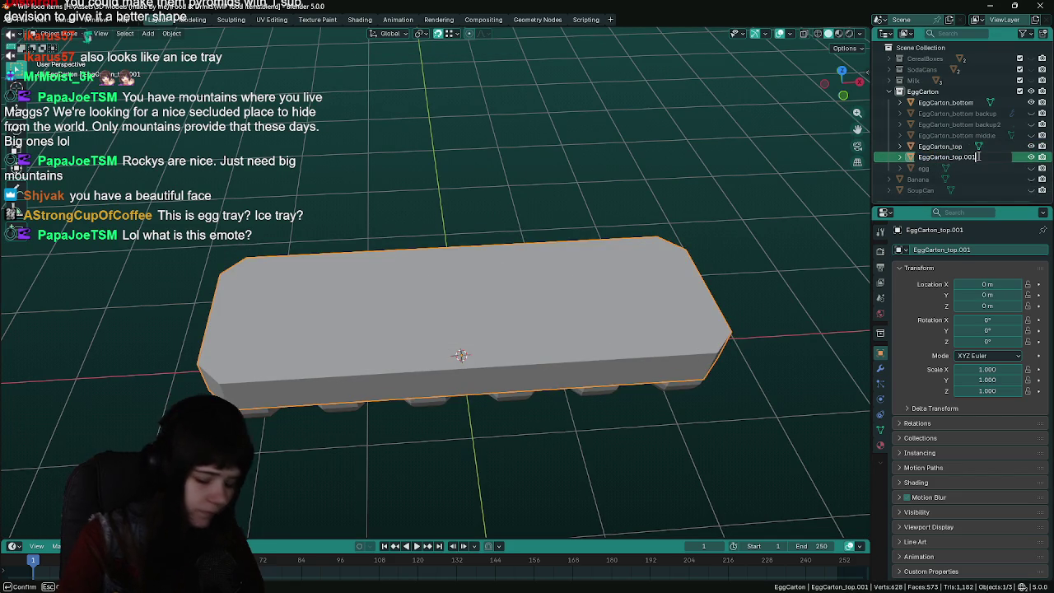
key(BackSpace)
key(BackSpace)
key(BackSpace)
text(b)
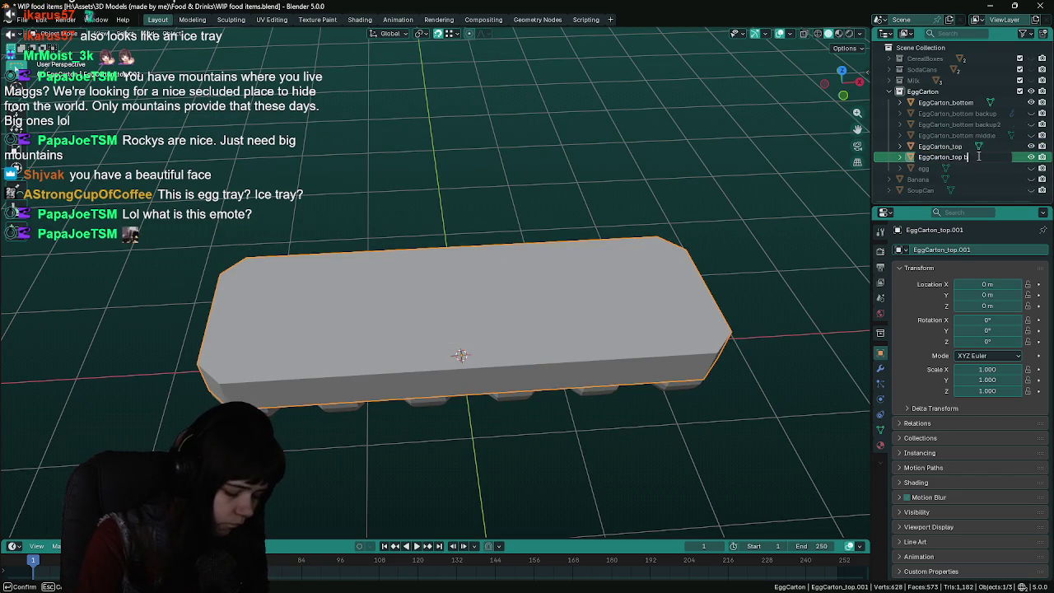
text(ackup)
key(Return)
key(h)
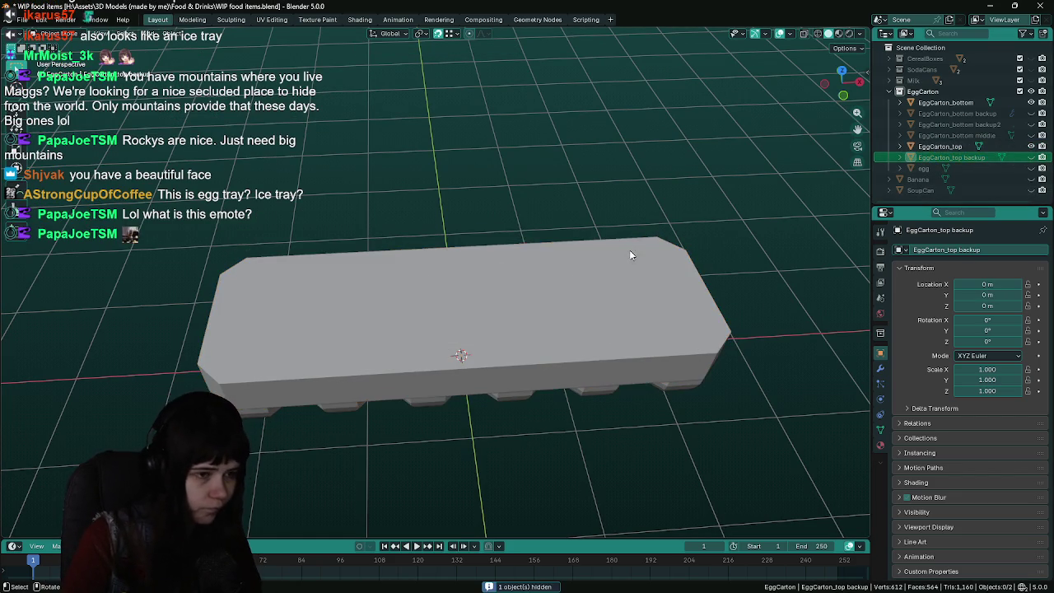
click(640, 272)
key(ctrl+s)
In top view, scale the lid's top face narrower along X and save
key(KP_7)
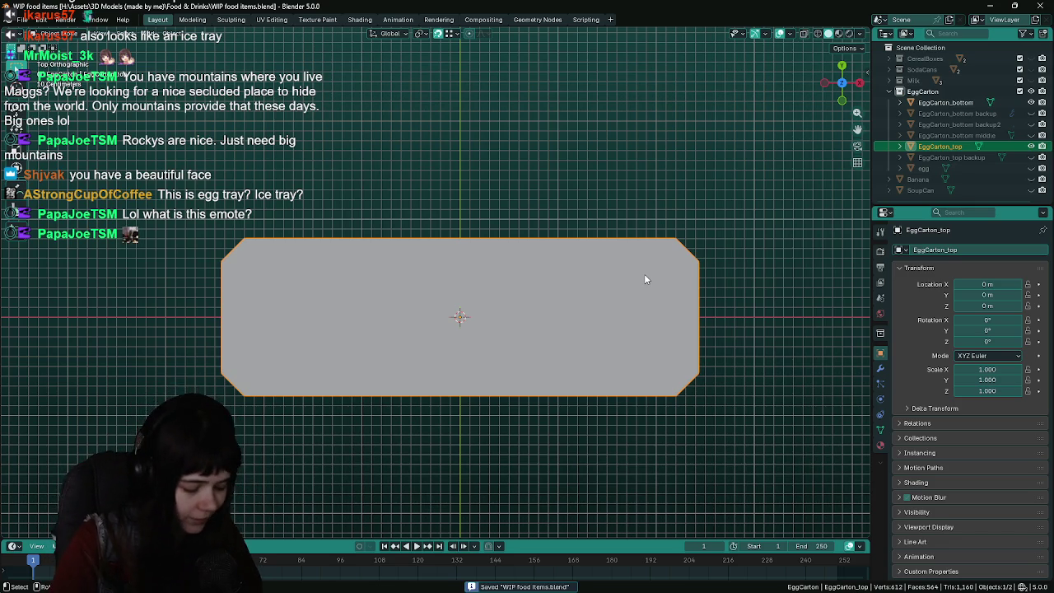
key(Tab)
key(i)
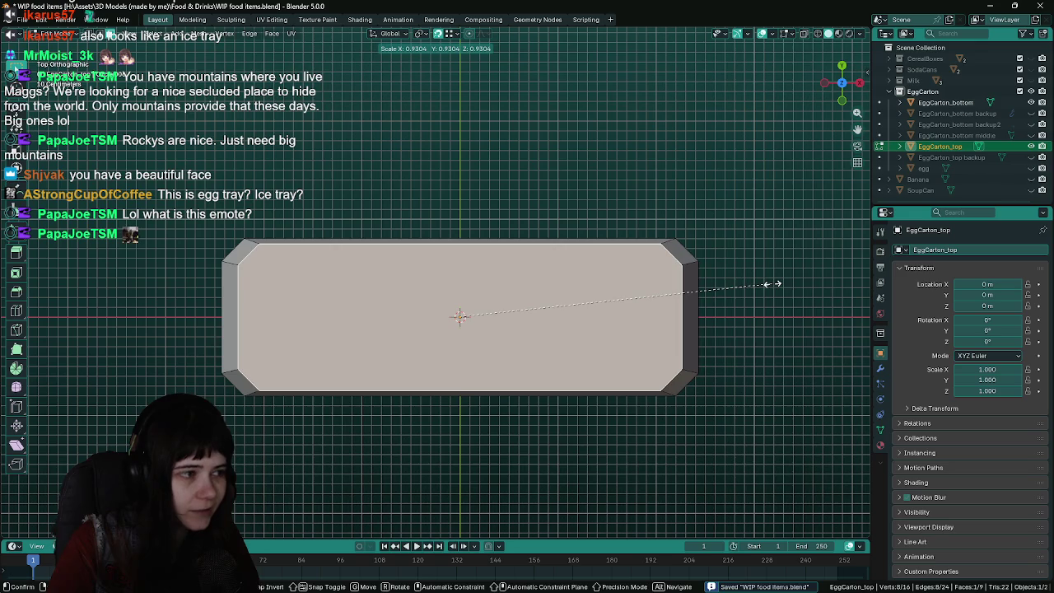
key(Escape)
key(s)
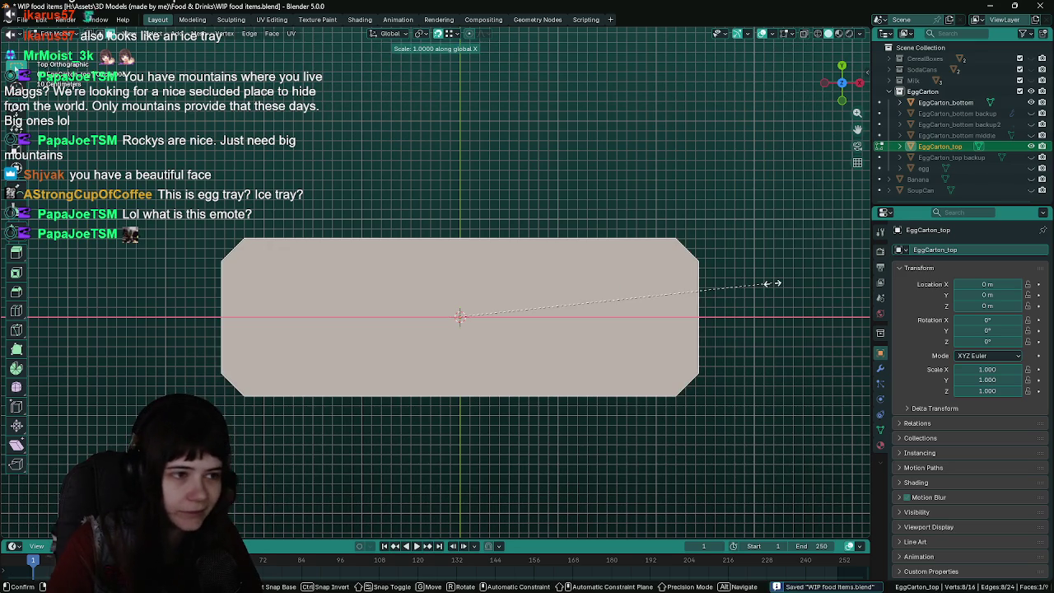
key(x)
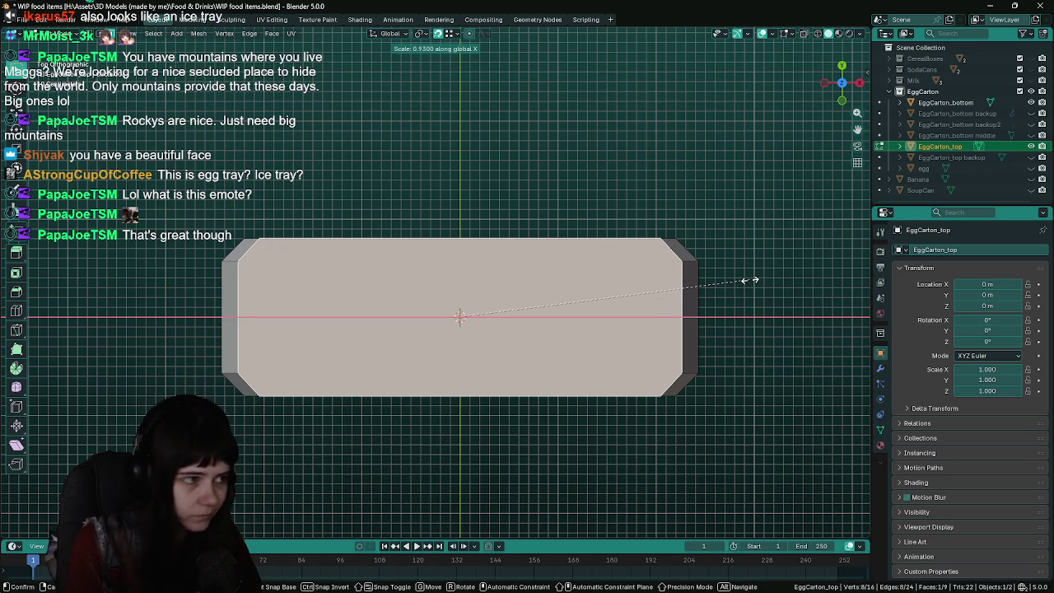
click(749, 281)
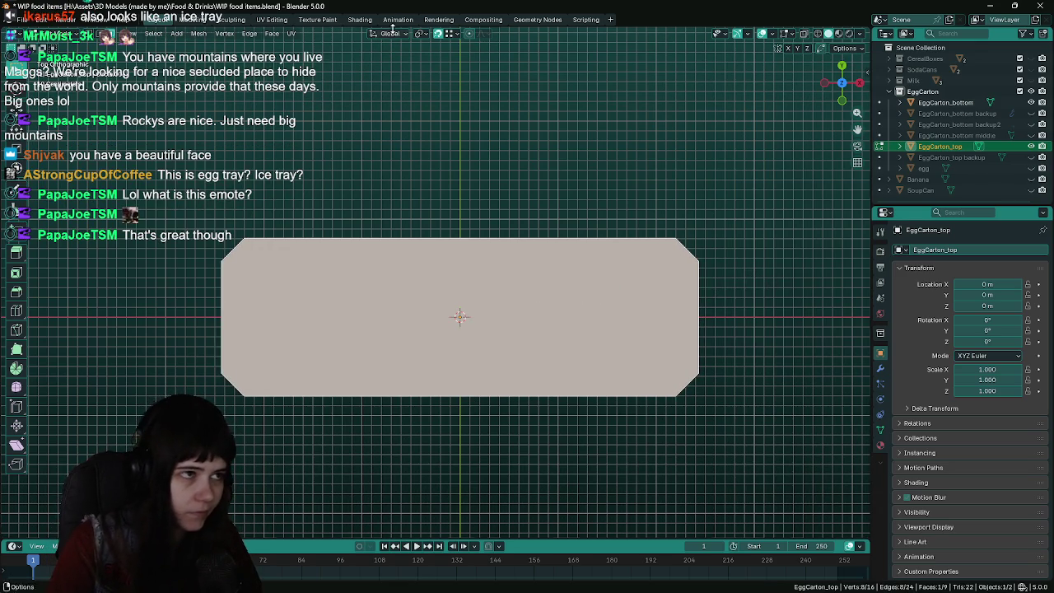
middle_drag(522, 94, 522, 231)
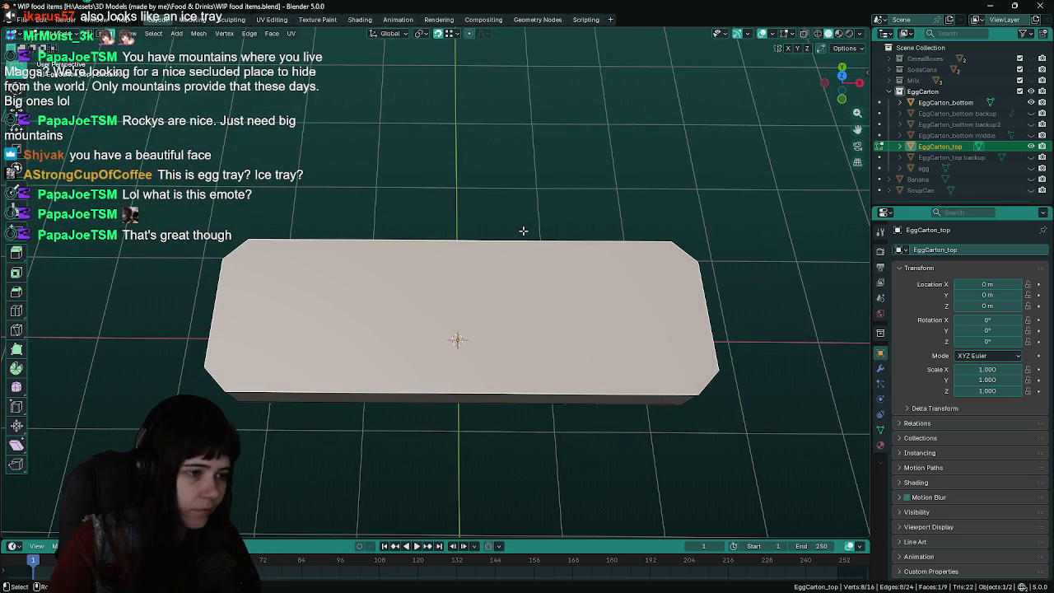
key(ctrl+s)
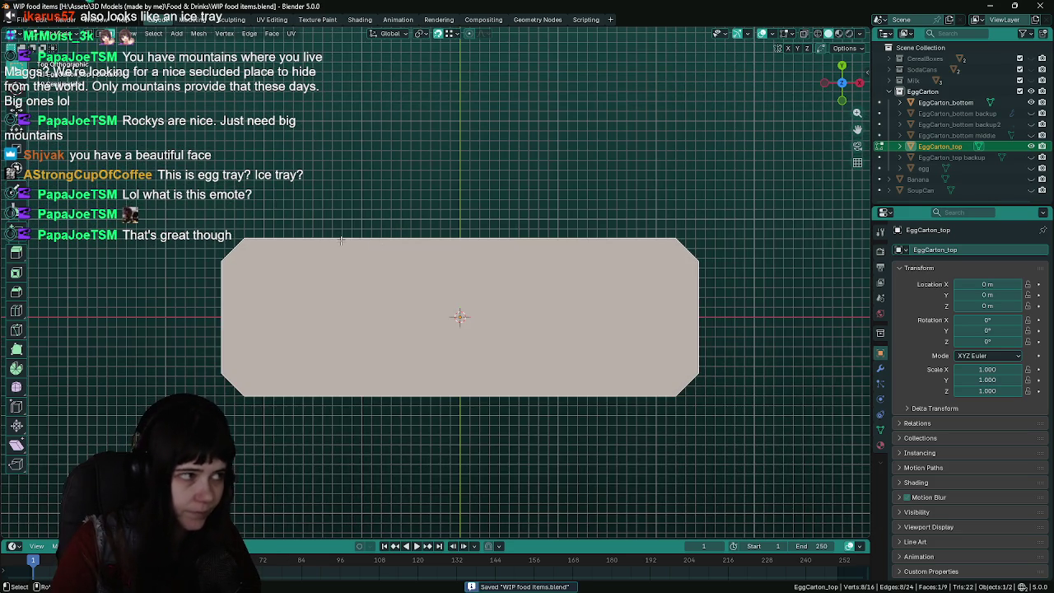
Scale the top face by 0.9 along X
key(s)
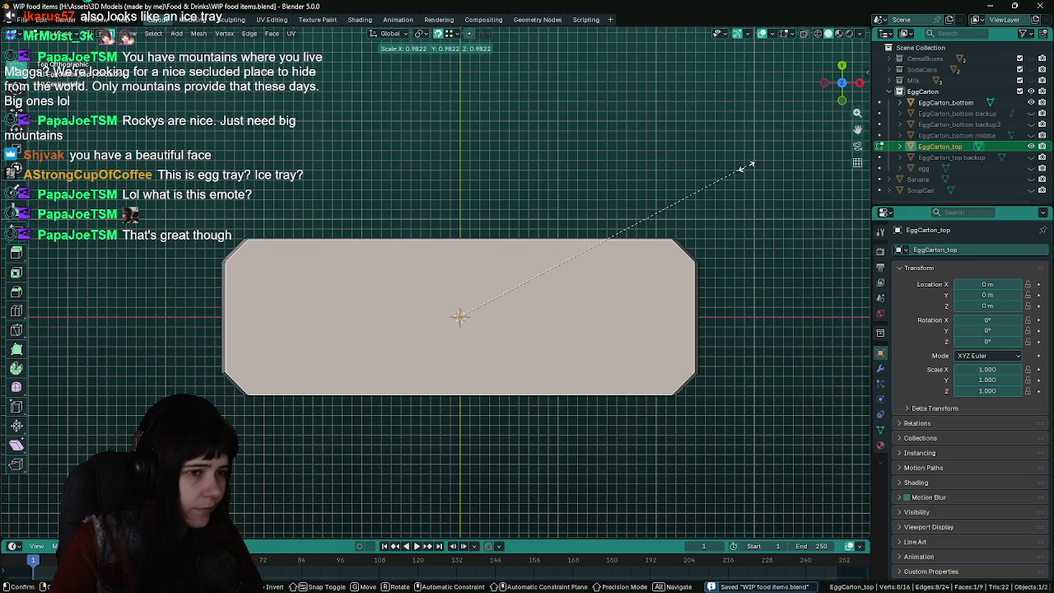
key(x)
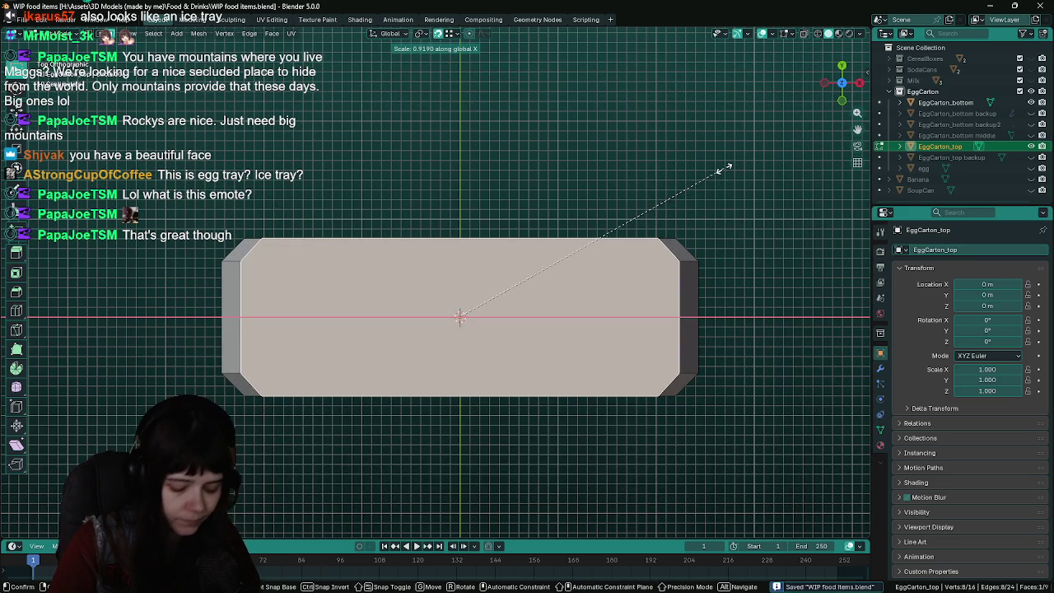
text(0.9)
key(Return)
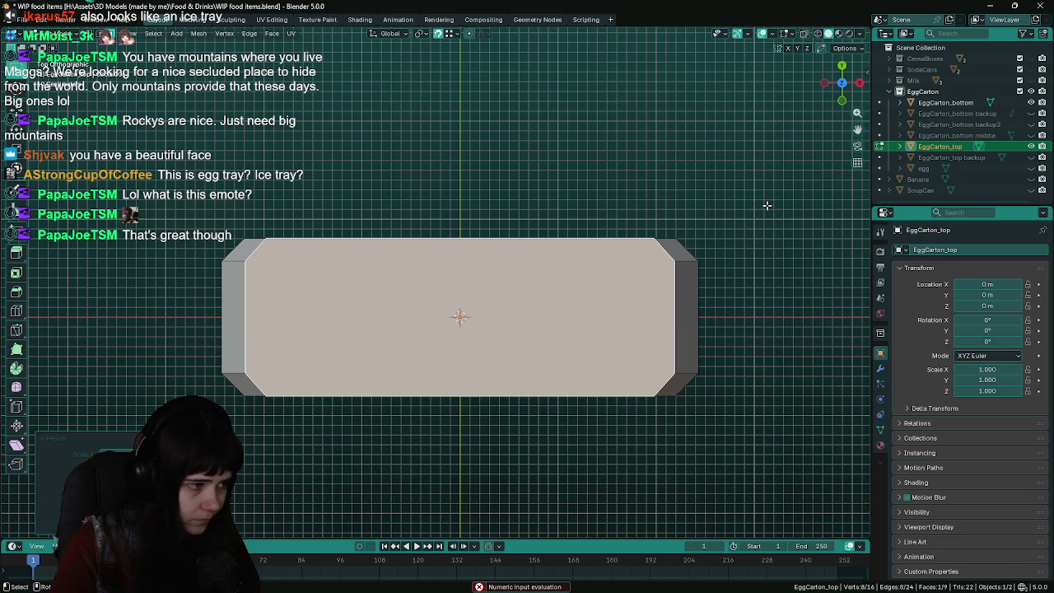
Scale the top face to 0.8 along Y and save the file
key(s)
key(y)
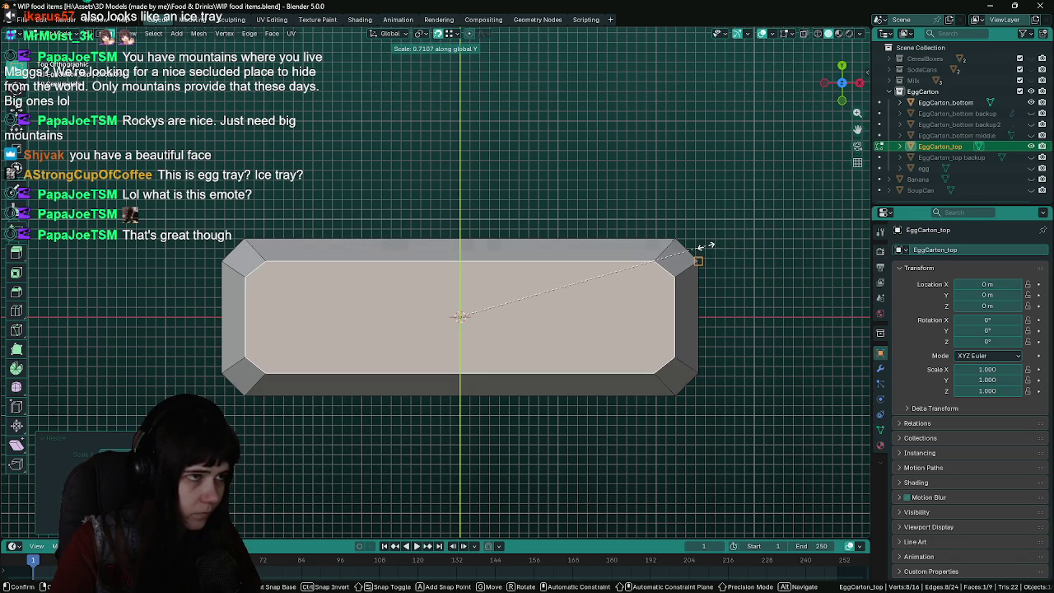
key(Escape)
key(s)
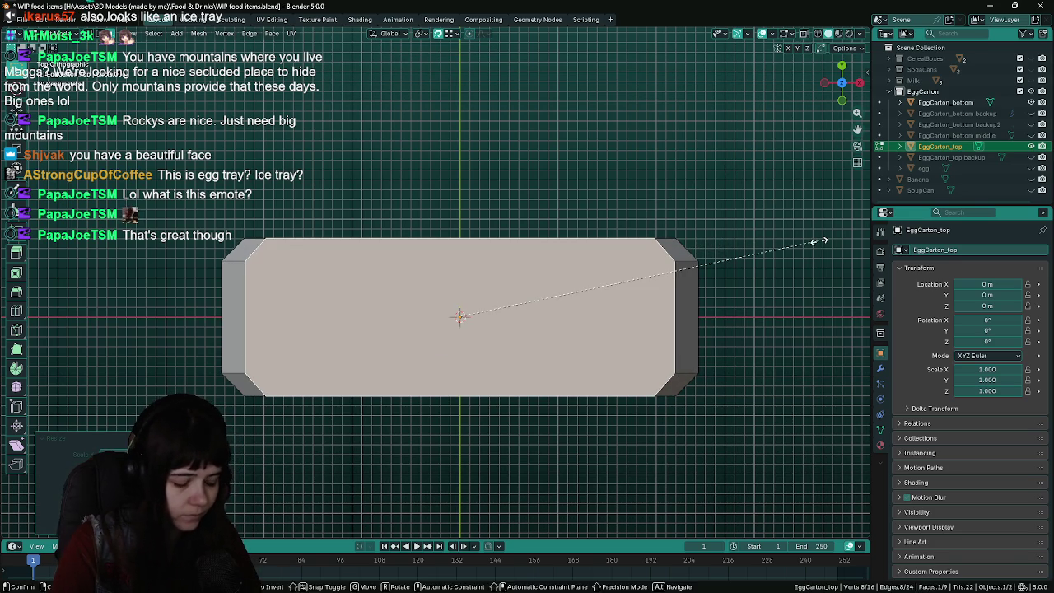
key(y)
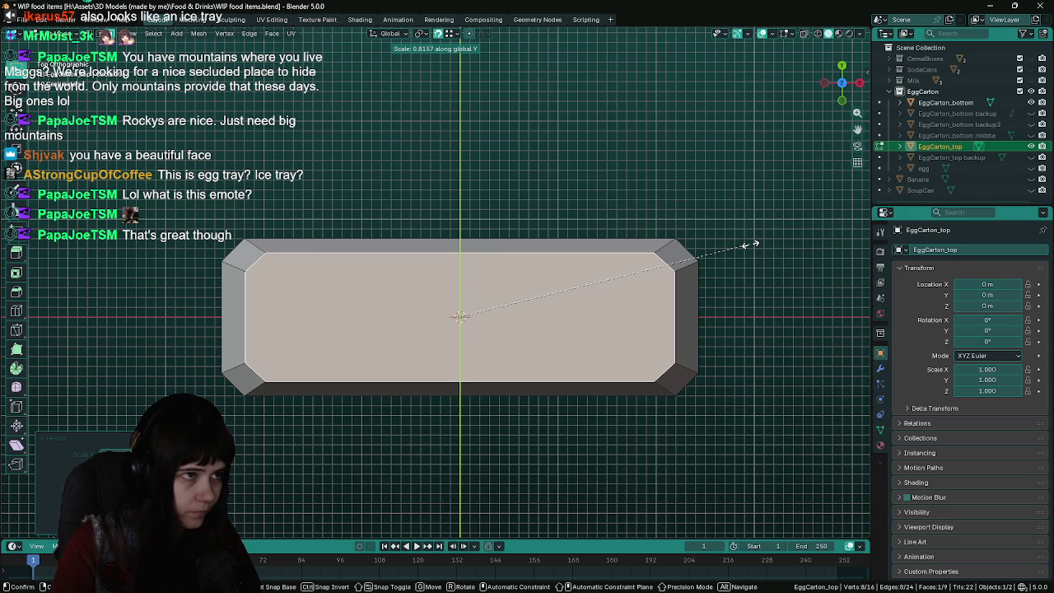
text(.8)
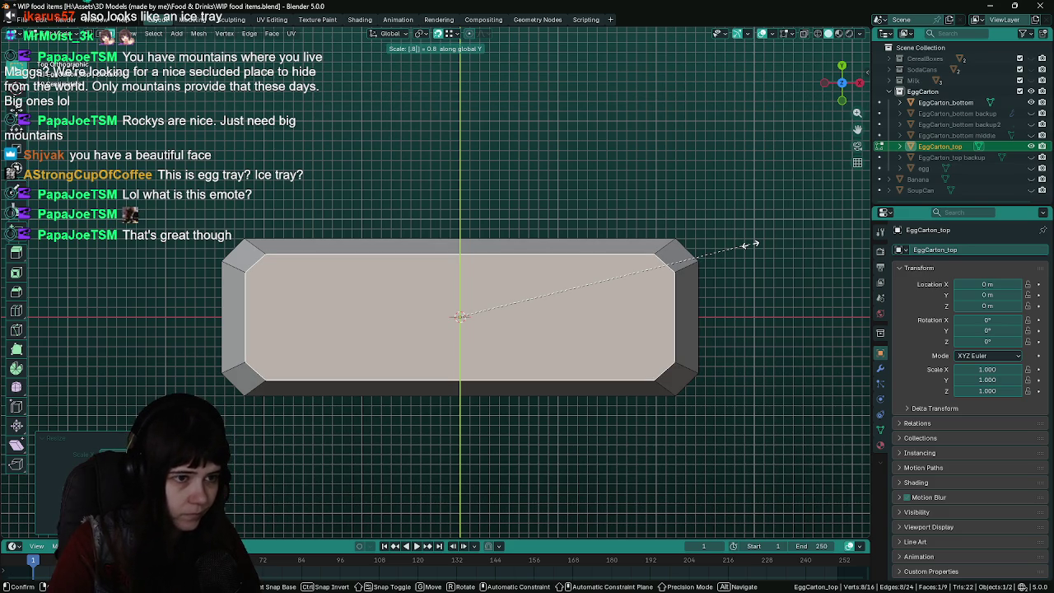
key(Return)
key(ctrl+s)
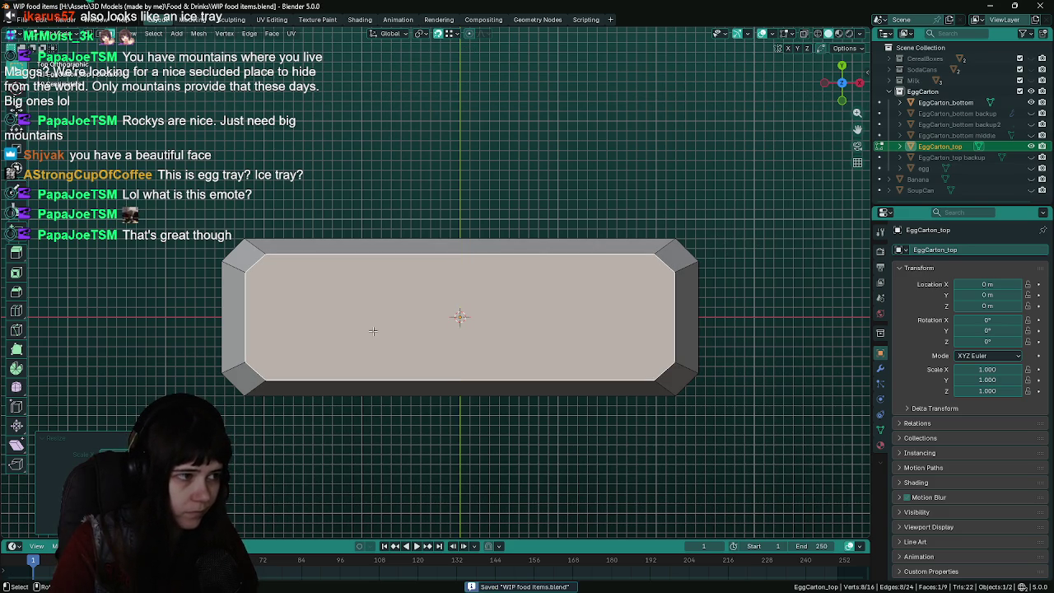
middle_drag(721, 242, 696, 300)
Raise the lid's top face straight up along the Z axis
key(Tab)
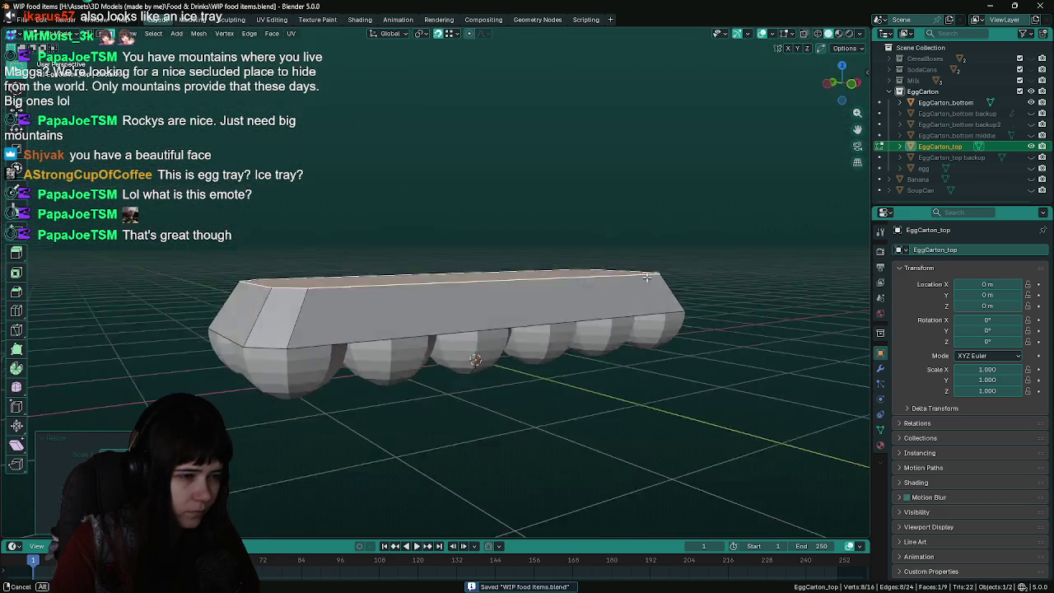
mouse_move(695, 299)
middle_down()
mouse_move(445, 310)
mouse_move(625, 312)
middle_up()
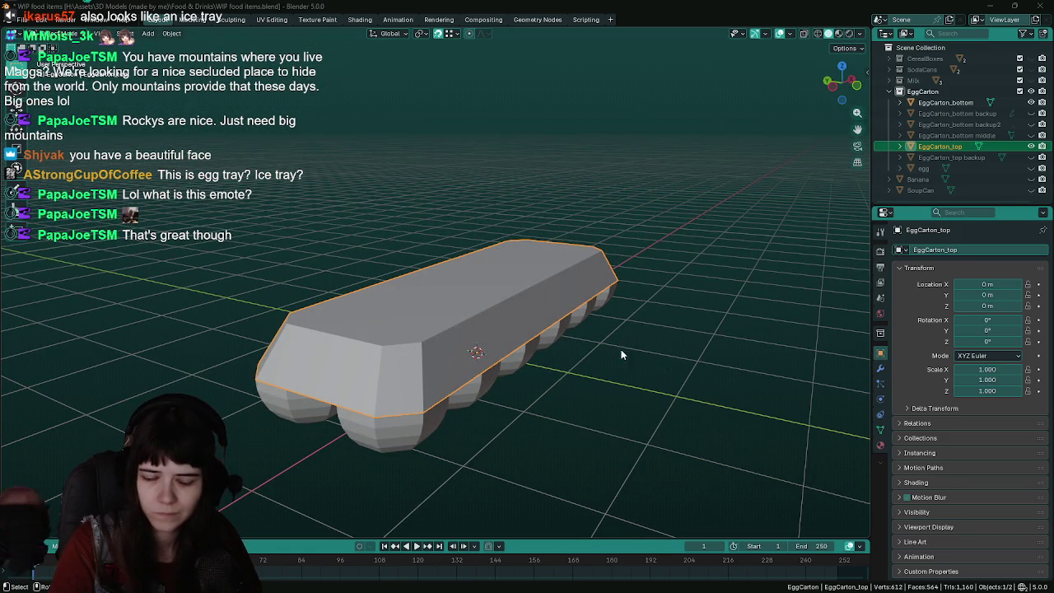
mouse_move(621, 350)
middle_down()
mouse_move(715, 325)
mouse_move(666, 334)
mouse_move(666, 451)
mouse_move(650, 451)
middle_up()
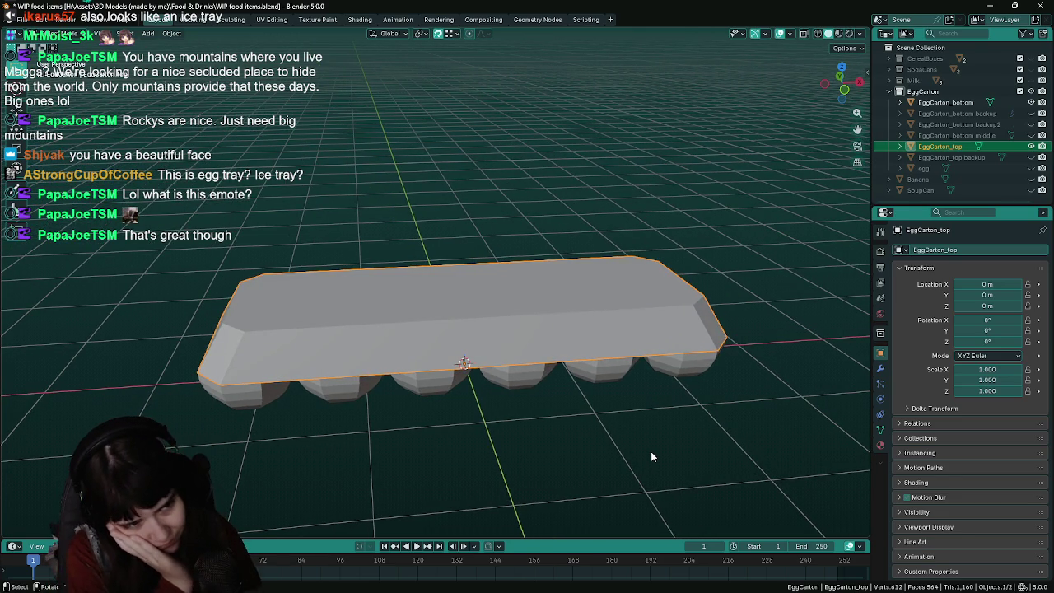
key(Tab)
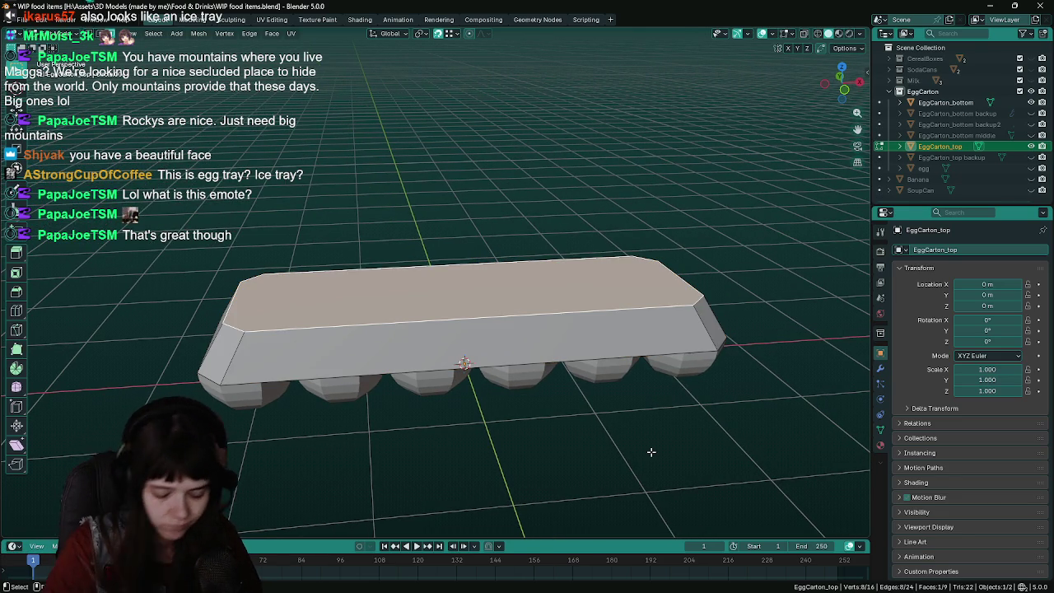
key(KP_1)
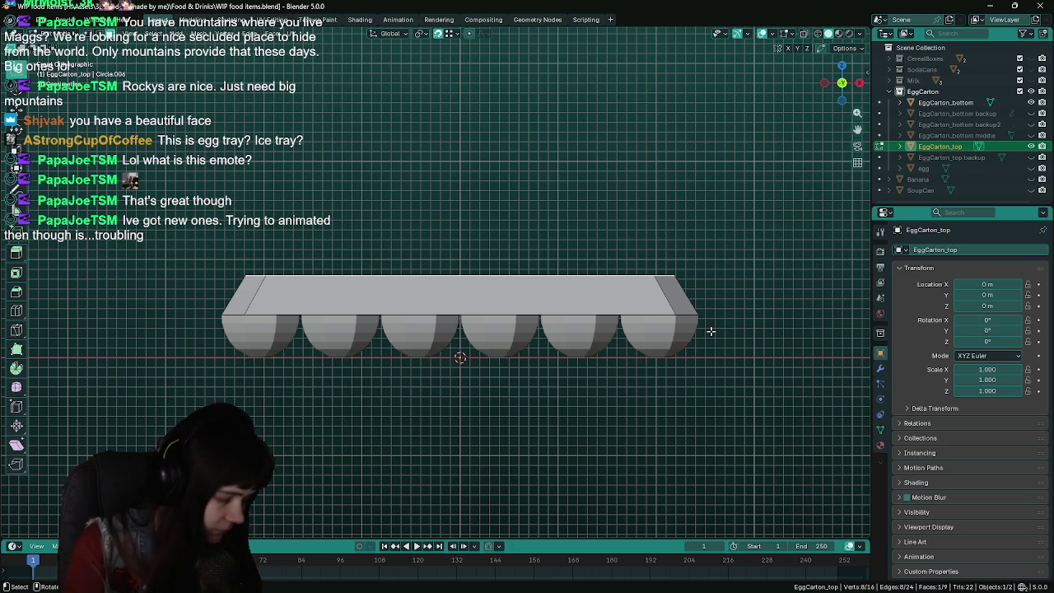
key(g)
key(z)
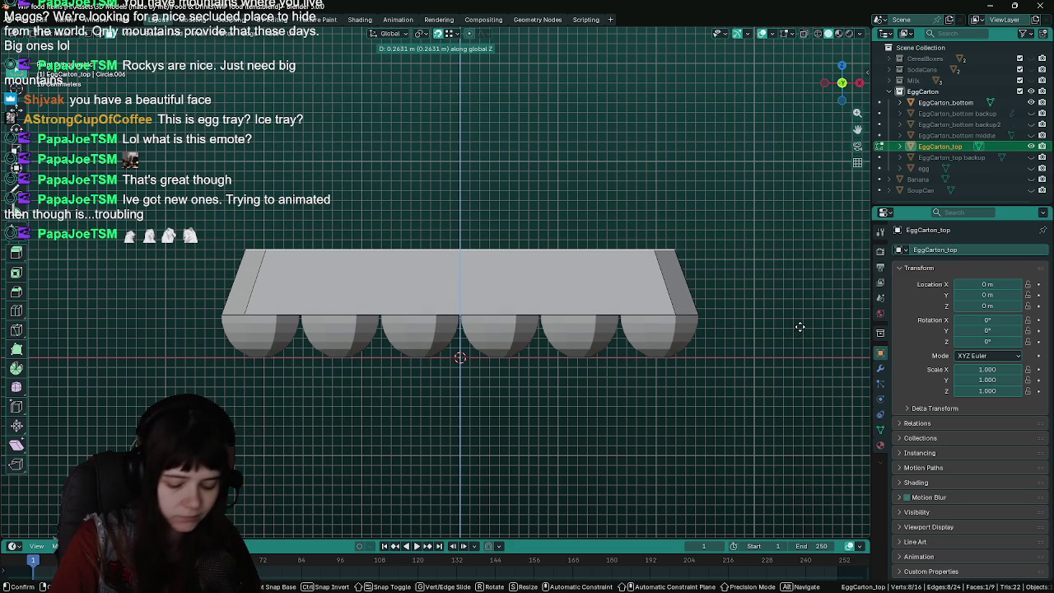
click(800, 327)
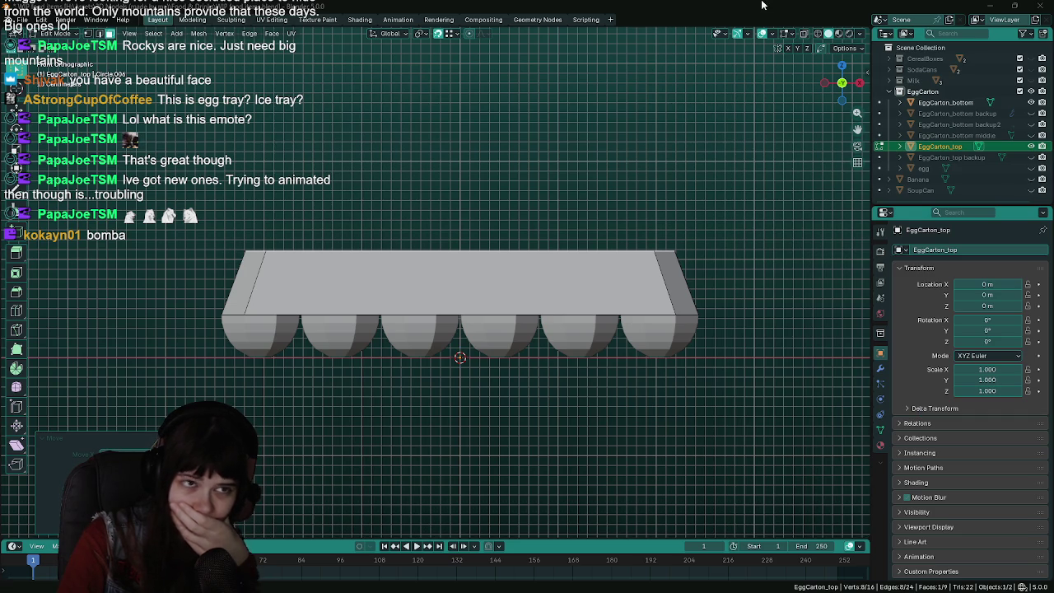
Delete the lid's old top geometry and extrude the remaining rim 0.4983 m upward along Z
middle_drag(727, 155, 642, 206)
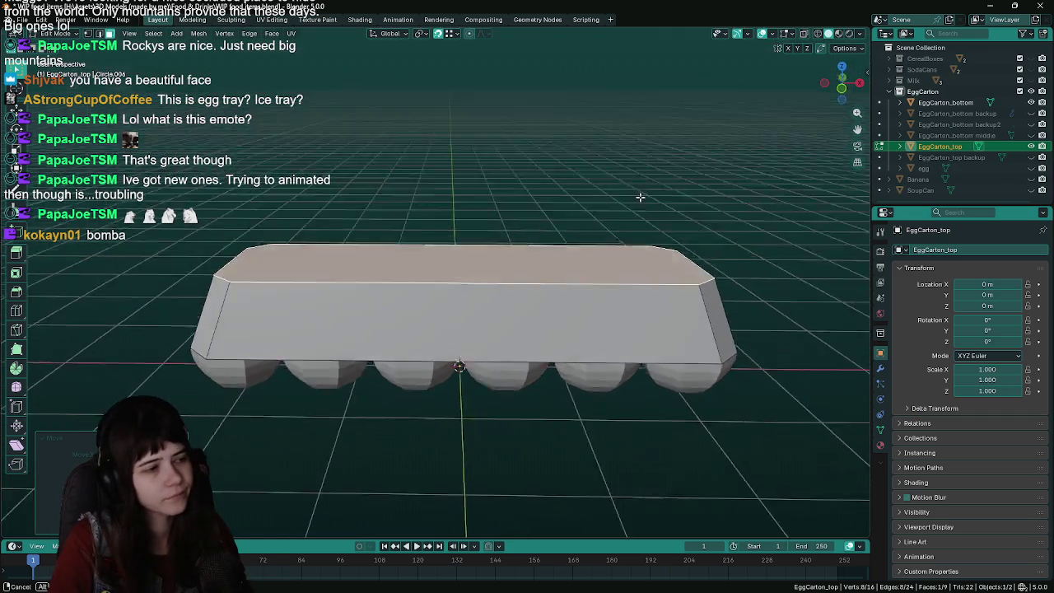
key(x)
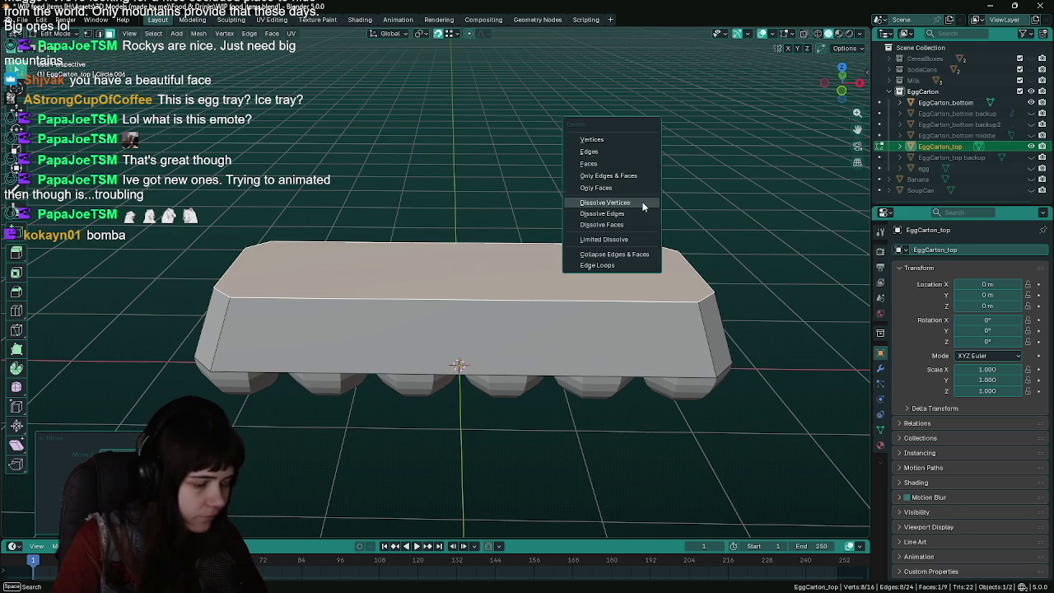
click(610, 139)
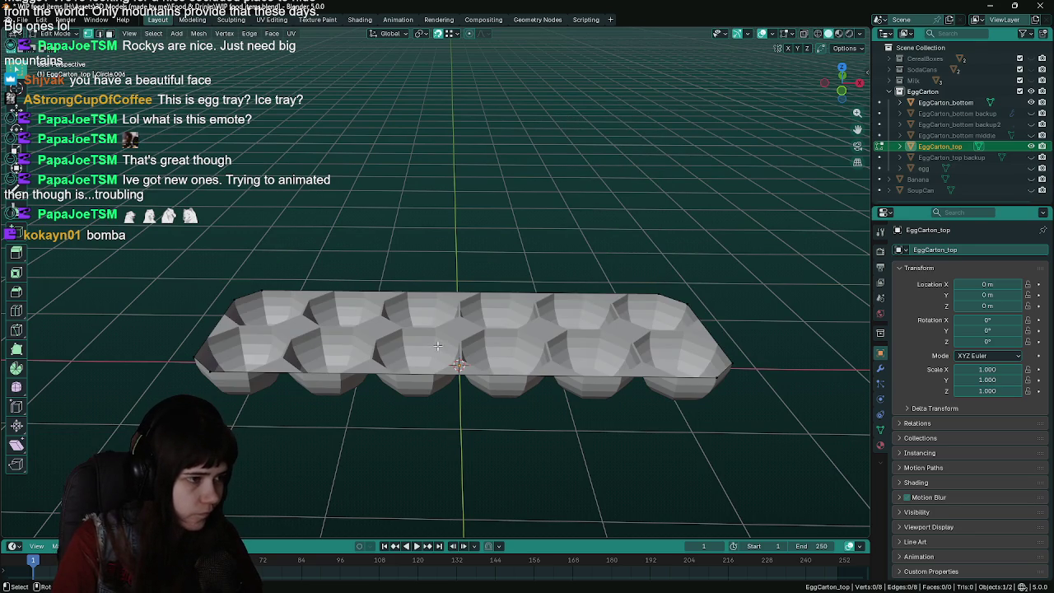
key(a)
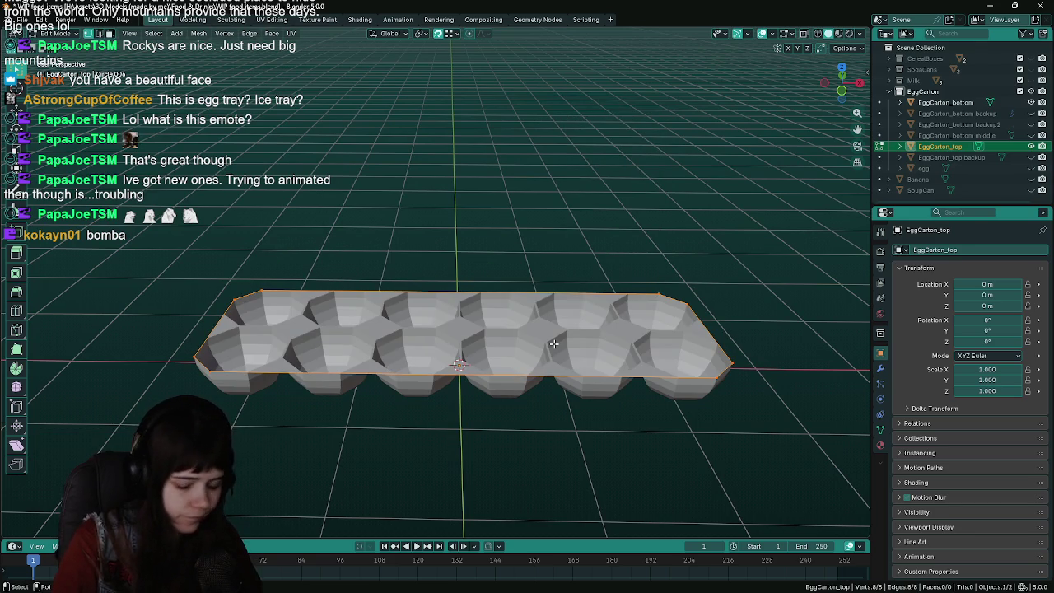
key(KP_1)
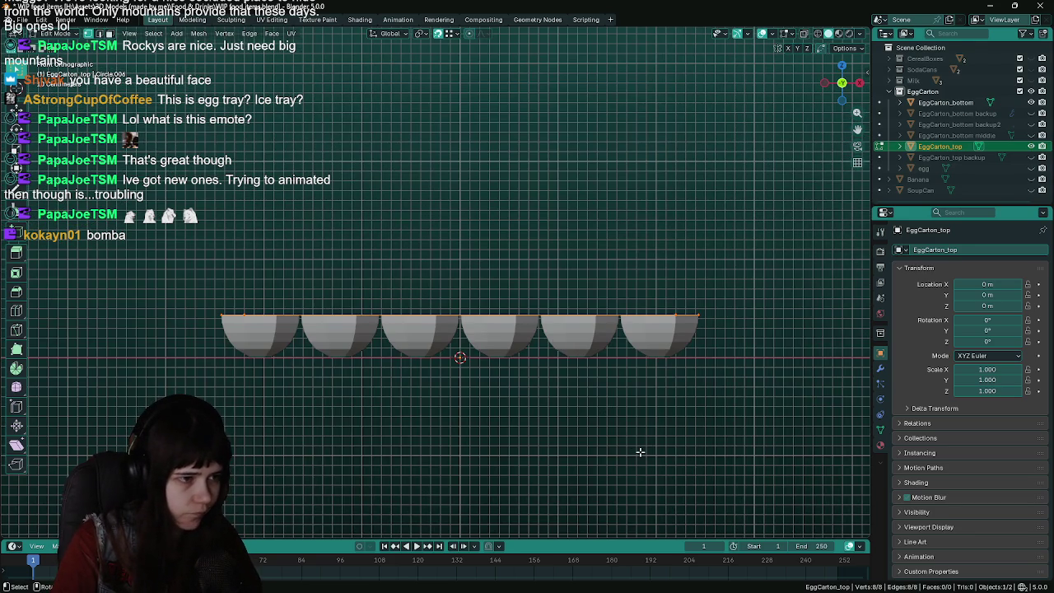
key(e)
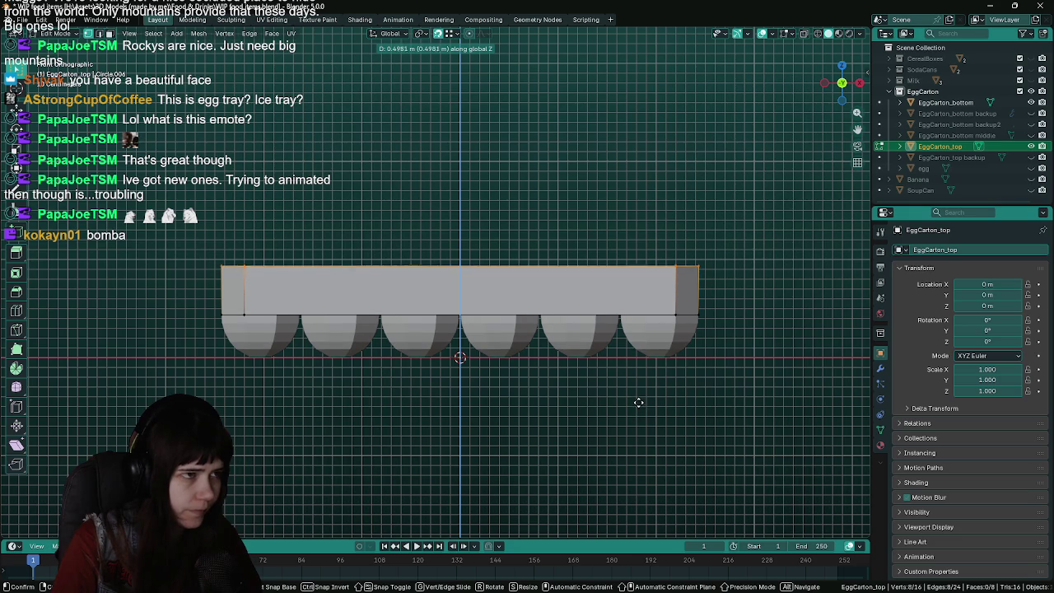
click(638, 399)
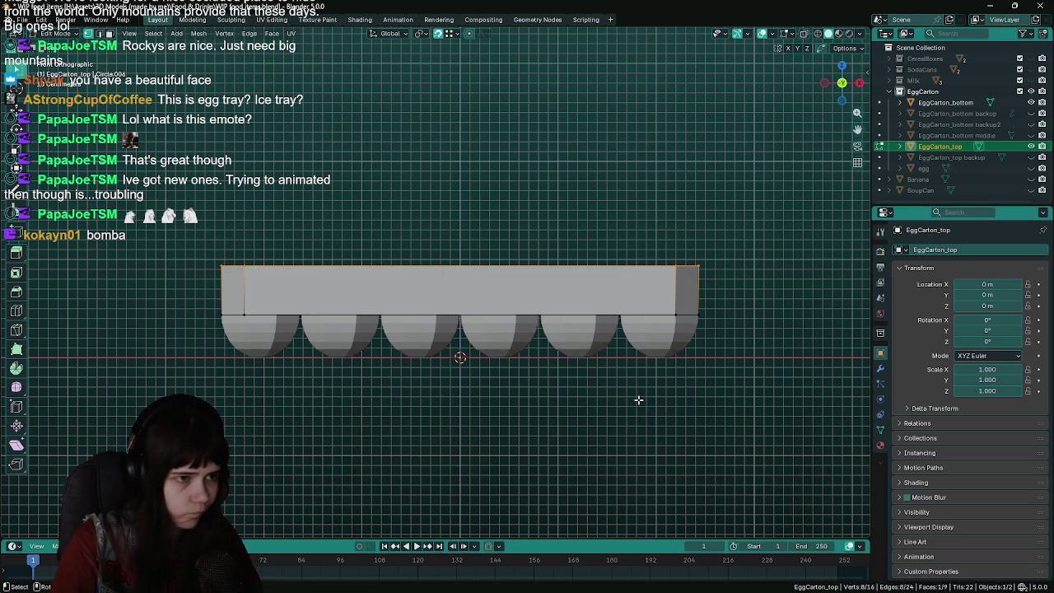
Save the blend file with the new straight-sided lid slab
middle_drag(625, 410, 772, 461)
key(ctrl+s)
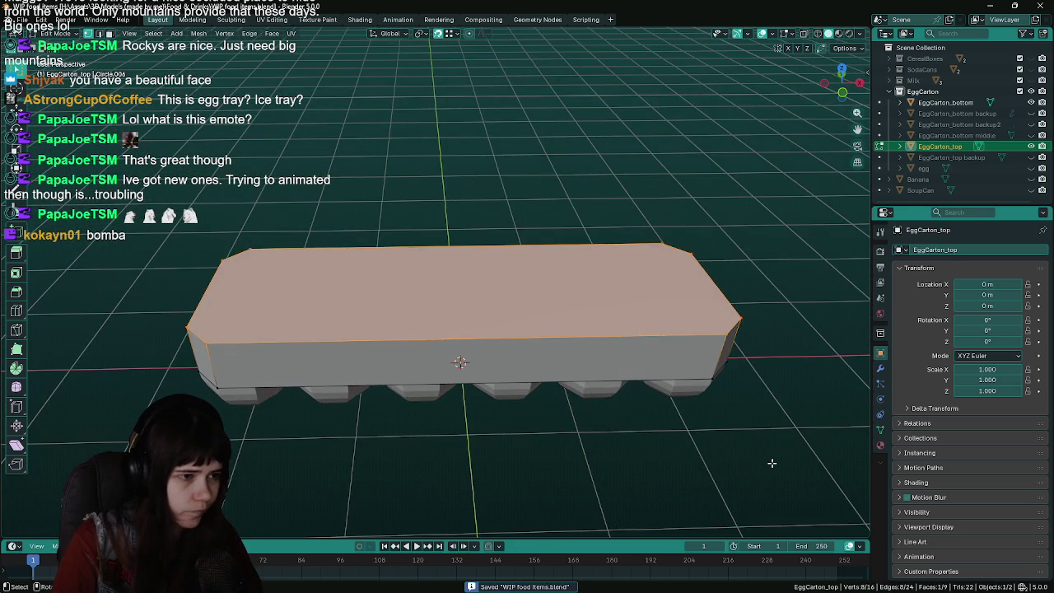
scroll(747, 439, up, 2)
click(199, 33)
mouse_move(213, 68)
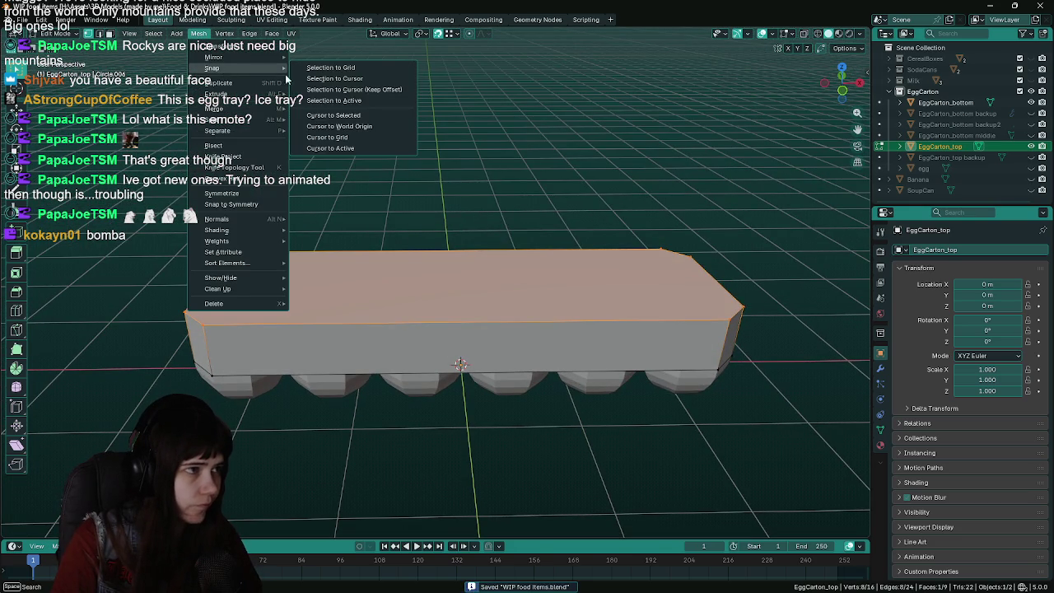
Snap the 3D cursor to the centre of the lid's top face and set the scaling pivot point
click(355, 115)
key(Tab)
click(421, 33)
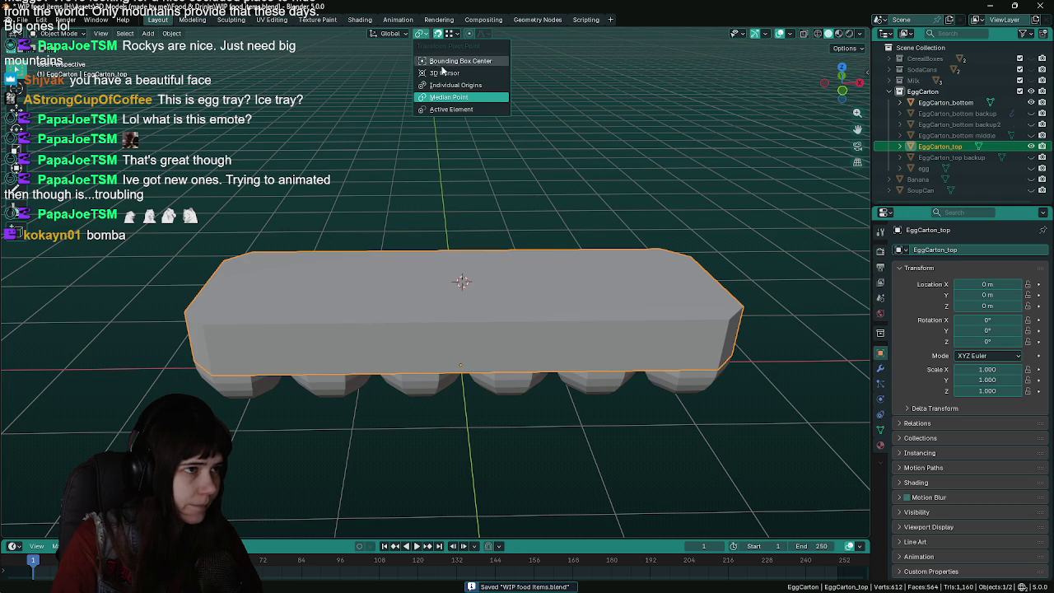
key(Tab)
Try scaling the top face from a top view, cancel it, and save the file
key(s)
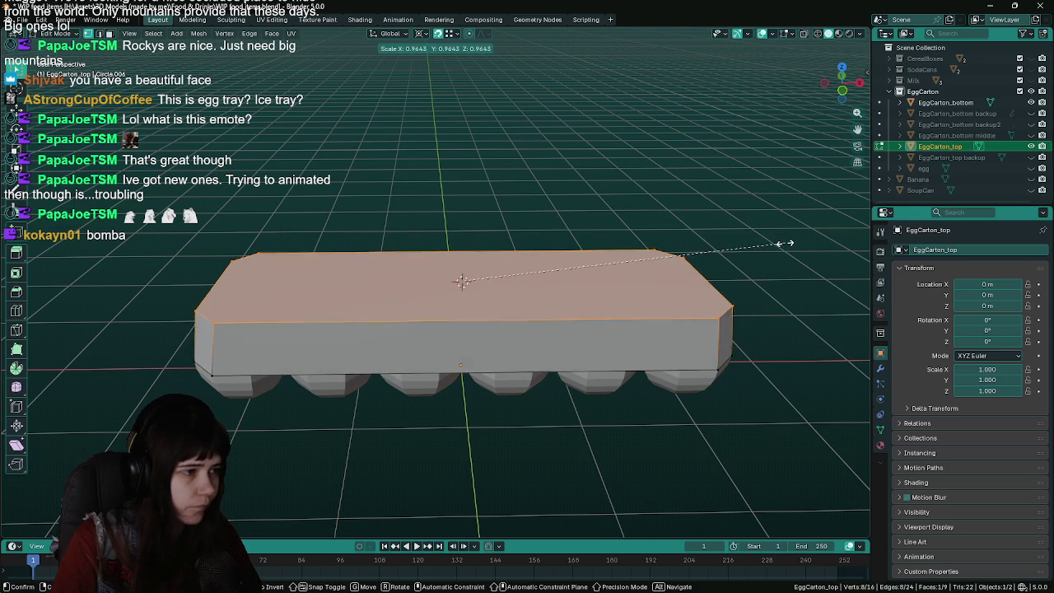
key(alt+KP_7)
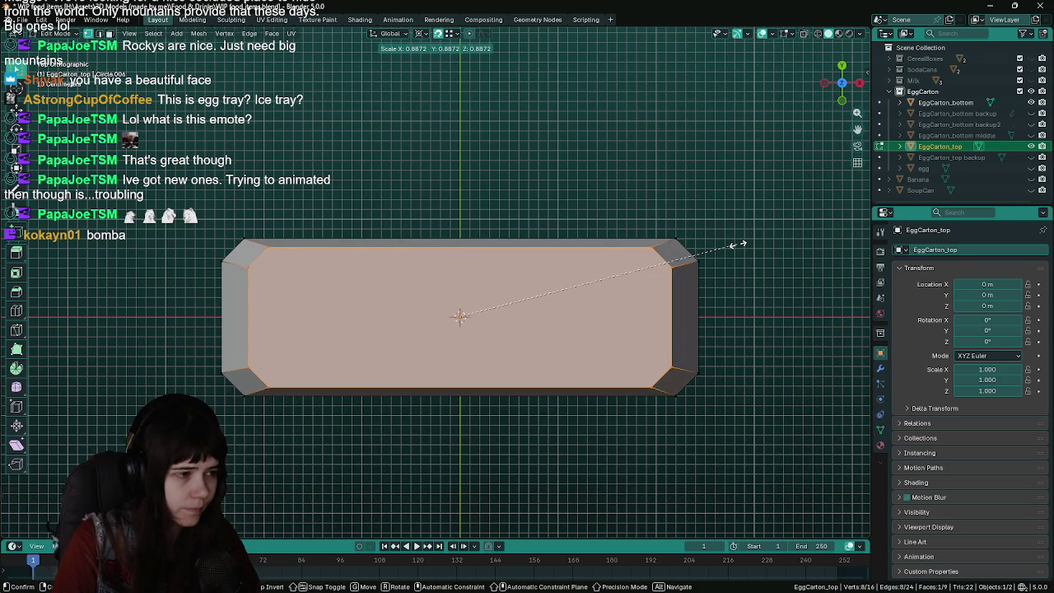
key(Escape)
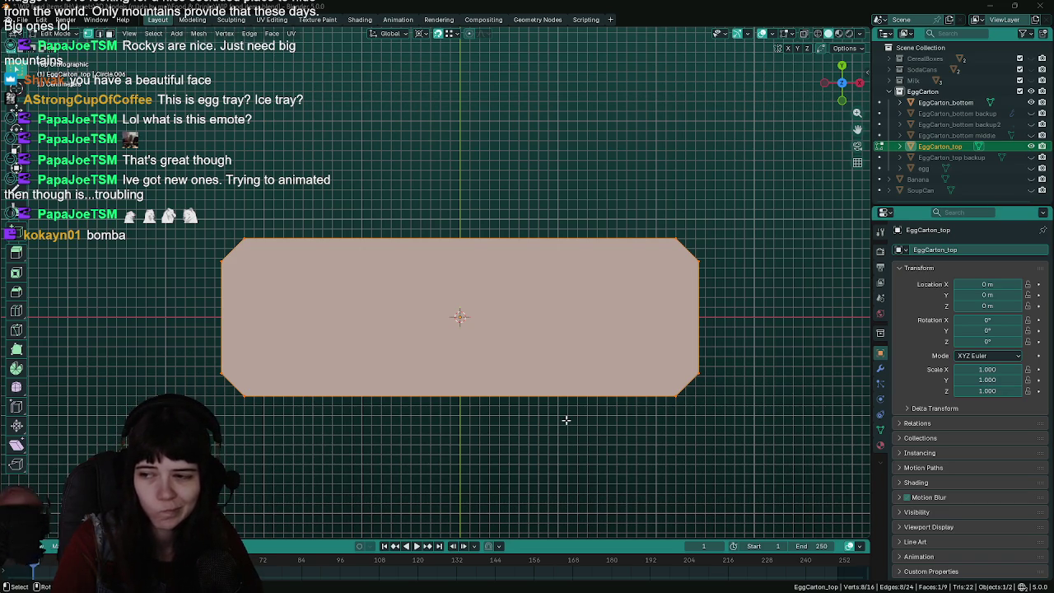
mouse_move(566, 420)
middle_down()
mouse_move(585, 425)
mouse_move(600, 461)
middle_up()
key(ctrl+s)
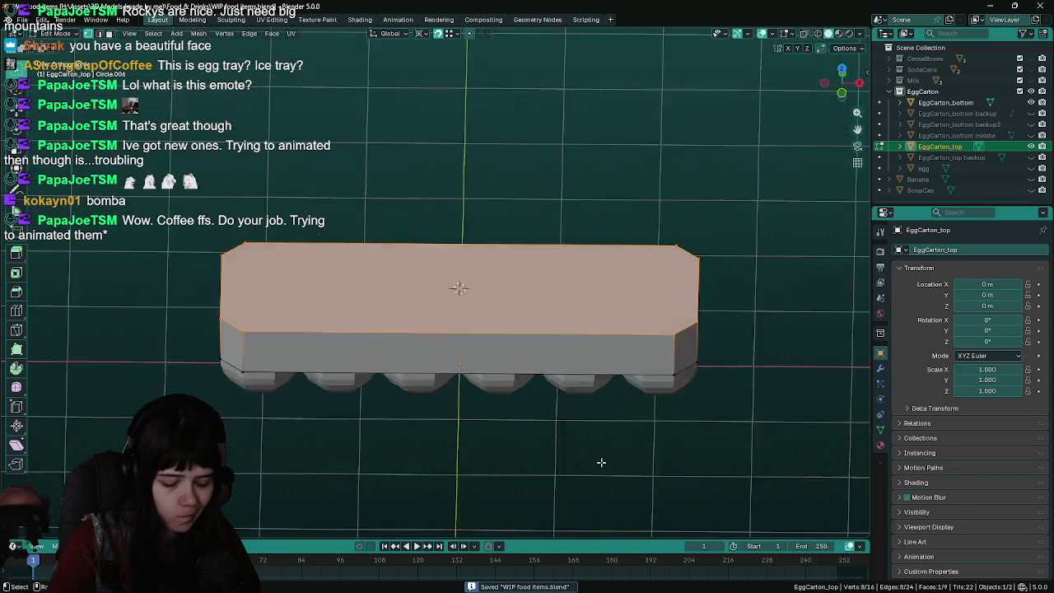
Make three more cancelled scaling attempts on the top face, keeping it full size, and save again
key(KP_7)
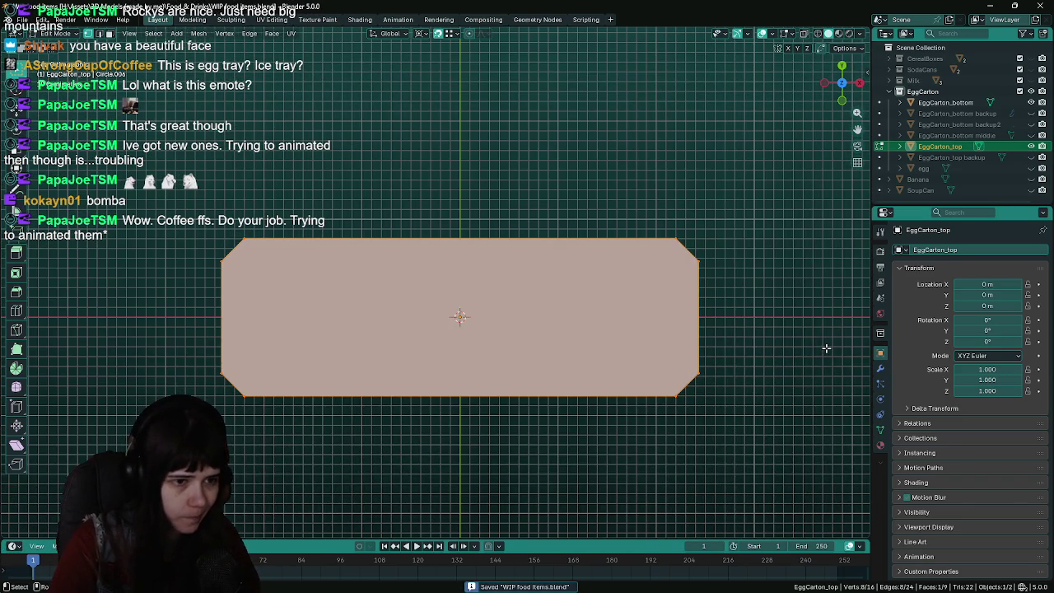
key(s)
right_click(789, 346)
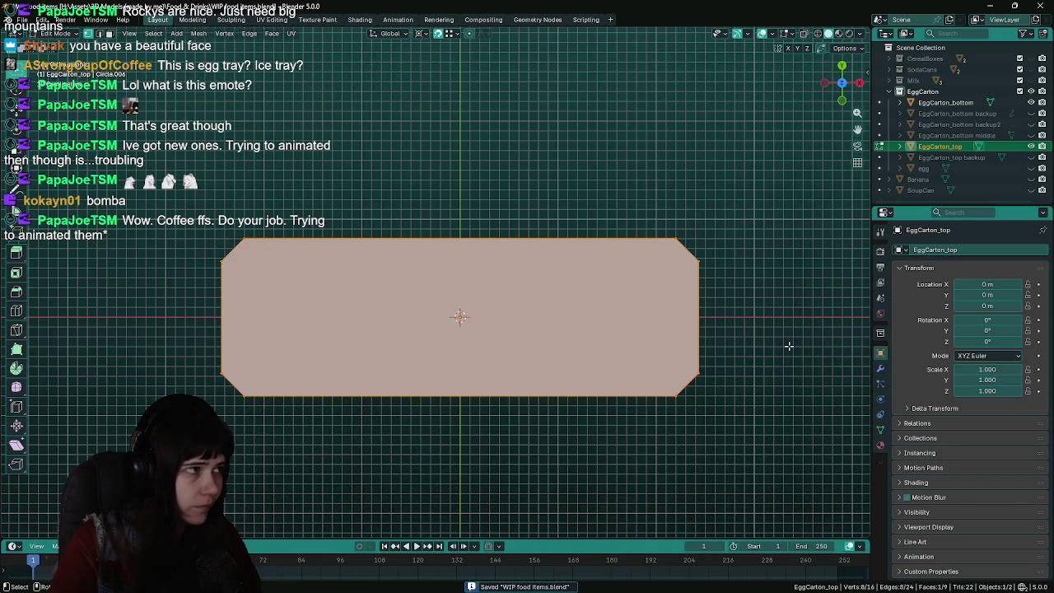
key(s)
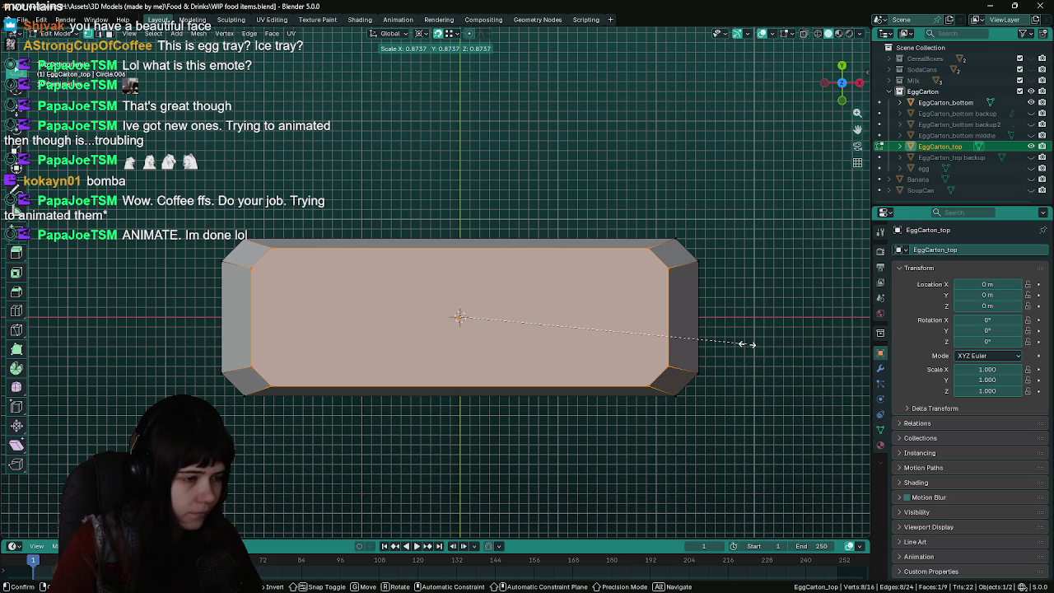
key(Escape)
key(s)
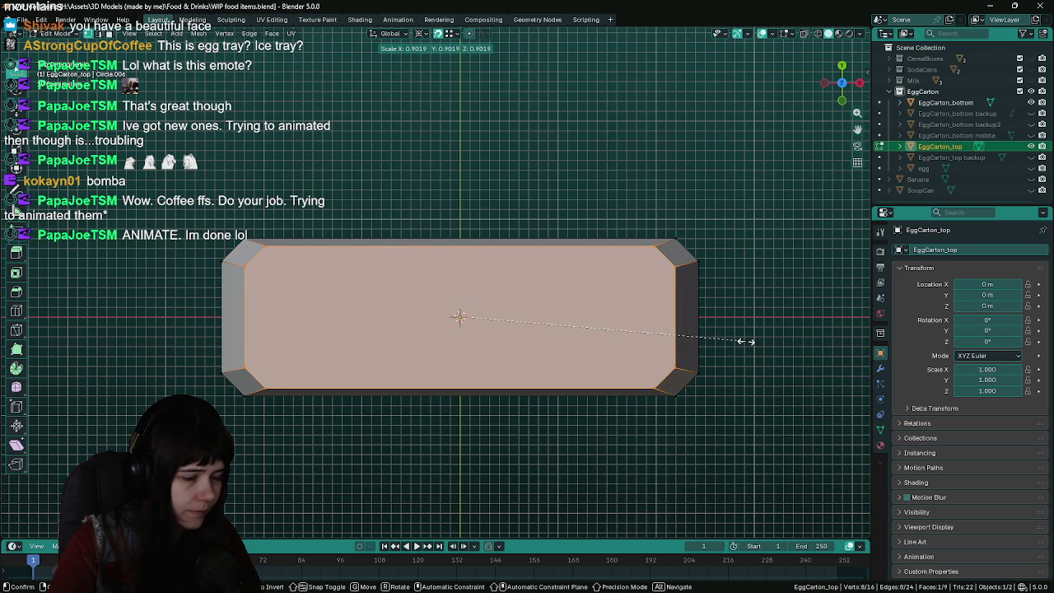
key(Escape)
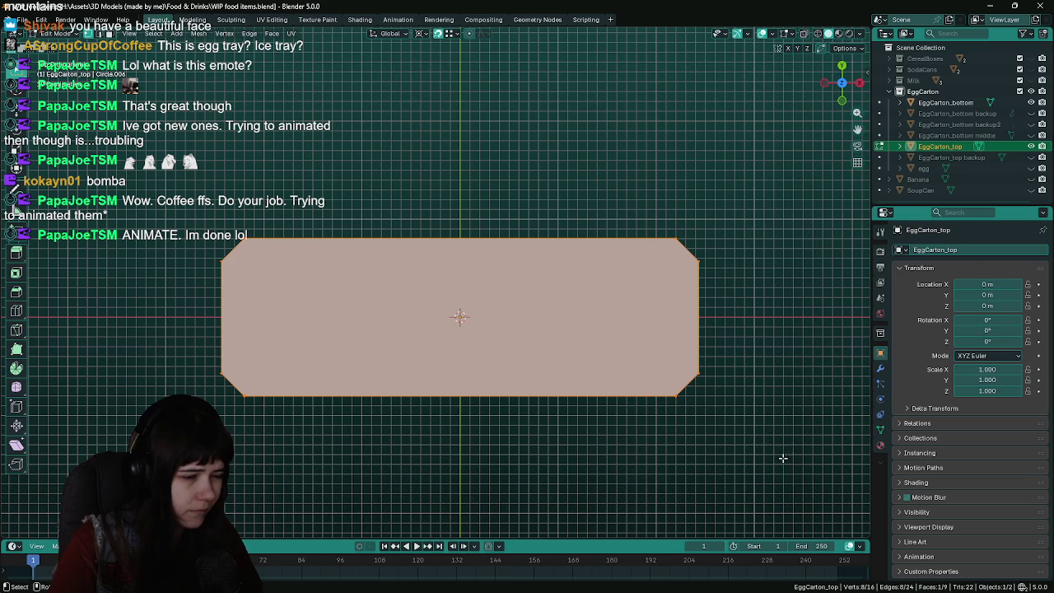
mouse_move(766, 448)
middle_down()
mouse_move(764, 321)
mouse_move(762, 348)
middle_up()
key(ctrl+s)
mouse_move(753, 395)
middle_down()
mouse_move(761, 362)
mouse_move(761, 379)
middle_up()
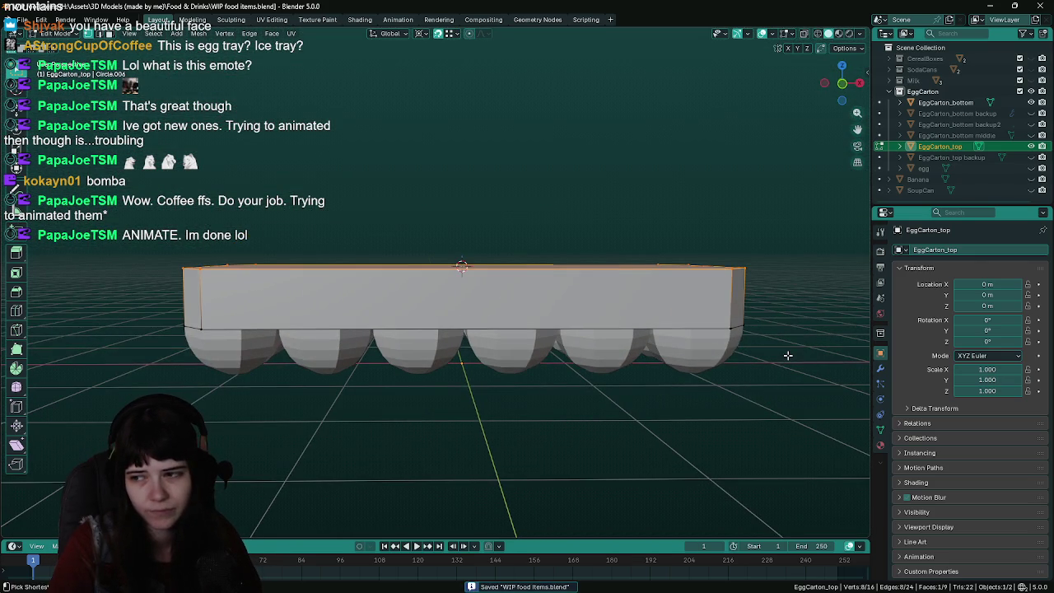